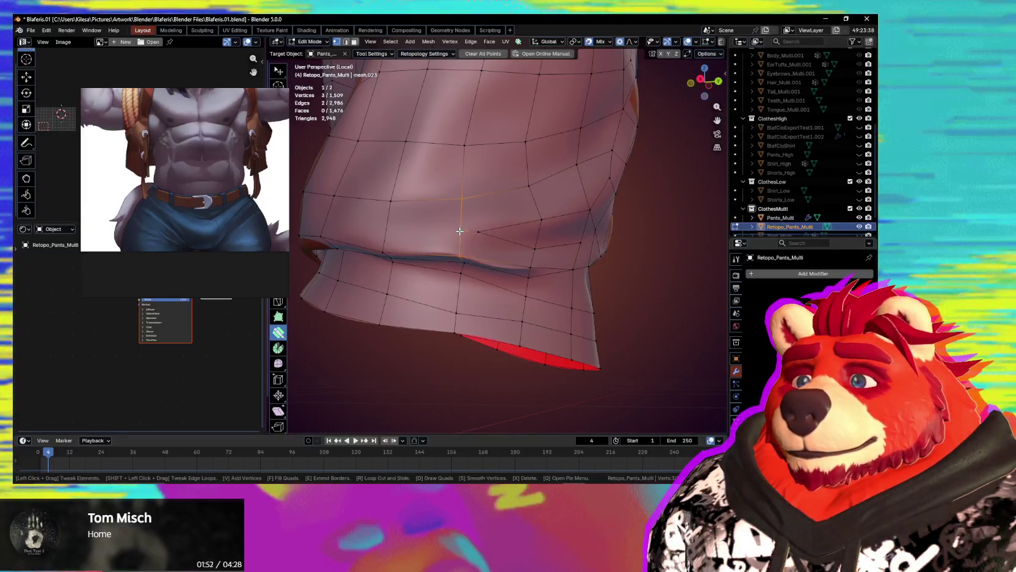
Merge away the stray vertex and its edge, then clear the selection.
key(w)
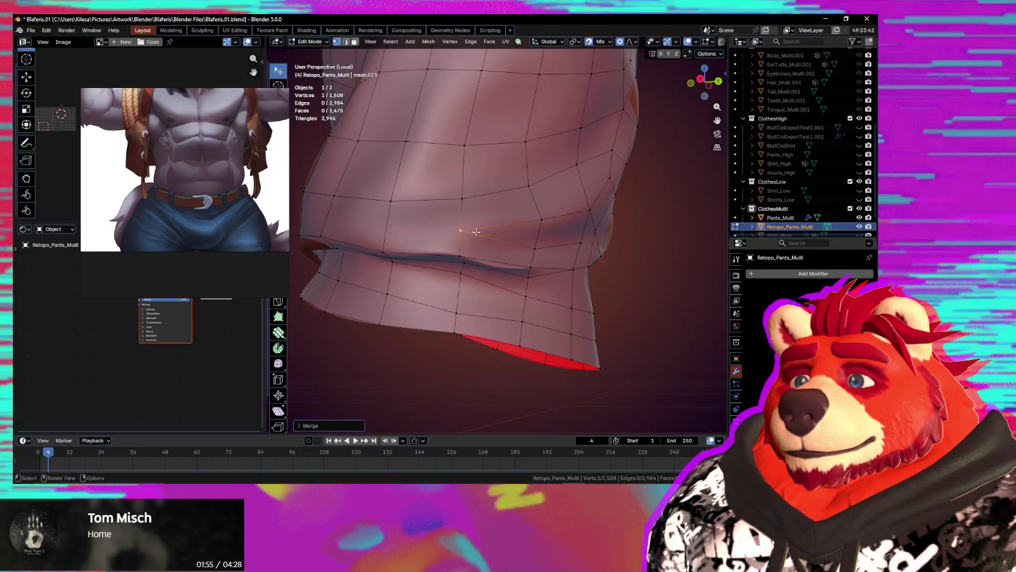
mouse_move(477, 232)
middle_down()
mouse_move(577, 262)
mouse_move(504, 236)
middle_up()
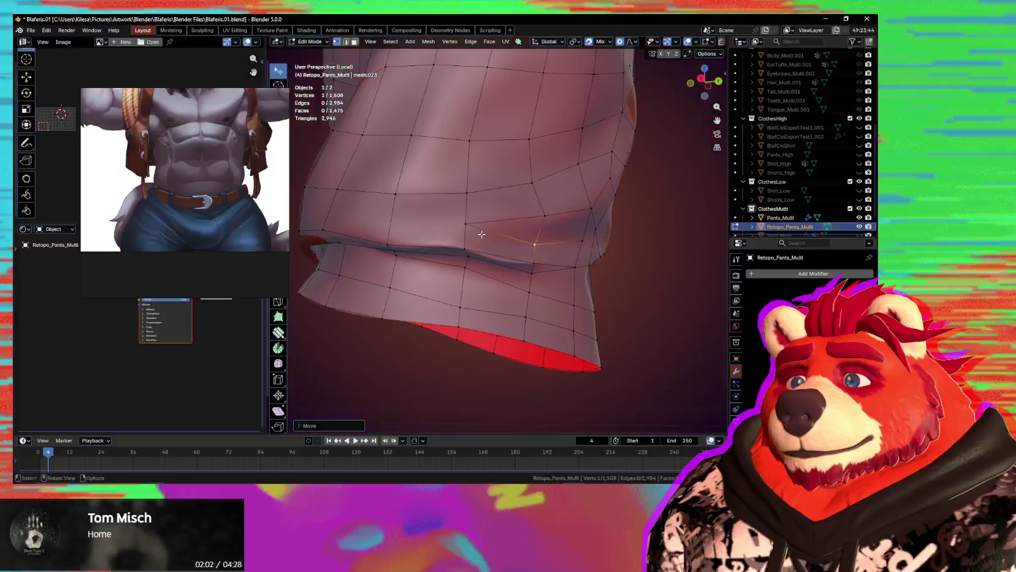
mouse_move(503, 237)
middle_down()
mouse_move(455, 255)
mouse_move(483, 233)
mouse_move(503, 238)
mouse_move(490, 256)
middle_up()
click(501, 249)
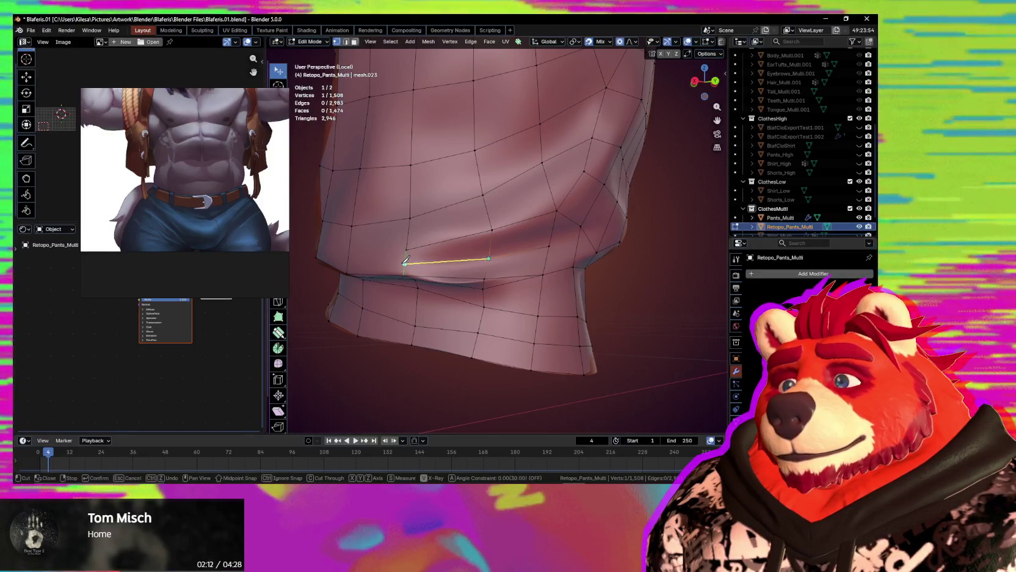
Knife-cut new edges across the knee fold and shift a nearby vertex with proportional falloff.
middle_drag(400, 264, 470, 227)
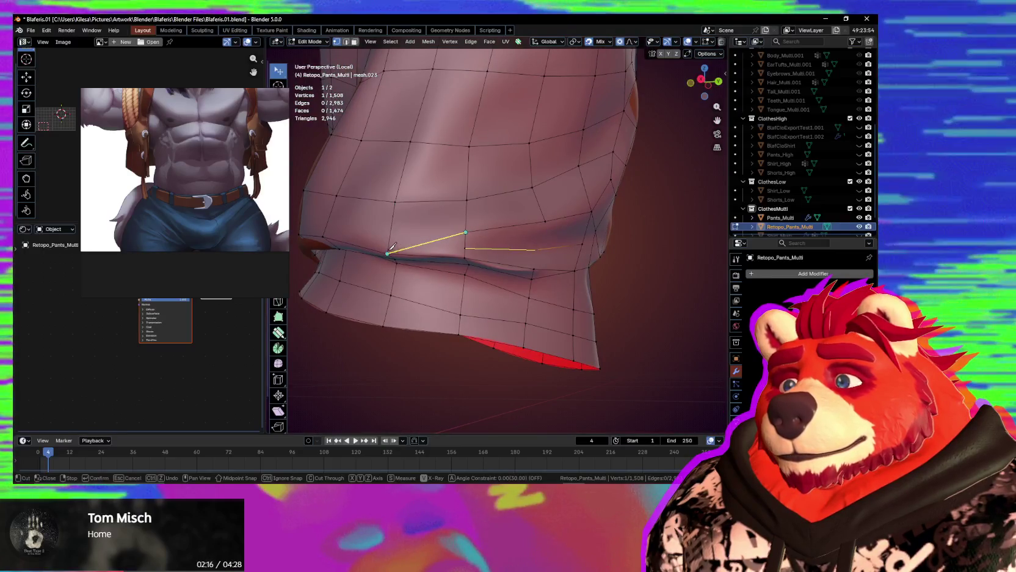
click(388, 251)
key(Return)
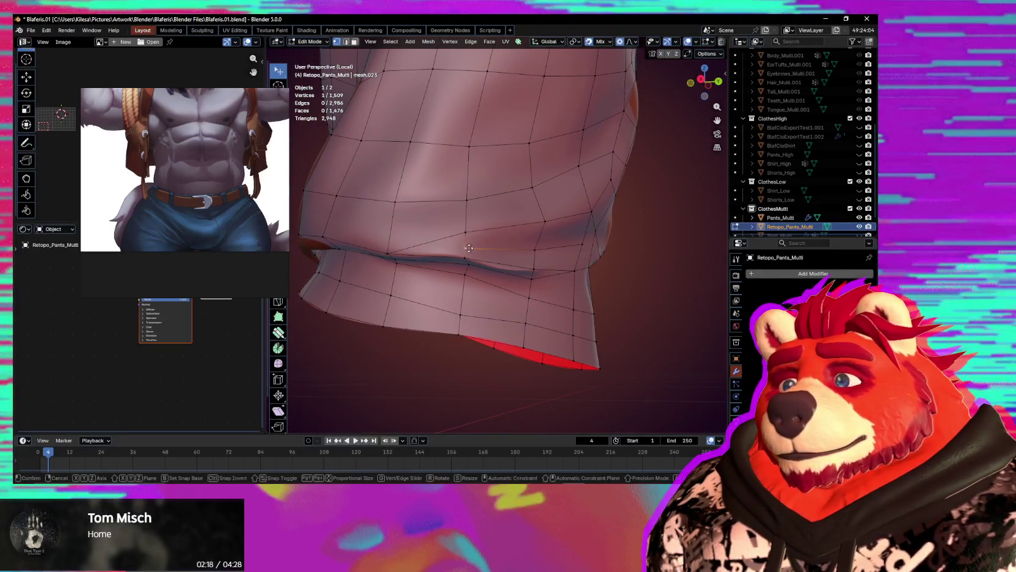
click(477, 248)
mouse_move(477, 248)
middle_down()
mouse_move(525, 231)
mouse_move(575, 234)
mouse_move(666, 261)
mouse_move(602, 281)
mouse_move(536, 282)
middle_up()
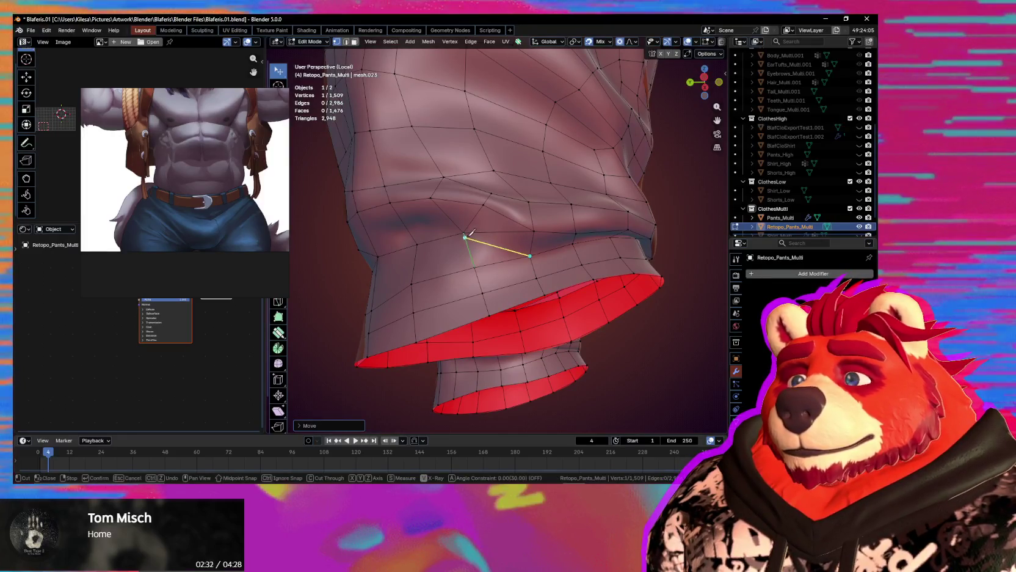
Cut a new edge across the knee crease and pull a knee vertex up along the fold.
click(532, 231)
key(Return)
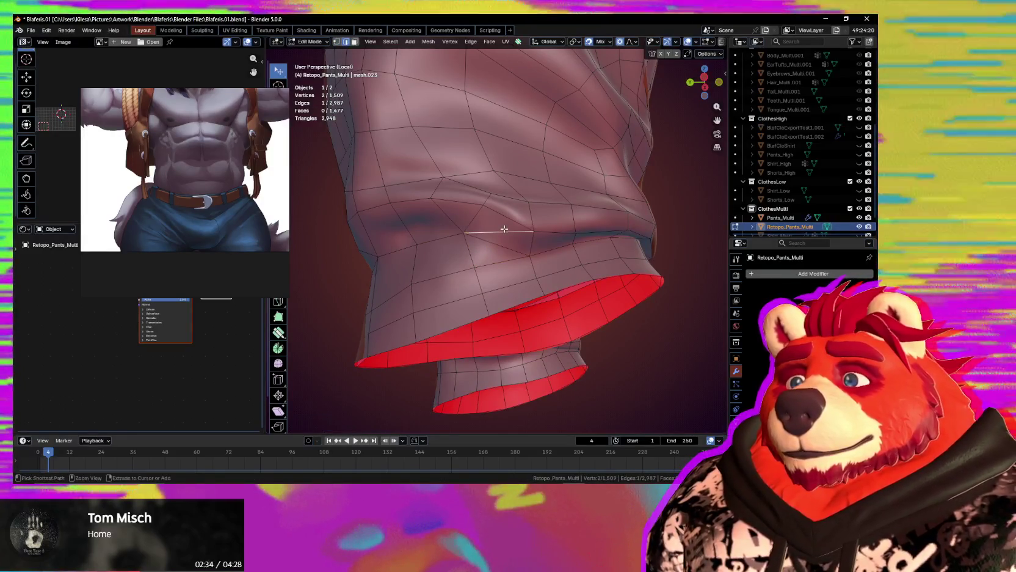
middle_drag(505, 233, 632, 271)
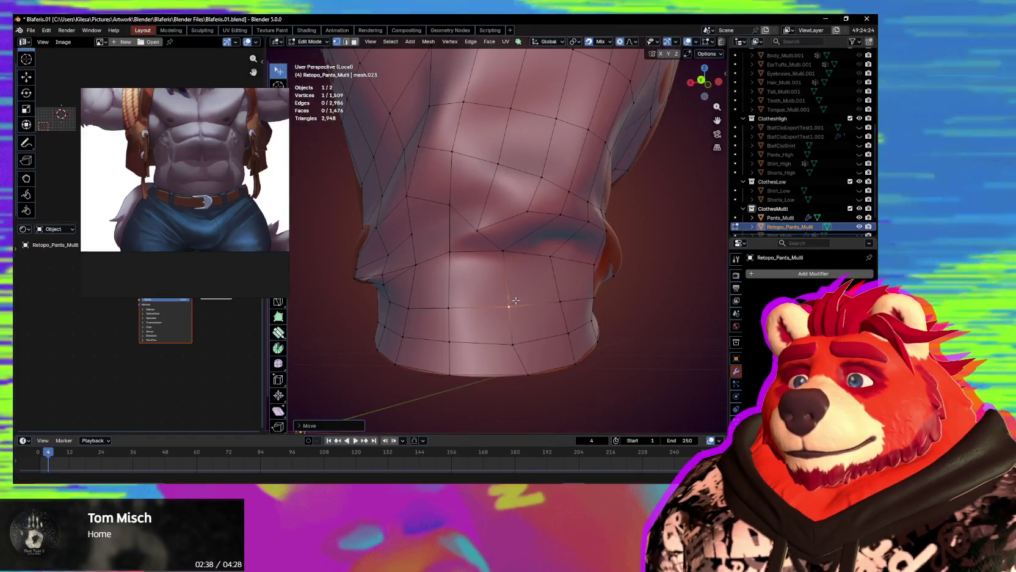
mouse_move(510, 302)
middle_down()
mouse_move(485, 298)
mouse_move(493, 290)
middle_up()
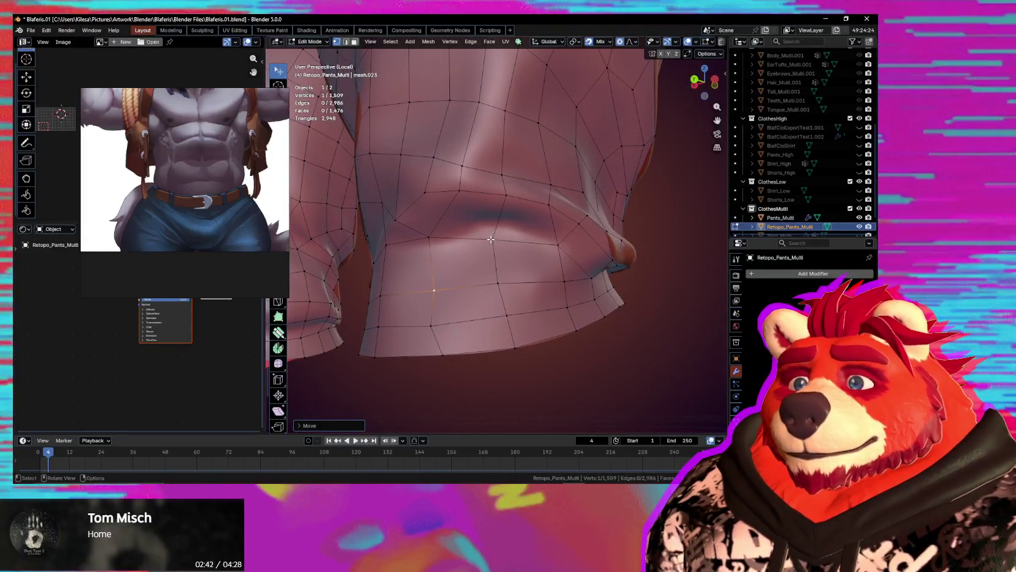
drag(490, 239, 496, 221)
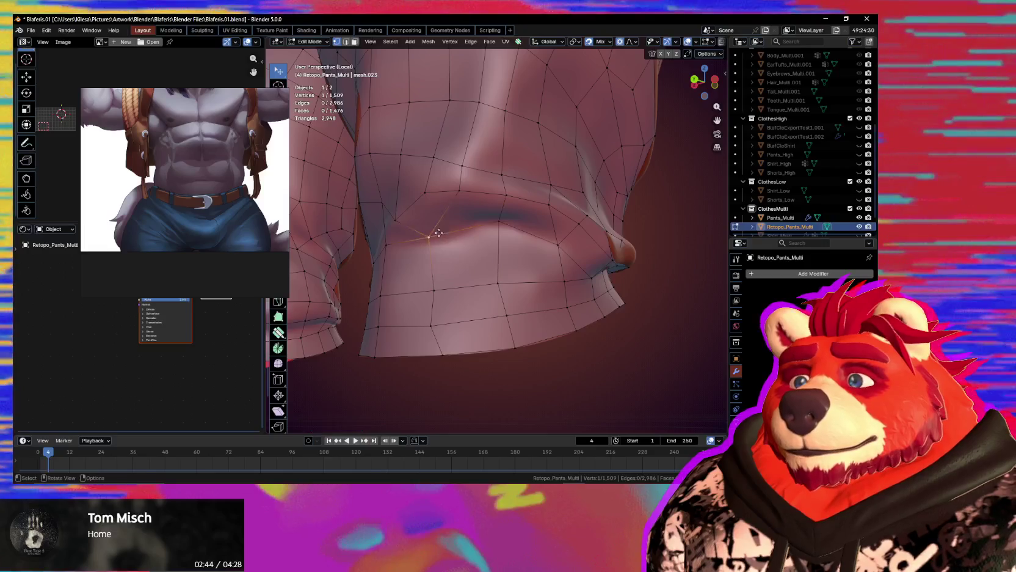
Cancel an unwanted cut and join two chosen knee vertices with an edge using J.
middle_drag(439, 233, 527, 227)
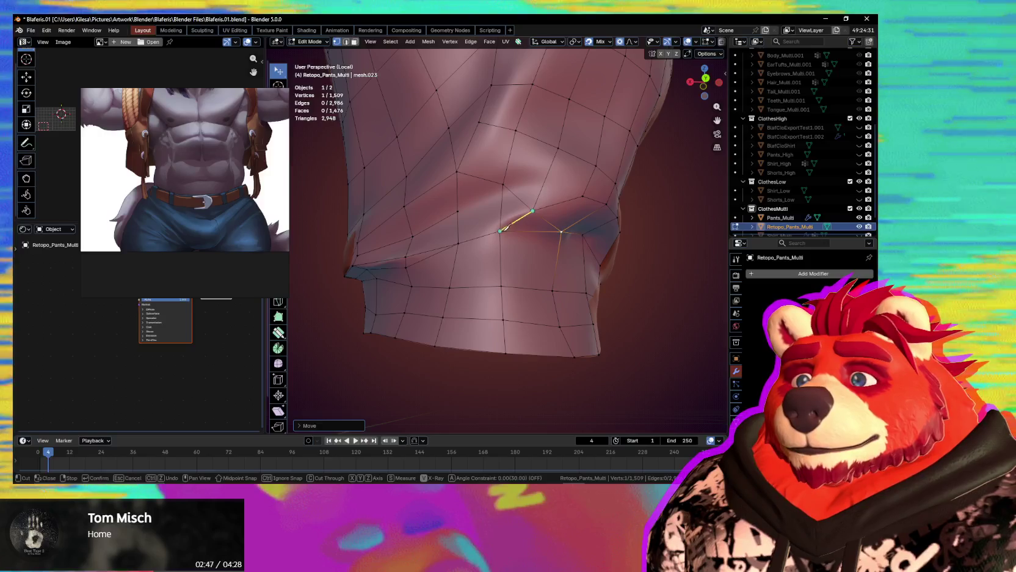
key(Escape)
middle_drag(505, 227, 521, 238)
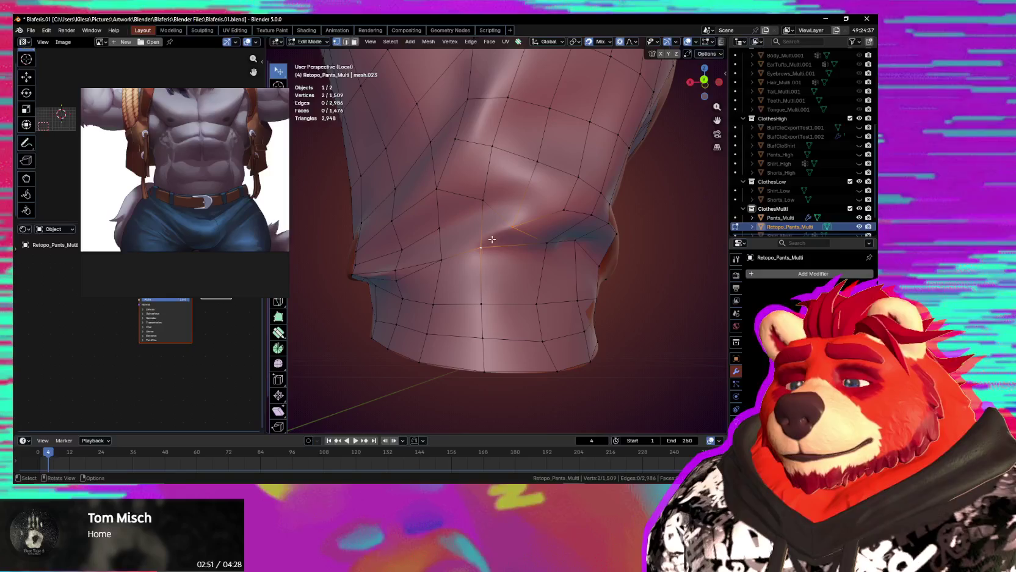
key(j)
scroll(505, 232, down, 5)
mouse_move(505, 232)
middle_down()
mouse_move(407, 260)
mouse_move(450, 256)
middle_up()
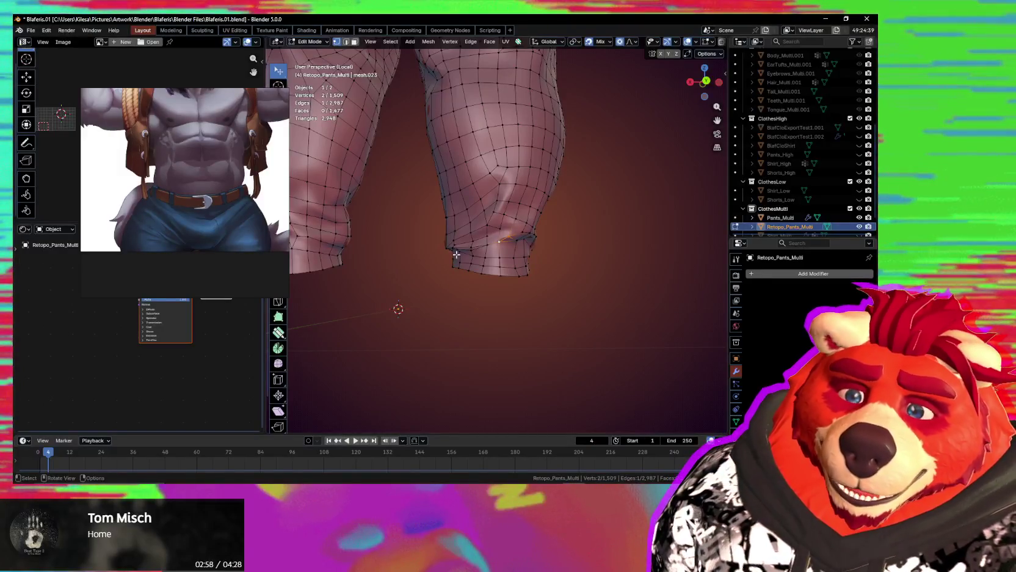
scroll(456, 253, up, 5)
Move a knee-fold vertex with smooth proportional falloff to follow the crease.
mouse_move(455, 253)
middle_down()
mouse_move(544, 241)
mouse_move(550, 226)
middle_up()
click(551, 223)
key(g)
click(552, 233)
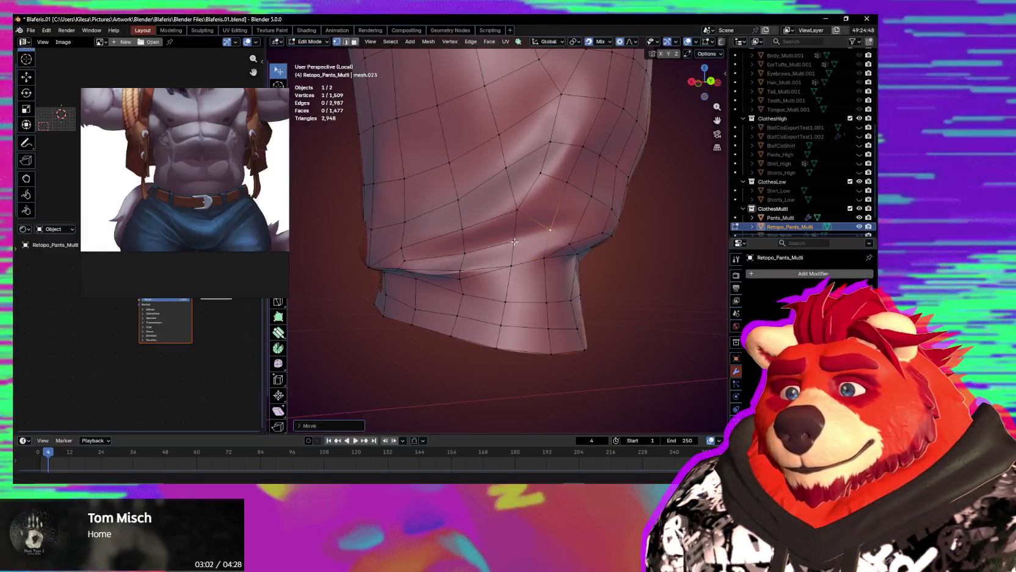
mouse_move(549, 238)
middle_down()
mouse_move(544, 217)
mouse_move(559, 239)
middle_up()
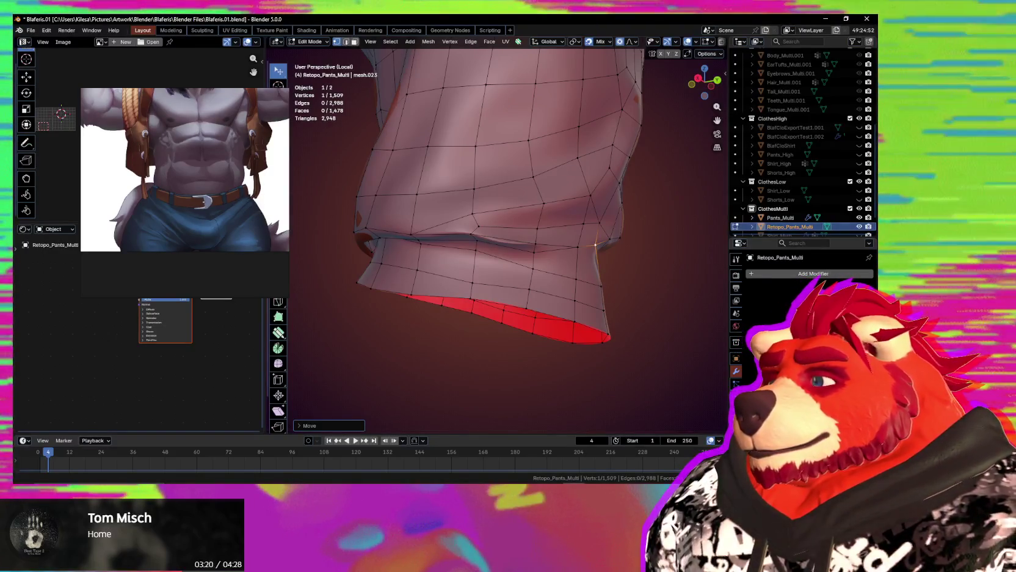
mouse_move(421, 310)
middle_down()
mouse_move(467, 286)
mouse_move(499, 297)
mouse_move(504, 286)
middle_up()
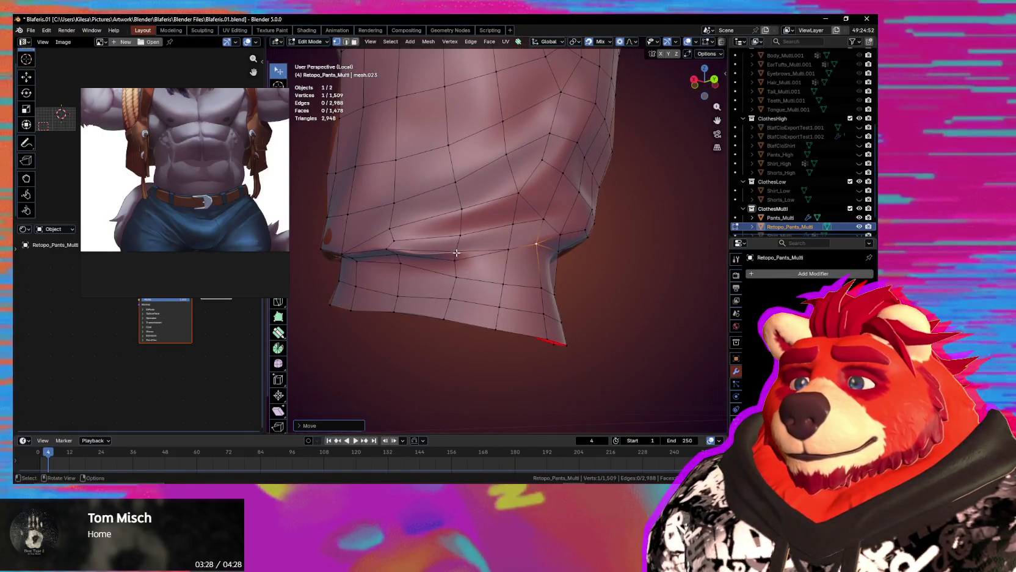
Shift vertices near the leg opening and knee with smooth falloff along the fold.
scroll(456, 252, up, 2)
mouse_move(457, 253)
middle_down()
mouse_move(502, 216)
mouse_move(477, 212)
middle_up()
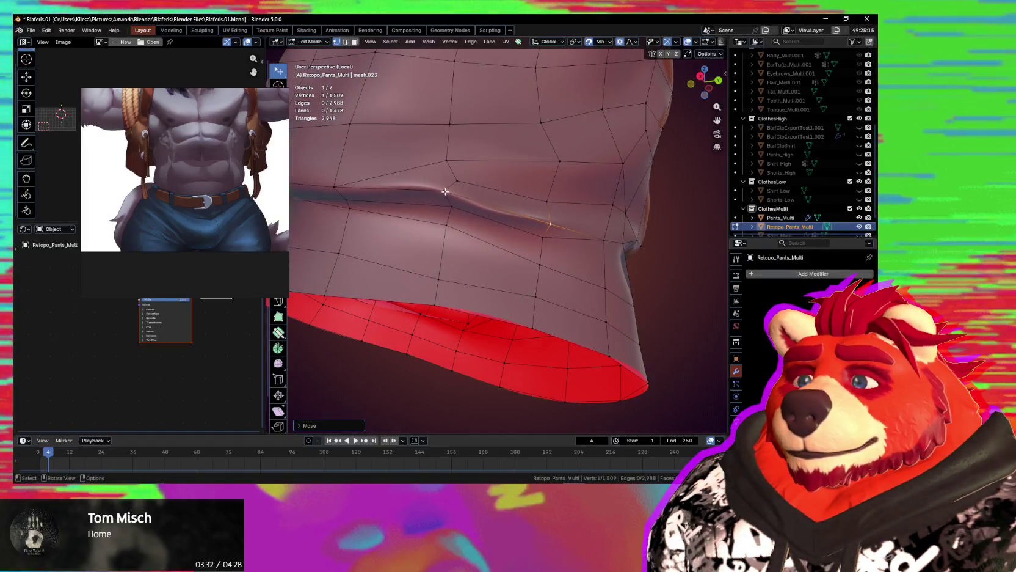
key(g)
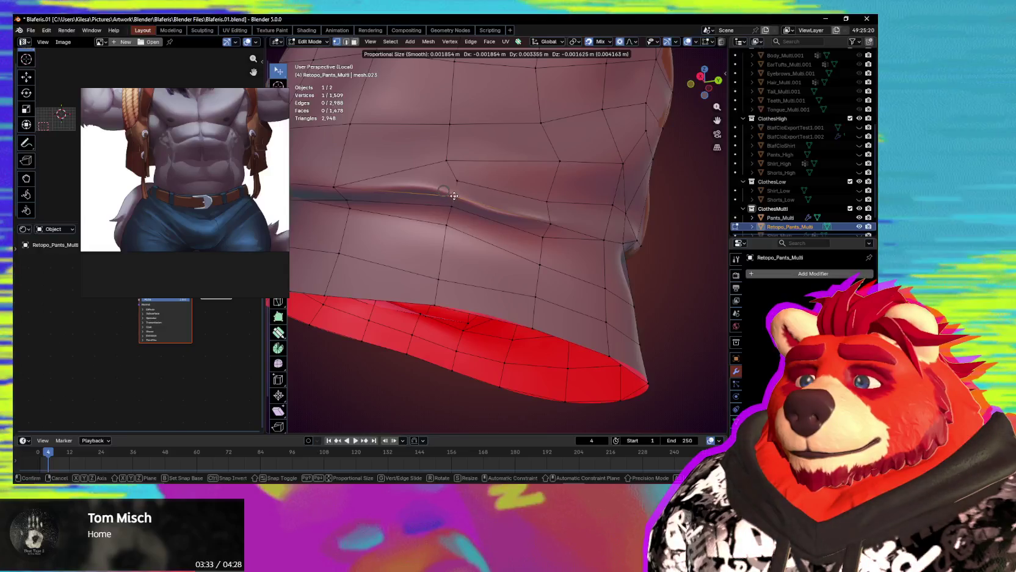
click(456, 198)
middle_drag(456, 197, 481, 237)
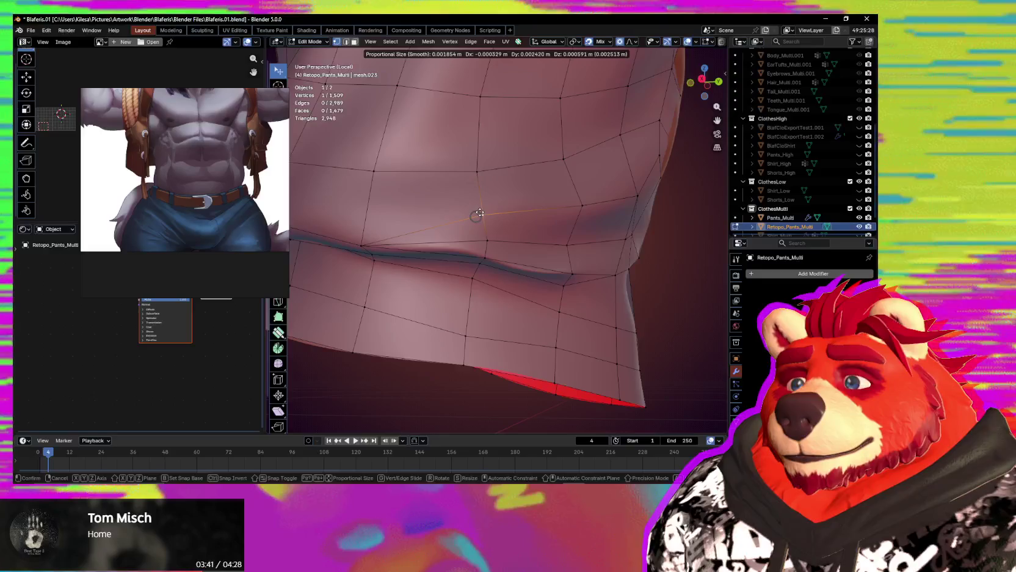
drag(474, 216, 480, 215)
scroll(480, 216, down, 5)
mouse_move(480, 215)
middle_down()
mouse_move(419, 248)
mouse_move(402, 234)
mouse_move(449, 239)
middle_up()
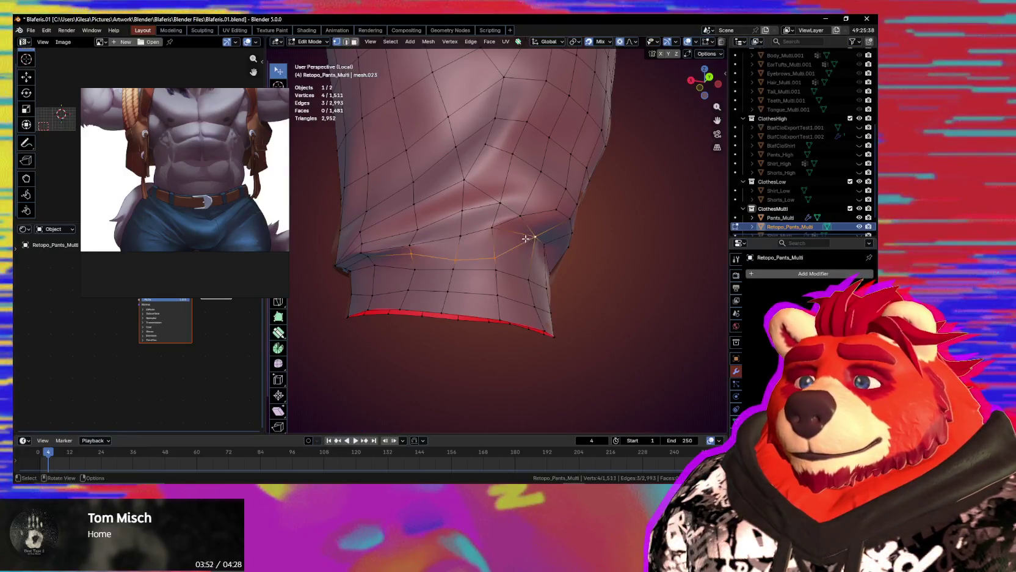
In edge mode, move the selected edge loop twice and dissolve the unwanted edge.
key(2)
key(g)
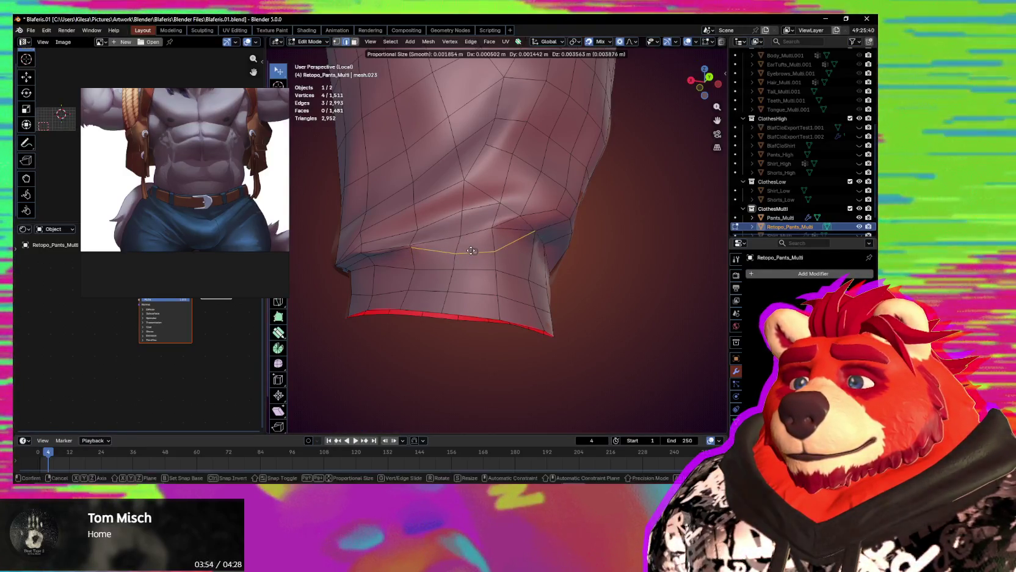
click(472, 251)
key(g)
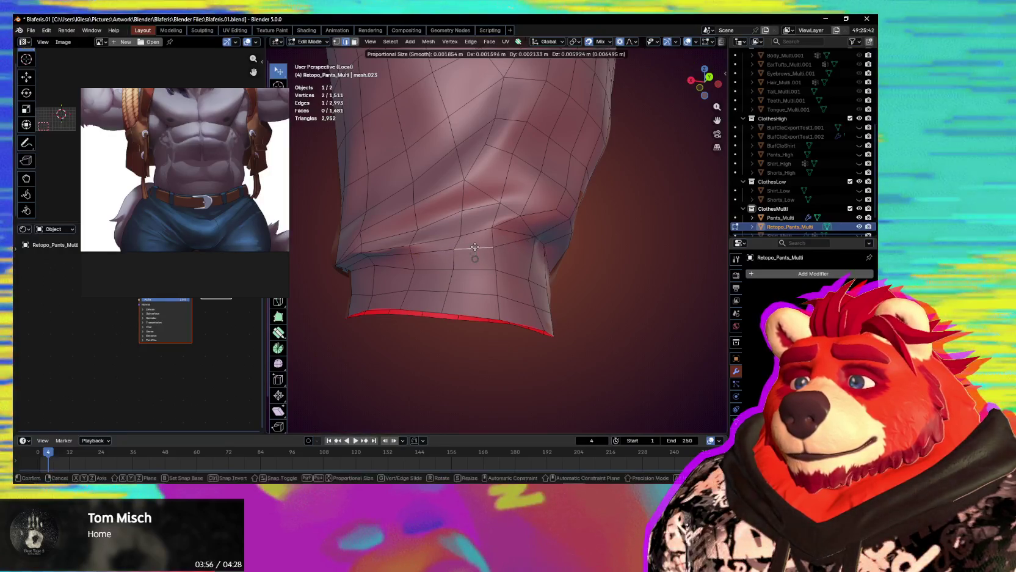
click(477, 259)
middle_drag(476, 259, 508, 236)
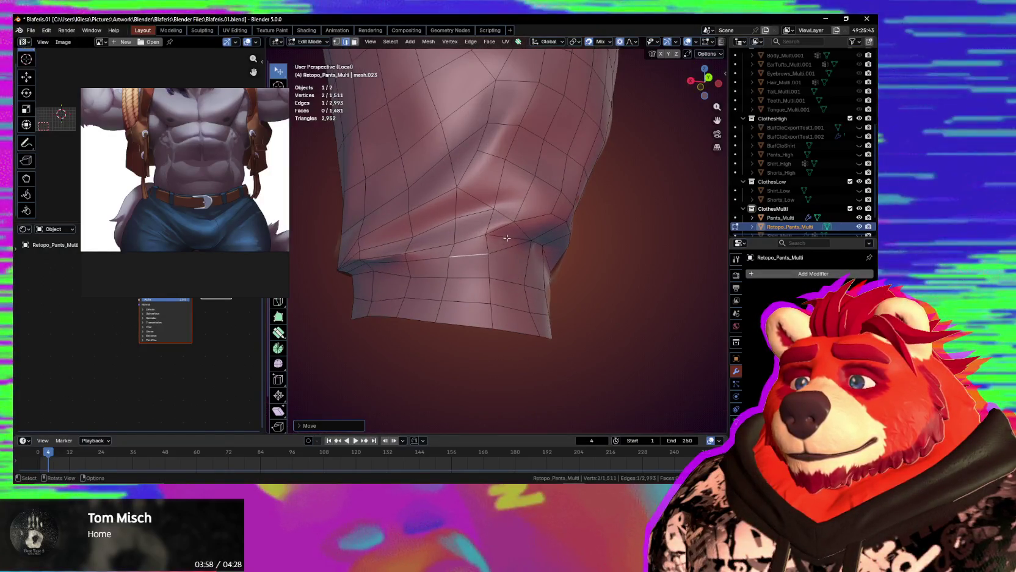
key(ctrl+x)
Reposition two knee vertices and connect them with a new edge.
key(g)
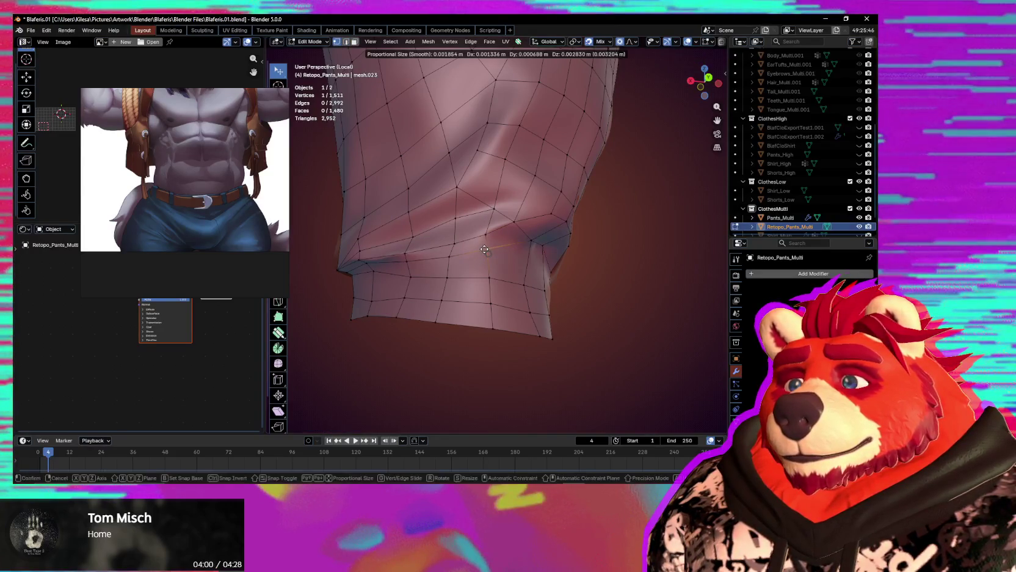
click(486, 256)
middle_drag(487, 255, 506, 249)
key(g)
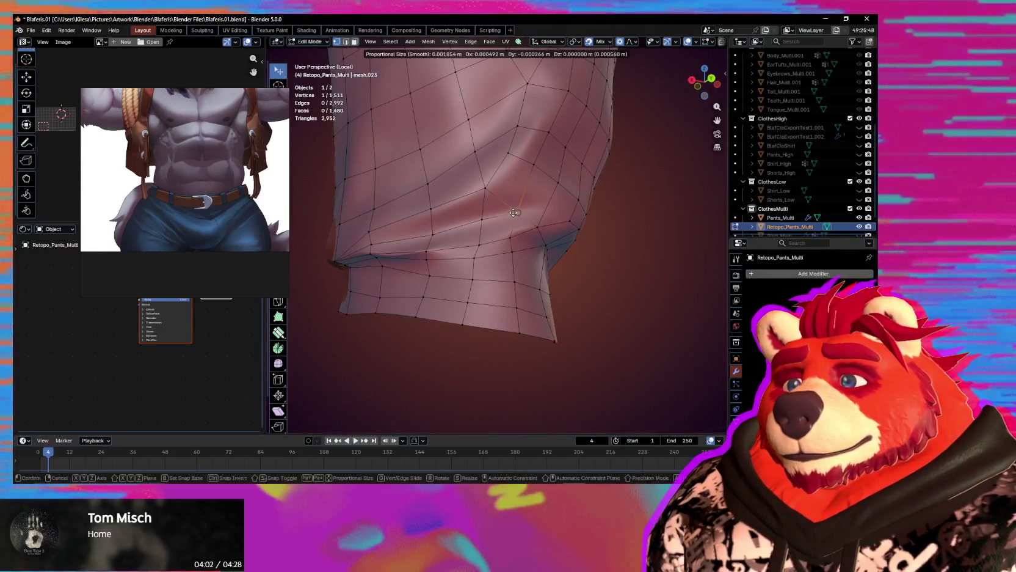
click(513, 211)
shift+click(513, 233)
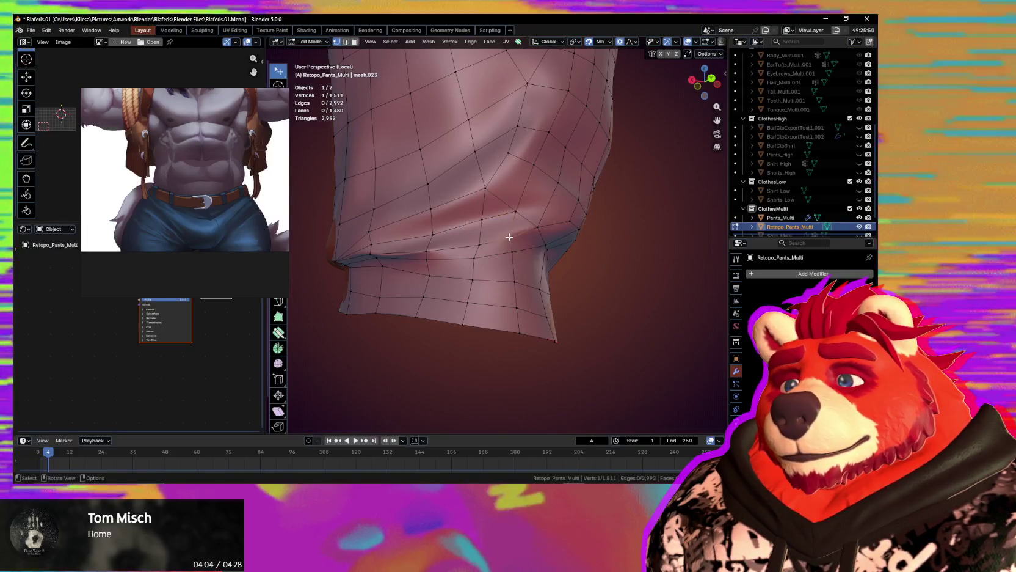
key(f)
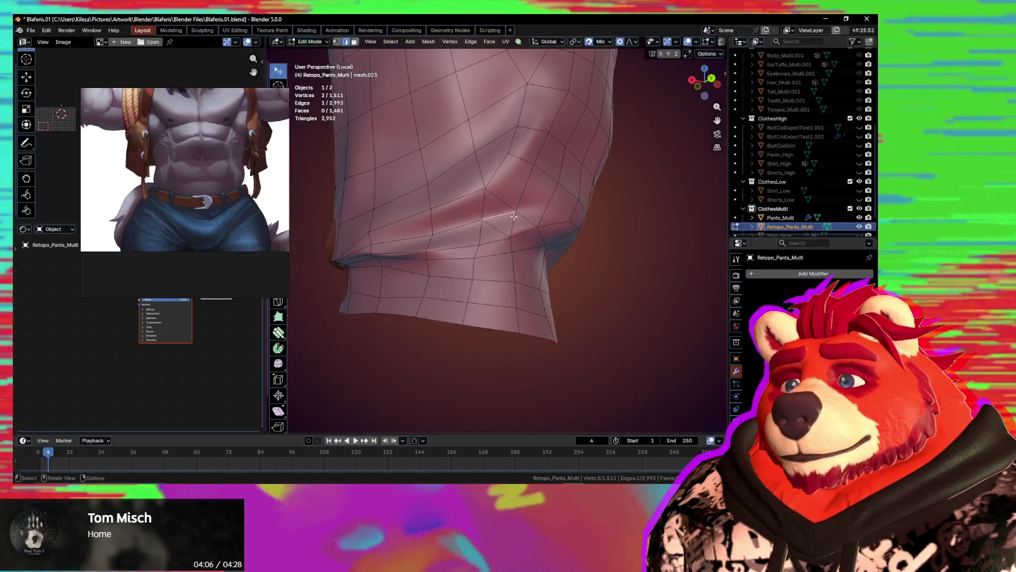
mouse_move(514, 216)
middle_down()
mouse_move(468, 259)
mouse_move(498, 227)
middle_up()
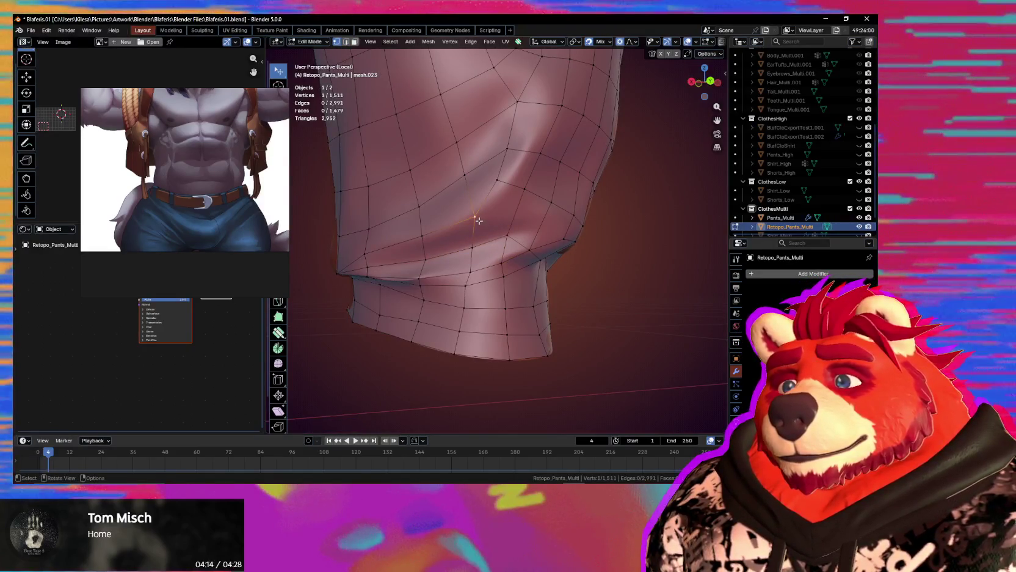
Move more fold vertices with smooth falloff, then return to vertex select mode.
middle_drag(501, 229, 507, 200)
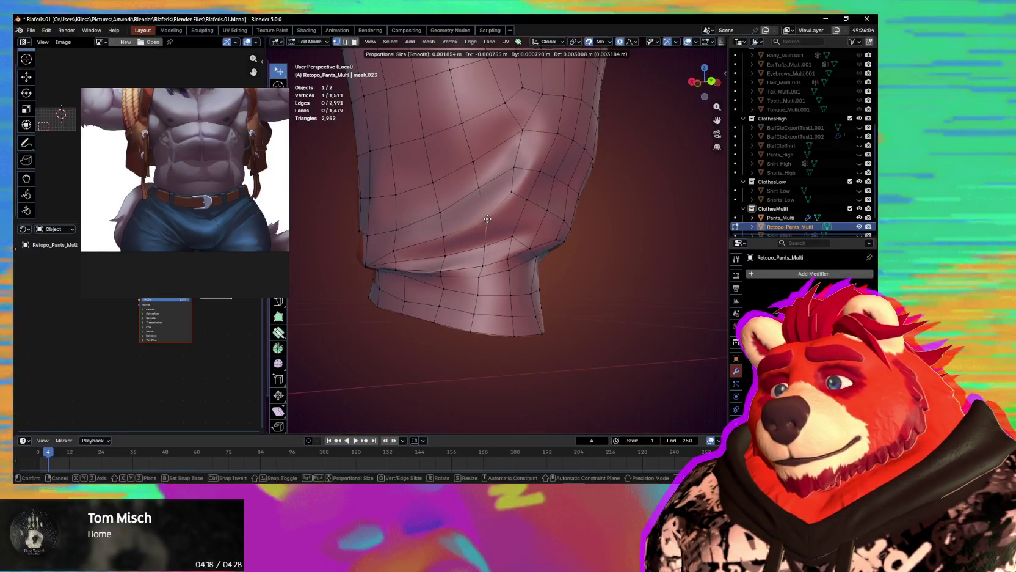
click(488, 219)
mouse_move(487, 218)
middle_down()
mouse_move(519, 218)
mouse_move(474, 235)
middle_up()
key(g)
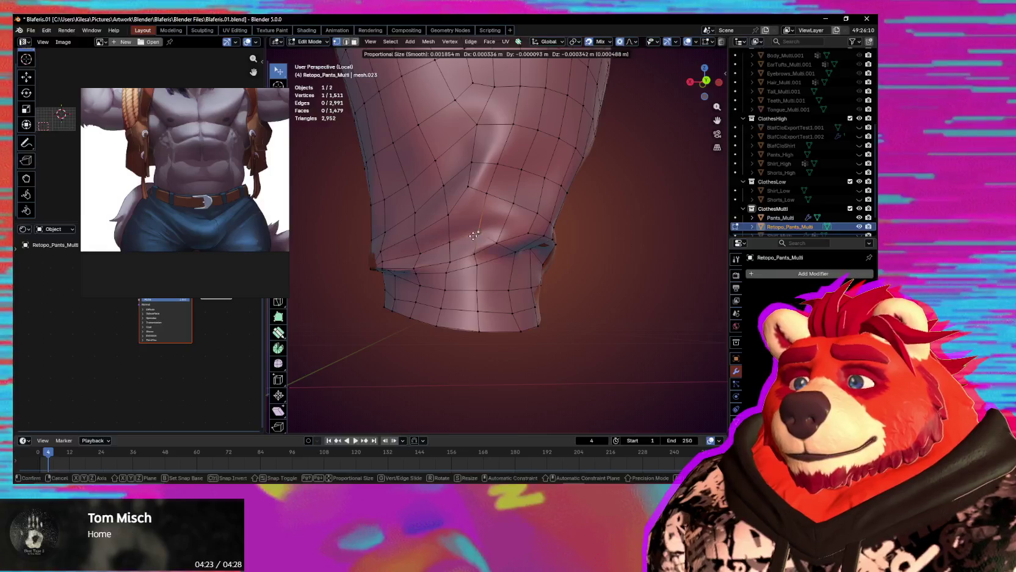
click(473, 235)
middle_drag(474, 235, 504, 226)
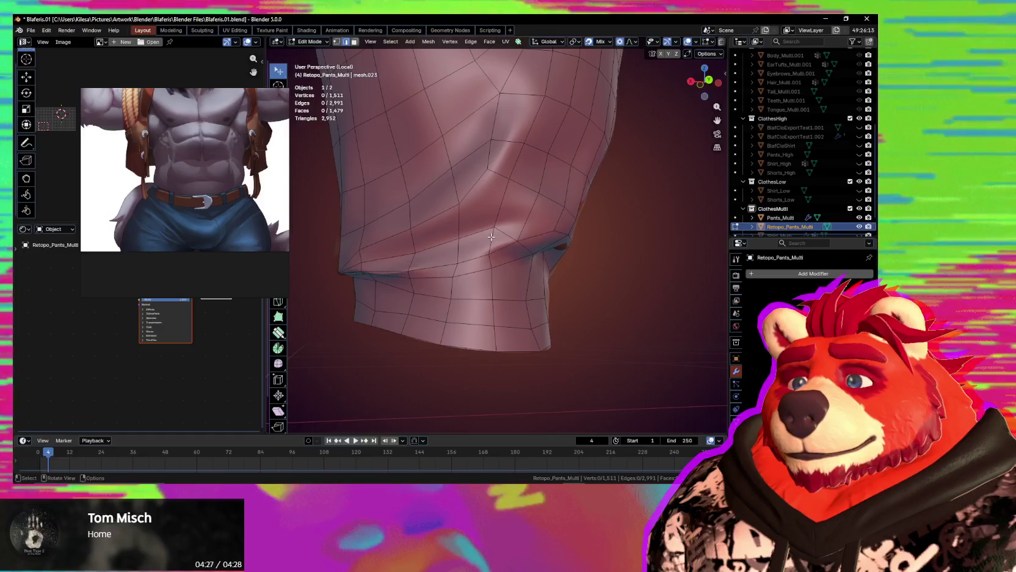
key(1)
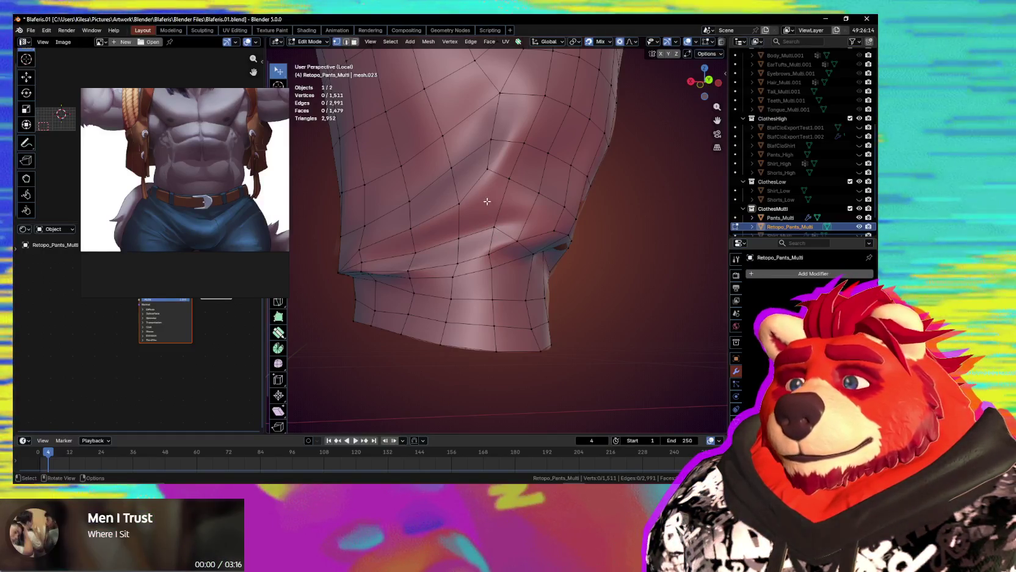
Knife-cut a new edge between two knee vertices and place a vertex onto the fold.
key(k)
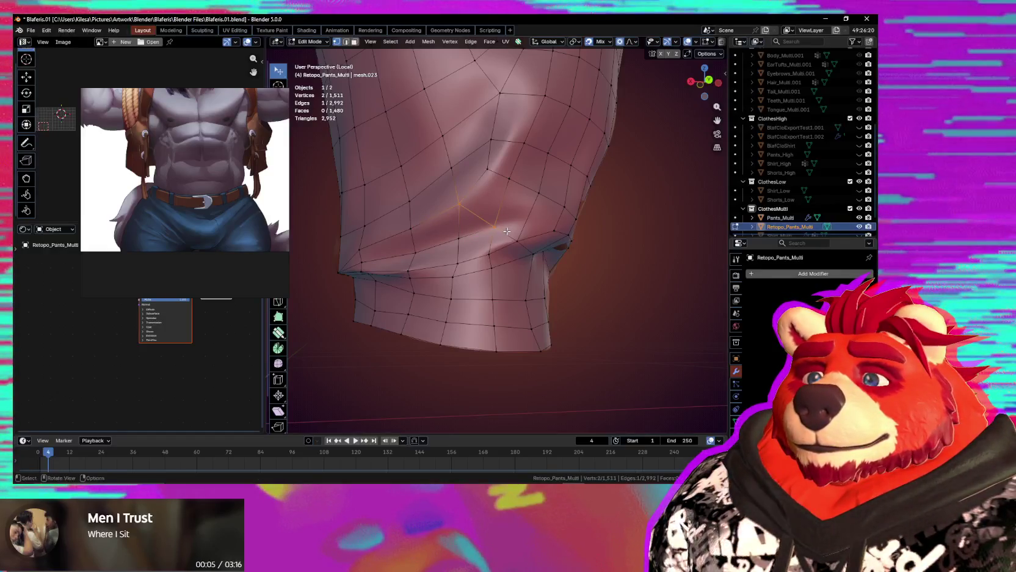
mouse_move(507, 231)
middle_down()
mouse_move(473, 267)
mouse_move(504, 205)
middle_up()
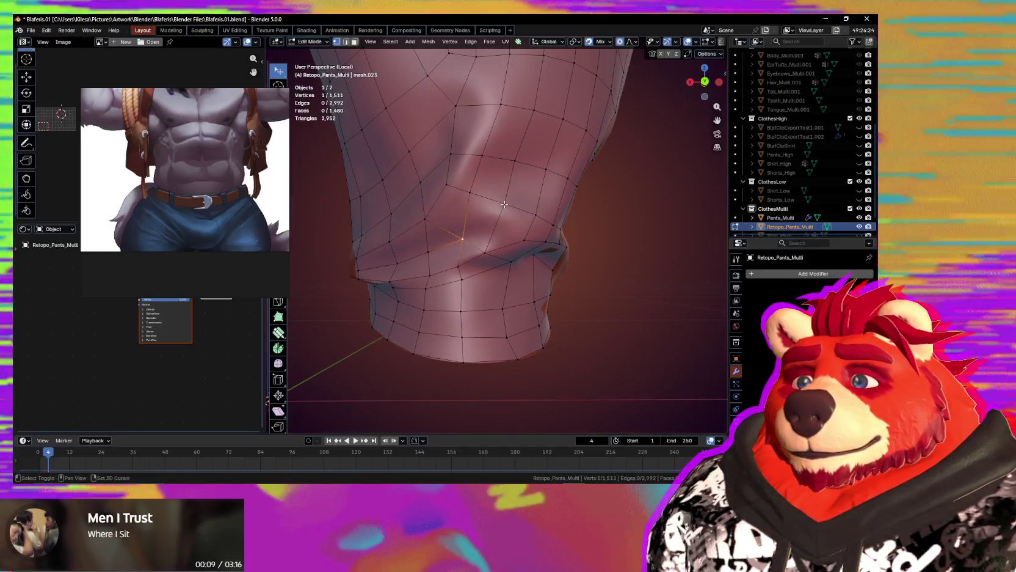
shift+click(504, 204)
key(j)
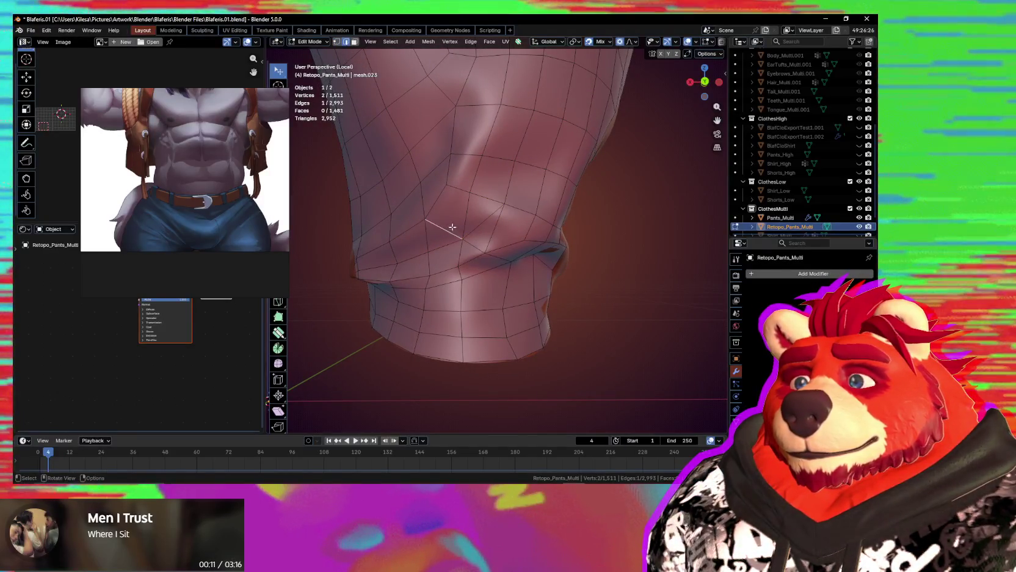
middle_drag(470, 232, 496, 232)
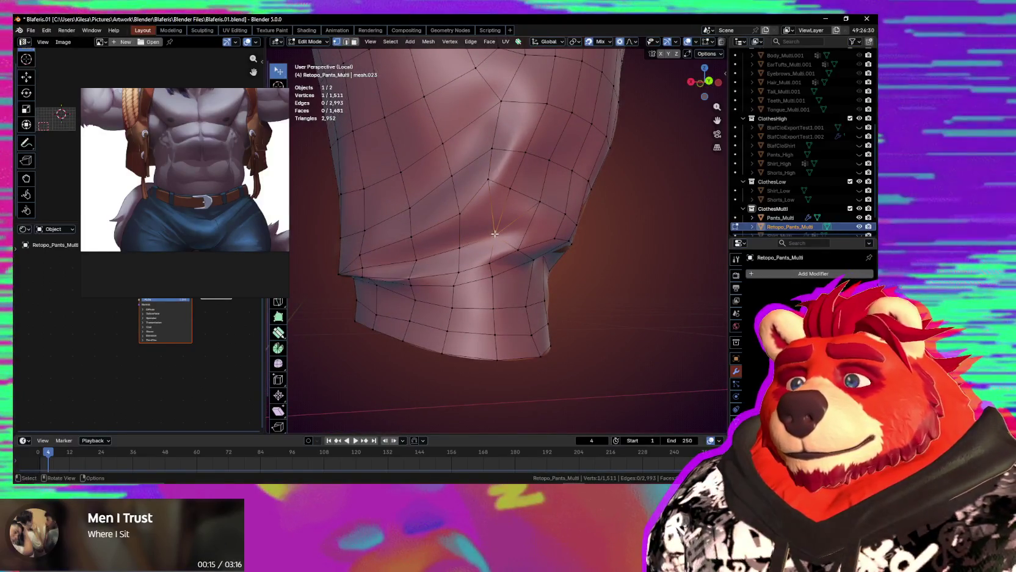
key(g)
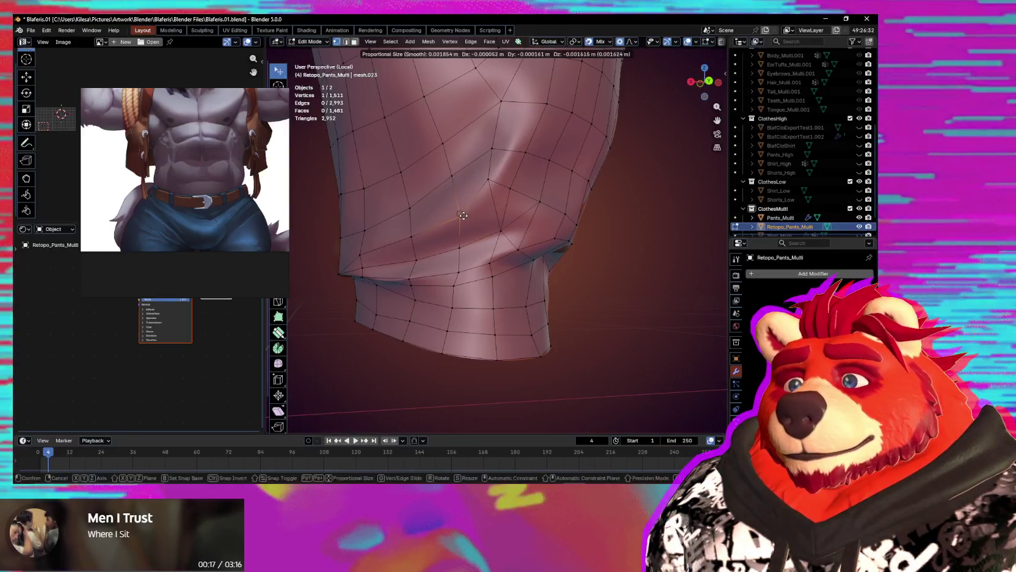
click(498, 211)
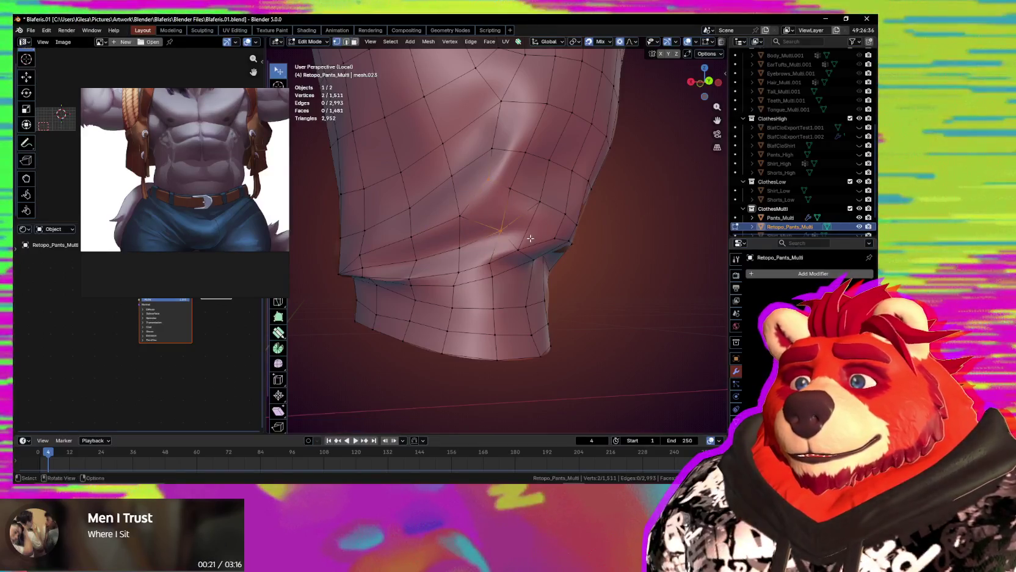
Dissolve the two selected stray vertices and reposition a knee-crease vertex.
middle_drag(467, 220, 485, 227)
key(ctrl+x)
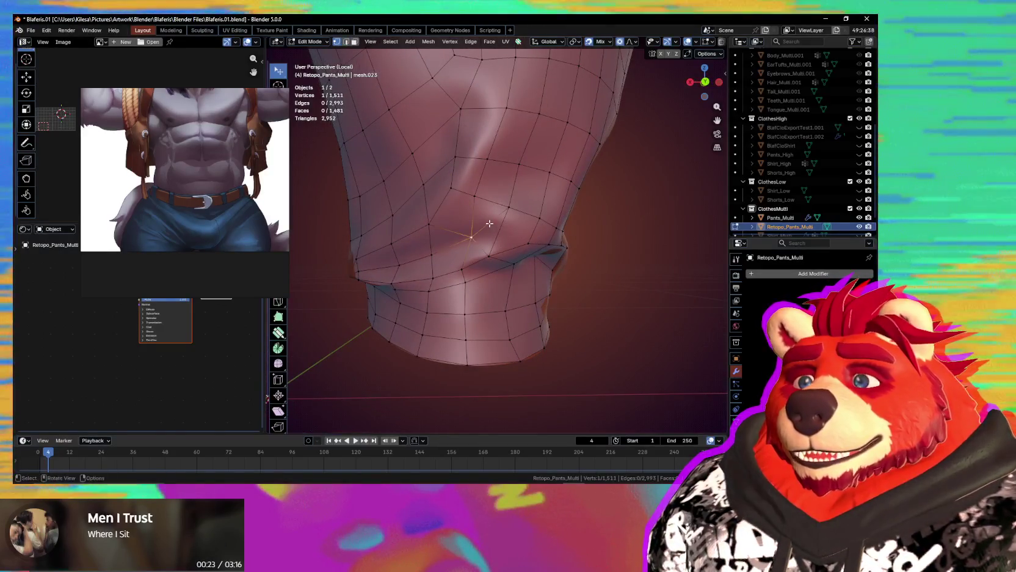
click(493, 255)
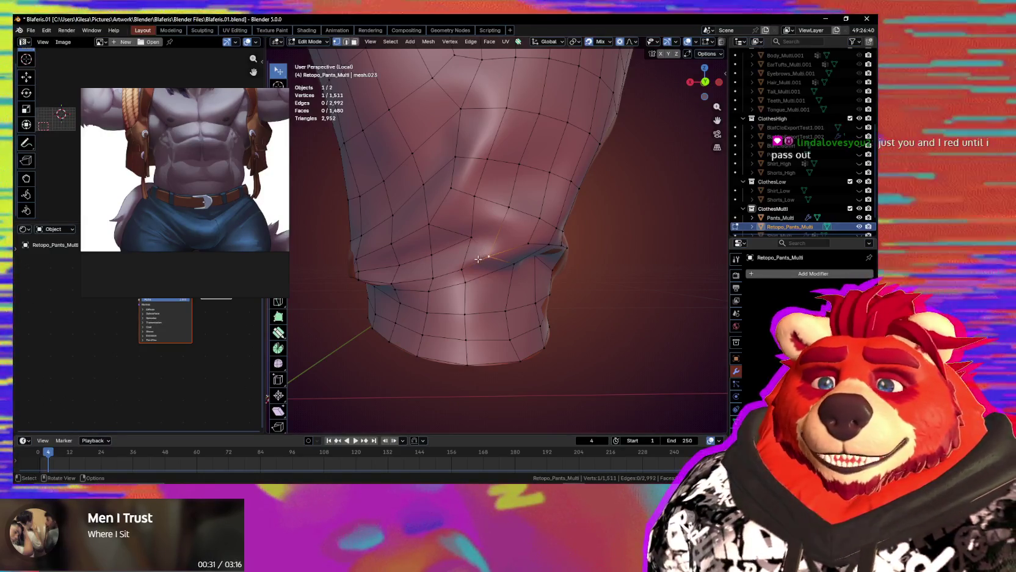
mouse_move(480, 256)
middle_down()
mouse_move(516, 234)
mouse_move(486, 243)
middle_up()
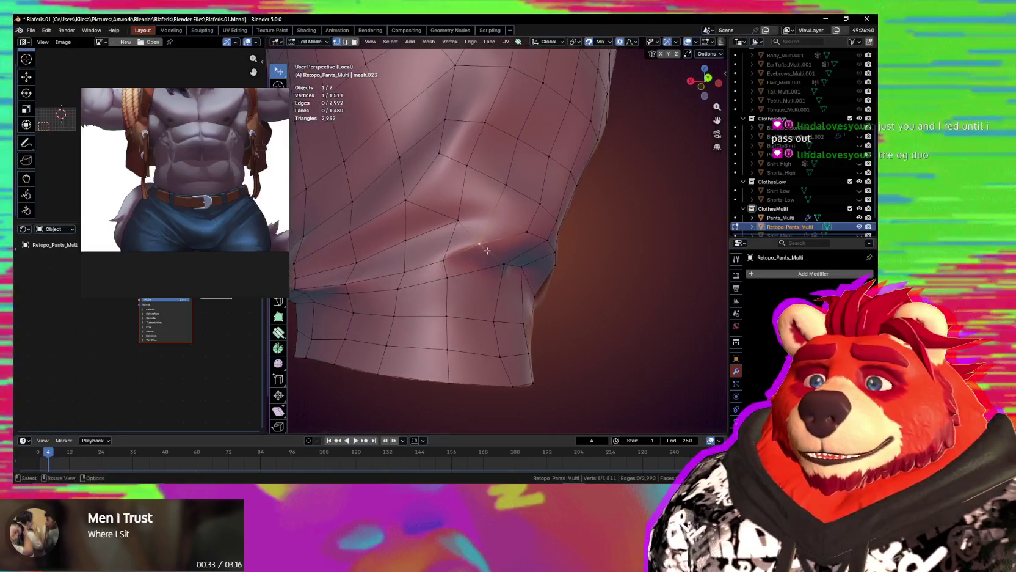
key(g)
click(492, 242)
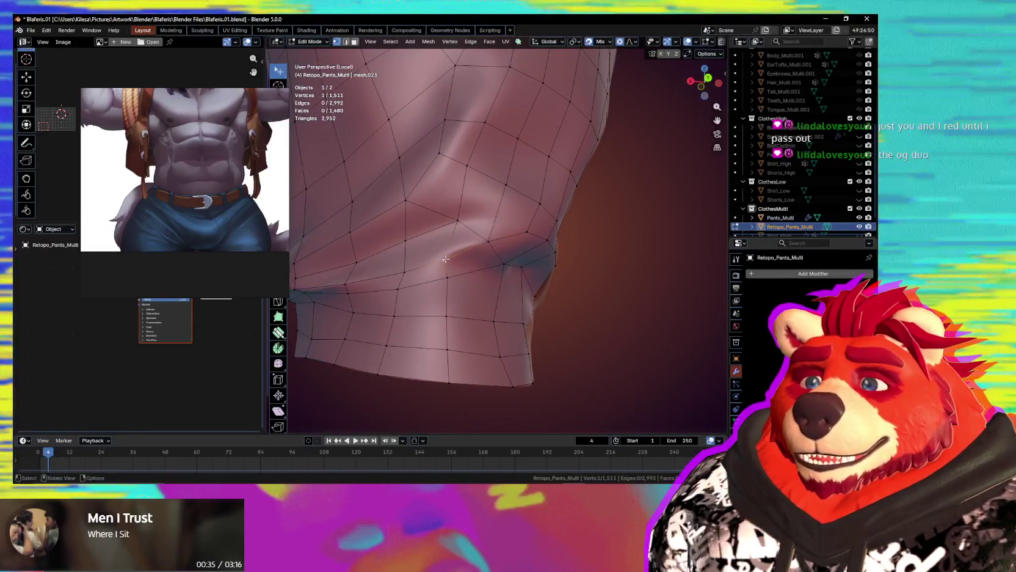
mouse_move(446, 259)
middle_down()
mouse_move(418, 240)
mouse_move(448, 241)
middle_up()
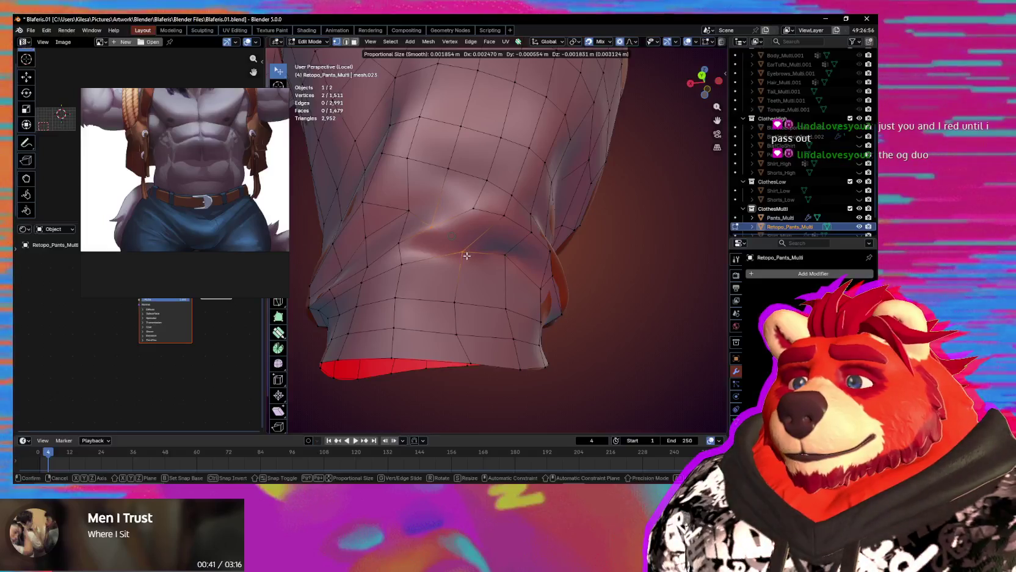
click(466, 253)
Nudge several crease vertices along the knee fold, leaving the mesh at 2,993 edges.
middle_drag(444, 227, 468, 230)
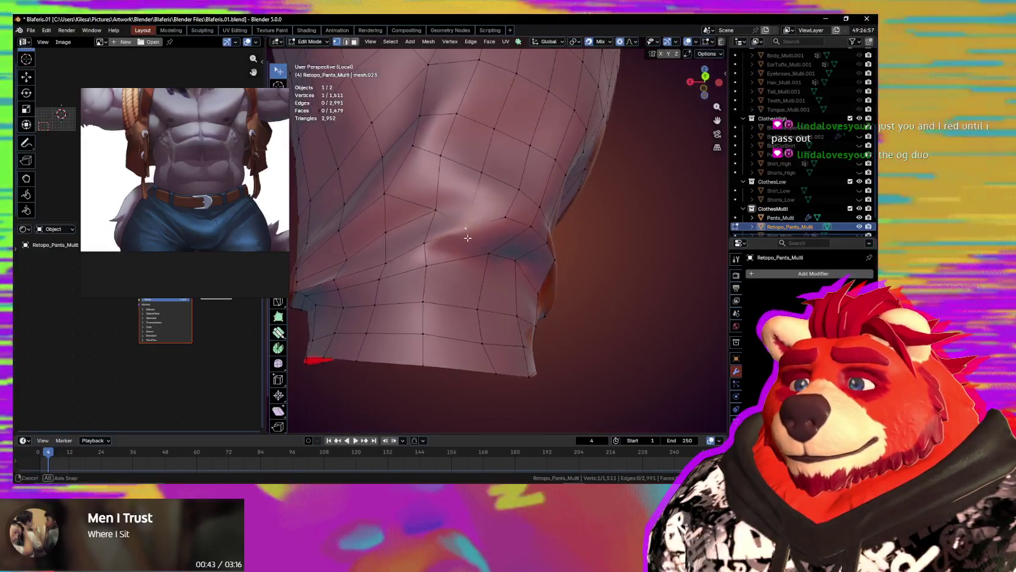
click(468, 231)
drag(468, 228, 467, 229)
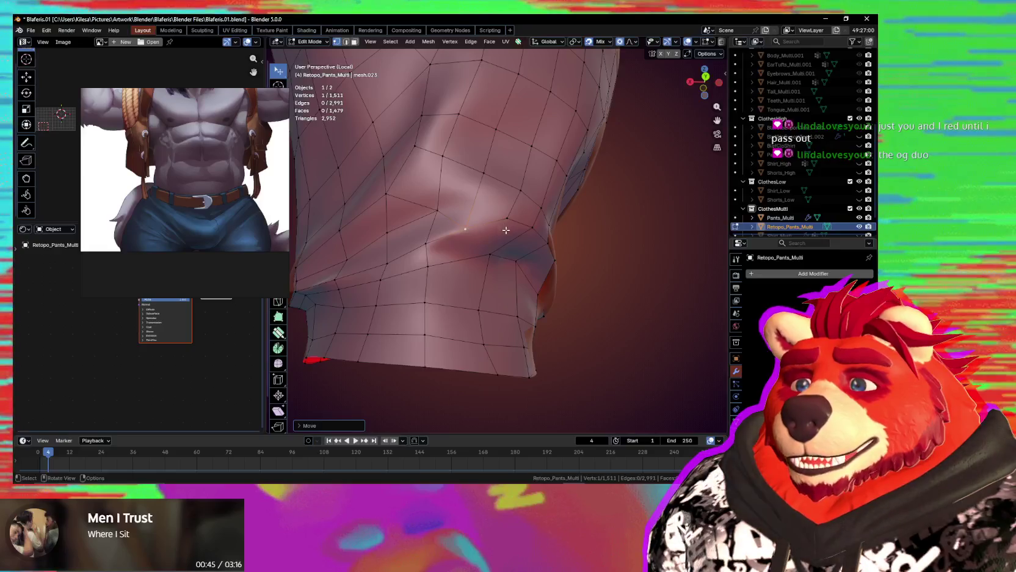
middle_drag(505, 230, 495, 241)
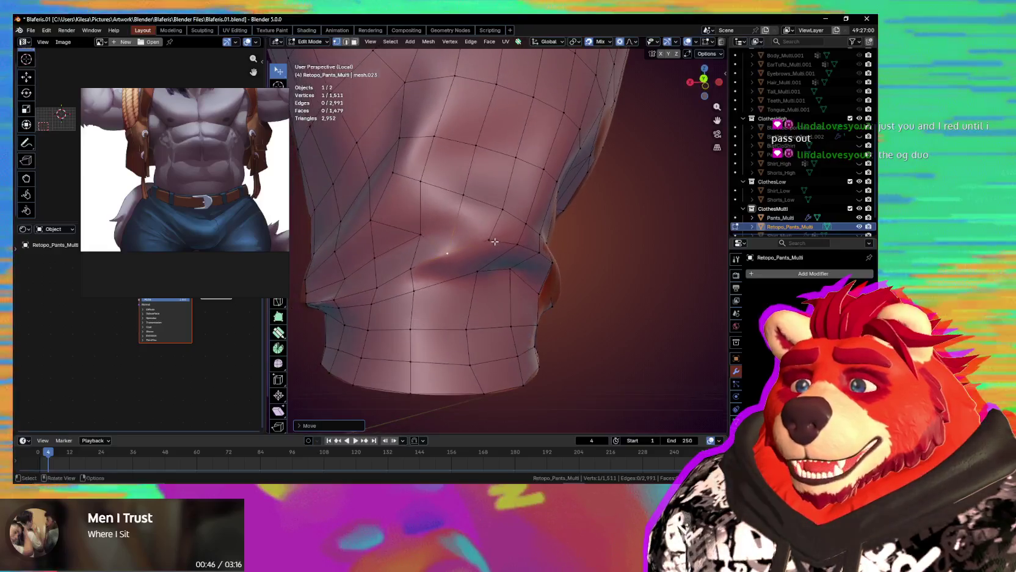
shift+click(420, 234)
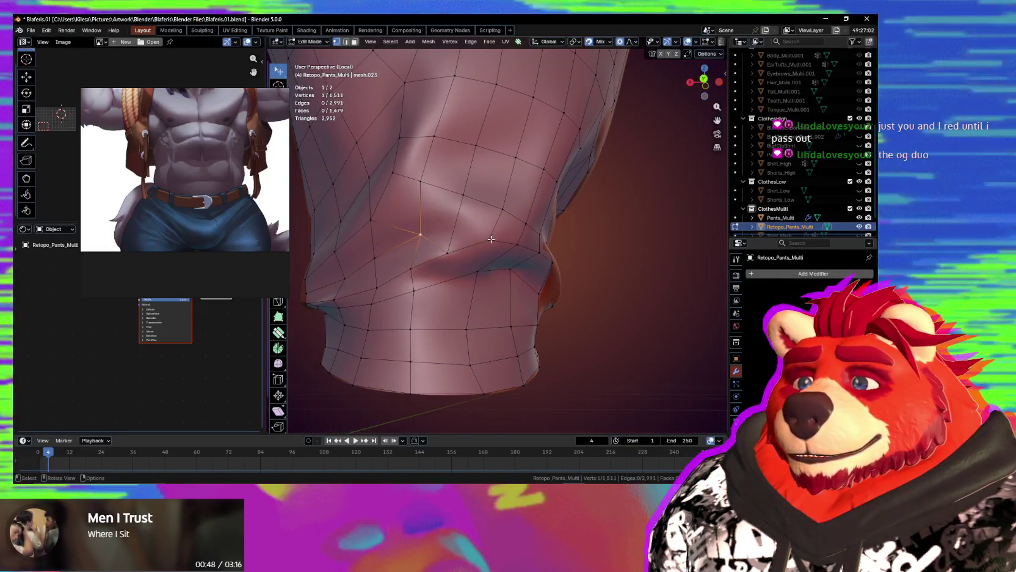
click(453, 224)
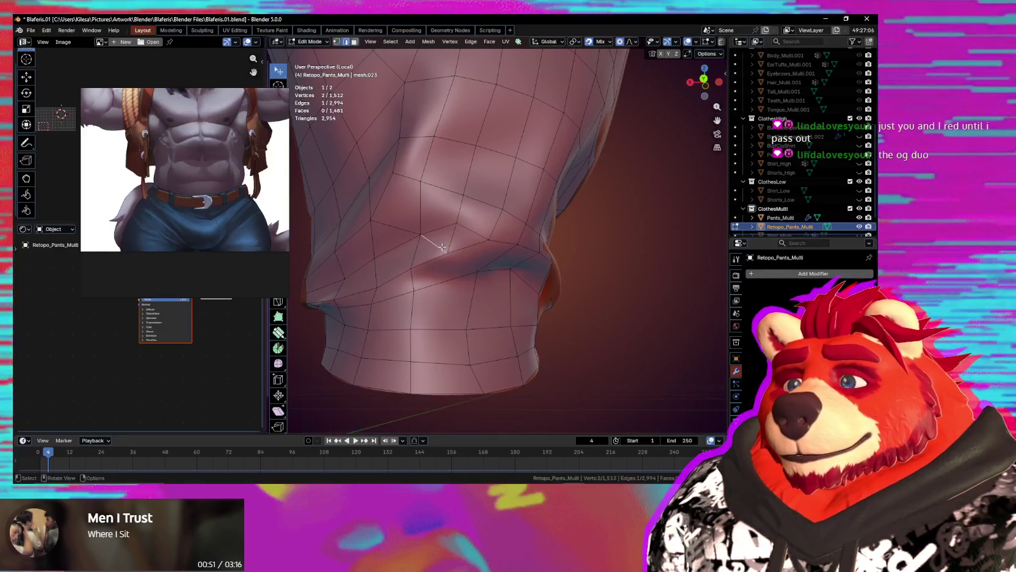
click(462, 245)
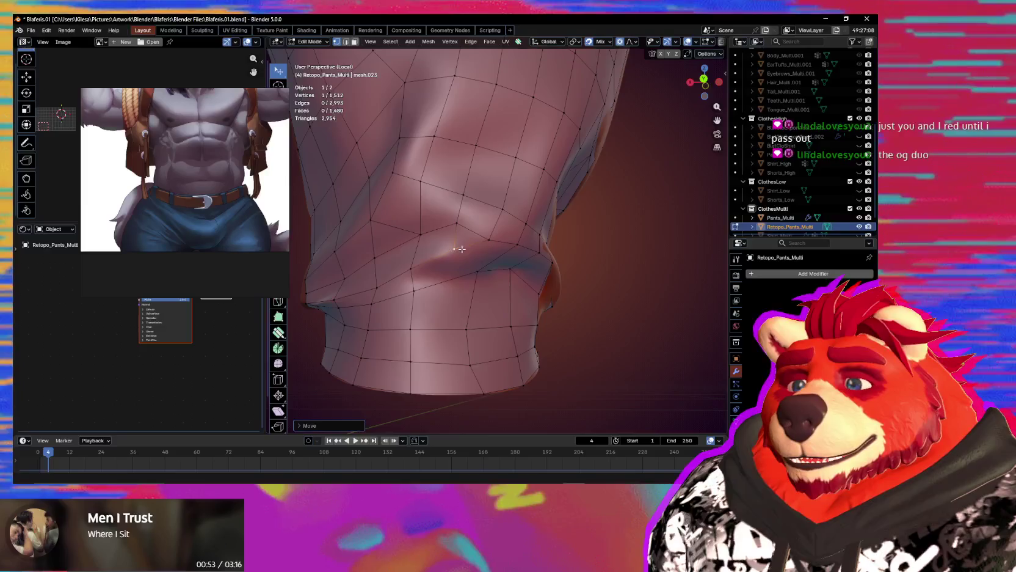
mouse_move(462, 245)
middle_down()
mouse_move(400, 269)
mouse_move(488, 276)
mouse_move(460, 263)
mouse_move(485, 255)
mouse_move(486, 272)
middle_up()
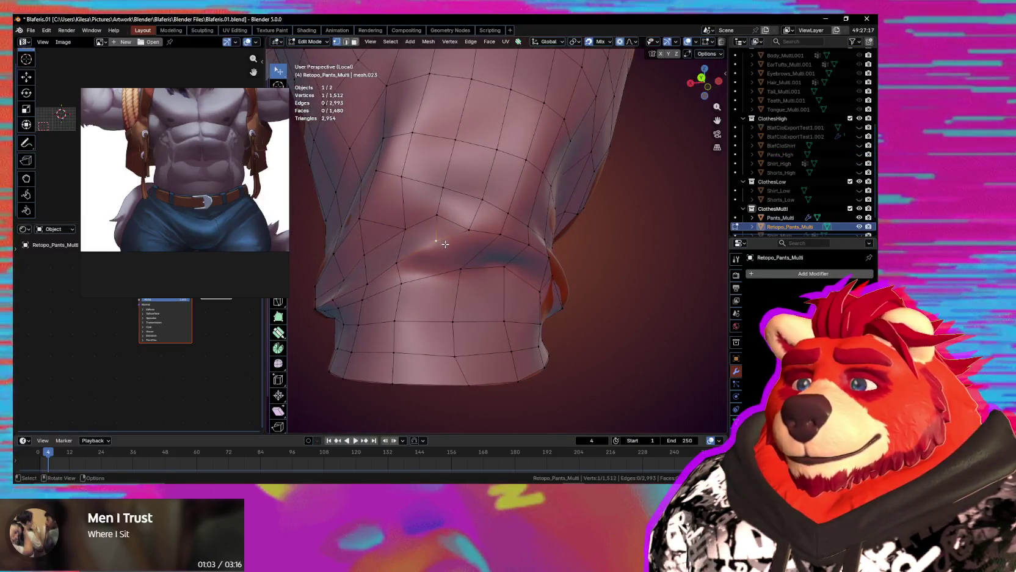
Slide a knee vertex along its edges twice, then move it freely into place.
key(shift+v)
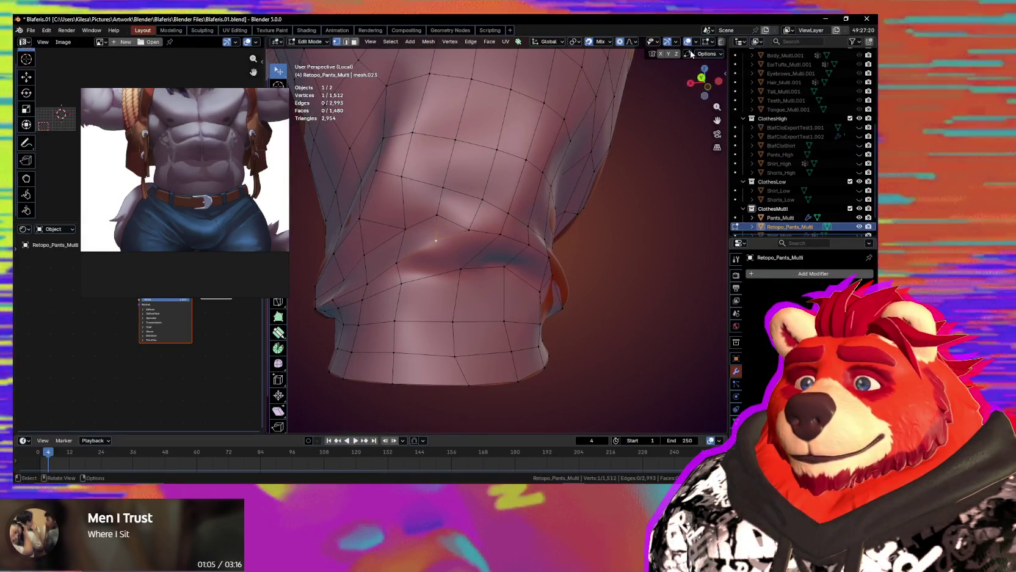
key(shift+v)
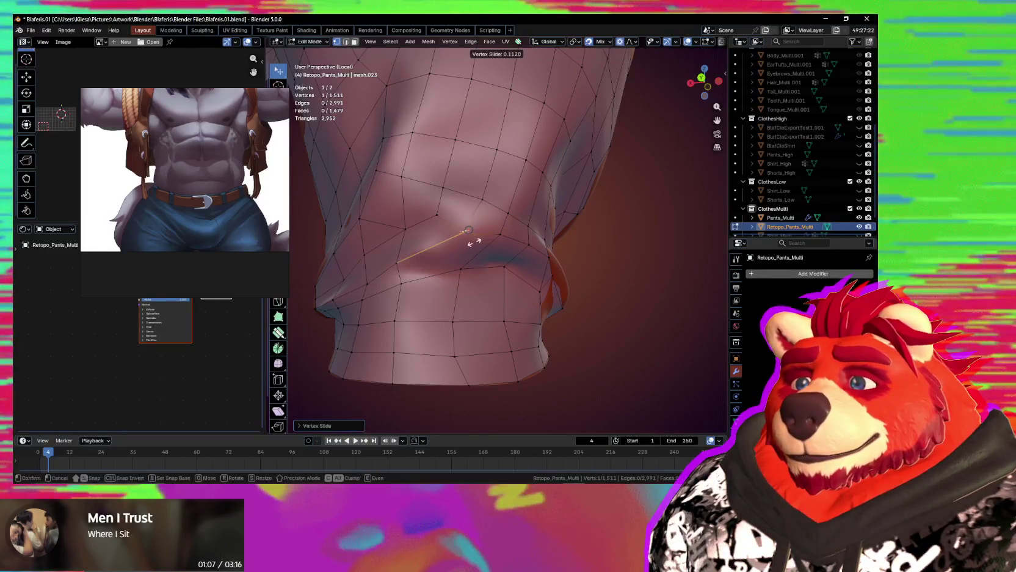
key(g)
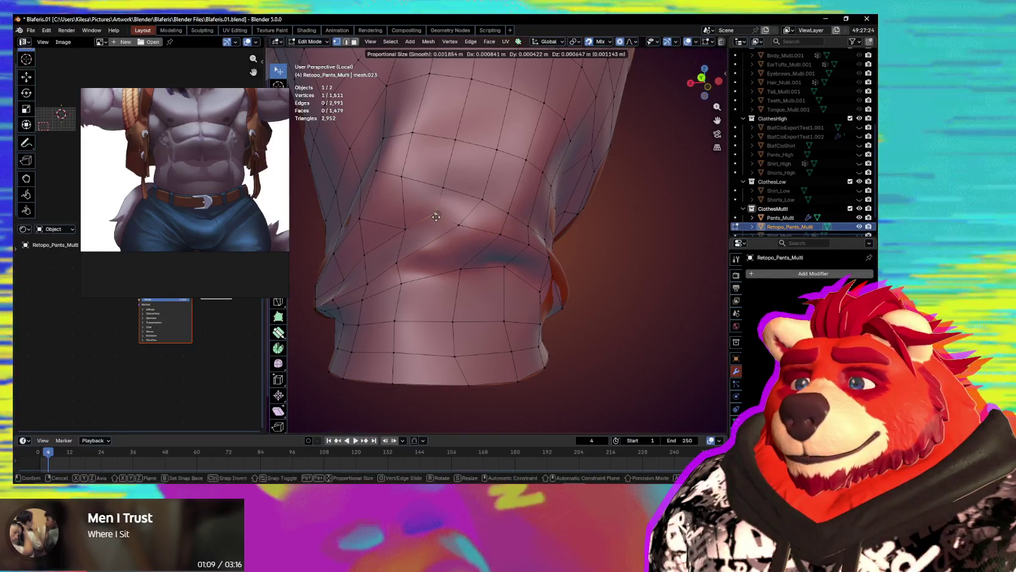
click(439, 223)
mouse_move(438, 224)
middle_down()
mouse_move(435, 231)
mouse_move(431, 223)
mouse_move(455, 226)
middle_up()
Adjust further crease vertices and select a second vertex to start a knife cut.
click(422, 233)
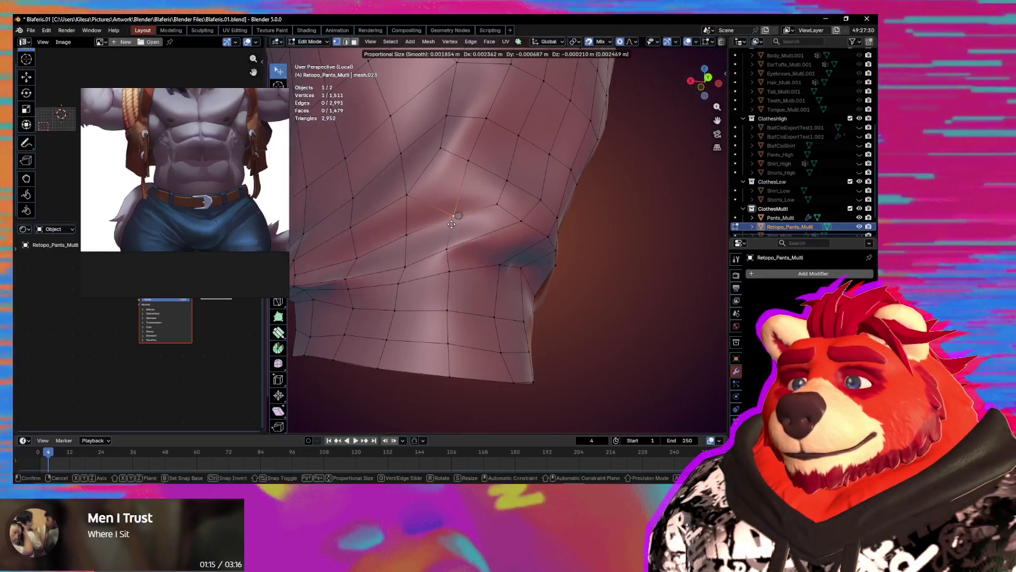
click(450, 226)
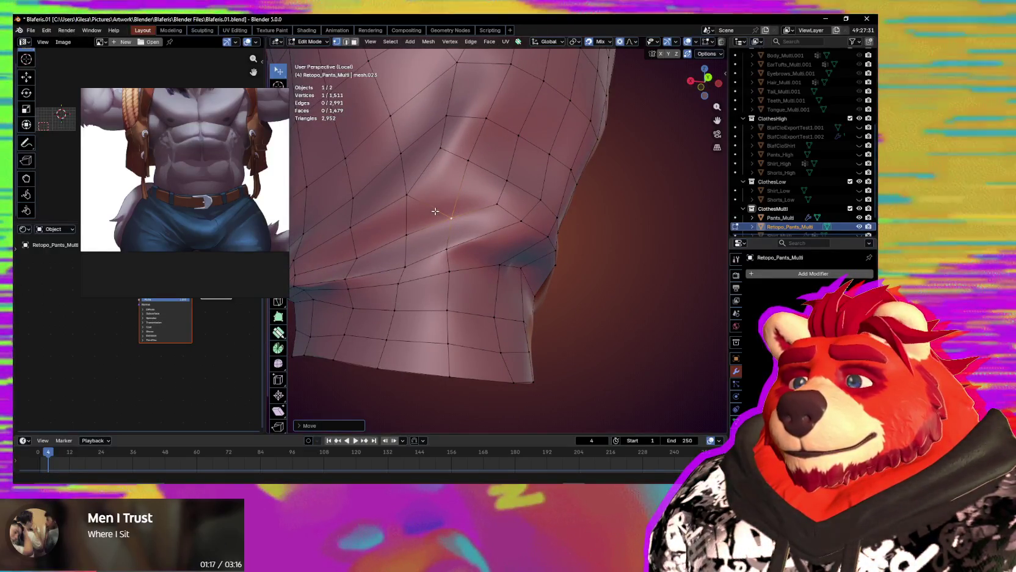
mouse_move(450, 226)
middle_down()
mouse_move(477, 216)
mouse_move(474, 227)
middle_up()
shift+click(444, 211)
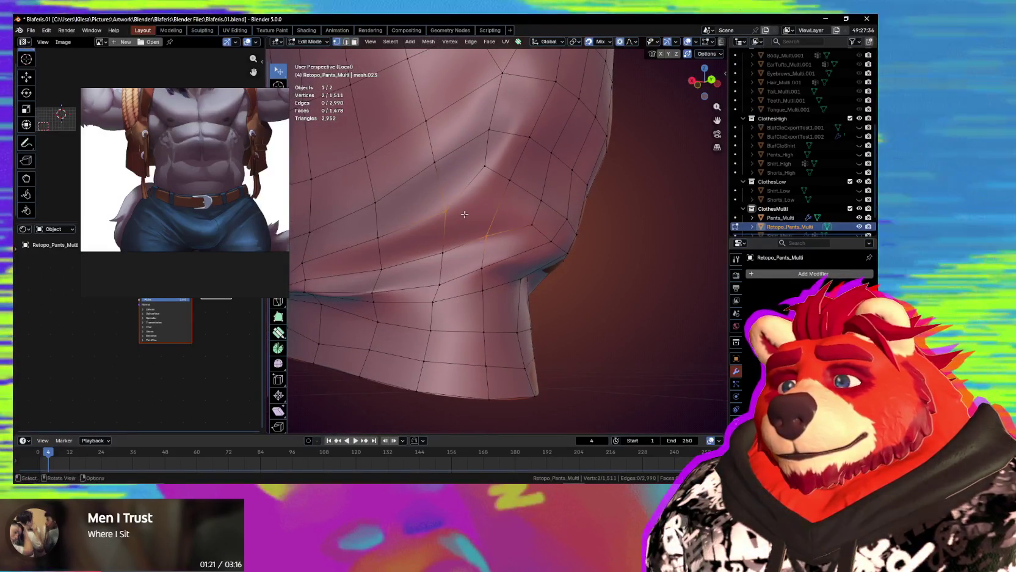
key(k)
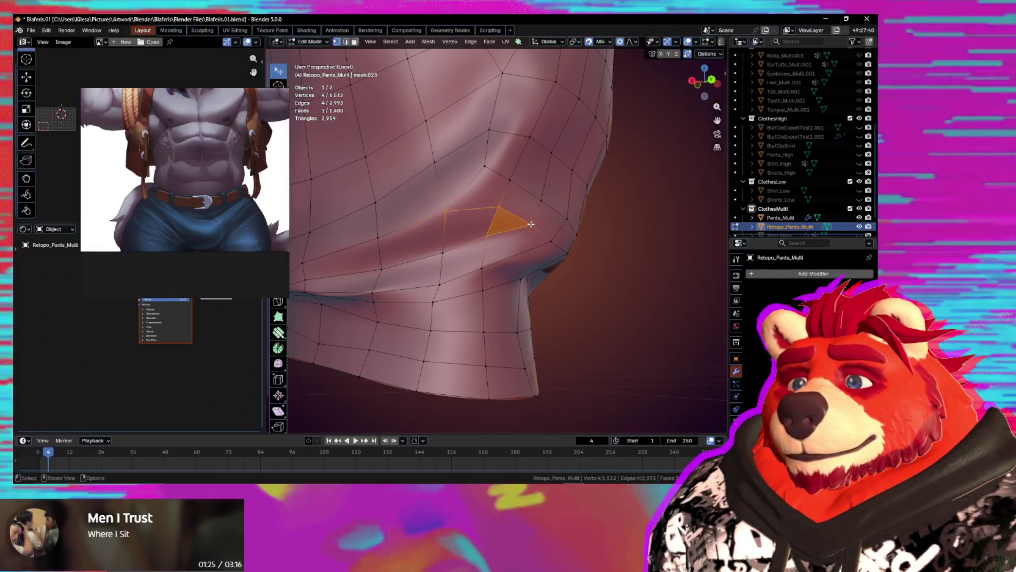
Nudge the selected knee-crease vertex slightly and orbit to check the fold.
drag(492, 237, 494, 239)
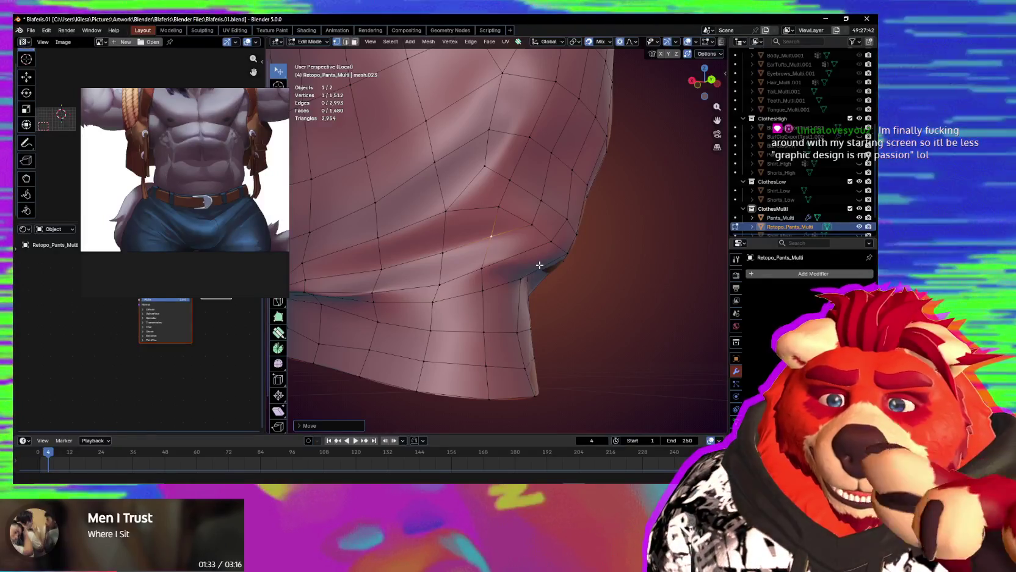
mouse_move(465, 260)
middle_down()
mouse_move(450, 256)
mouse_move(560, 250)
mouse_move(647, 279)
mouse_move(706, 257)
mouse_move(497, 252)
mouse_move(418, 265)
mouse_move(463, 258)
mouse_move(478, 281)
middle_up()
Commit a knife cut across the knee fold (1,515 vertices) and nudge crease vertices.
click(478, 281)
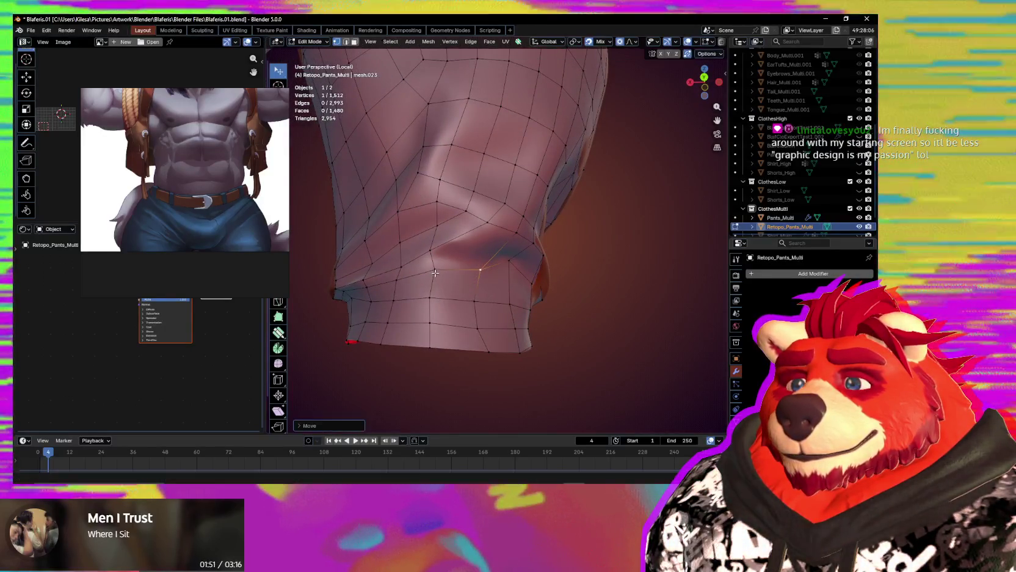
click(475, 271)
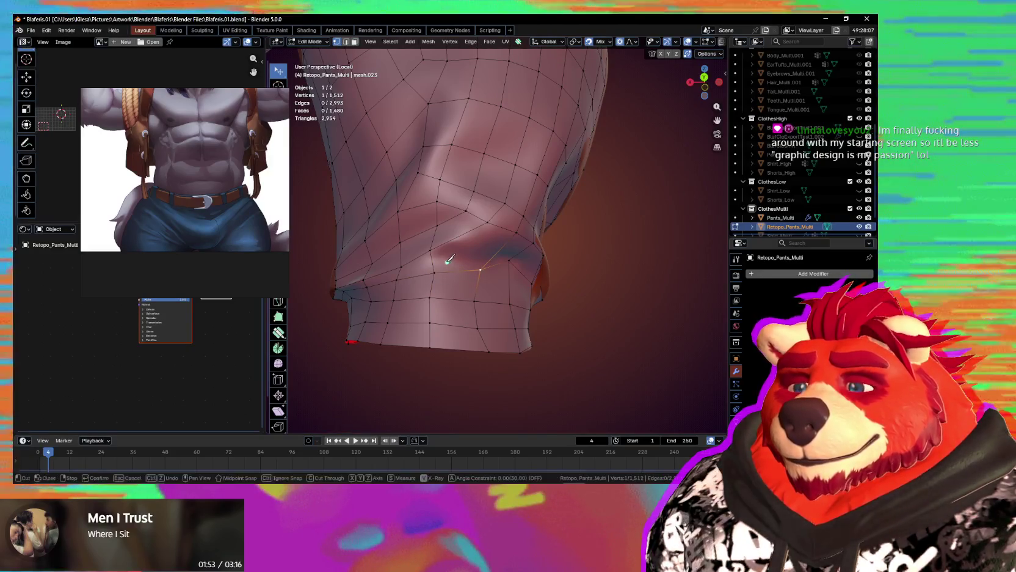
middle_drag(494, 251, 487, 245)
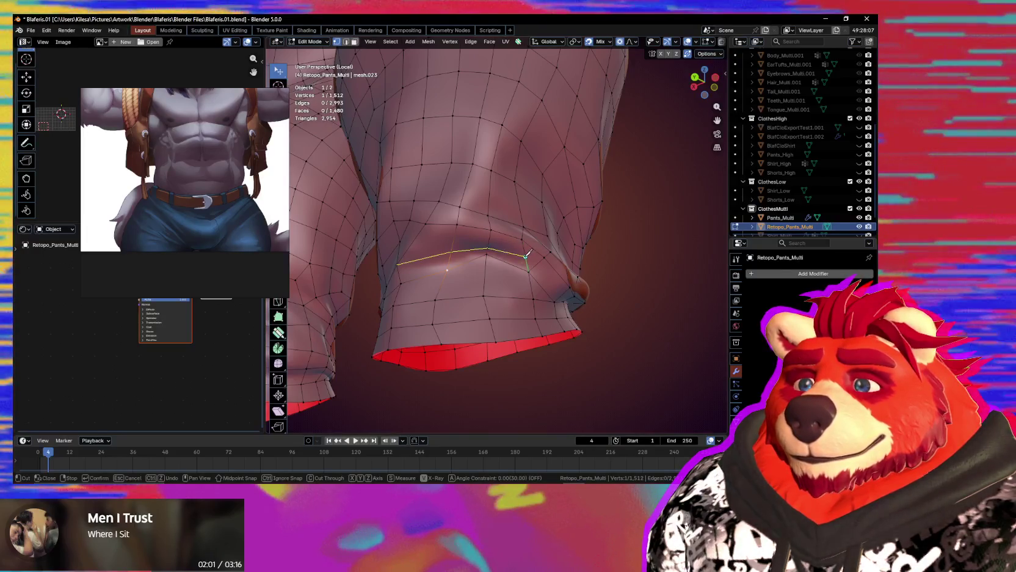
key(Return)
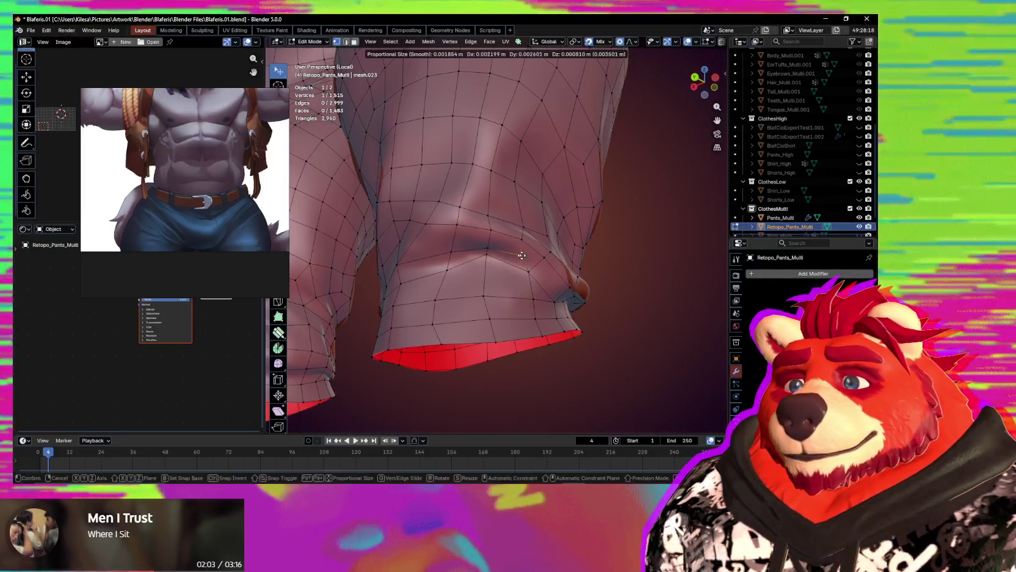
click(519, 254)
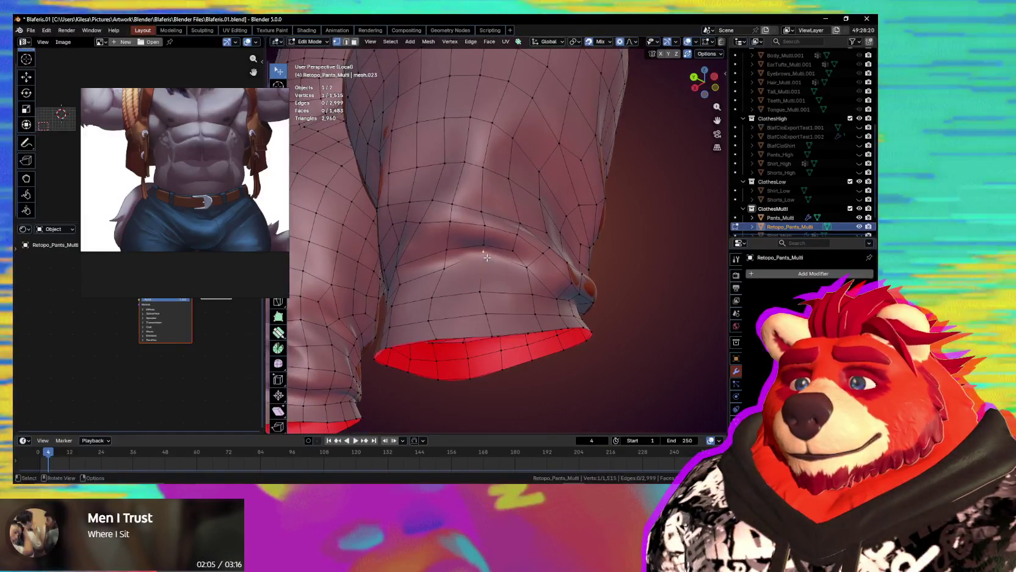
mouse_move(487, 257)
middle_down()
mouse_move(475, 303)
mouse_move(459, 246)
mouse_move(477, 253)
middle_up()
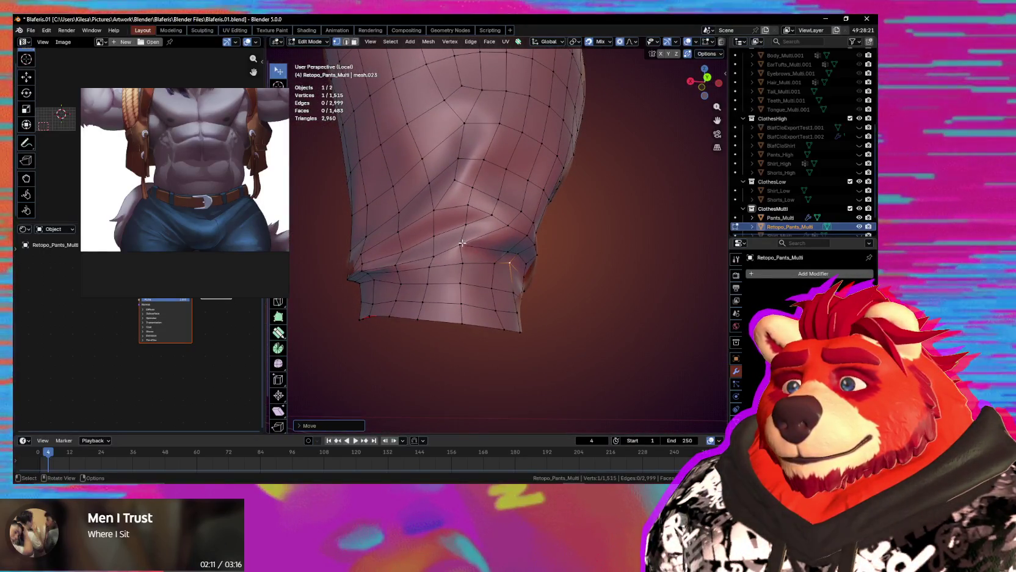
click(465, 242)
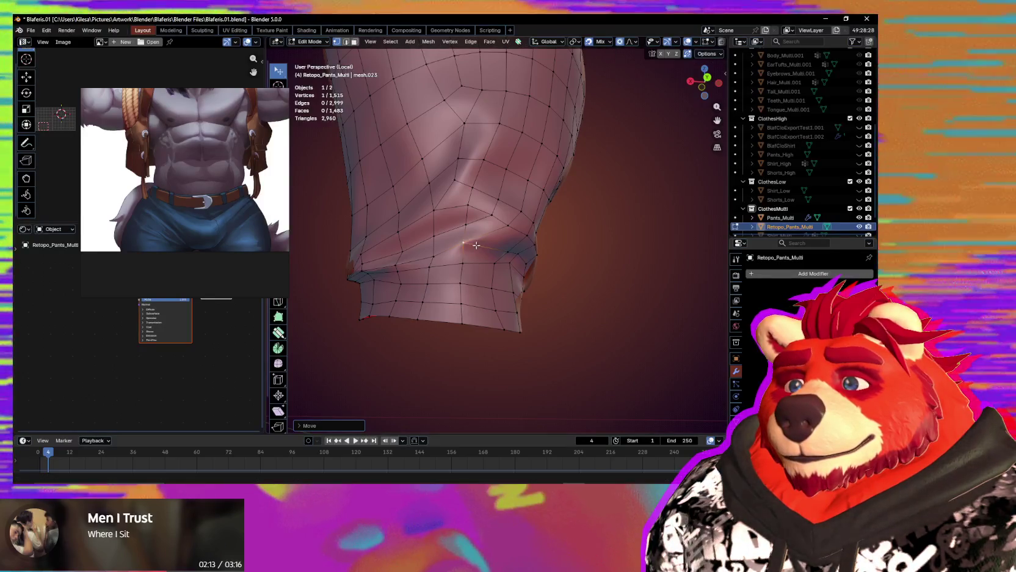
middle_drag(476, 244, 392, 246)
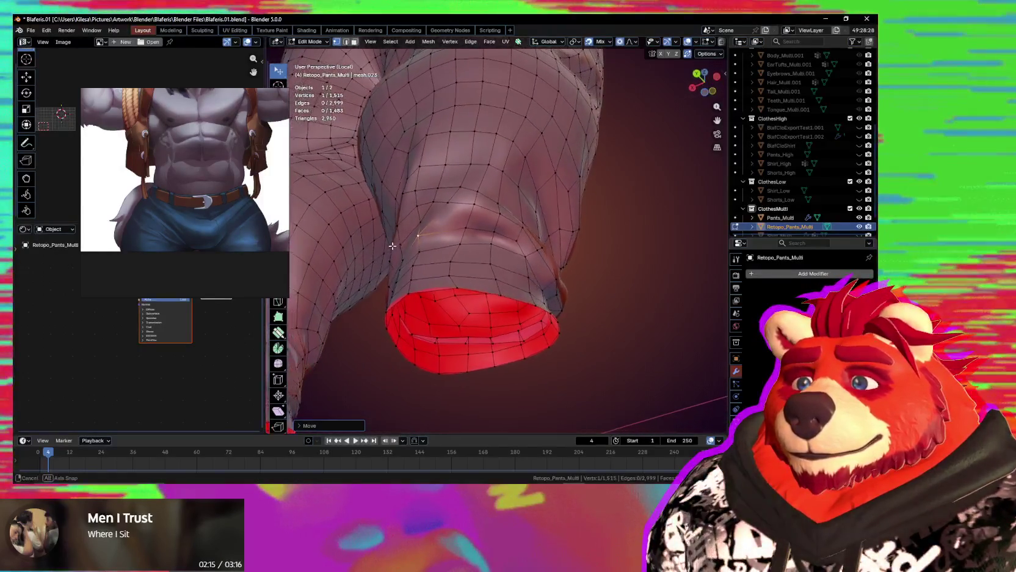
Adjust a crease vertex, then knife-cut a new edge line across the knee fold (1,518 vertices).
middle_drag(468, 227, 479, 229)
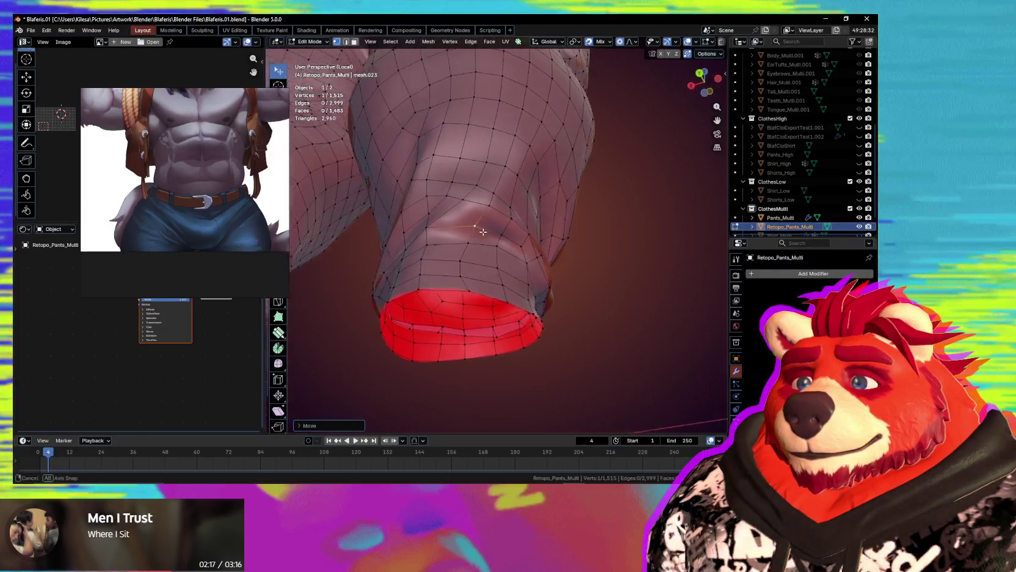
drag(475, 226, 483, 232)
key(k)
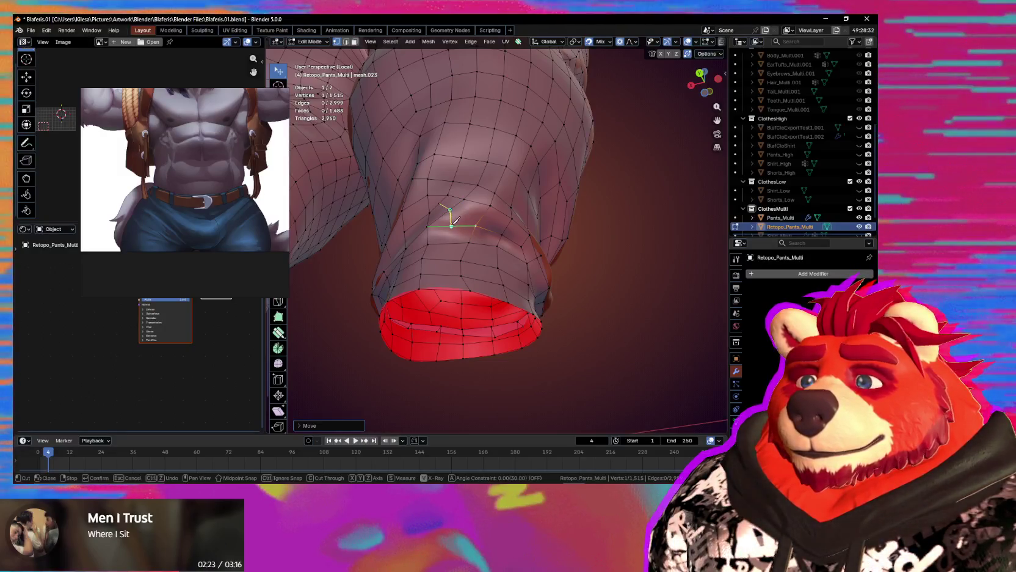
click(453, 224)
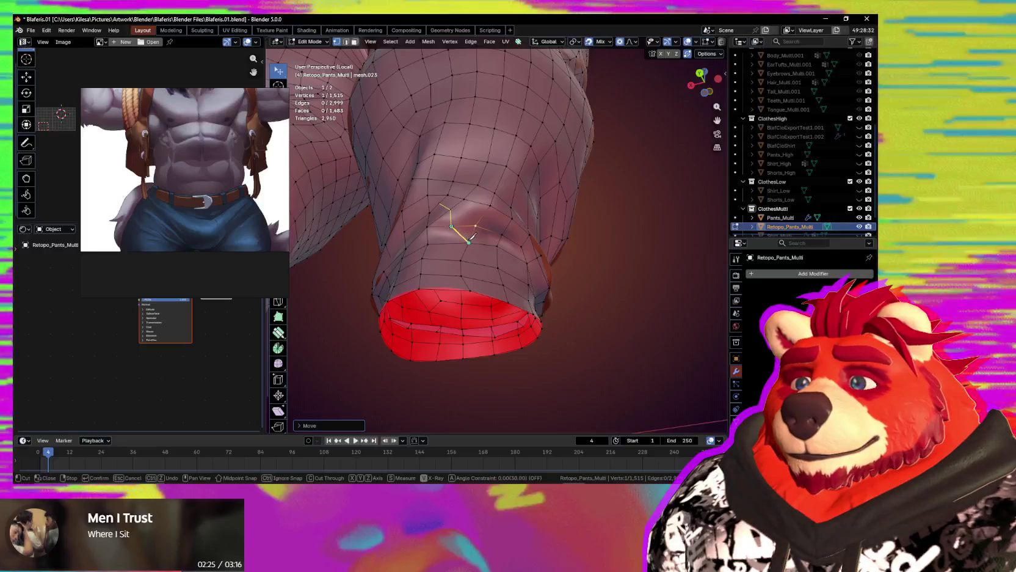
mouse_move(465, 233)
middle_down()
mouse_move(457, 218)
mouse_move(507, 237)
mouse_move(477, 231)
middle_up()
click(459, 219)
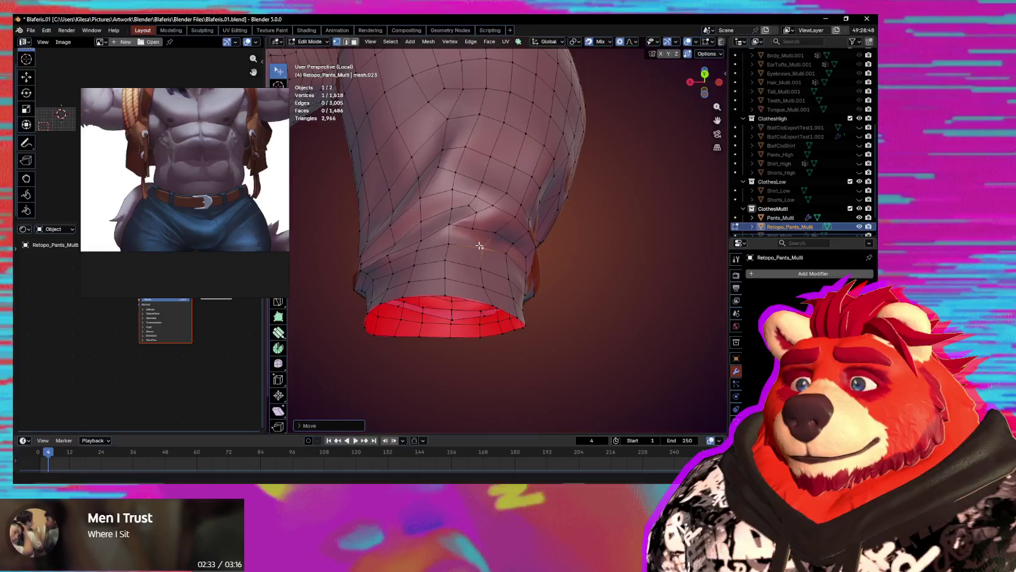
middle_drag(479, 241, 481, 189)
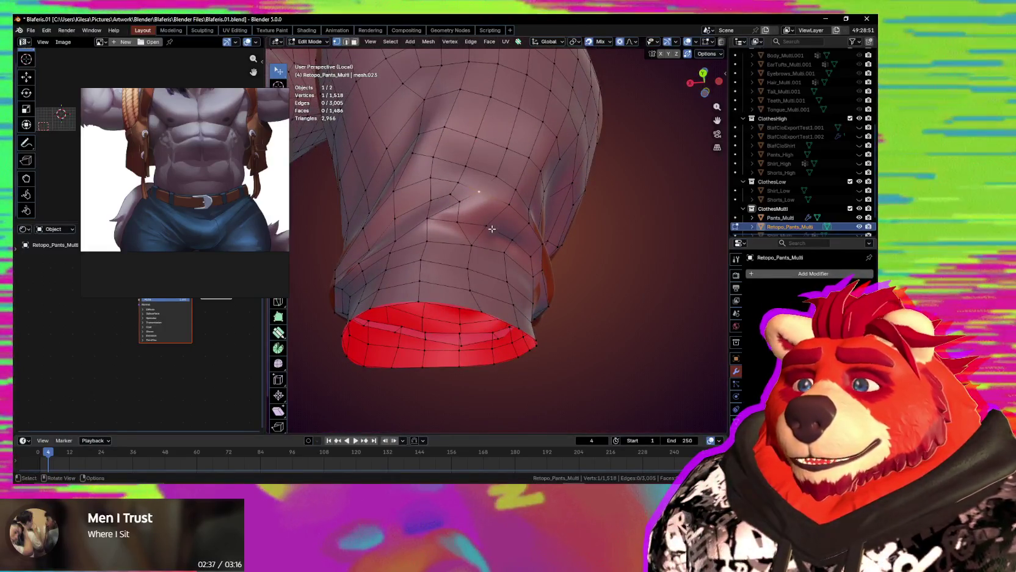
Dissolve the extra vertex in the knee crease along with its edges.
click(459, 210)
key(ctrl+x)
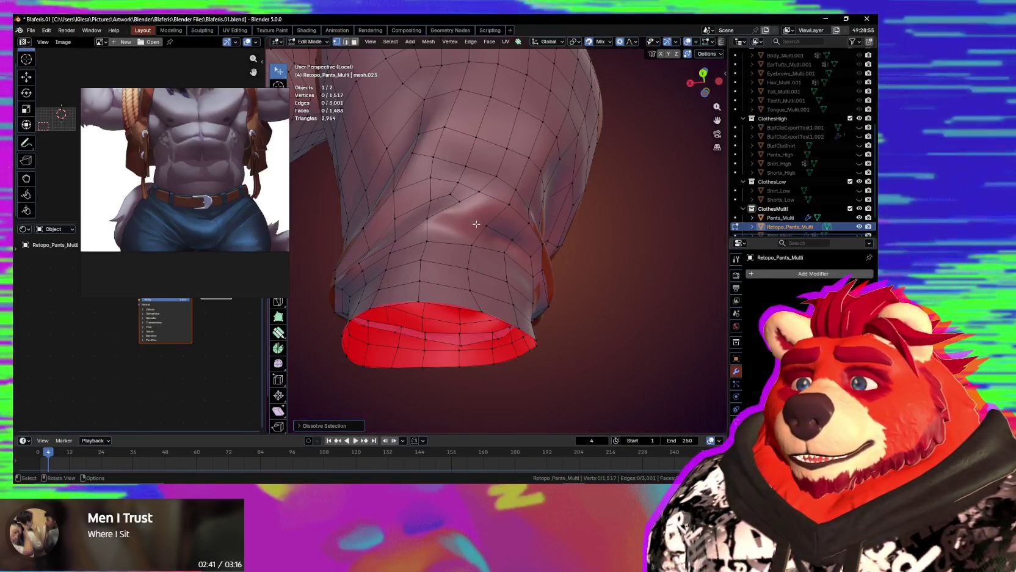
middle_drag(477, 224, 477, 224)
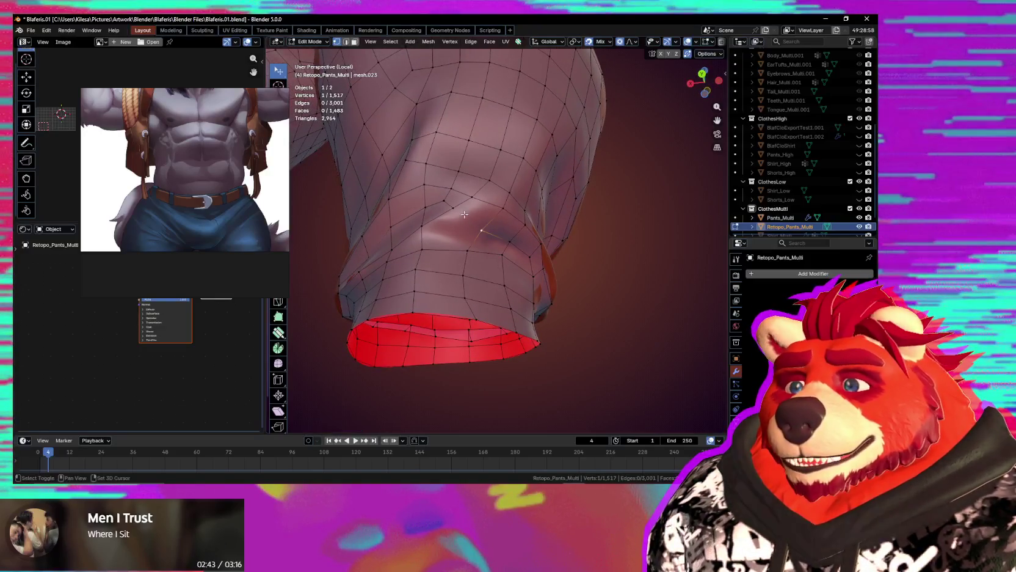
middle_drag(468, 251, 466, 256)
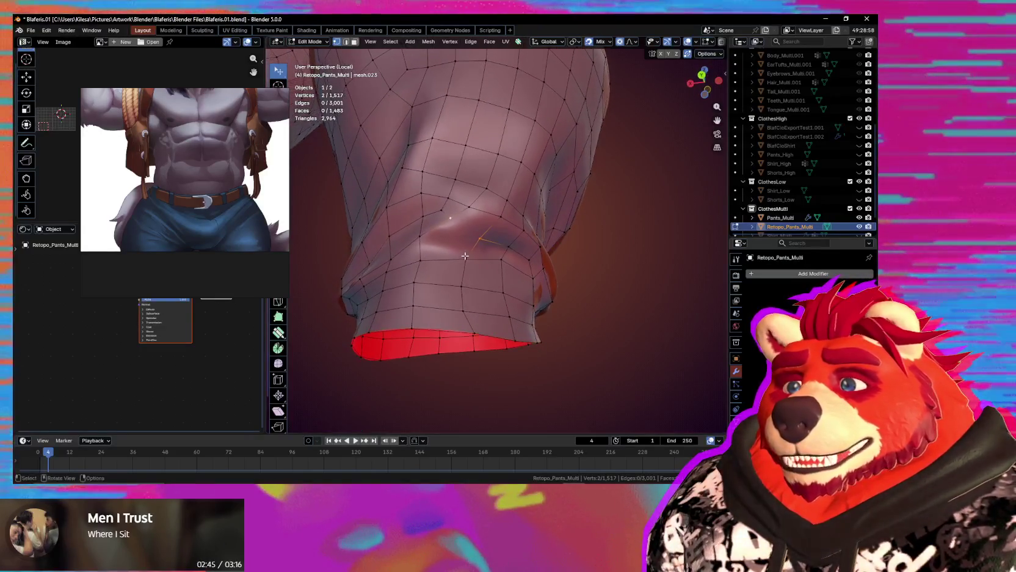
Select a crease vertex and move it to refine the fold.
click(465, 259)
shift+click(420, 236)
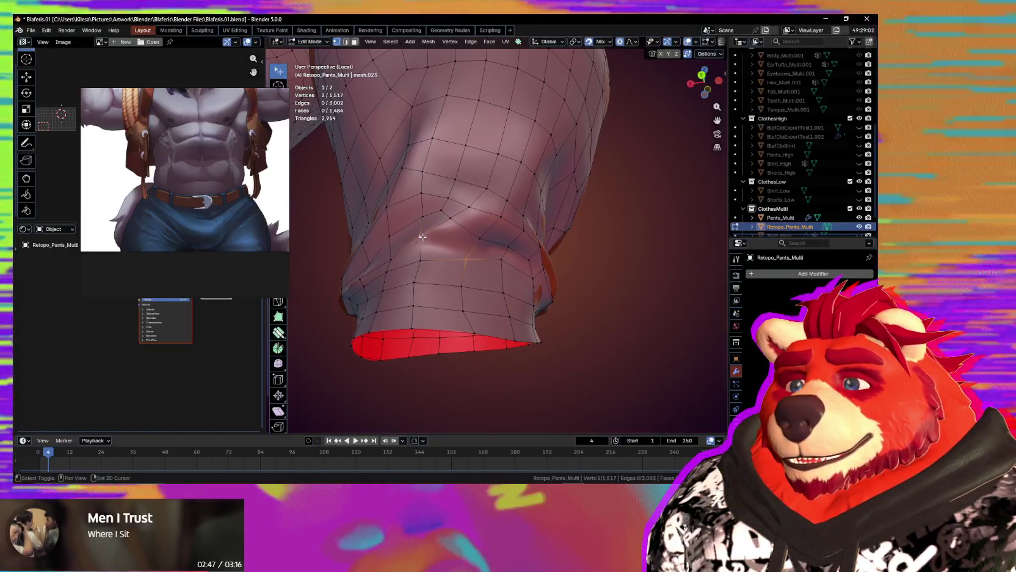
click(466, 258)
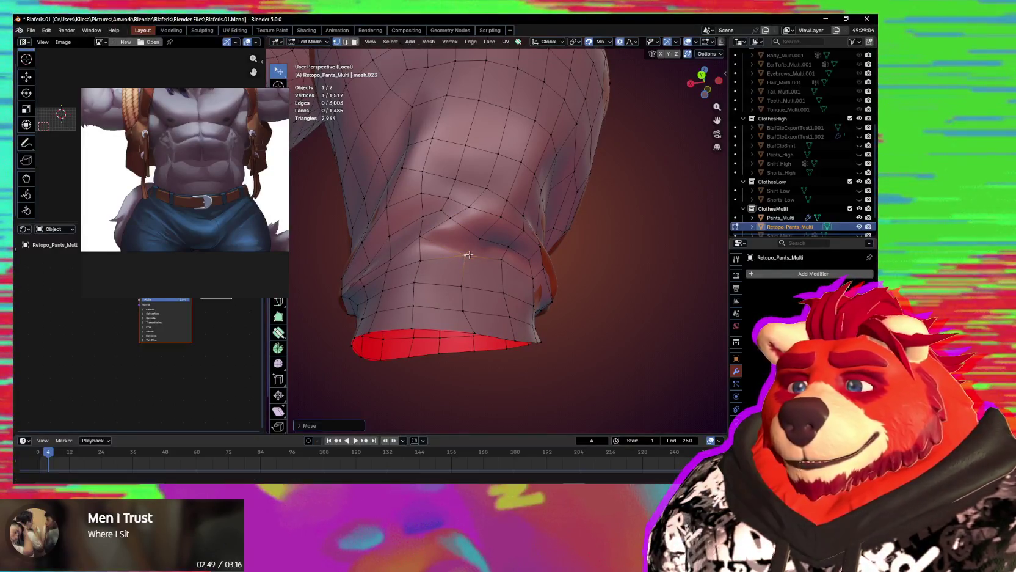
mouse_move(466, 258)
middle_down()
mouse_move(525, 281)
mouse_move(481, 260)
mouse_move(450, 296)
mouse_move(511, 275)
mouse_move(471, 272)
mouse_move(494, 244)
middle_up()
key(g)
scroll(525, 281, down, 3)
click(481, 260)
scroll(465, 290, down, 3)
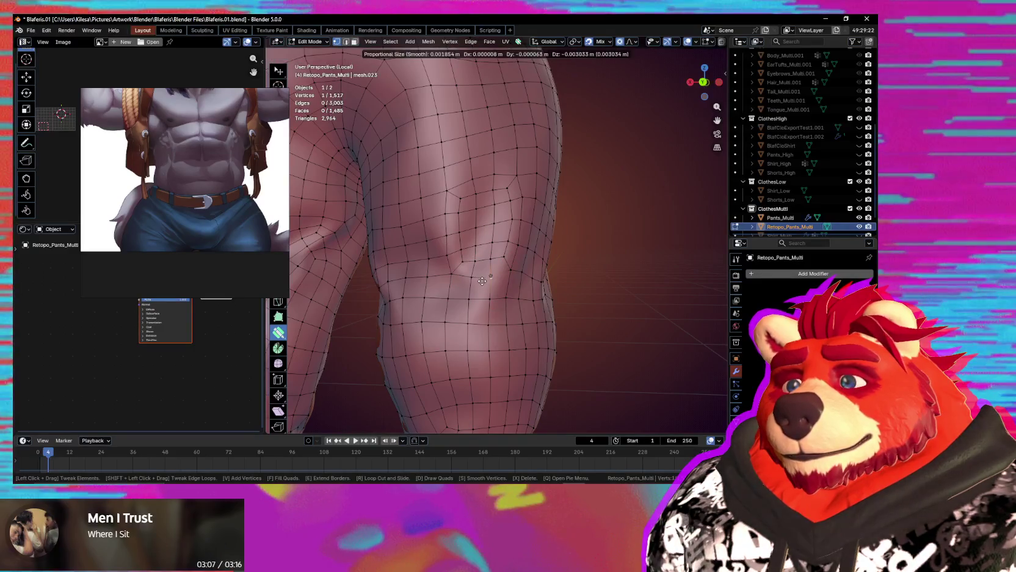
Confirm knee vertex moves and shift a crease vertex up and right.
click(468, 285)
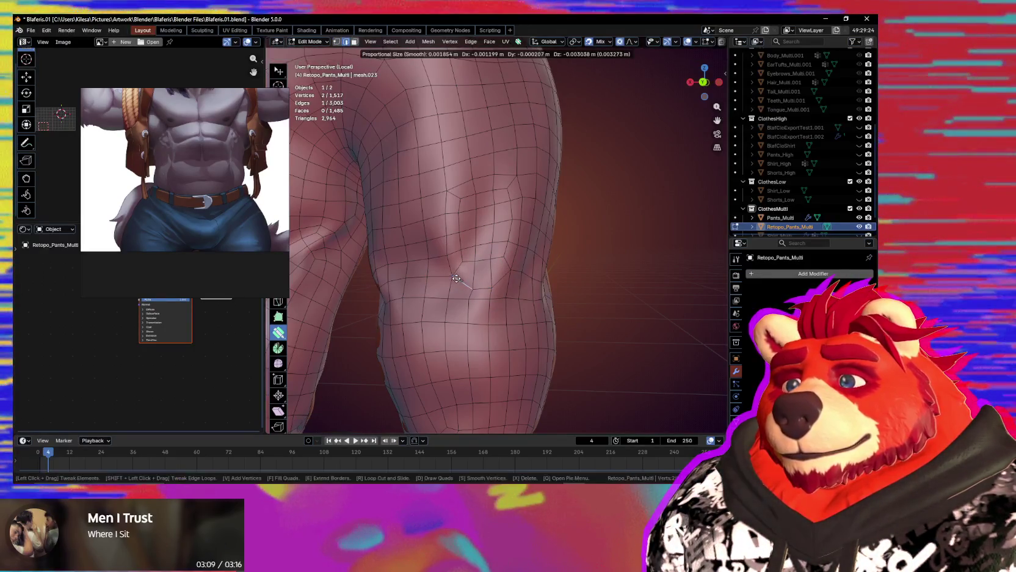
click(456, 279)
mouse_move(457, 279)
middle_down()
mouse_move(510, 234)
mouse_move(556, 263)
mouse_move(502, 289)
mouse_move(527, 260)
middle_up()
scroll(483, 270, up, 3)
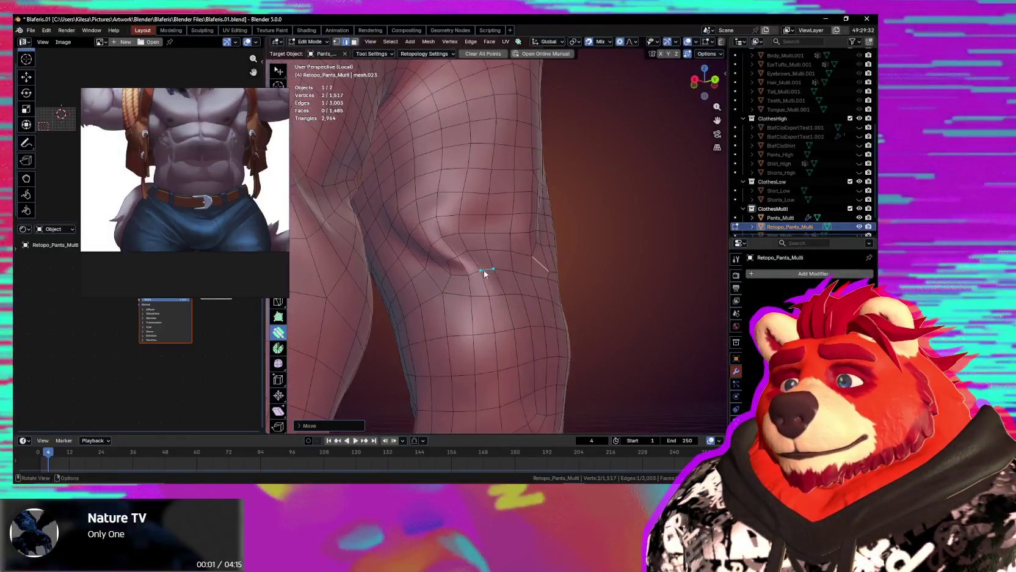
scroll(484, 270, up, 2)
scroll(492, 268, up, 1)
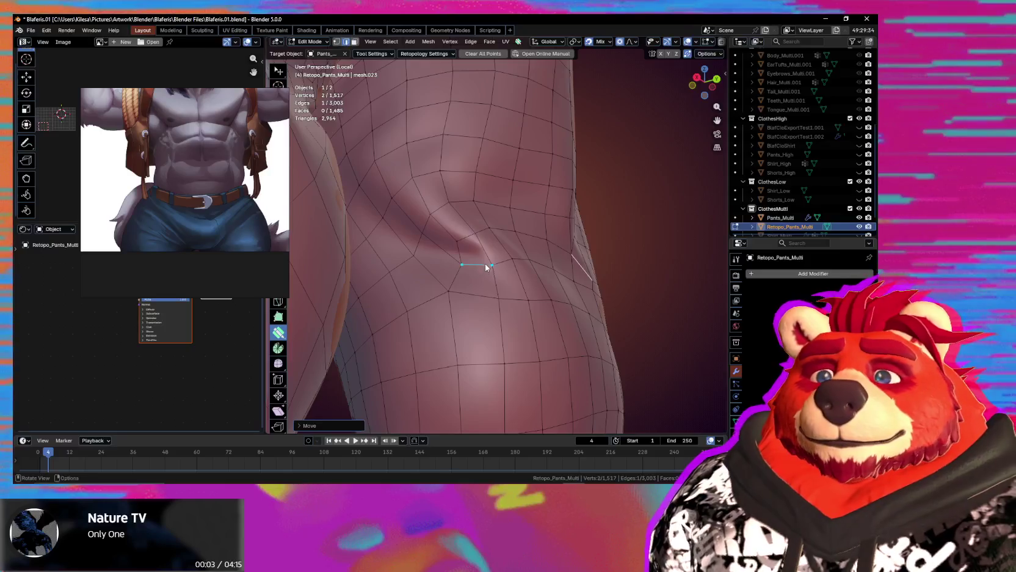
mouse_move(461, 246)
mouse_down()
mouse_move(480, 233)
mouse_move(485, 245)
mouse_up()
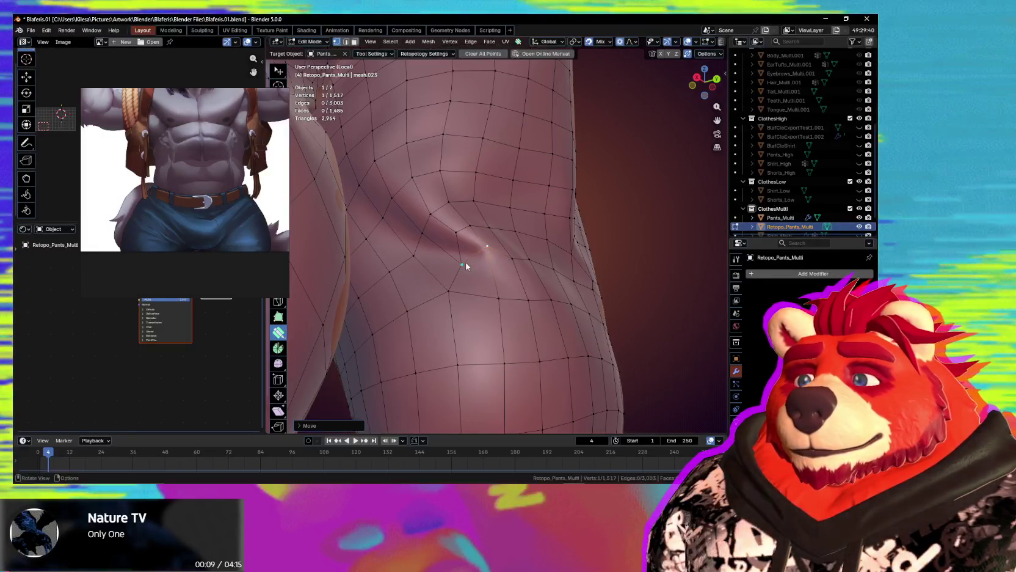
Pull the crease edge loop tip with its neighbours and place the fold vertices.
alt+click(458, 235)
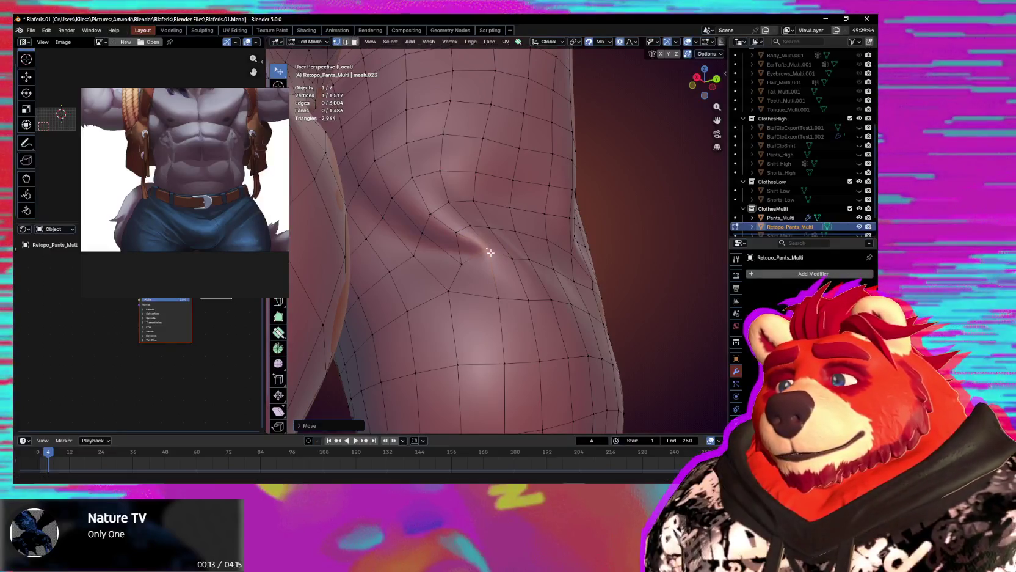
drag(491, 249, 499, 277)
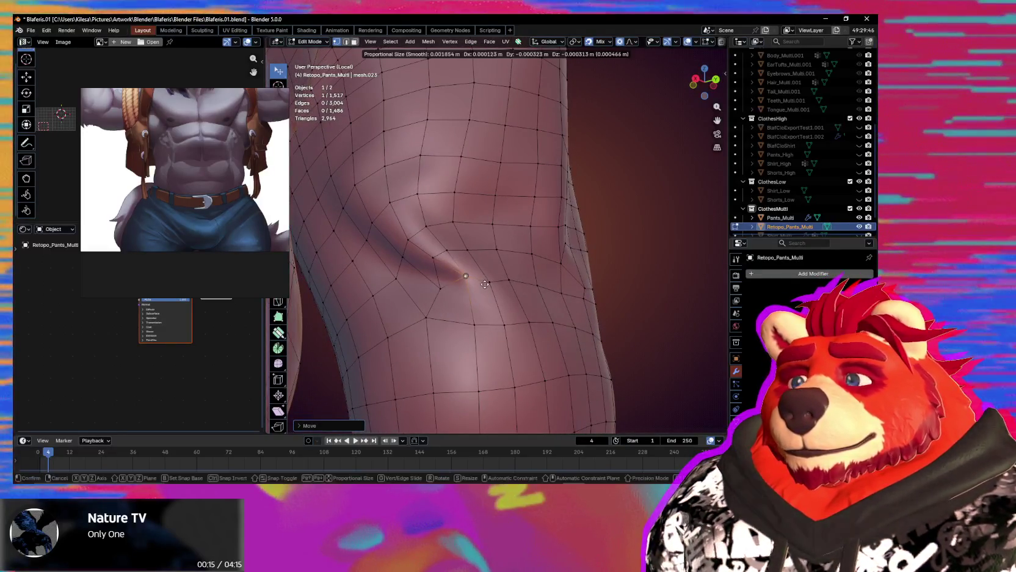
mouse_move(488, 283)
middle_down()
mouse_move(460, 286)
mouse_move(452, 268)
middle_up()
shift+click(458, 249)
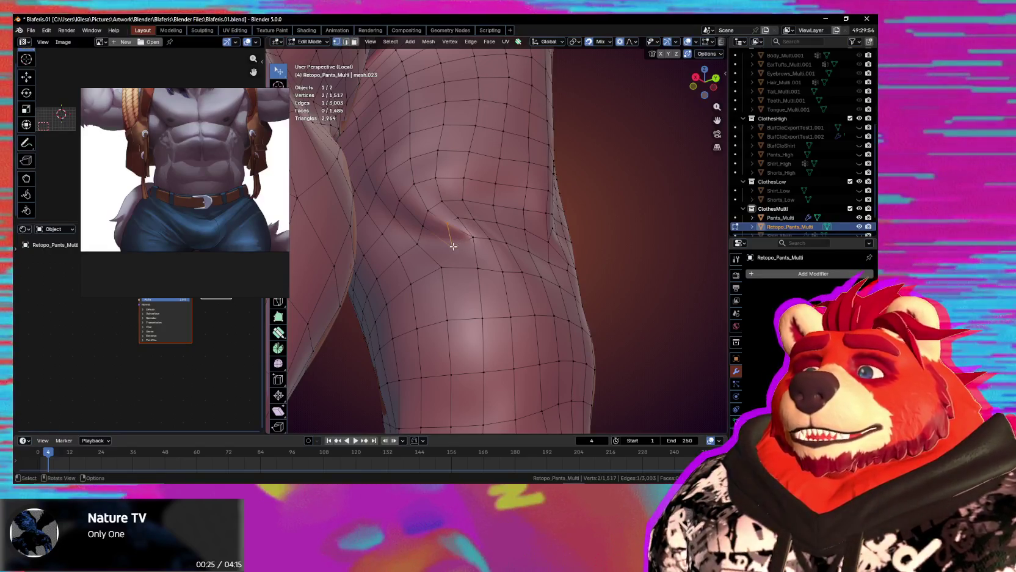
click(448, 260)
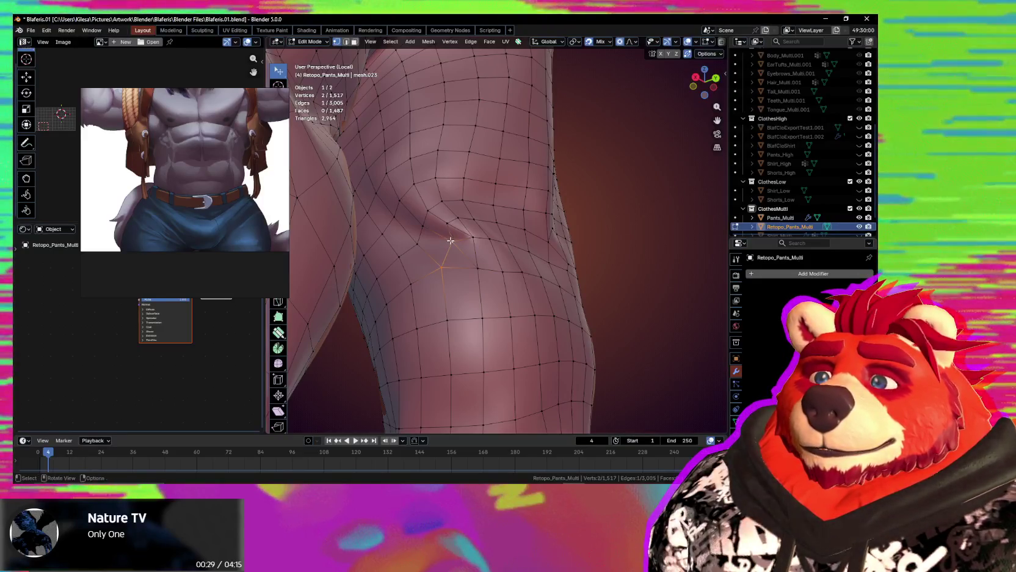
click(485, 265)
mouse_move(485, 264)
middle_down()
mouse_move(469, 267)
mouse_move(519, 261)
mouse_move(499, 253)
mouse_move(486, 269)
mouse_move(486, 300)
mouse_move(489, 256)
mouse_move(478, 307)
middle_up()
Move one more knee vertex with soft proportional falloff.
click(489, 250)
key(g)
click(486, 253)
scroll(486, 253, down, 4)
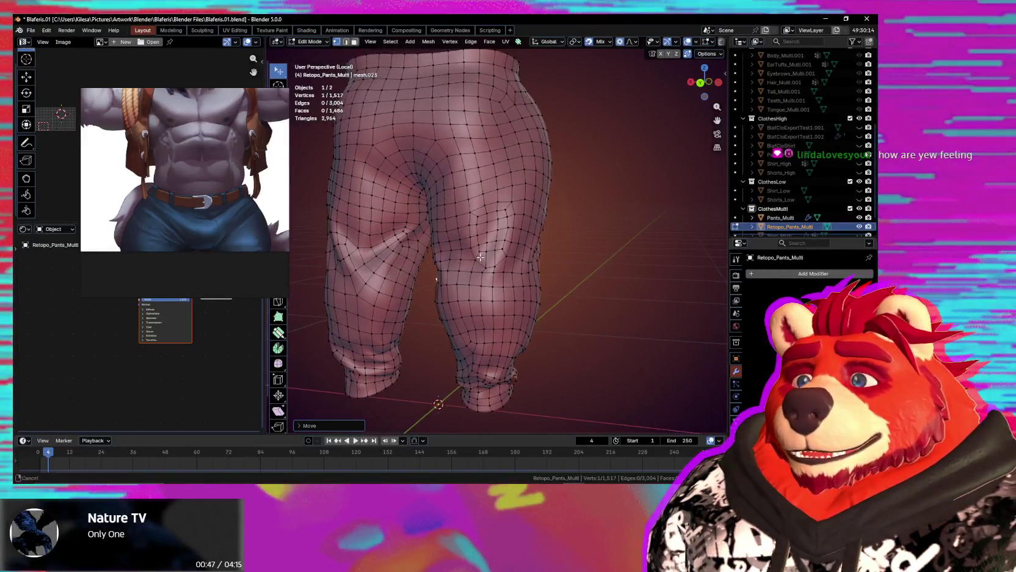
Orbit around the knee and confirm the proportional moves of the knee vertices.
scroll(489, 250, up, 5)
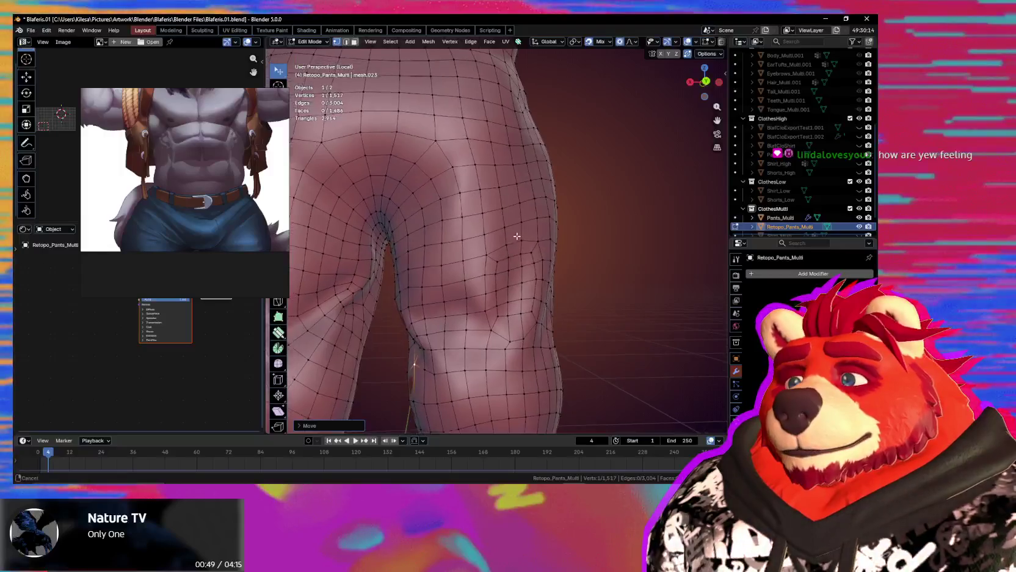
mouse_move(516, 235)
middle_down()
mouse_move(534, 207)
mouse_move(549, 237)
mouse_move(571, 240)
mouse_move(502, 268)
middle_up()
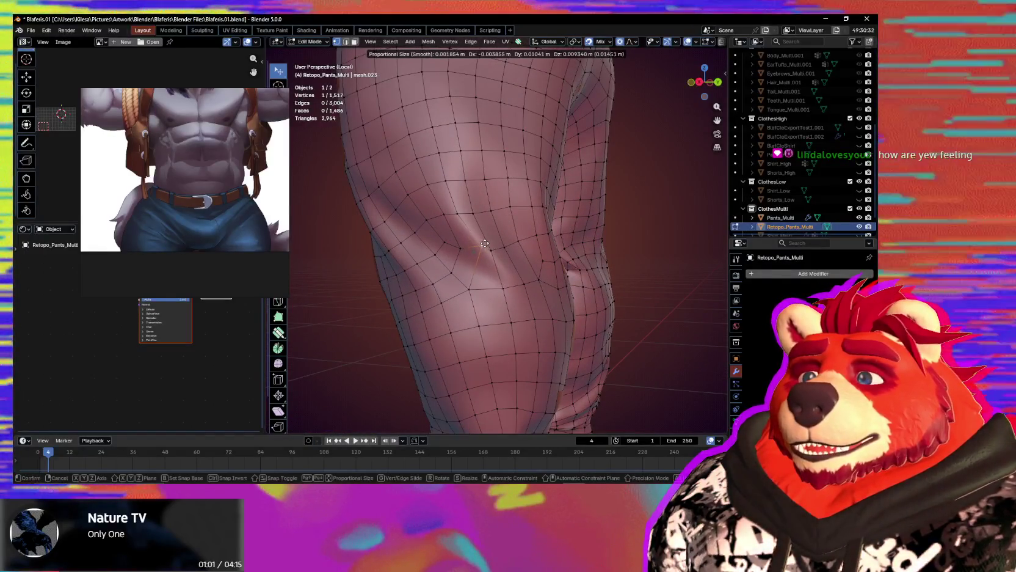
mouse_move(491, 261)
middle_down()
mouse_move(514, 256)
mouse_move(501, 226)
mouse_move(524, 206)
middle_up()
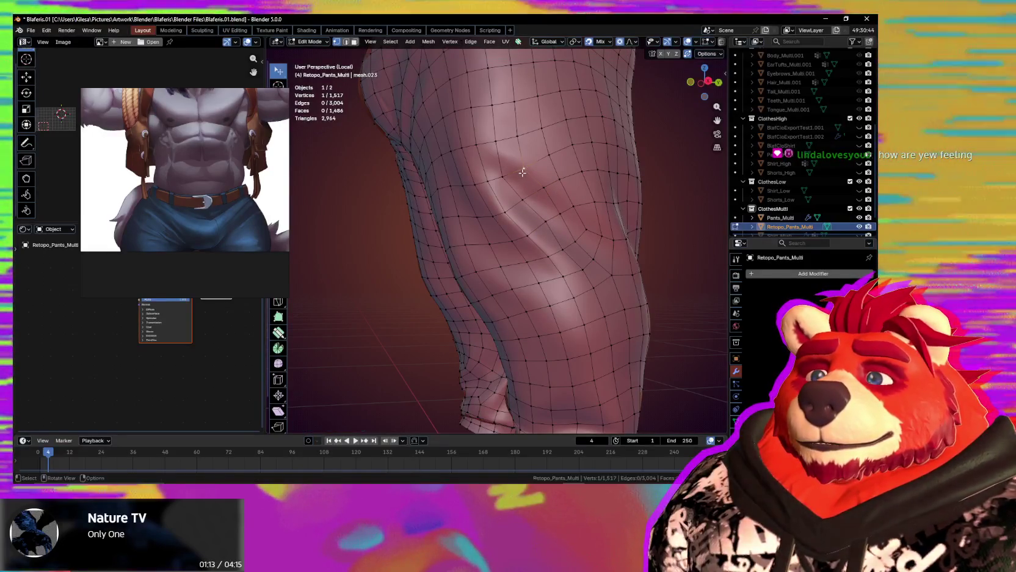
click(550, 187)
mouse_move(525, 171)
middle_down()
mouse_move(541, 176)
mouse_move(553, 160)
mouse_move(517, 207)
middle_up()
click(546, 157)
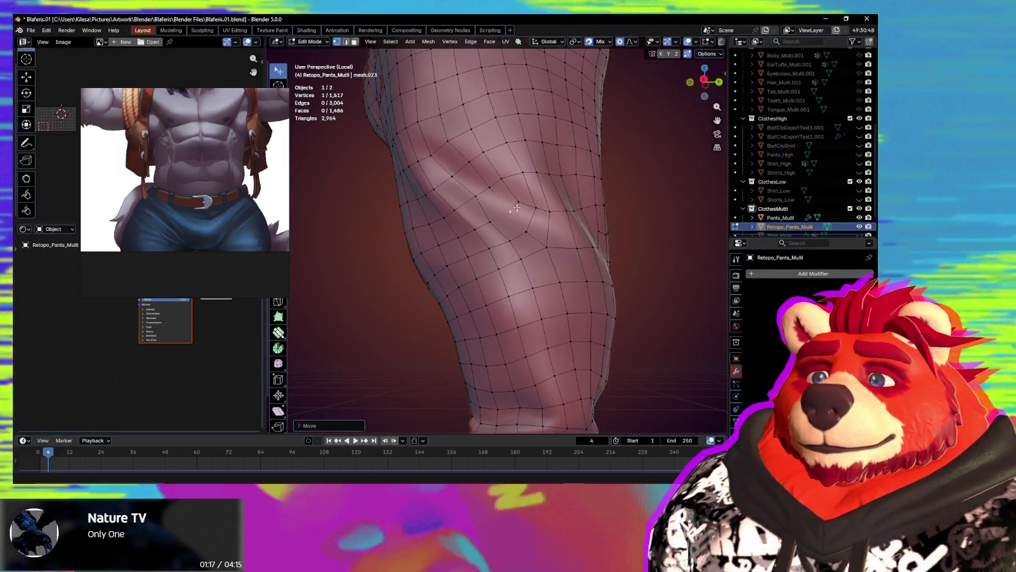
Slide knee vertices into the fold and dissolve the extra edge in the knee crease.
key(g)
click(509, 243)
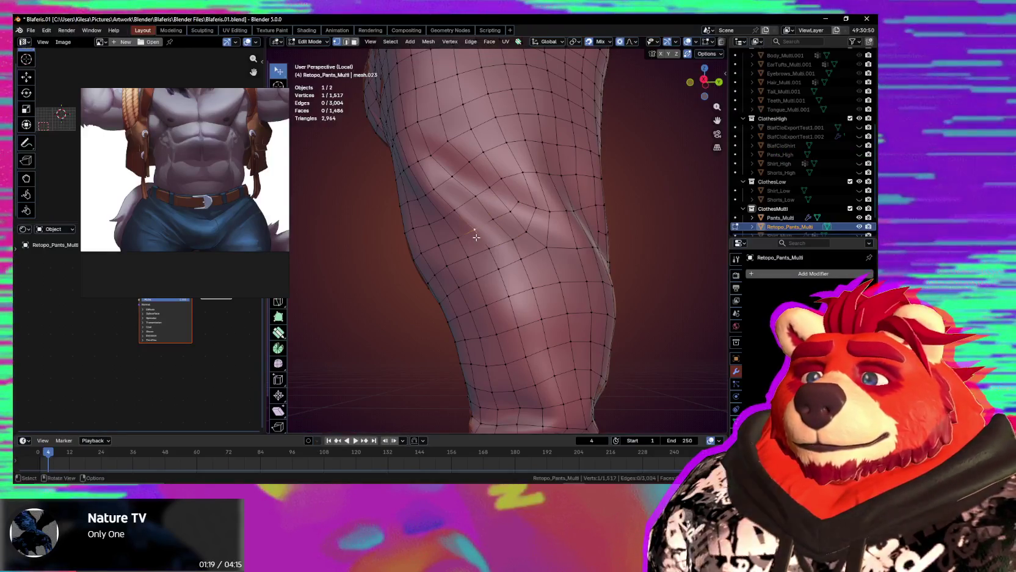
mouse_move(508, 268)
middle_down()
mouse_move(502, 280)
mouse_move(473, 238)
middle_up()
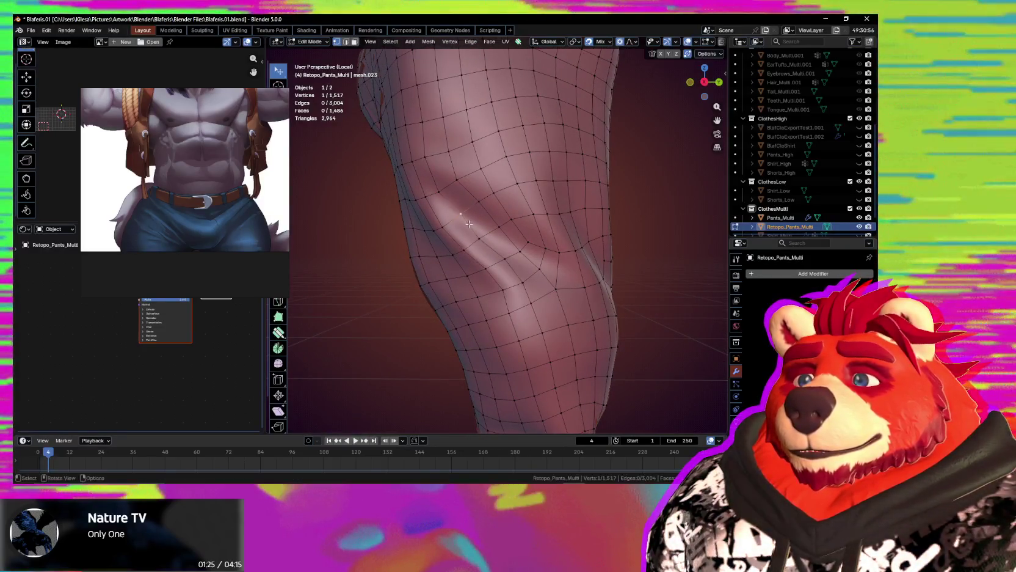
click(480, 208)
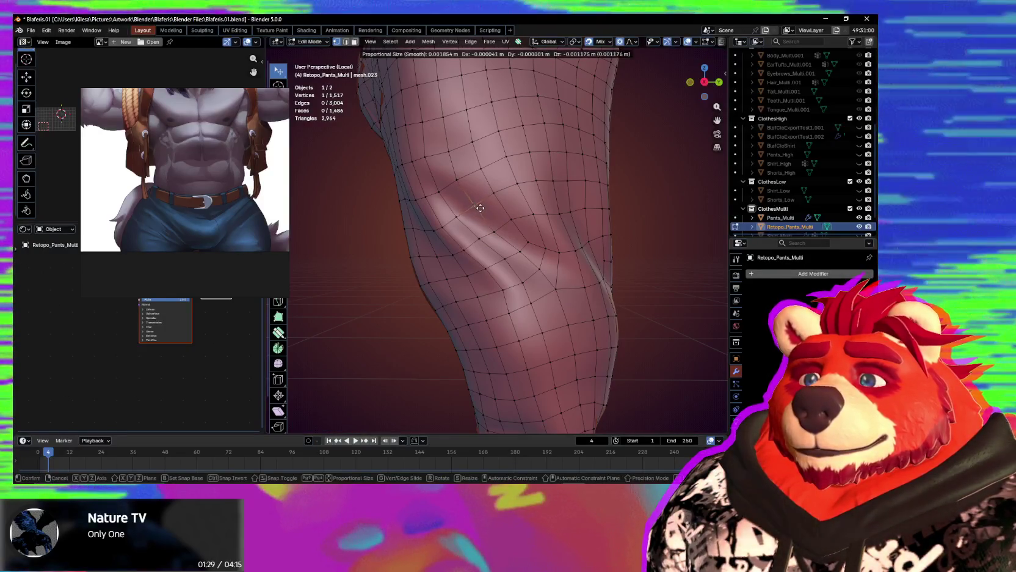
click(483, 203)
middle_drag(483, 203, 513, 235)
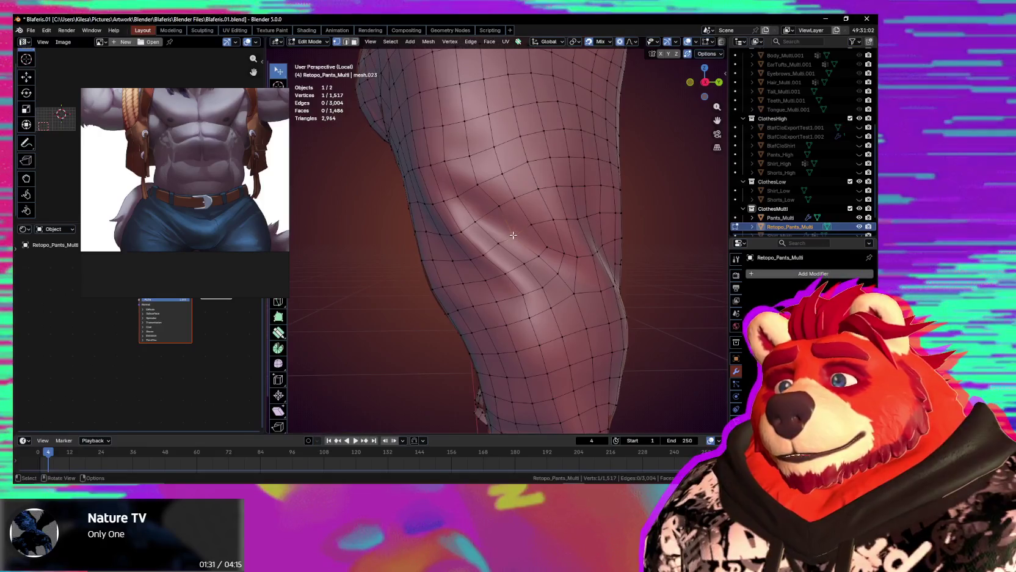
click(473, 217)
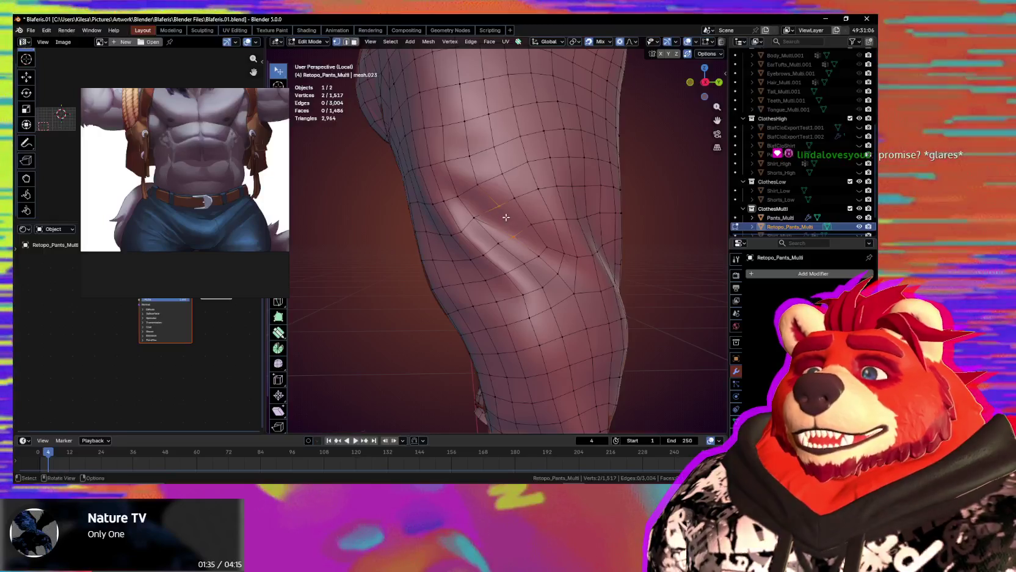
key(ctrl+x)
mouse_move(507, 221)
middle_down()
mouse_move(526, 205)
mouse_move(506, 221)
middle_up()
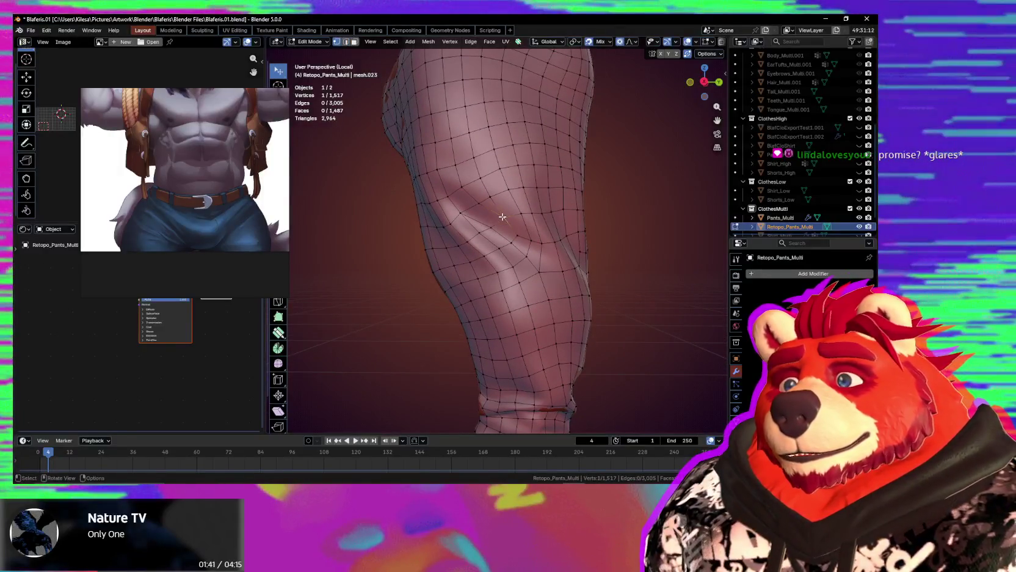
Move two neighbouring knee vertices higher along the knee fold.
click(499, 219)
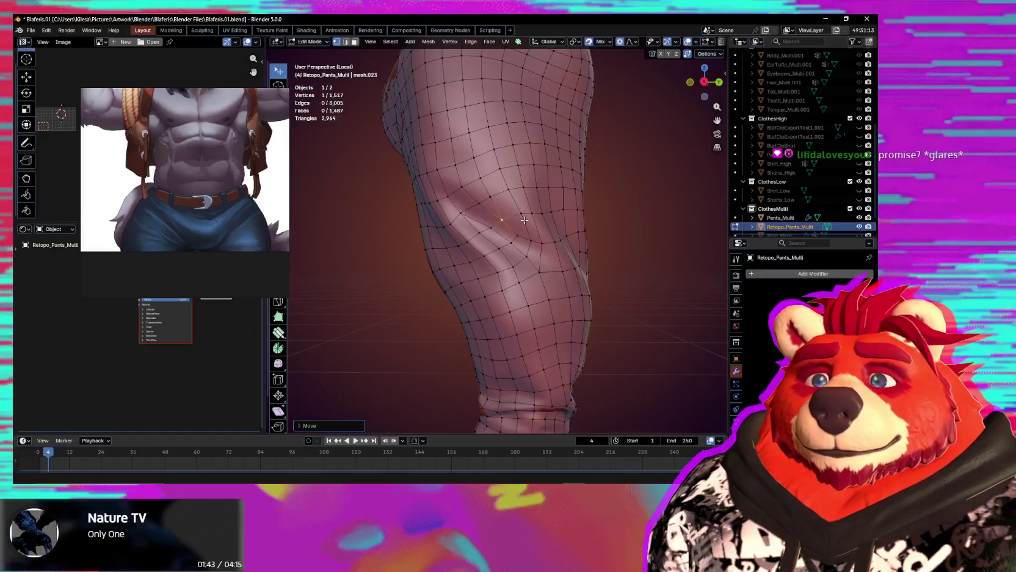
mouse_move(522, 224)
middle_down()
mouse_move(535, 265)
mouse_move(529, 237)
middle_up()
scroll(525, 232, up, 3)
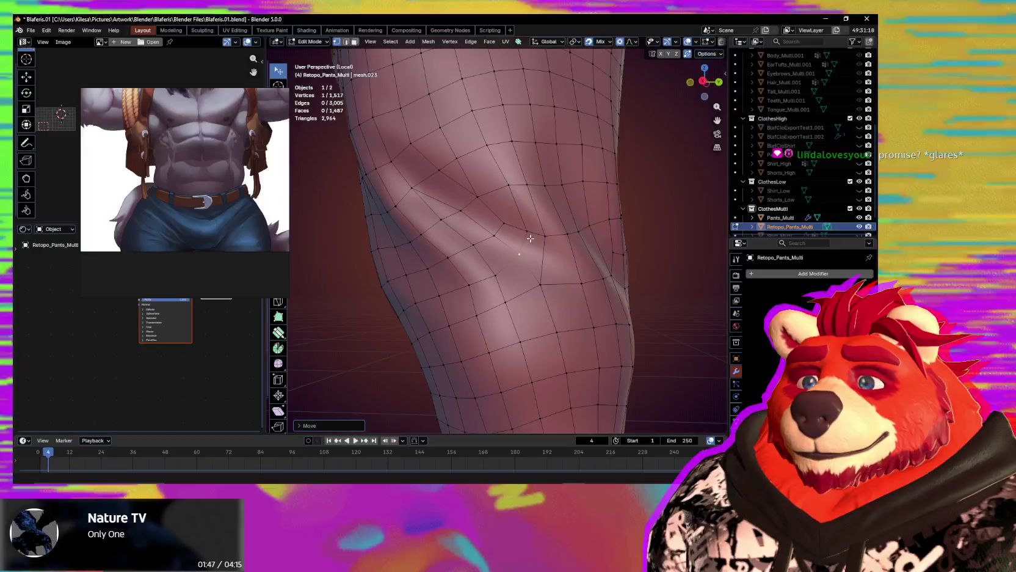
key(g)
click(503, 227)
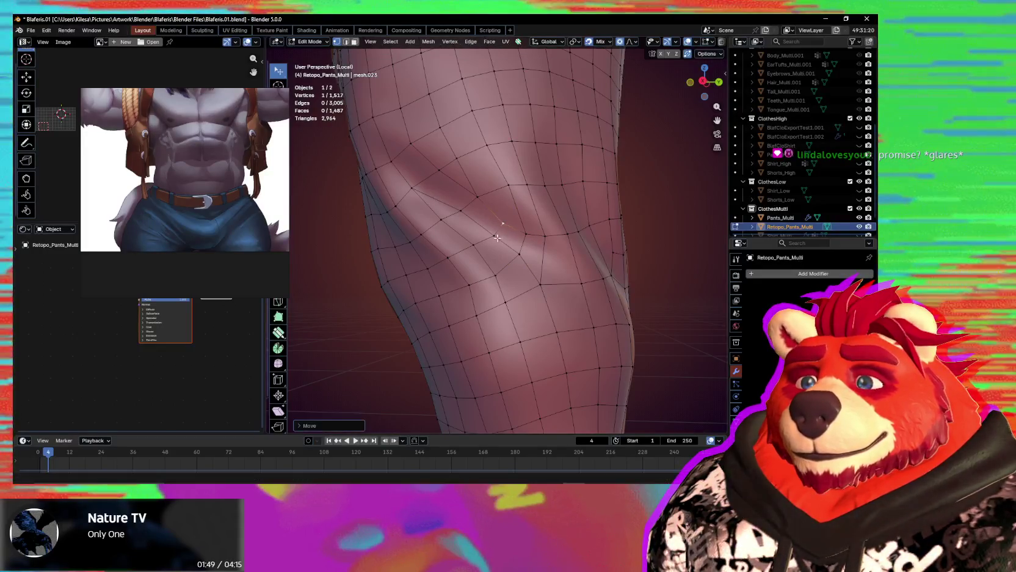
click(494, 240)
middle_drag(494, 240, 517, 239)
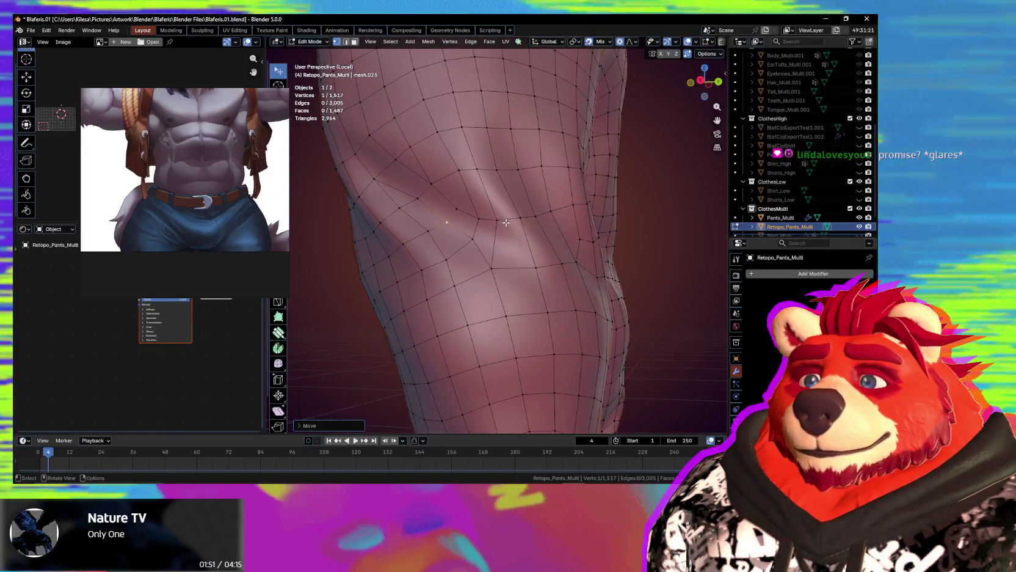
click(517, 239)
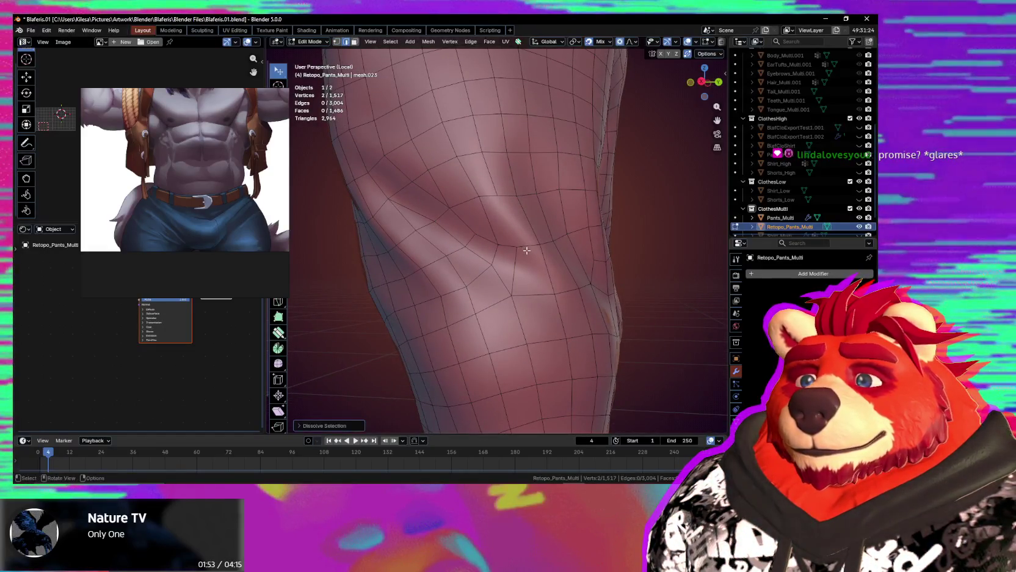
key(g)
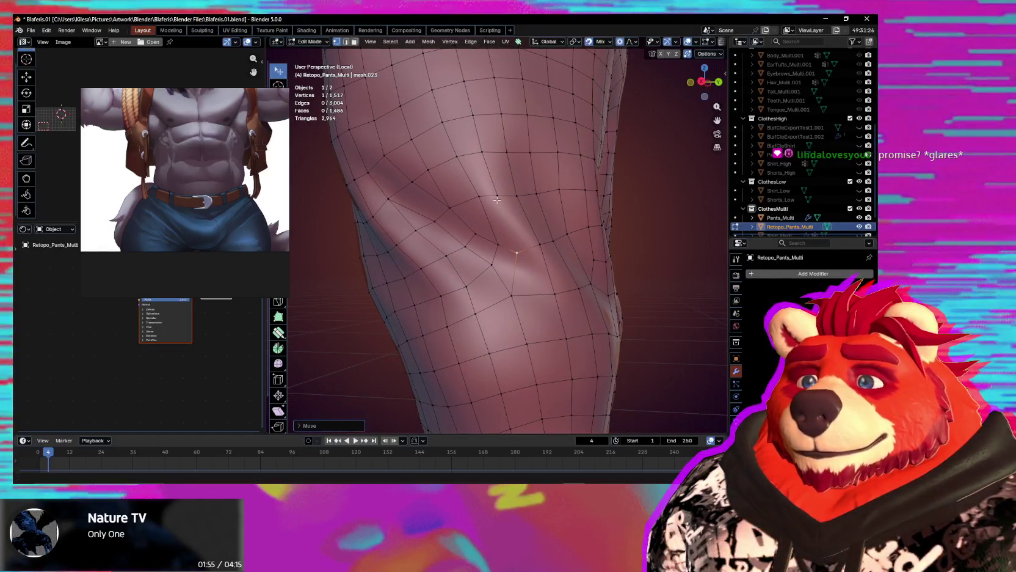
click(533, 248)
Select the extra edge across the knee fold, then a single vertex below it.
key(2)
click(517, 269)
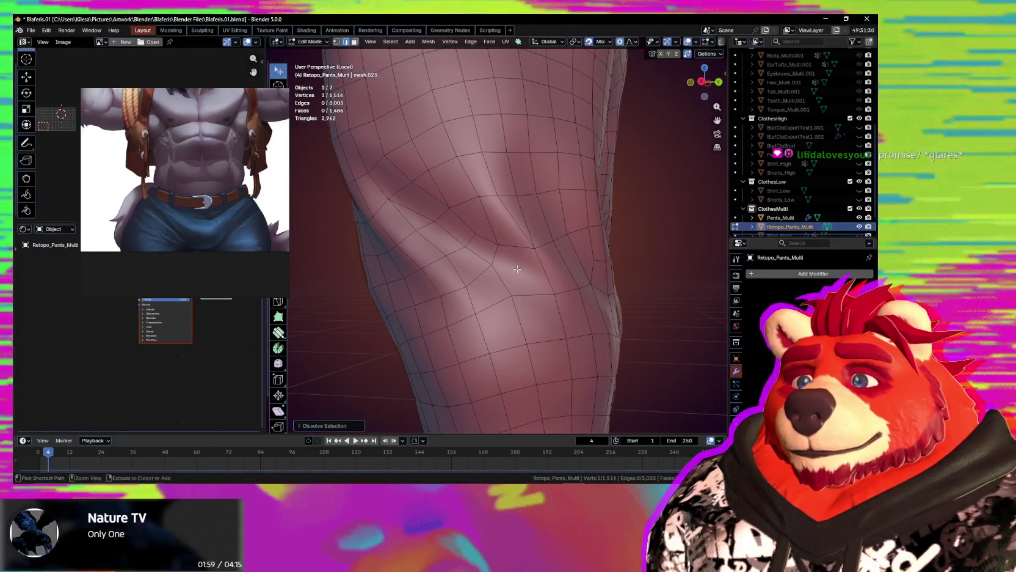
key(1)
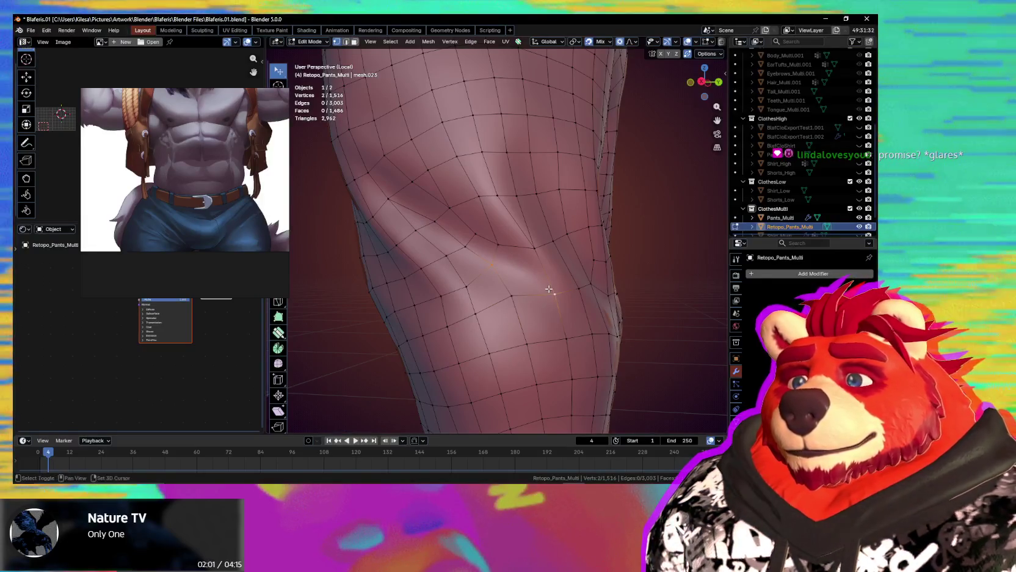
click(535, 292)
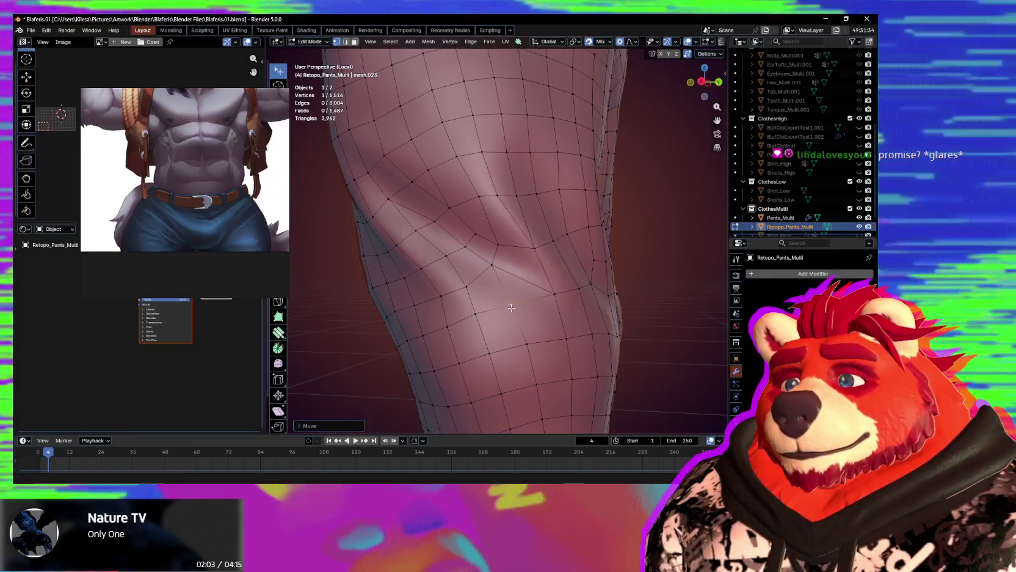
mouse_move(531, 293)
middle_down()
mouse_move(501, 294)
mouse_move(558, 303)
mouse_move(517, 289)
mouse_move(423, 302)
mouse_move(468, 269)
middle_up()
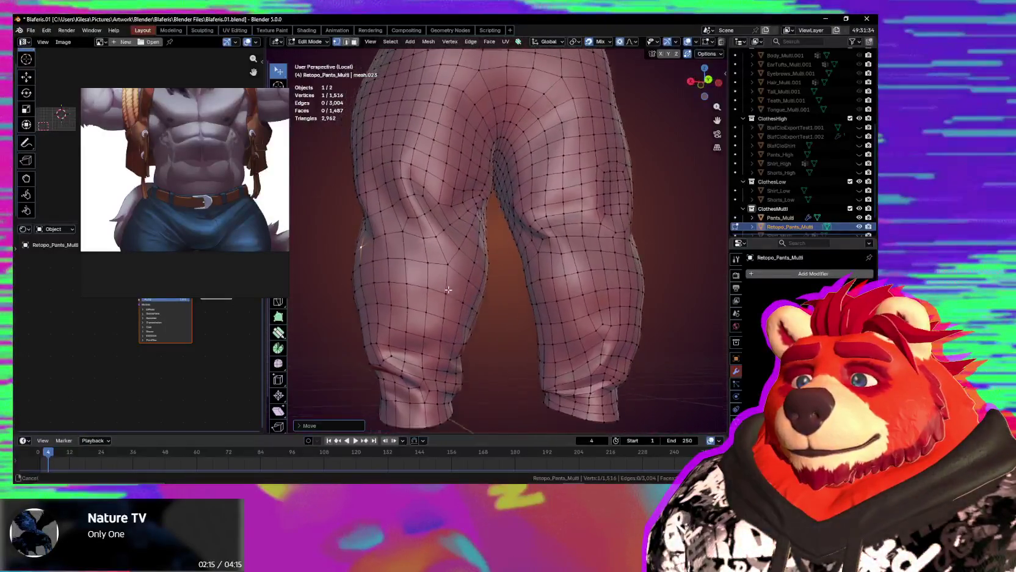
Viewing from underneath, move a cuff vertex up along the cuff fold.
scroll(446, 223, up, 4)
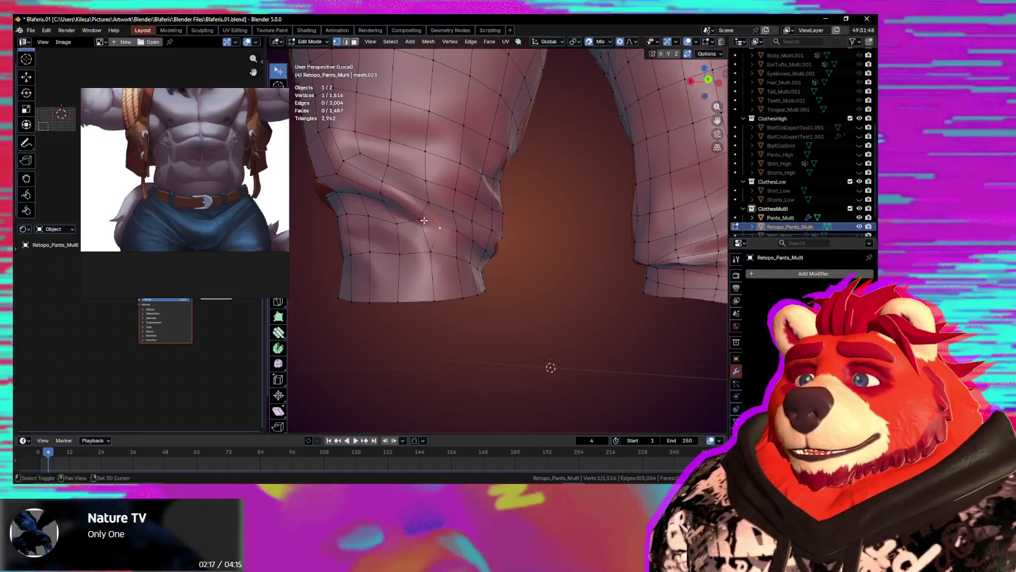
mouse_move(430, 236)
middle_down()
mouse_move(557, 257)
mouse_move(515, 244)
mouse_move(578, 244)
middle_up()
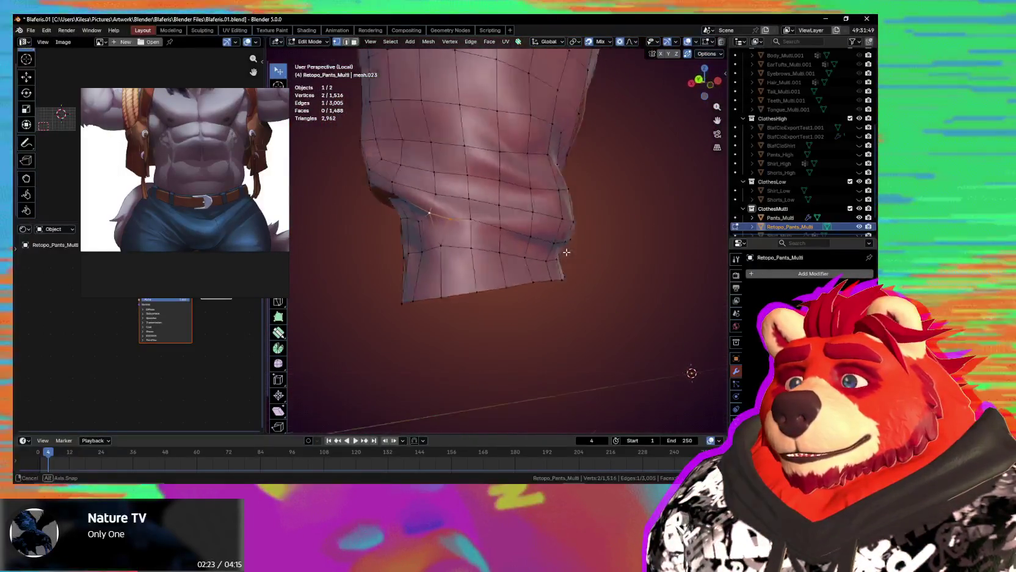
mouse_move(410, 265)
middle_down()
mouse_move(560, 246)
mouse_move(495, 275)
mouse_move(535, 270)
mouse_move(464, 257)
middle_up()
scroll(440, 244, up, 3)
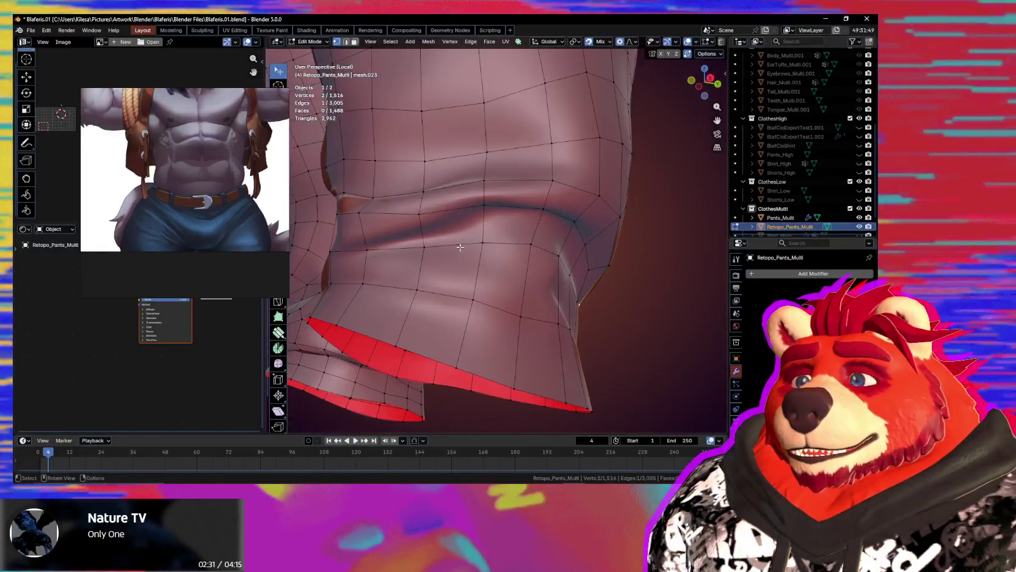
click(424, 244)
key(g)
click(473, 214)
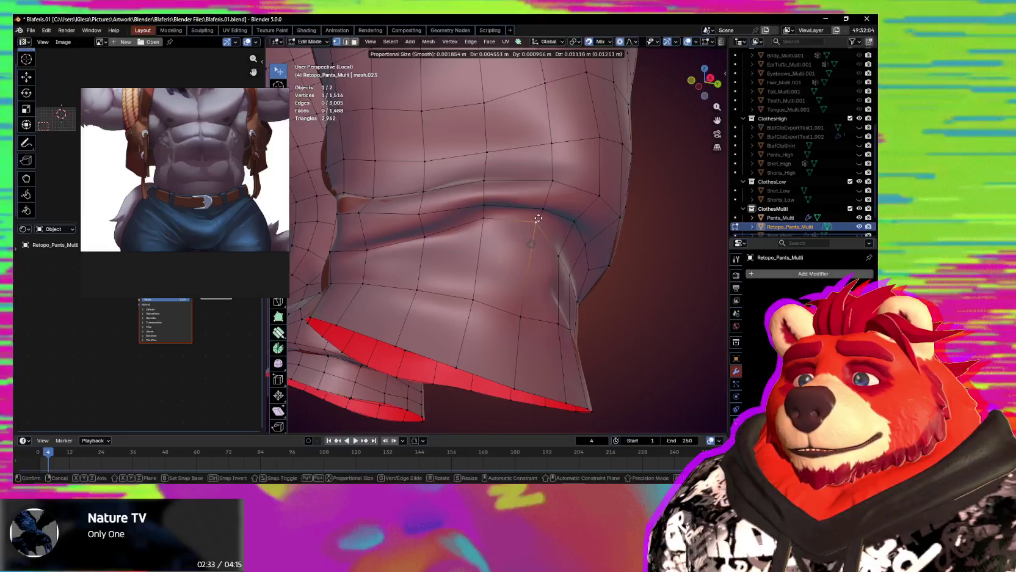
click(538, 218)
mouse_move(538, 218)
middle_down()
mouse_move(486, 213)
mouse_move(494, 244)
mouse_move(472, 259)
mouse_move(500, 252)
middle_up()
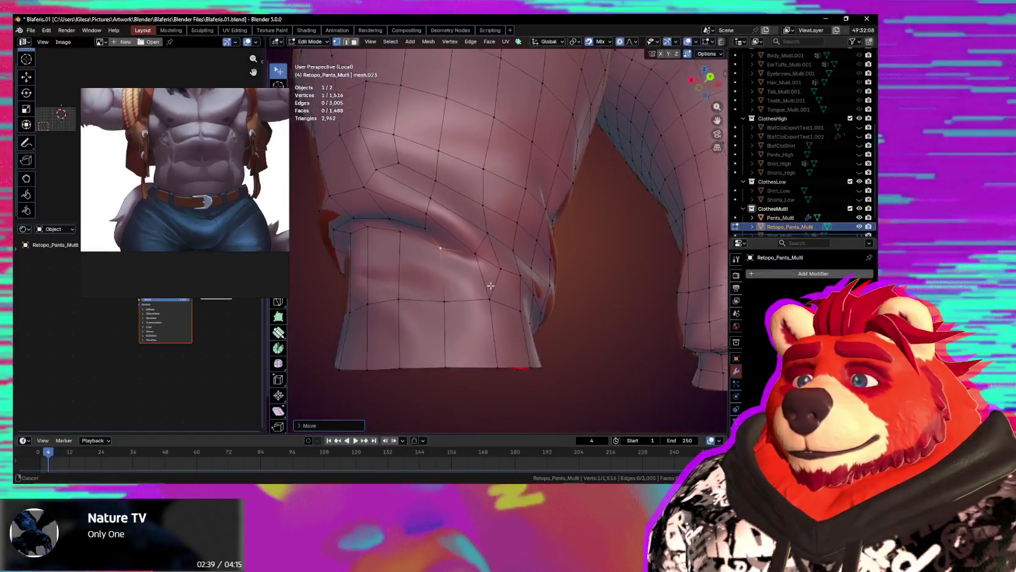
middle_drag(501, 261, 493, 268)
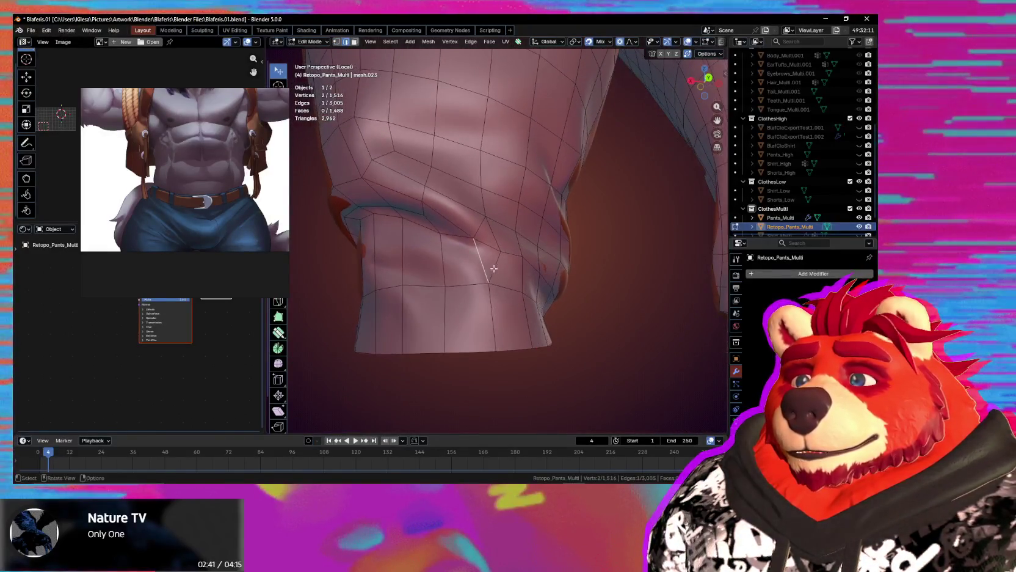
Merge two vertices with Merge > Collapse and smooth the merged vertex into place.
key(m)
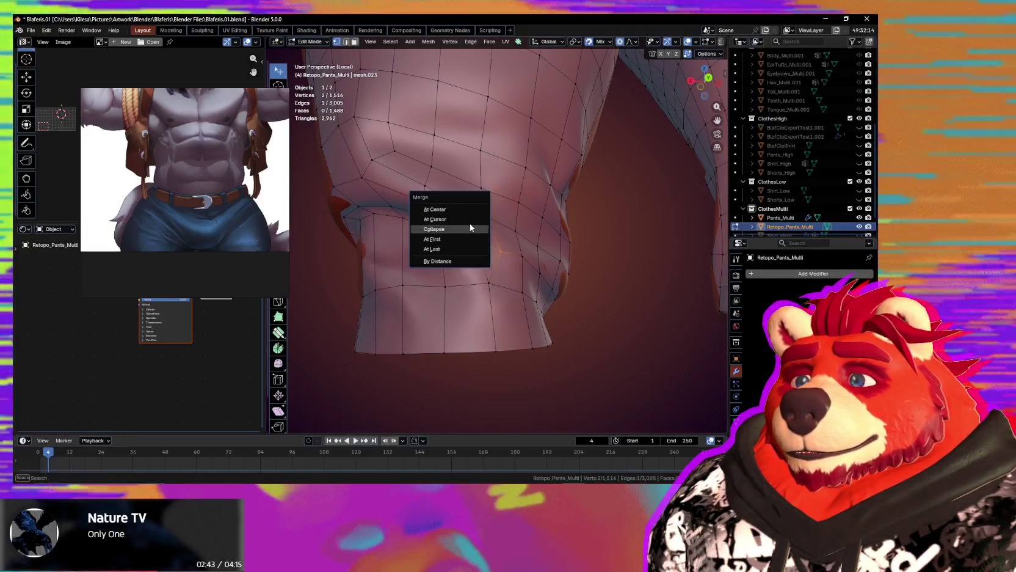
click(470, 227)
key(g)
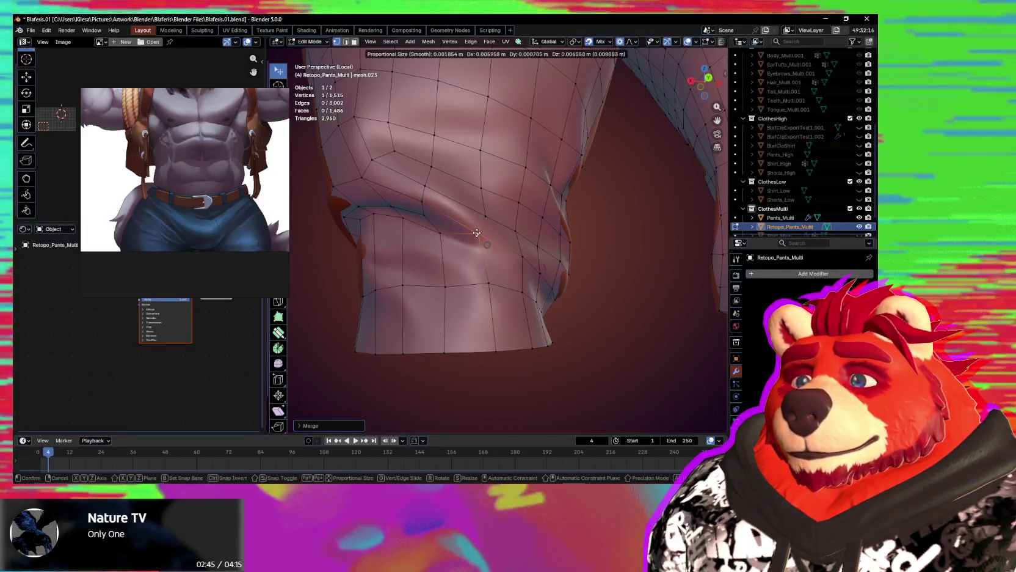
click(476, 233)
mouse_move(477, 232)
middle_down()
mouse_move(496, 284)
mouse_move(519, 252)
middle_up()
key(g)
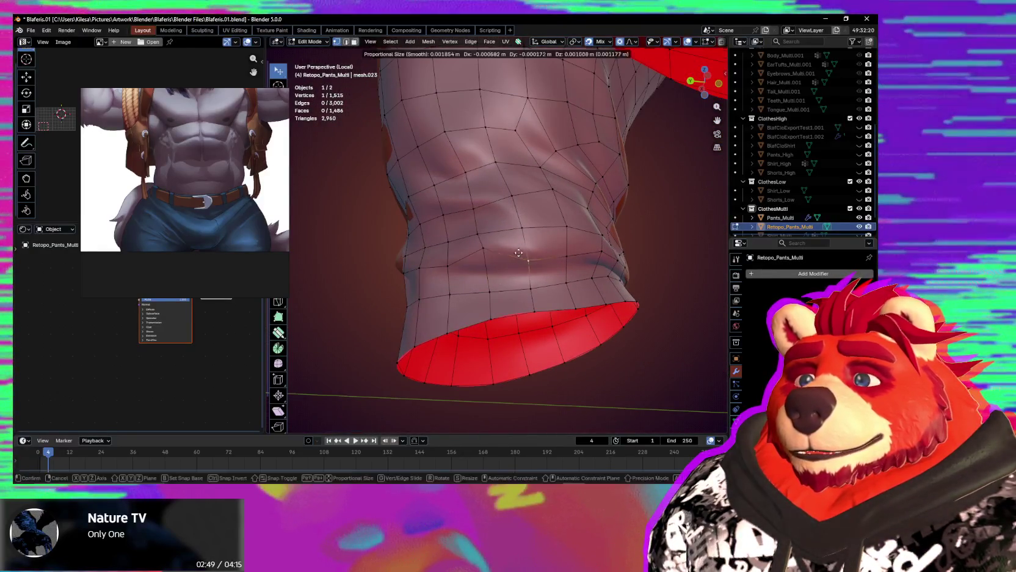
mouse_move(569, 277)
middle_down()
mouse_move(551, 251)
mouse_move(497, 286)
middle_up()
click(546, 233)
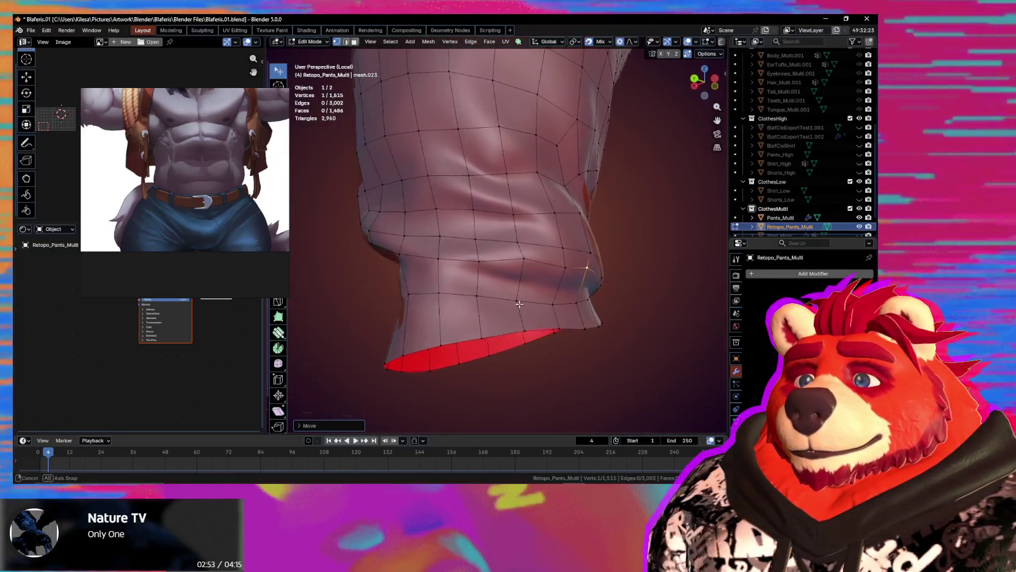
Knife-cut a loop circling the pant leg above the cuff, bringing the mesh to 1,524 vertices.
key(k)
click(466, 253)
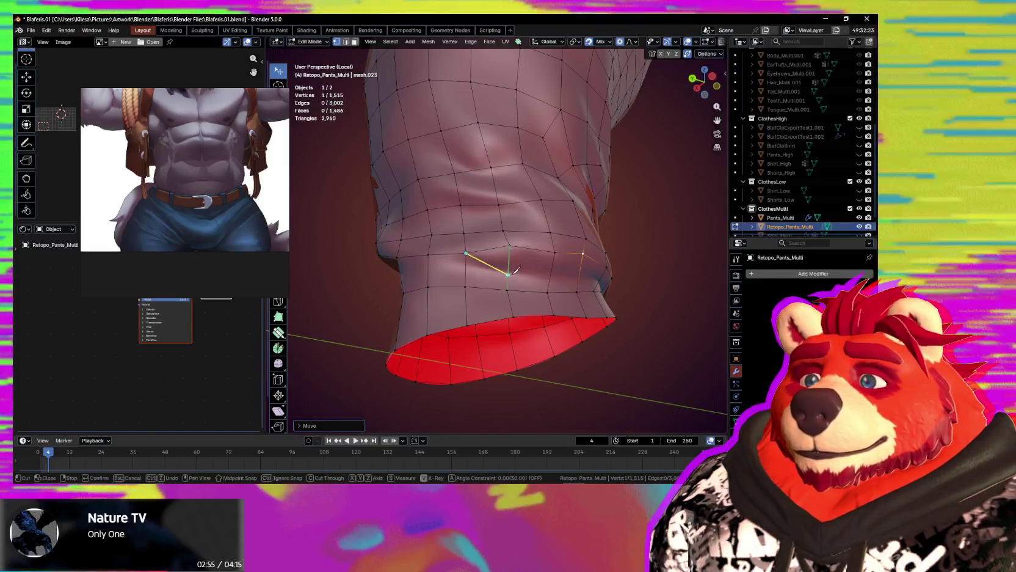
middle_drag(518, 268, 492, 262)
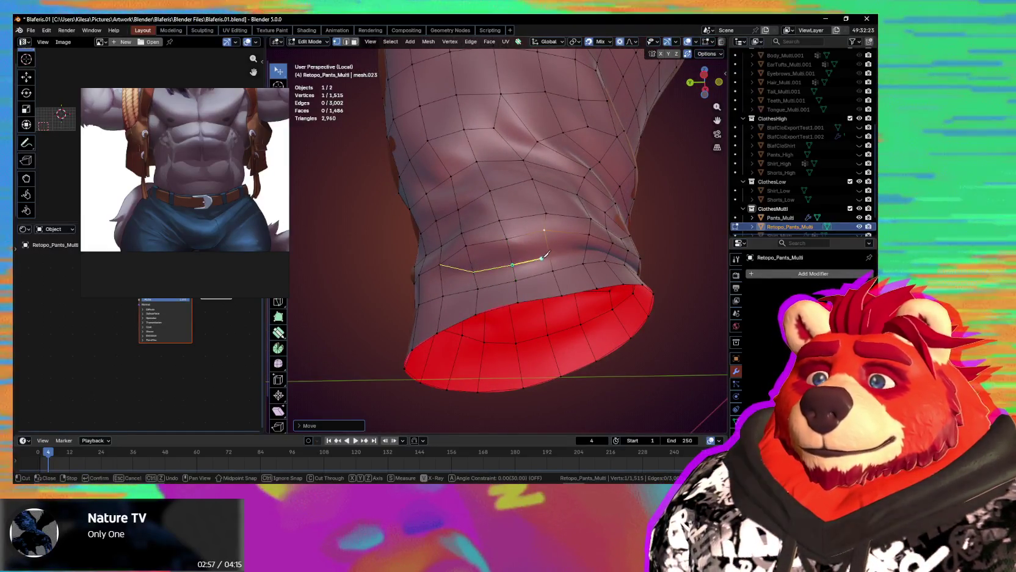
mouse_move(555, 255)
middle_down()
mouse_move(536, 236)
mouse_move(573, 217)
middle_up()
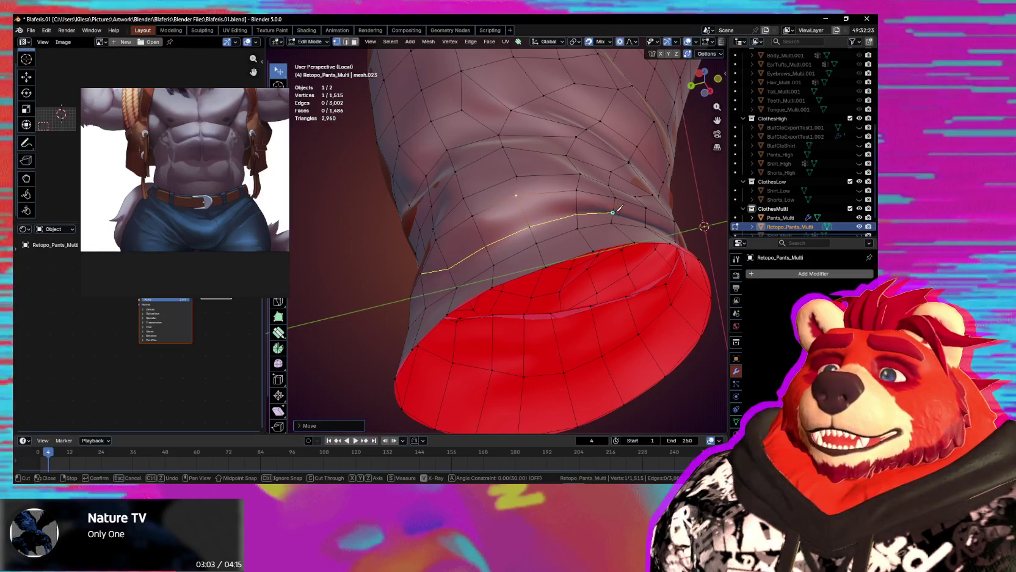
middle_drag(618, 209, 585, 216)
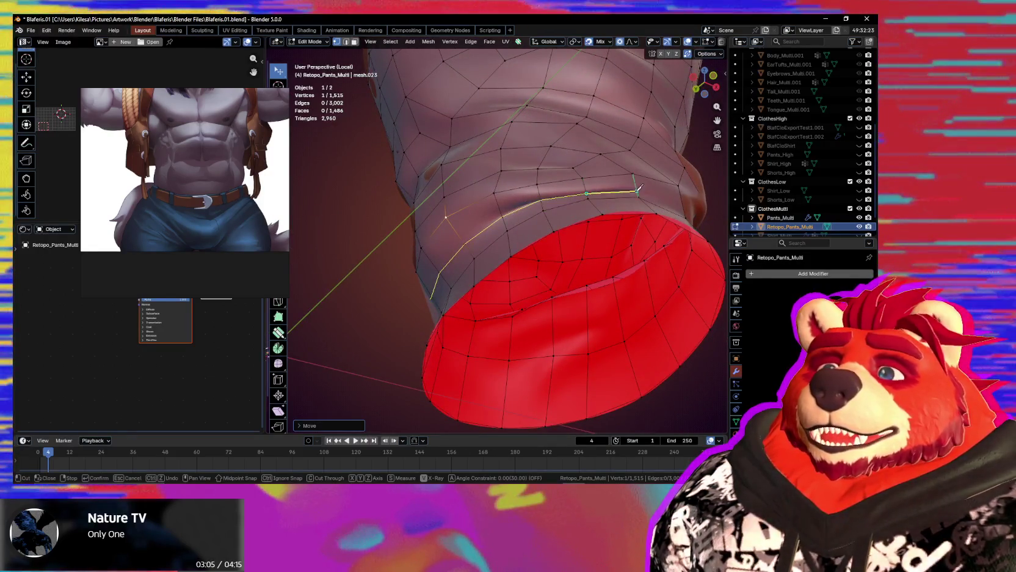
mouse_move(639, 190)
middle_down()
mouse_move(607, 206)
mouse_move(593, 197)
middle_up()
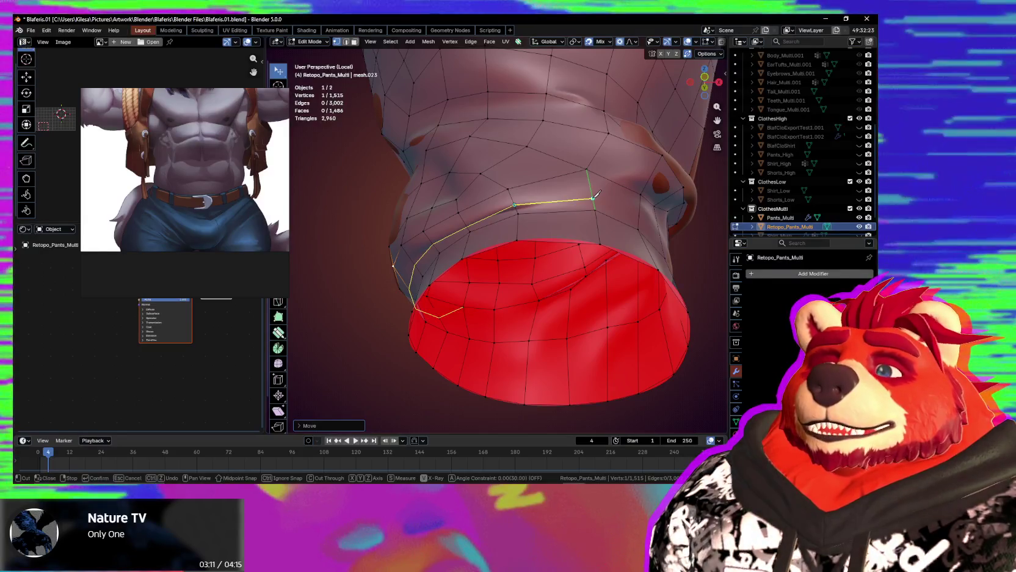
middle_drag(594, 193, 576, 199)
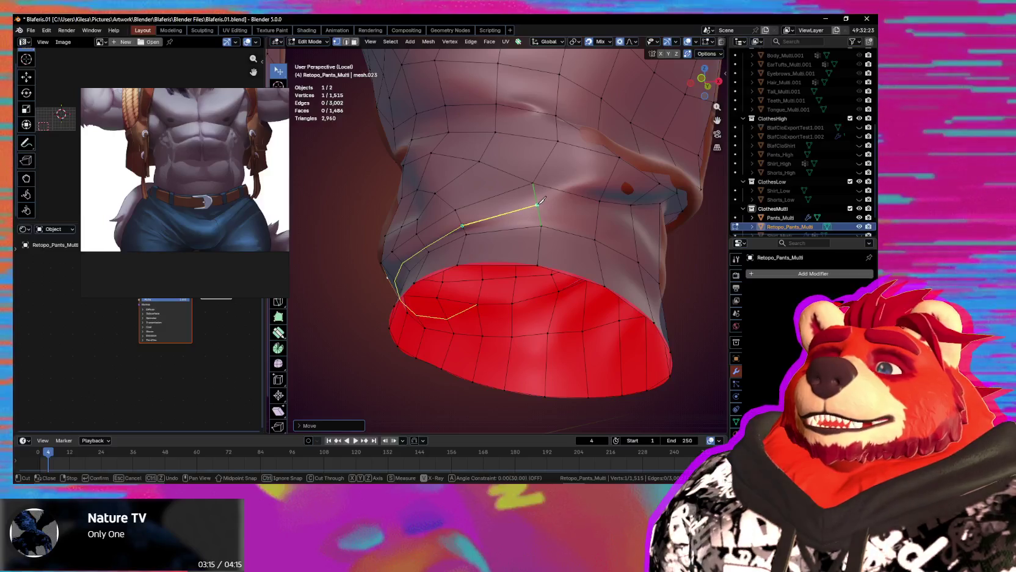
middle_drag(541, 206, 511, 203)
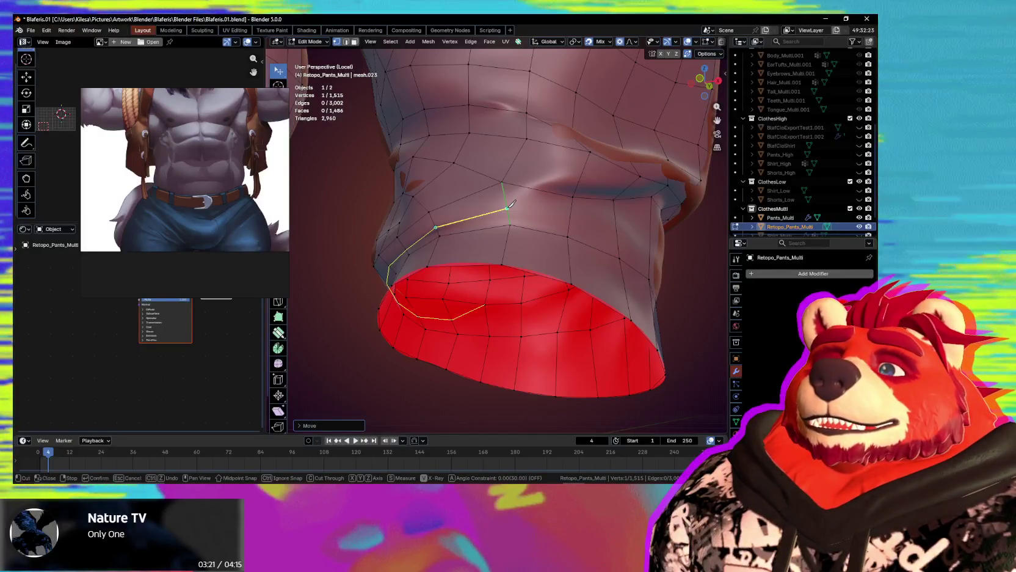
middle_drag(511, 204, 463, 200)
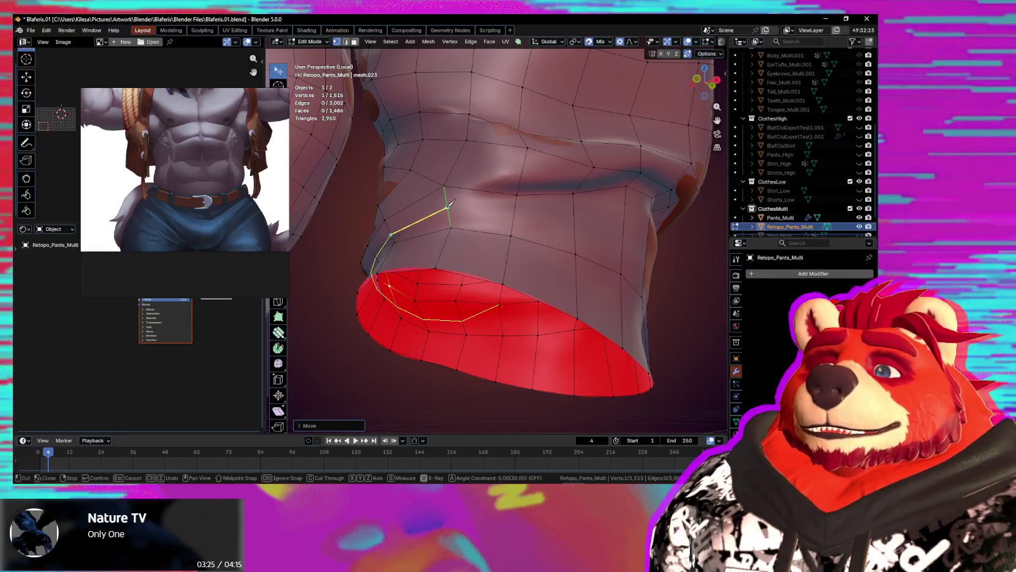
middle_drag(469, 202, 488, 187)
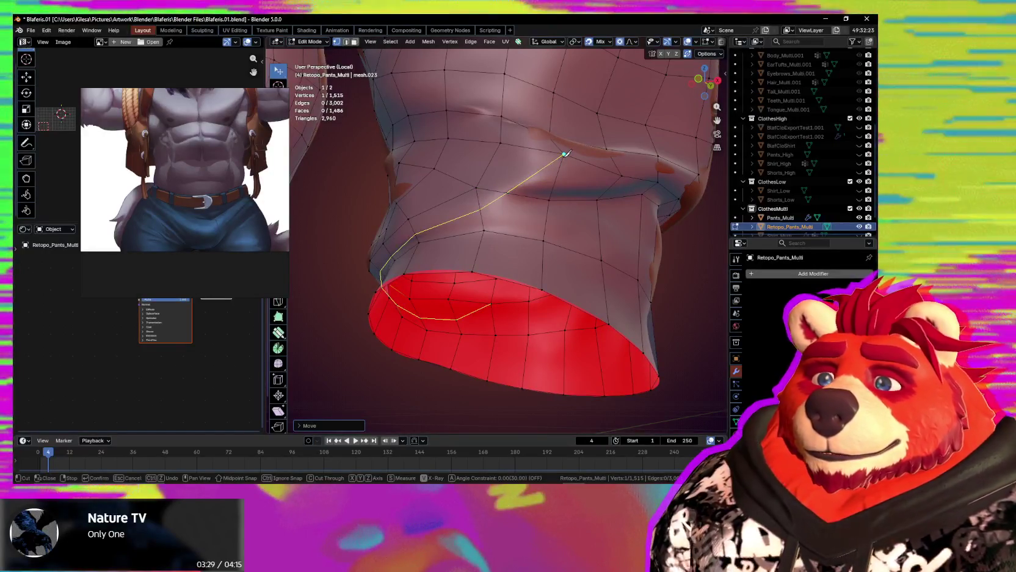
key(Return)
mouse_move(507, 202)
middle_down()
mouse_move(548, 224)
mouse_move(563, 220)
middle_up()
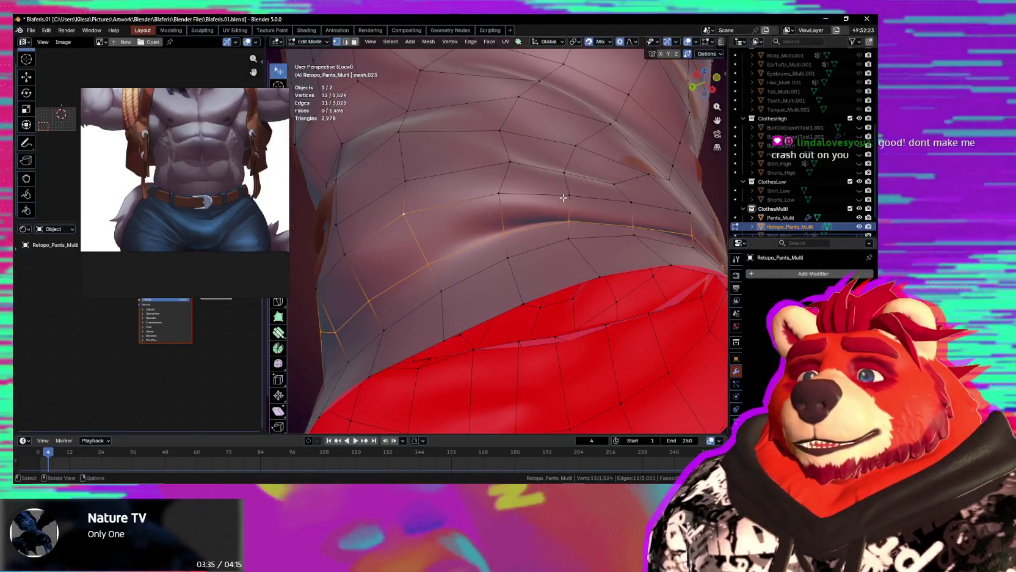
Smooth-move the vertices beside the new cut down along the fold above the cuff.
click(565, 190)
key(g)
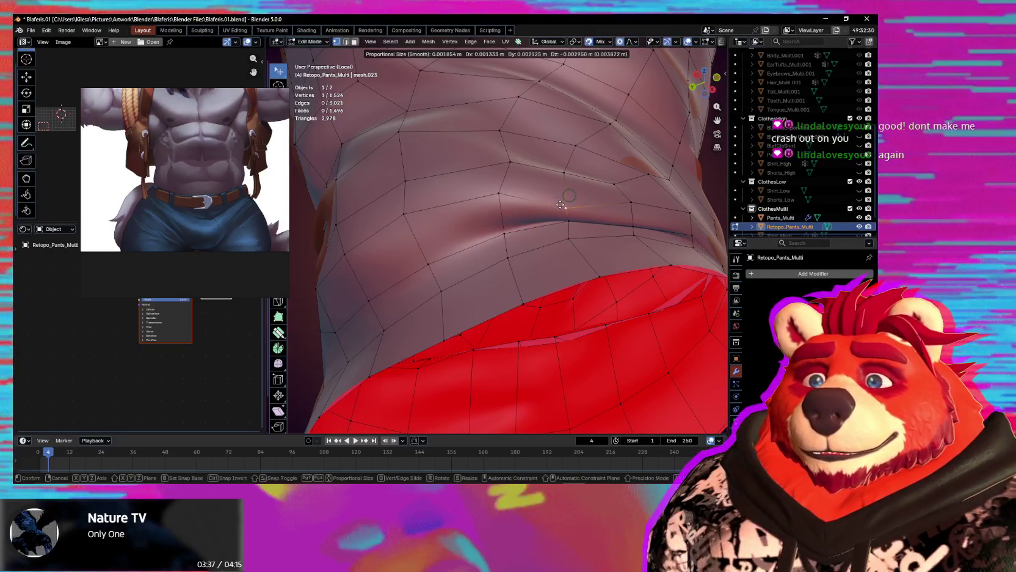
mouse_move(584, 223)
middle_down()
mouse_move(649, 240)
mouse_move(623, 236)
mouse_move(575, 189)
middle_up()
click(624, 237)
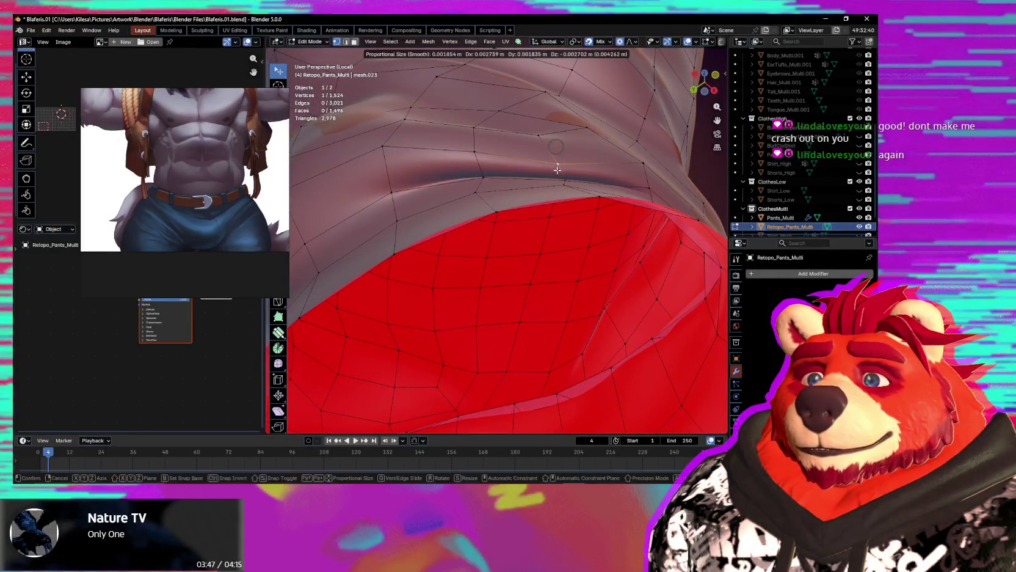
middle_drag(557, 169, 564, 192)
click(564, 192)
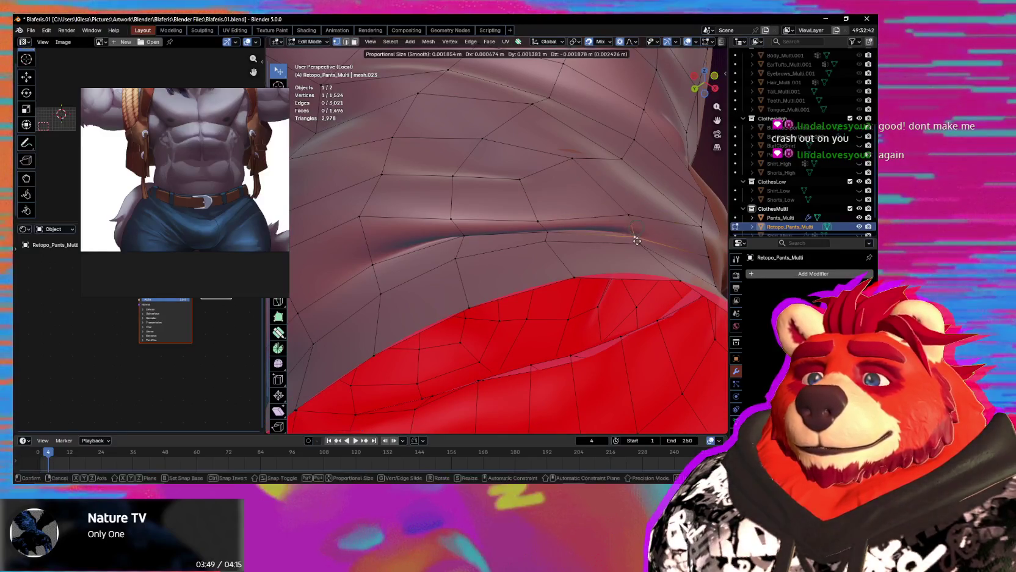
middle_drag(637, 240, 546, 223)
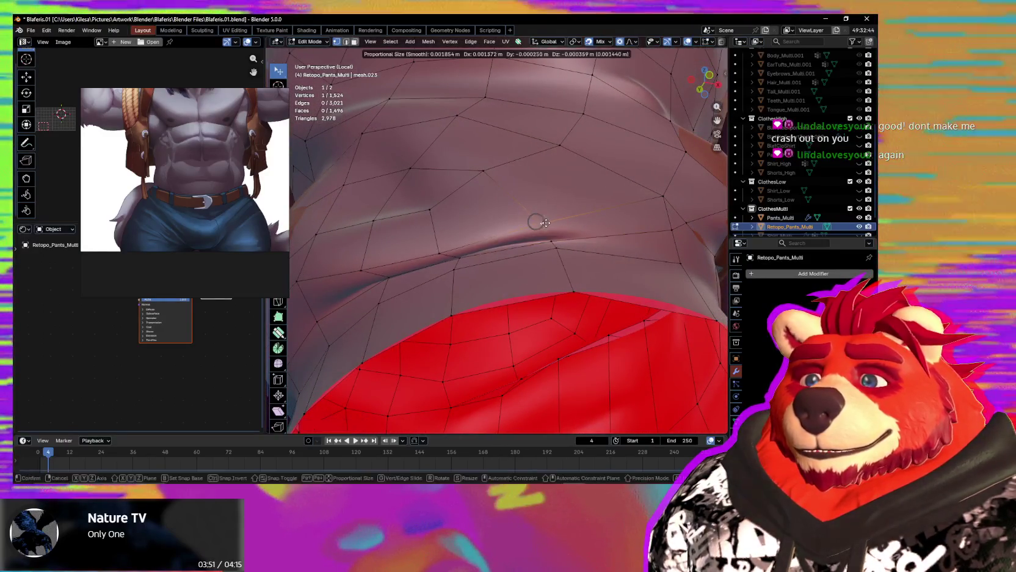
click(545, 222)
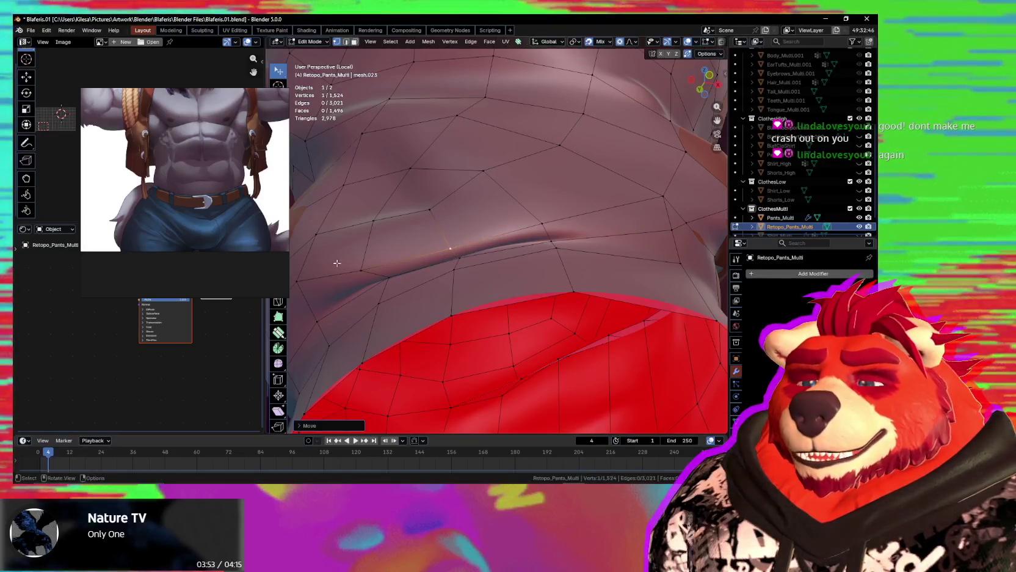
Dissolve an edge near the cuff cut and nudge the remaining fold vertices into place.
mouse_move(337, 263)
middle_down()
mouse_move(368, 269)
mouse_move(500, 212)
middle_up()
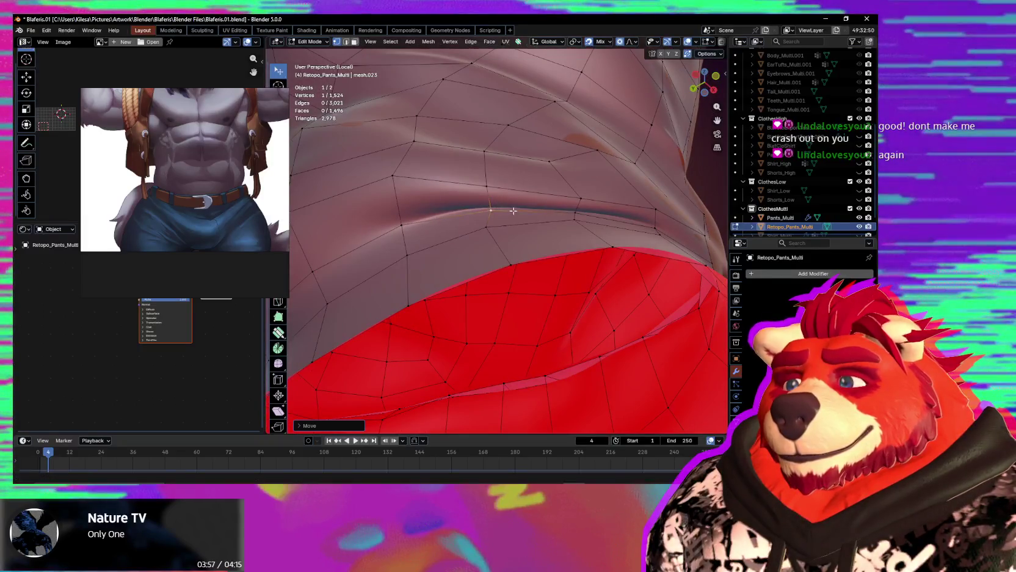
right_click(513, 211)
mouse_move(513, 210)
middle_down()
mouse_move(581, 210)
mouse_move(551, 231)
mouse_move(637, 236)
mouse_move(619, 243)
mouse_move(581, 231)
middle_up()
click(533, 209)
click(584, 216)
mouse_move(558, 252)
middle_down()
mouse_move(477, 294)
mouse_move(485, 299)
middle_up()
key(g)
click(482, 293)
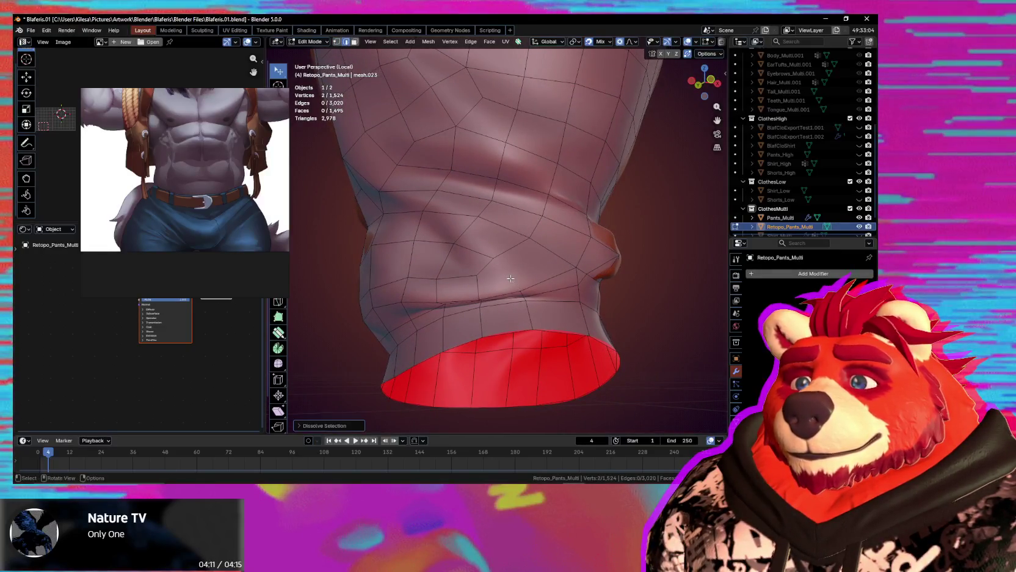
Knife-cut new edges across the fold above the cuff.
click(488, 272)
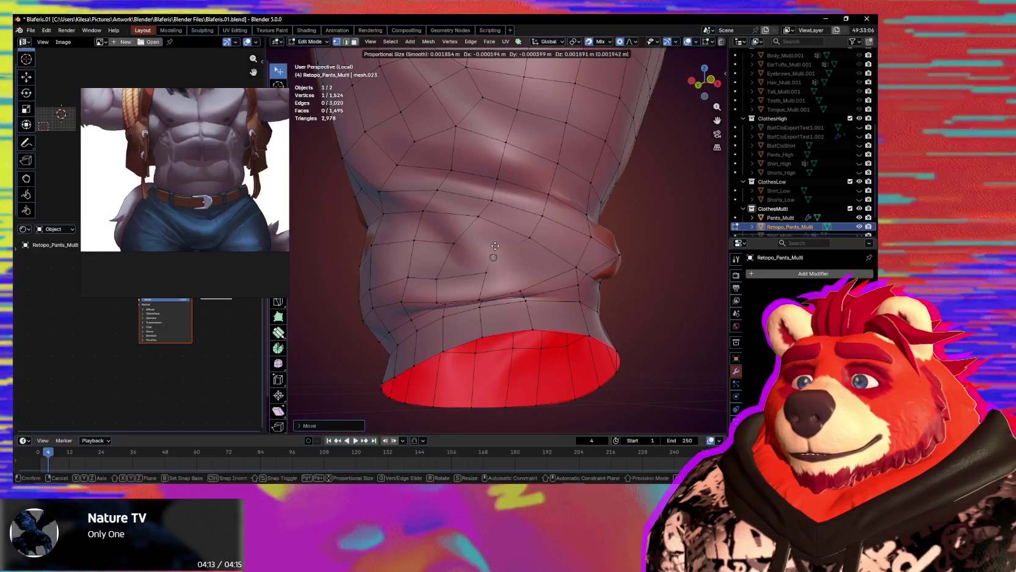
mouse_move(489, 272)
middle_down()
mouse_move(537, 251)
mouse_move(487, 278)
middle_up()
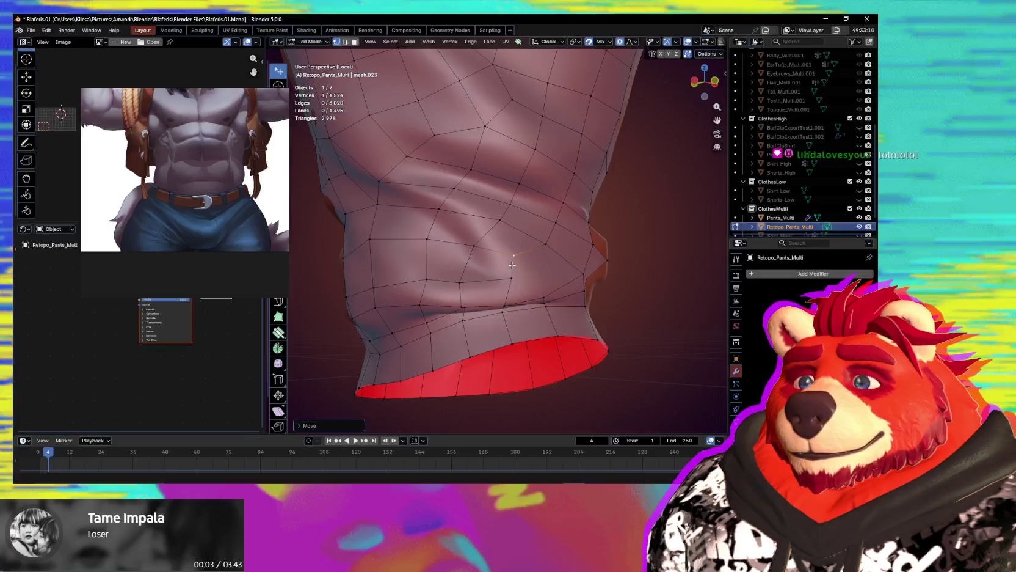
key(k)
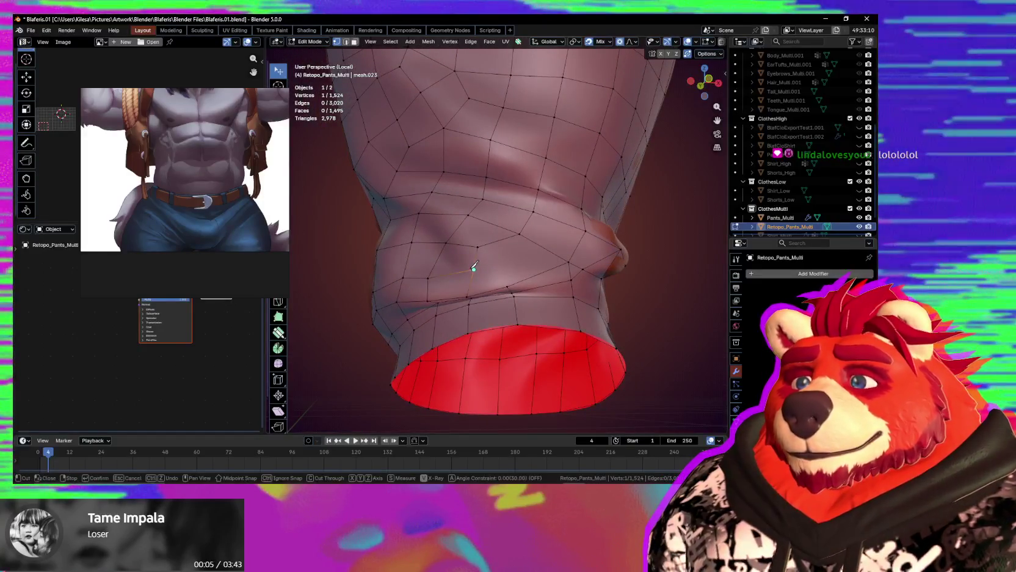
mouse_move(566, 257)
middle_down()
mouse_move(544, 254)
mouse_move(542, 271)
middle_up()
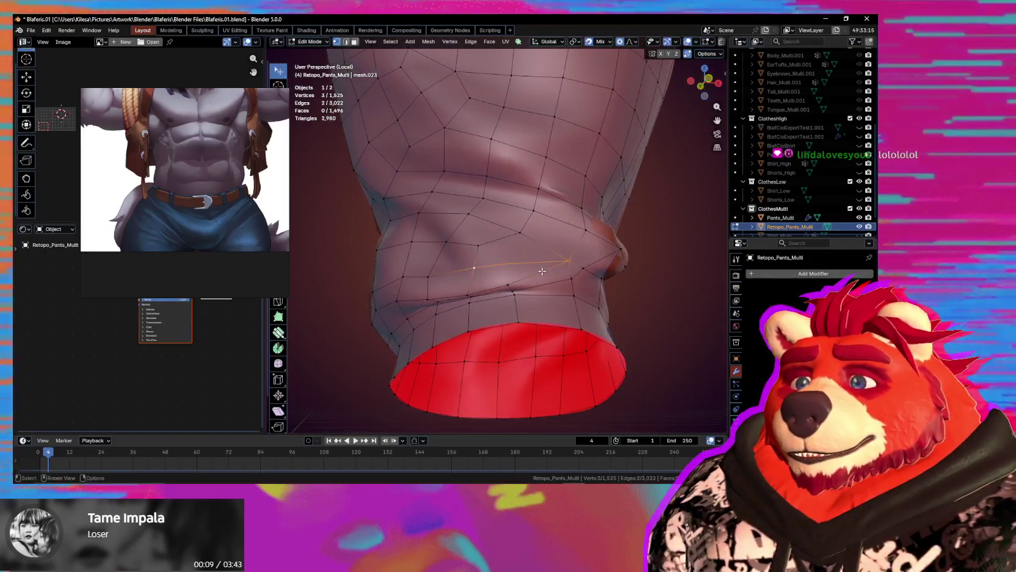
key(Return)
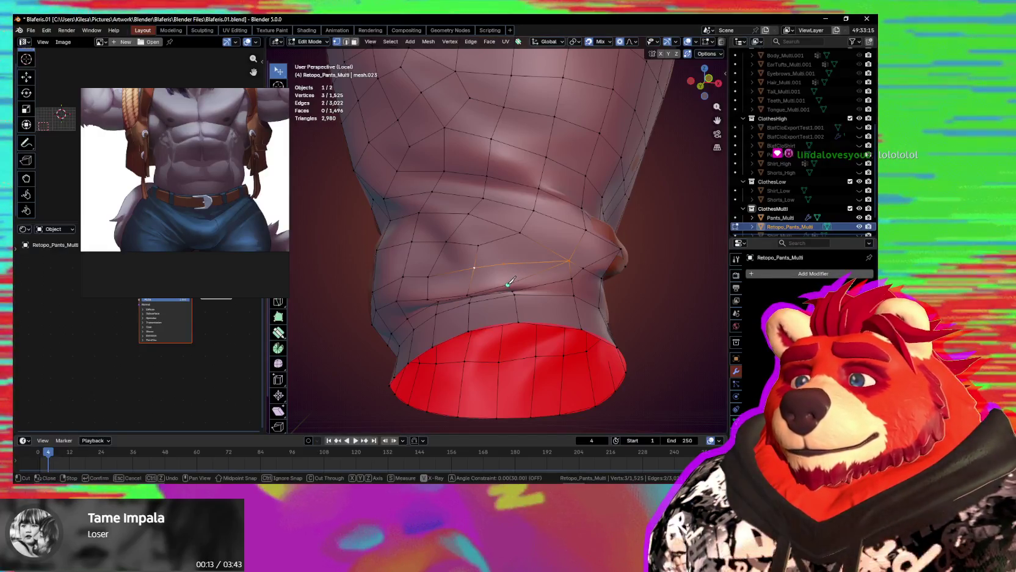
key(Return)
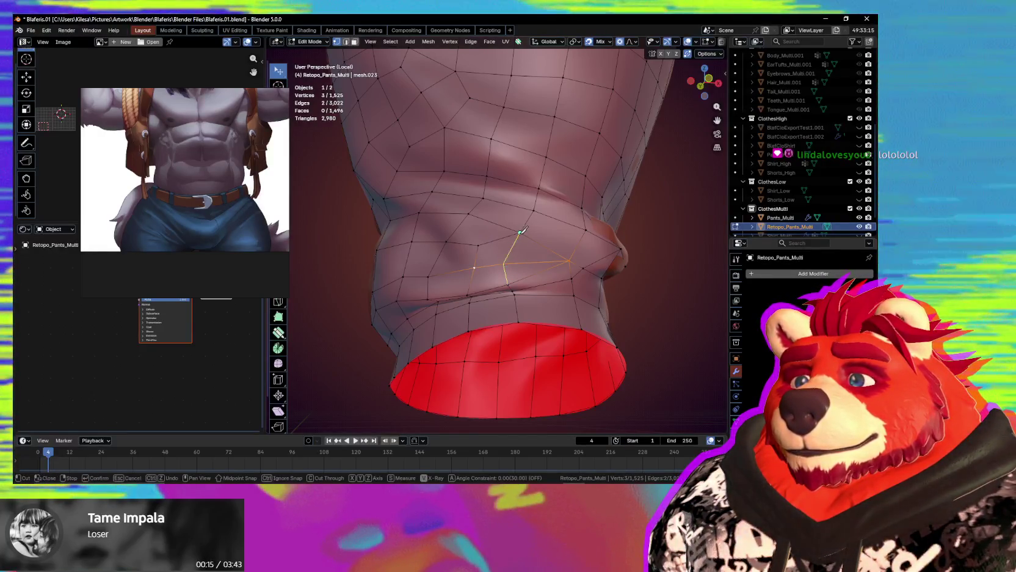
Select an edge on the fold, then a single fold vertex.
click(517, 263)
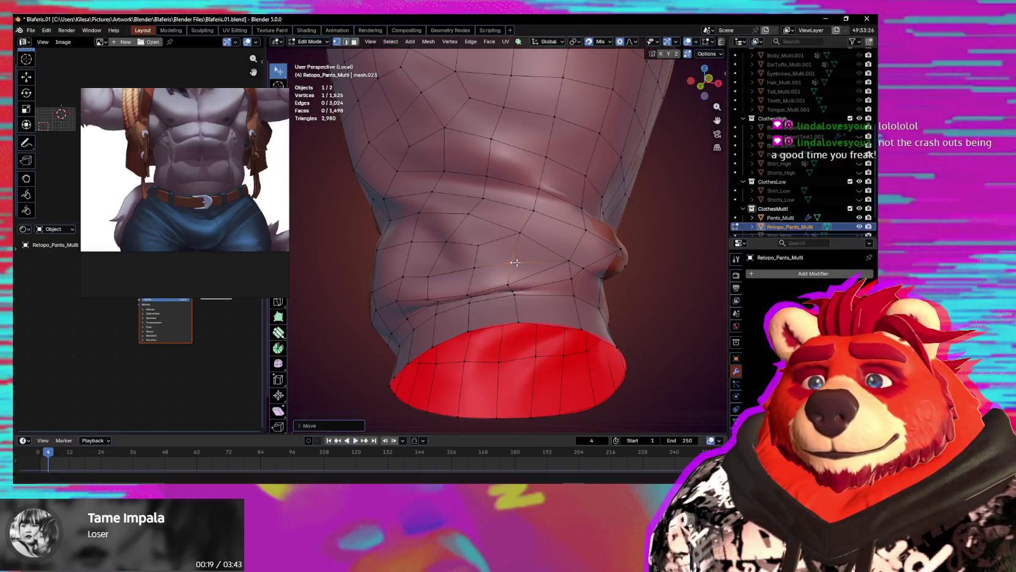
middle_drag(517, 263, 497, 269)
scroll(509, 273, up, 1)
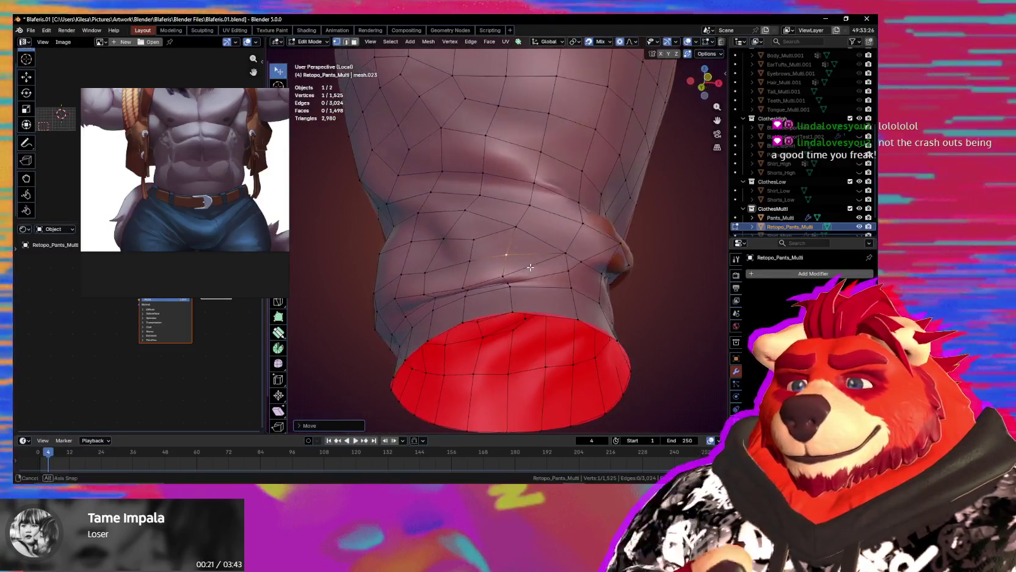
scroll(519, 272, up, 1)
scroll(542, 269, up, 1)
key(2)
click(535, 267)
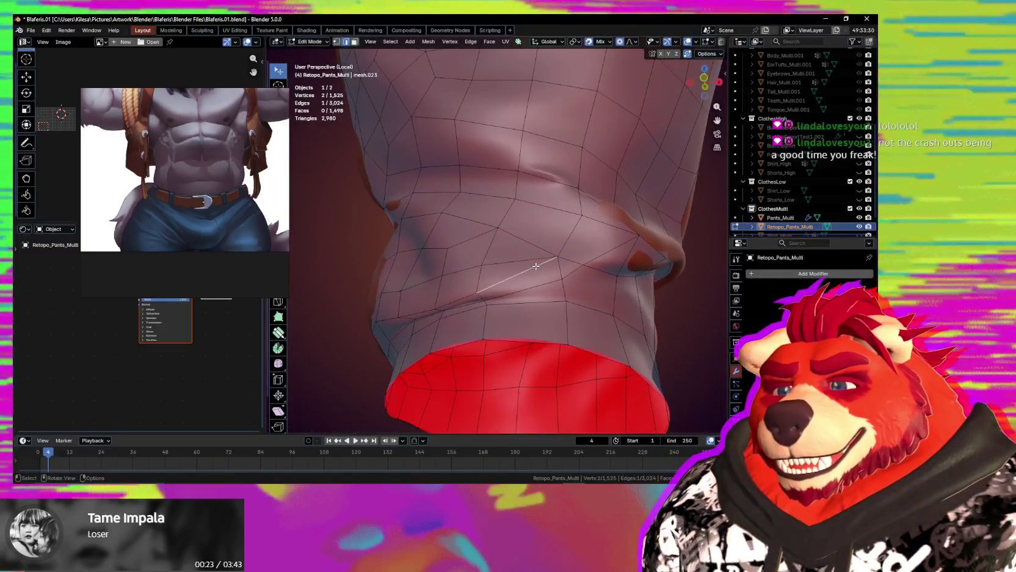
key(1)
click(555, 257)
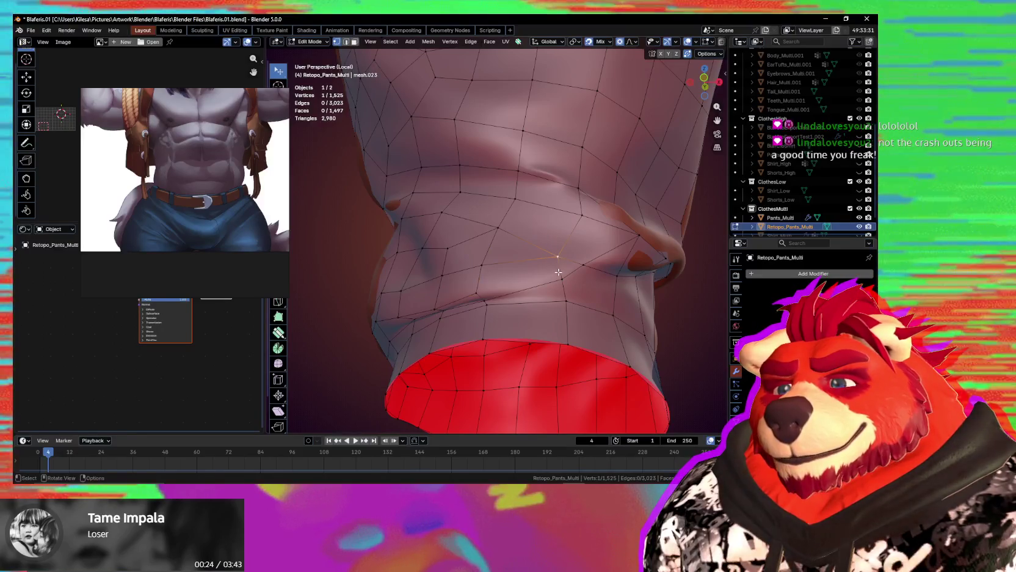
Move a fold vertex, then undo that last move.
key(g)
click(558, 272)
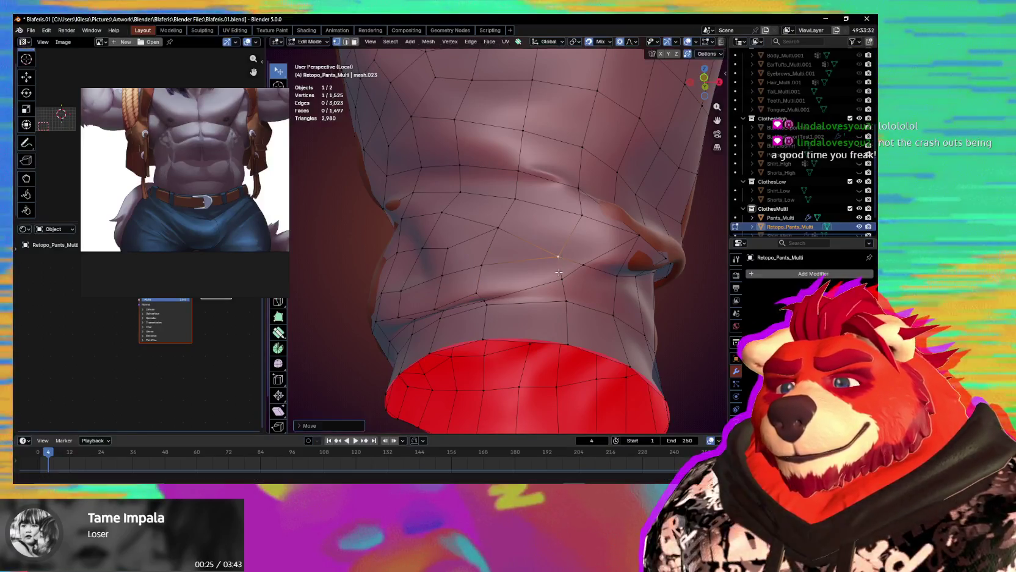
mouse_move(558, 271)
middle_down()
mouse_move(537, 264)
mouse_move(541, 293)
middle_up()
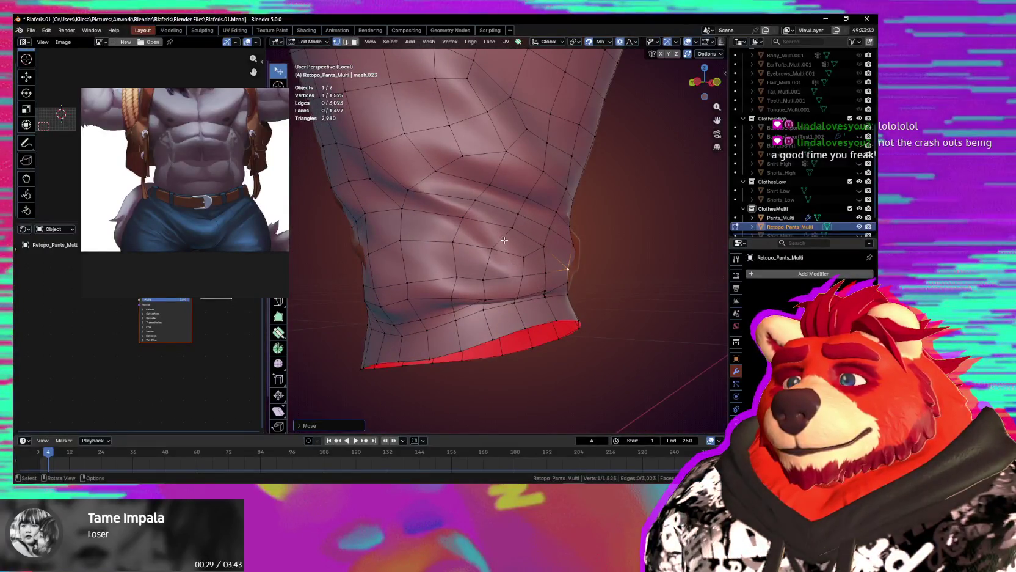
middle_drag(504, 240, 515, 252)
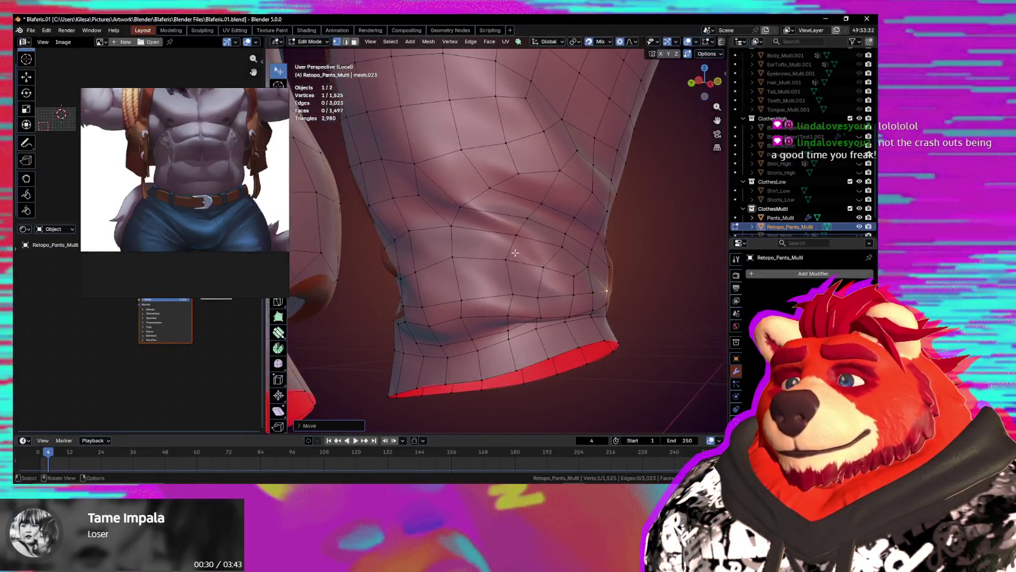
click(463, 200)
key(ctrl+z)
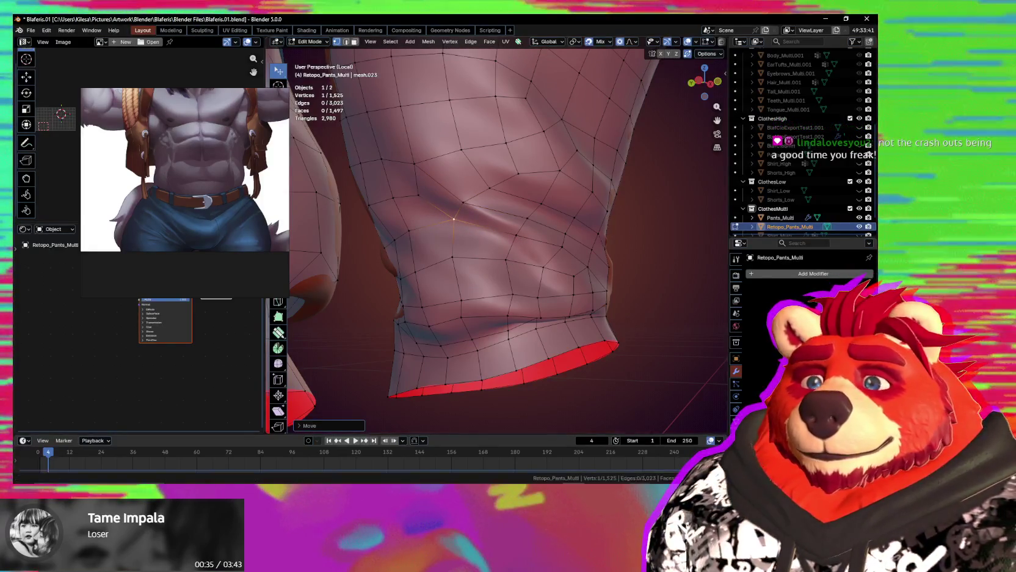
key(alt+Tab)
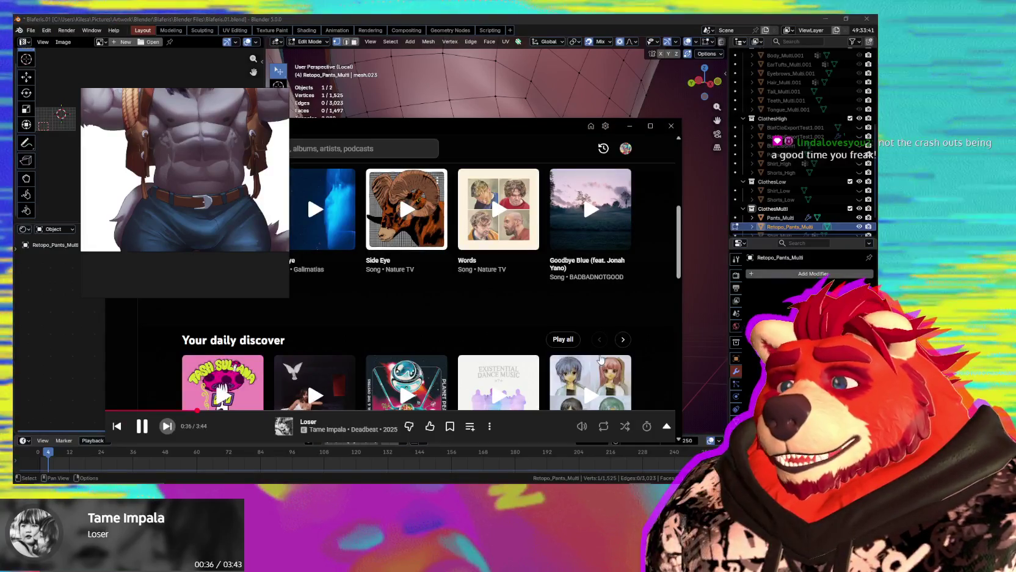
In YouTube Music, skip ahead and play 'Meds' by Nature TV from the Up Next queue.
click(167, 426)
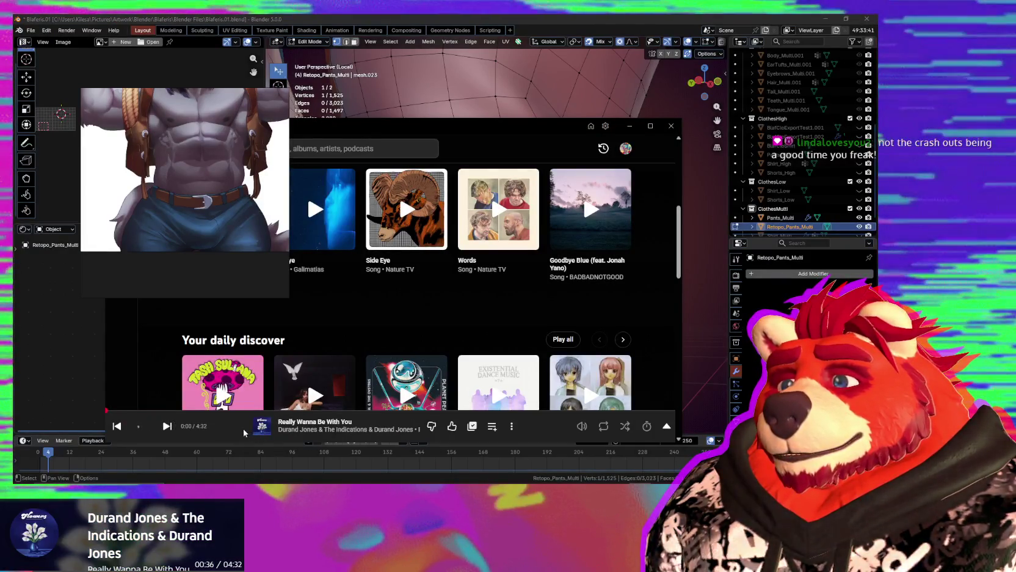
click(243, 429)
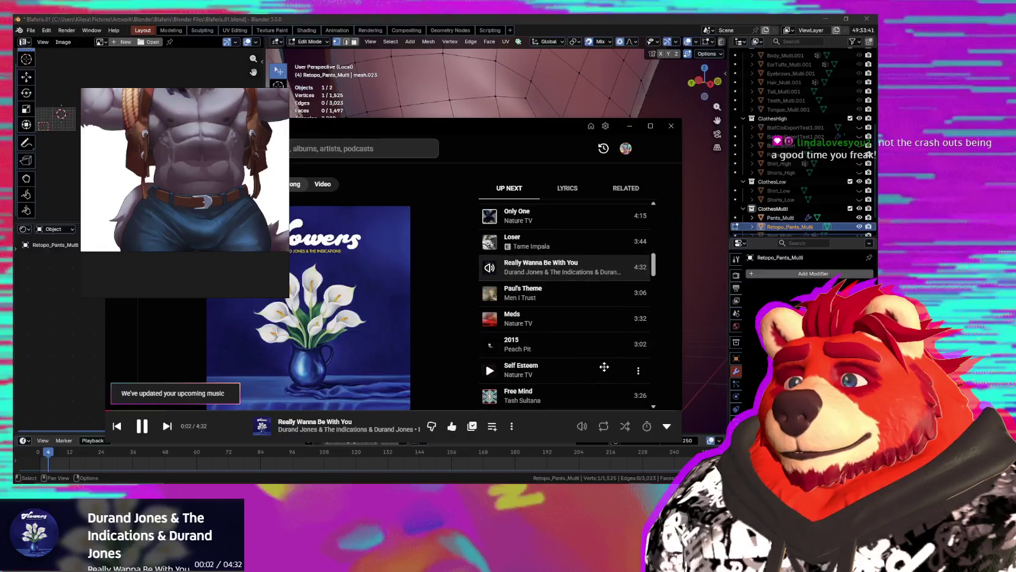
scroll(604, 366, down, 1)
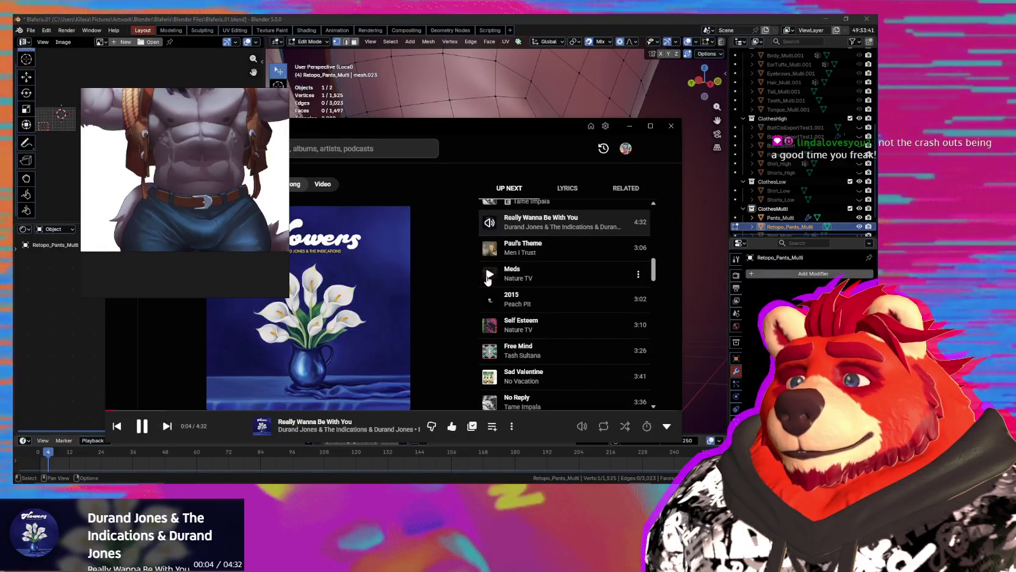
click(513, 273)
mouse_move(531, 281)
middle_down()
mouse_move(541, 243)
mouse_move(519, 224)
mouse_move(585, 240)
mouse_move(512, 226)
middle_up()
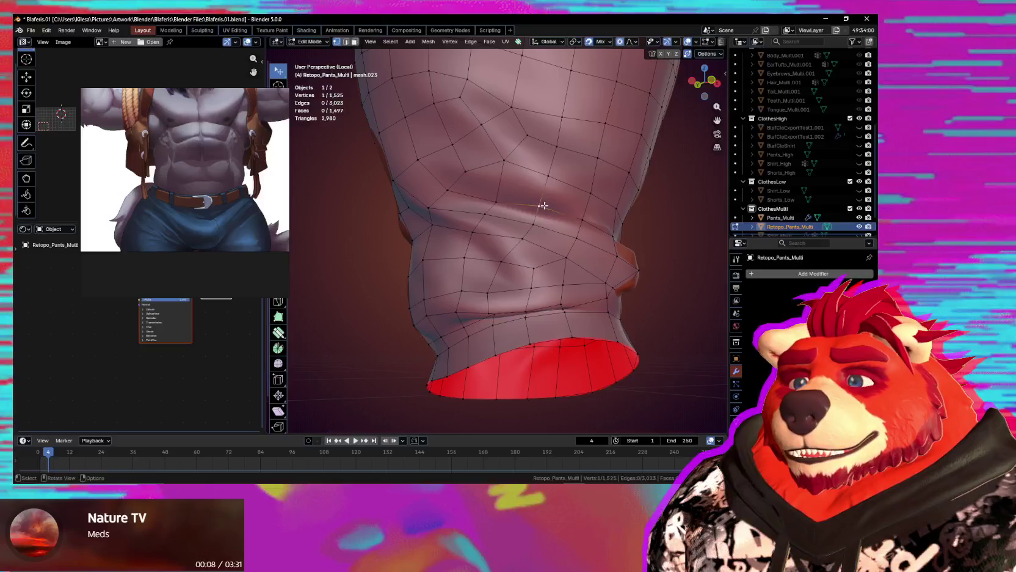
Proportionally move two fold vertices to smooth the crease above the cuff.
middle_drag(545, 213, 532, 192)
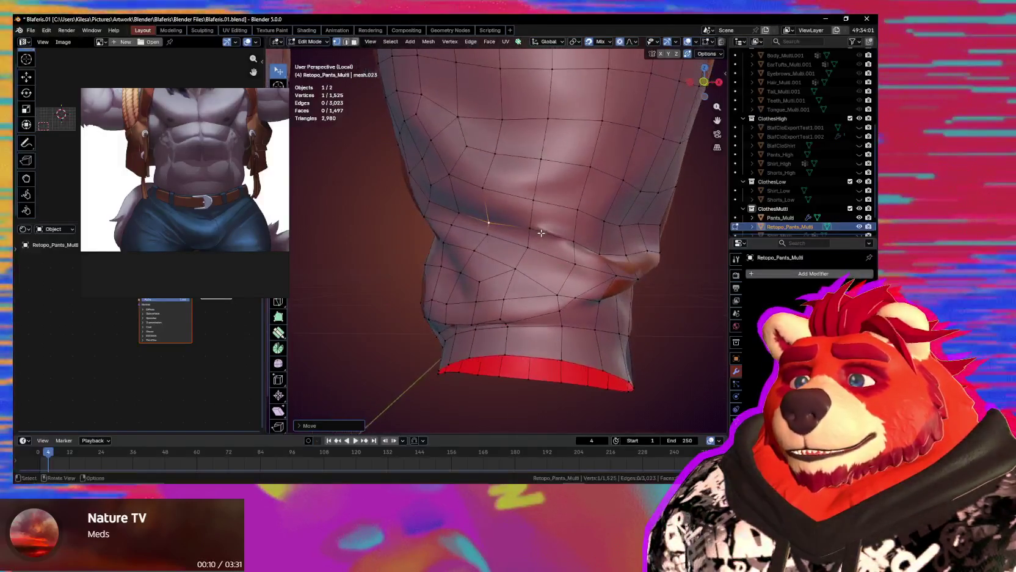
key(g)
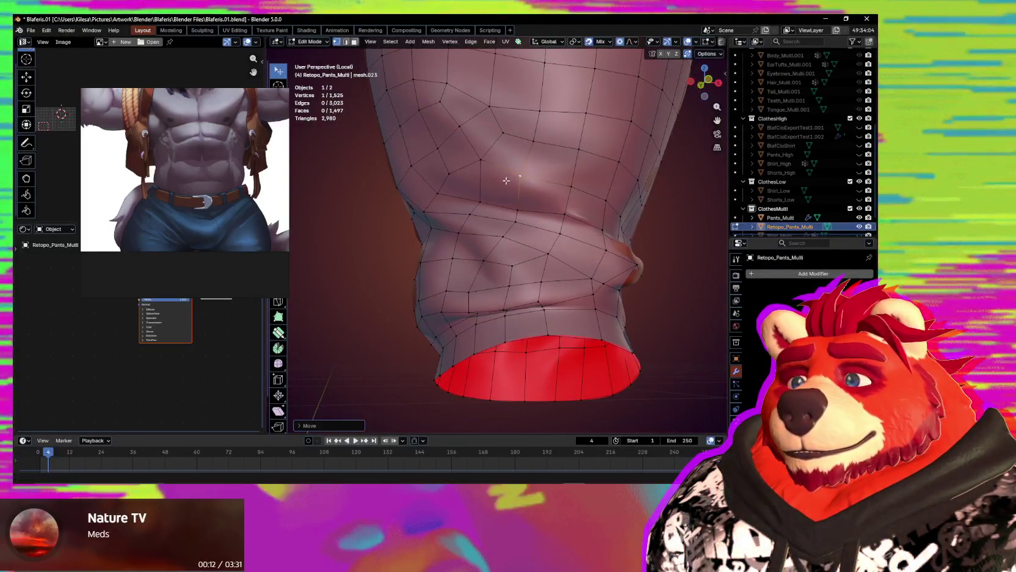
mouse_move(535, 183)
middle_down()
mouse_move(538, 175)
mouse_move(554, 222)
middle_up()
click(545, 213)
key(g)
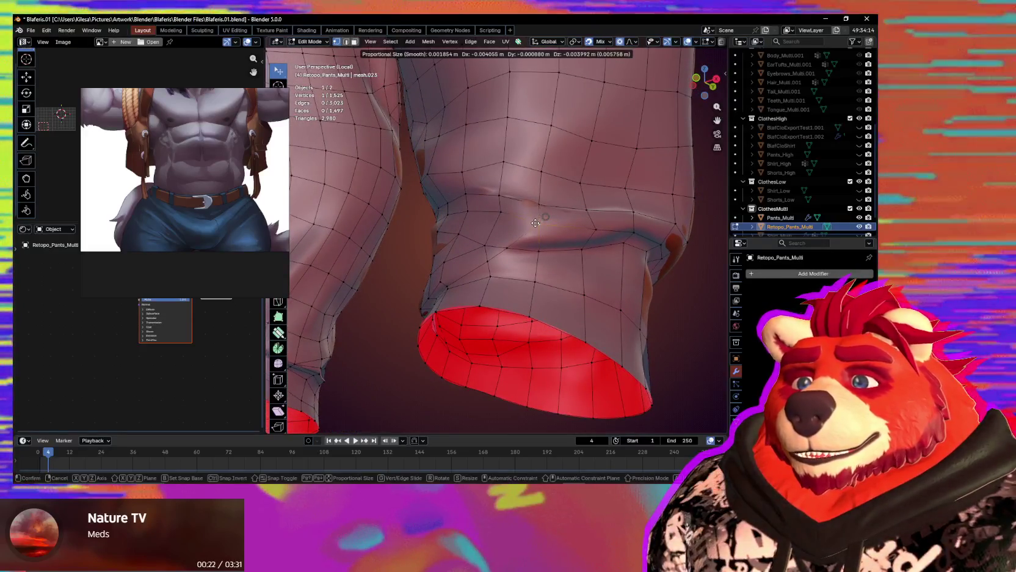
click(542, 217)
Confirm further fold vertex moves and inspect the cuff opening from underneath.
middle_drag(542, 217, 549, 216)
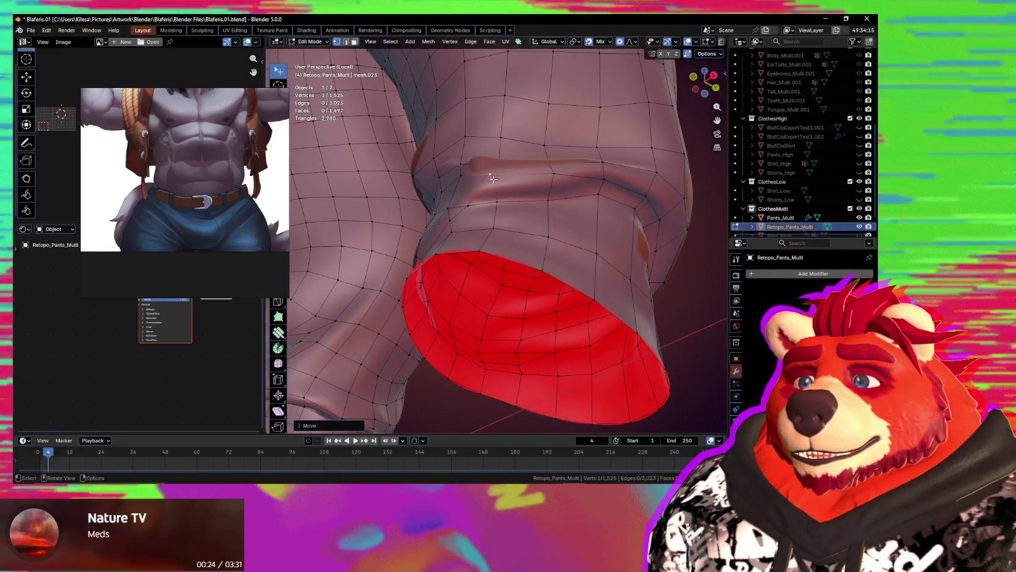
click(494, 186)
mouse_move(493, 186)
middle_down()
mouse_move(533, 247)
mouse_move(568, 213)
mouse_move(552, 207)
mouse_move(498, 230)
middle_up()
click(558, 194)
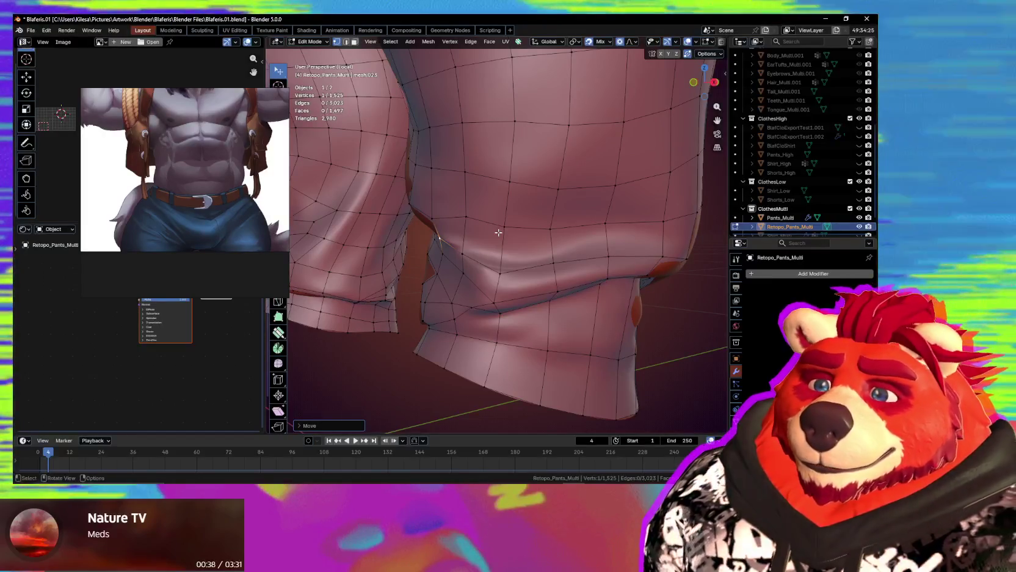
middle_drag(506, 264, 550, 205)
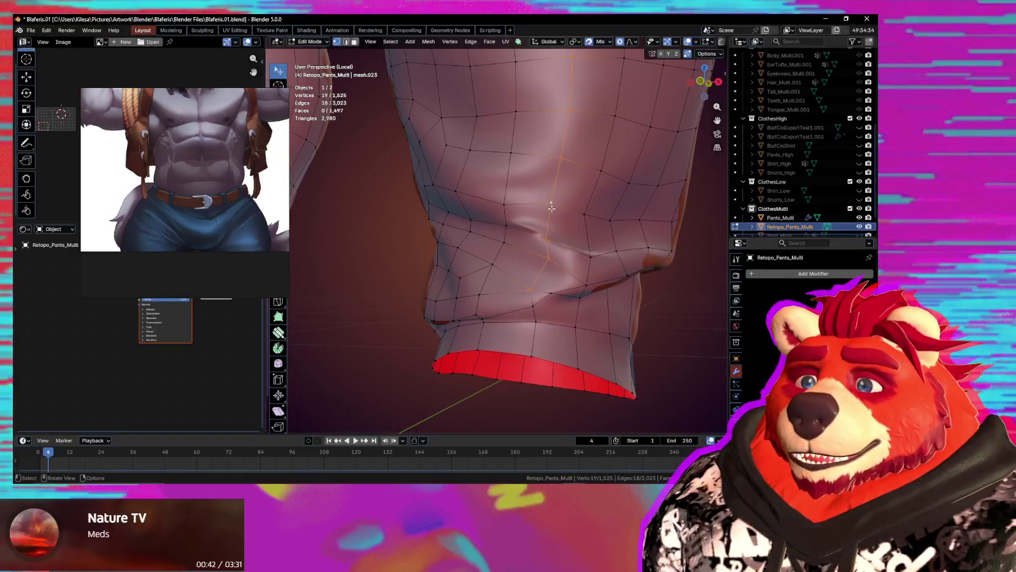
mouse_move(551, 202)
middle_down()
mouse_move(523, 211)
mouse_move(558, 212)
mouse_move(534, 225)
middle_up()
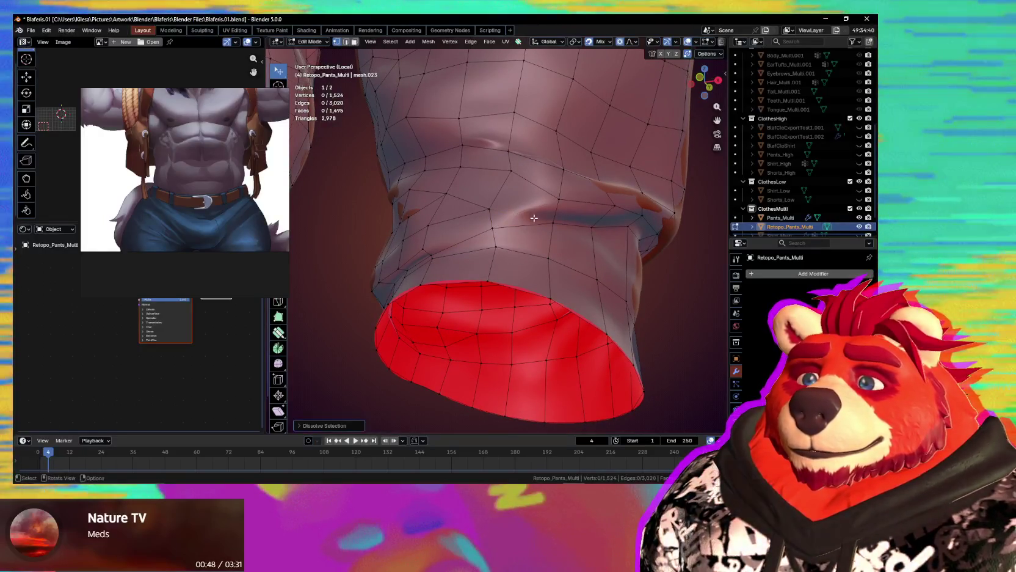
Join two cuff-fold vertices with a new edge using J.
shift+click(556, 203)
key(j)
middle_drag(556, 203, 496, 182)
click(493, 176)
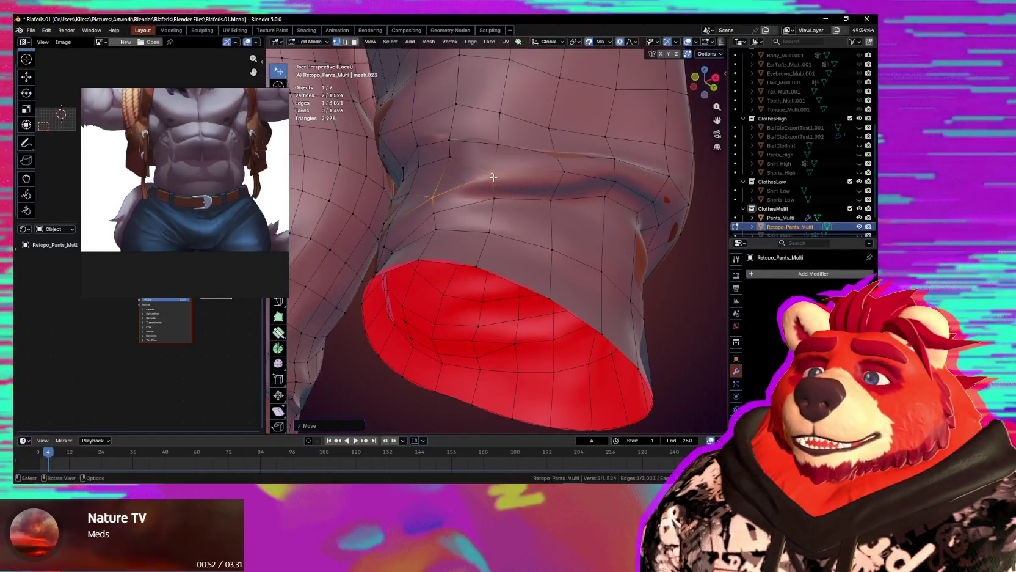
click(493, 177)
Move a vertex to follow the knee fold, checking from below and around the leg.
mouse_move(493, 177)
middle_down()
mouse_move(530, 193)
mouse_move(542, 240)
mouse_move(519, 241)
middle_up()
key(g)
click(516, 211)
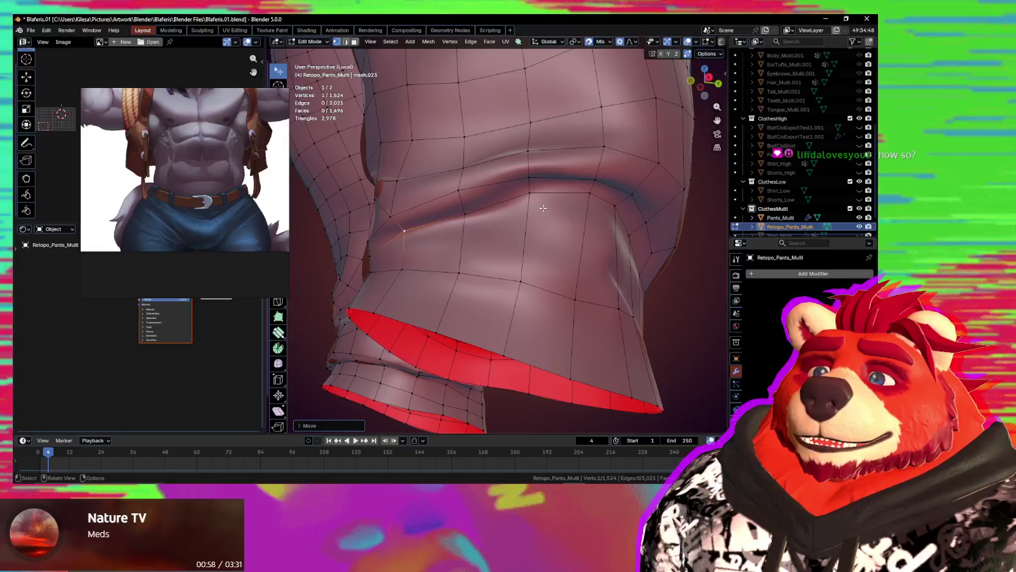
middle_drag(542, 202, 516, 216)
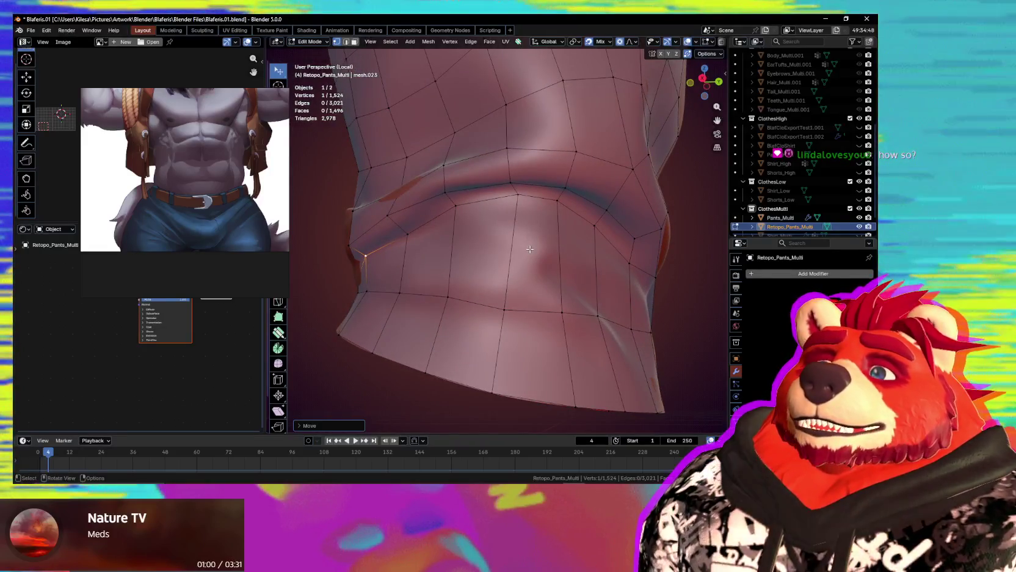
middle_drag(531, 249, 577, 269)
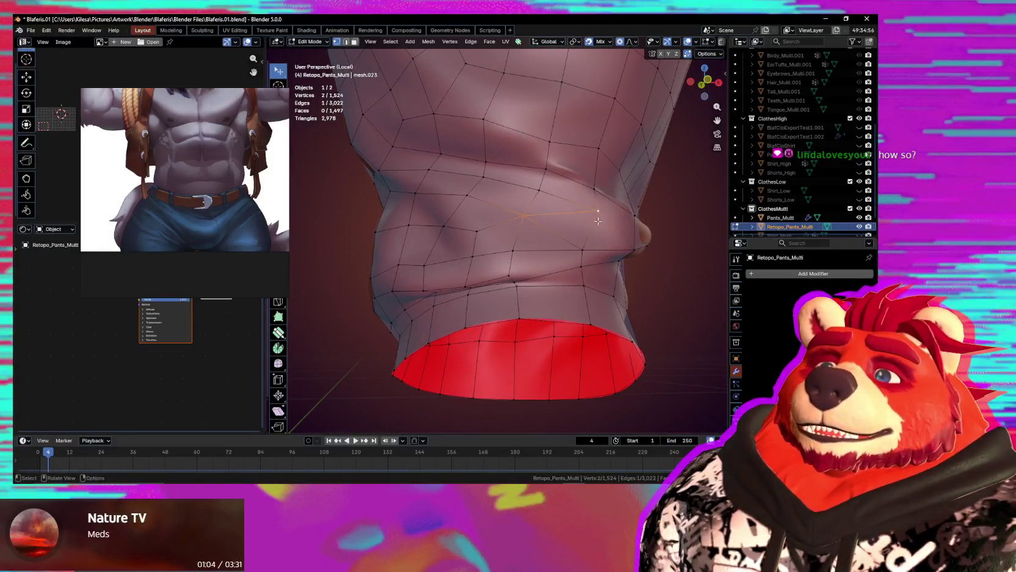
mouse_move(598, 220)
middle_down()
mouse_move(593, 231)
mouse_move(543, 234)
middle_up()
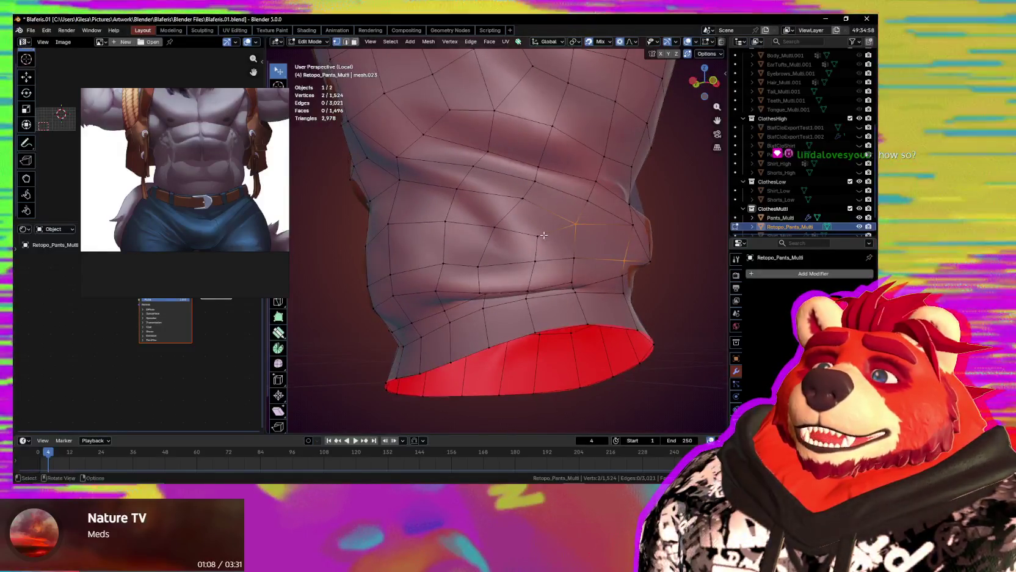
drag(489, 225, 532, 242)
mouse_move(532, 243)
middle_down()
mouse_move(535, 212)
mouse_move(512, 198)
middle_up()
In edge select, dissolve the stray edge, then reposition a vertex with proportional falloff.
key(2)
key(ctrl+x)
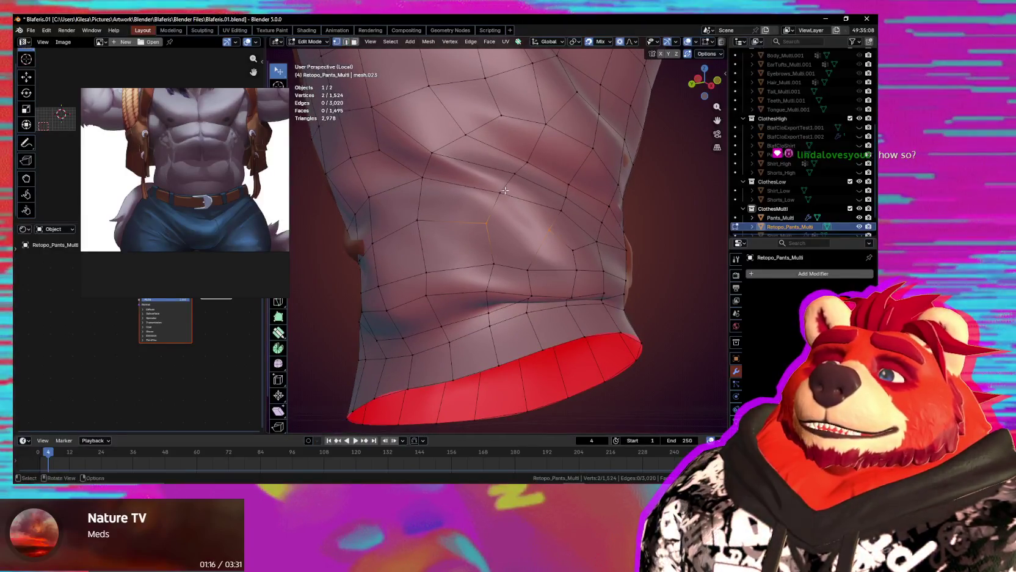
key(g)
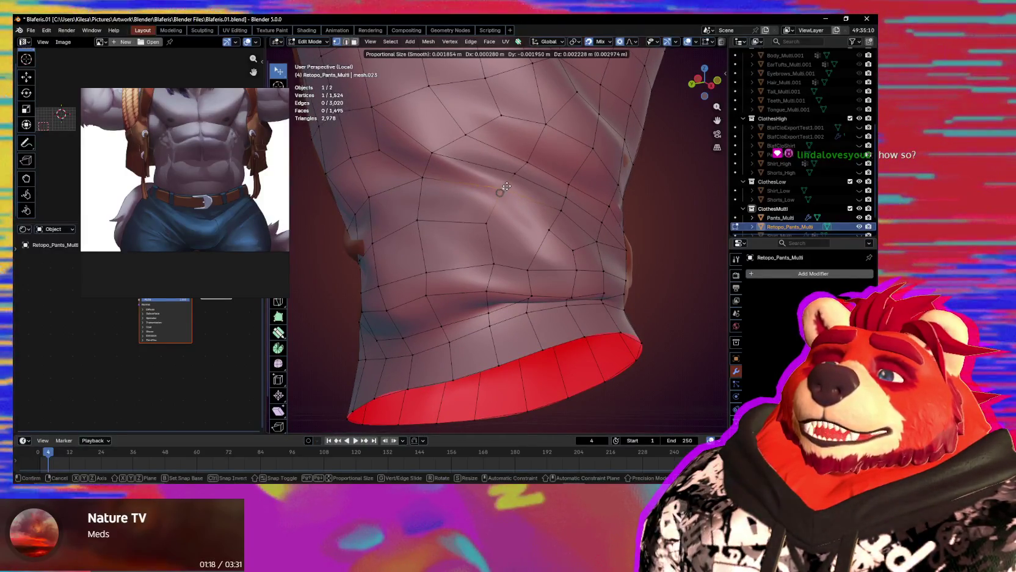
click(506, 186)
scroll(525, 193, up, 2)
scroll(543, 197, up, 6)
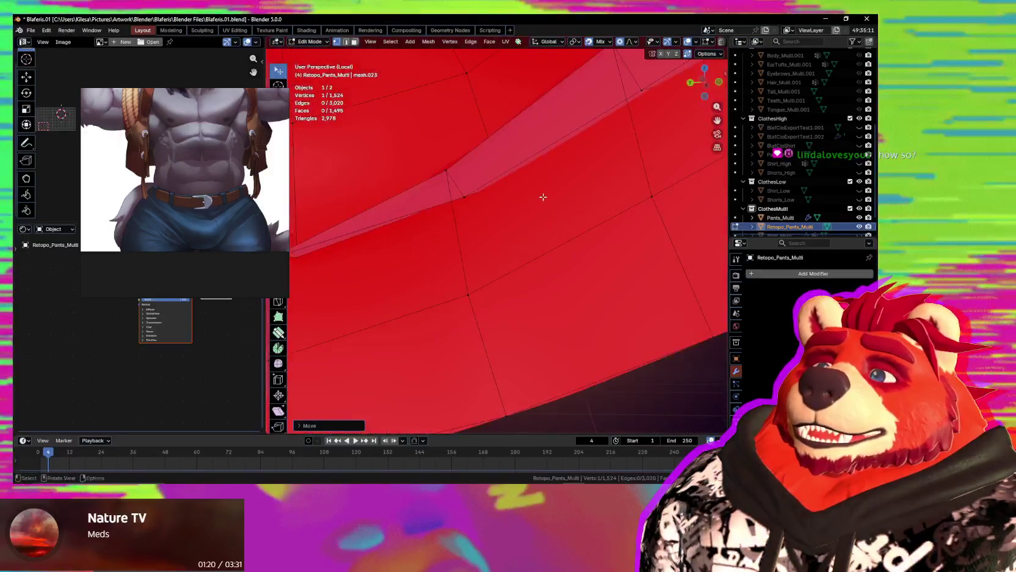
scroll(543, 197, down, 6)
mouse_move(541, 195)
middle_down()
mouse_move(530, 190)
mouse_move(484, 214)
middle_up()
click(506, 196)
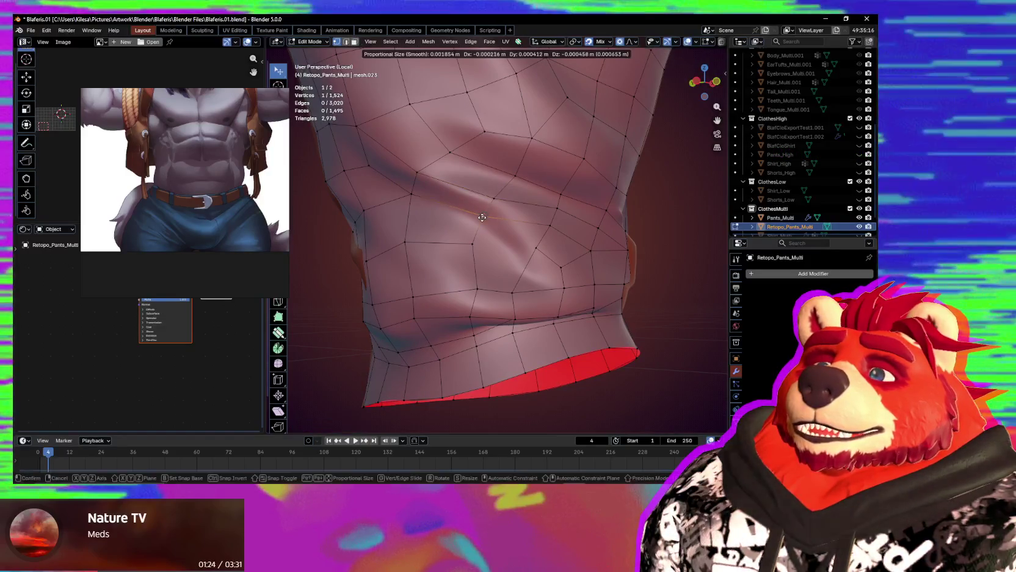
Select two knee-fold vertices and move them proportionally along the crease.
click(485, 215)
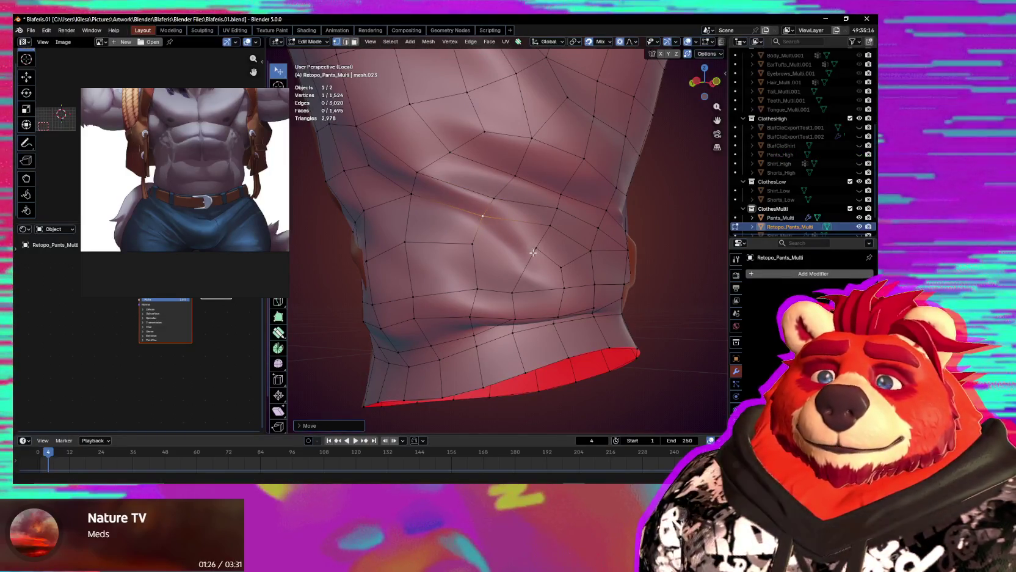
middle_drag(511, 248, 526, 249)
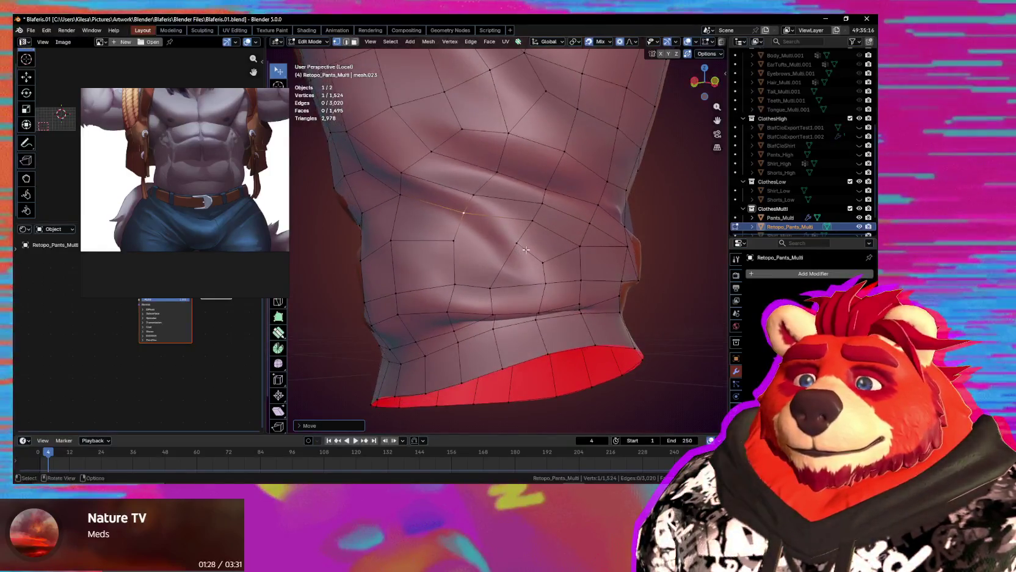
shift+click(464, 215)
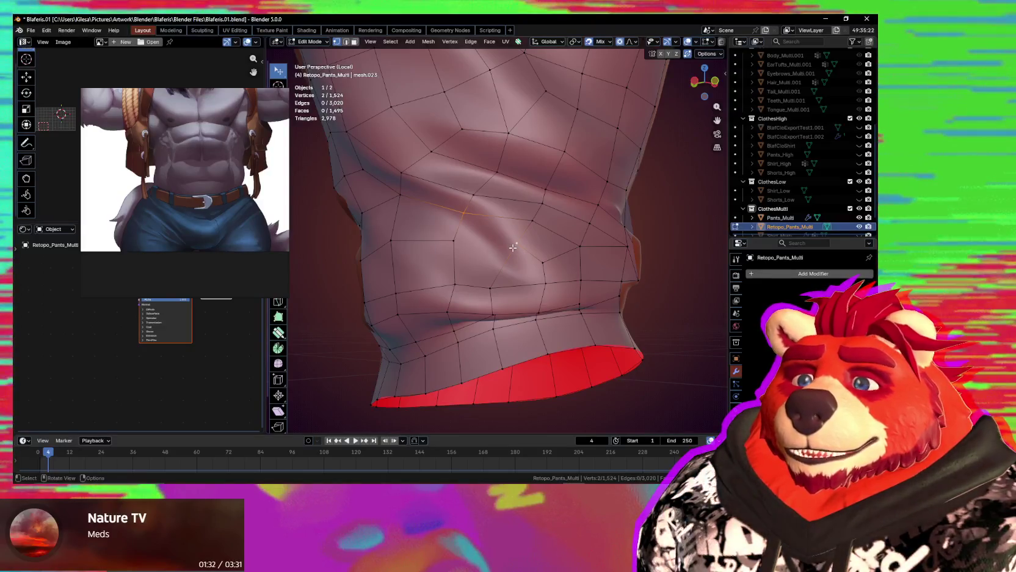
mouse_move(513, 247)
middle_down()
mouse_move(494, 282)
mouse_move(572, 285)
middle_up()
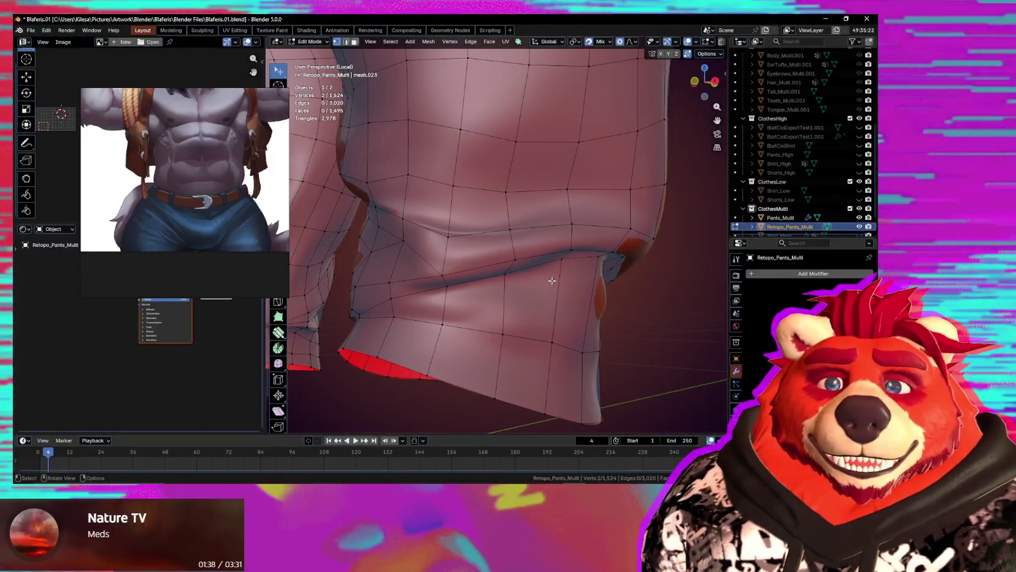
mouse_move(488, 264)
middle_down()
mouse_move(487, 276)
mouse_move(510, 251)
mouse_move(488, 254)
mouse_move(568, 211)
mouse_move(598, 181)
mouse_move(543, 207)
mouse_move(599, 219)
mouse_move(510, 159)
mouse_move(565, 186)
middle_up()
click(524, 236)
click(530, 208)
Fine-tune more fold vertices and review the crease shape from several angles.
click(562, 159)
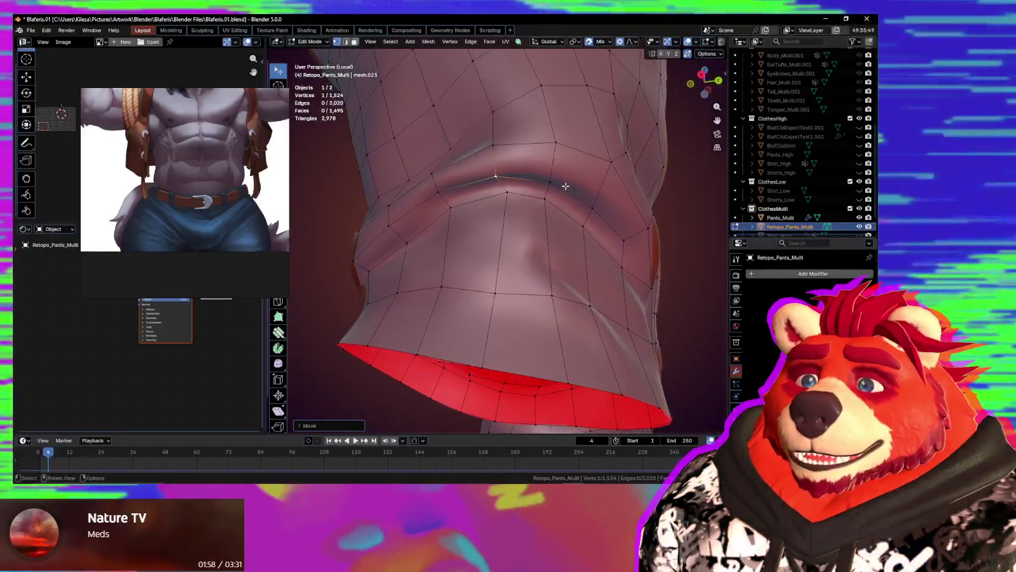
click(496, 172)
middle_drag(496, 173, 557, 180)
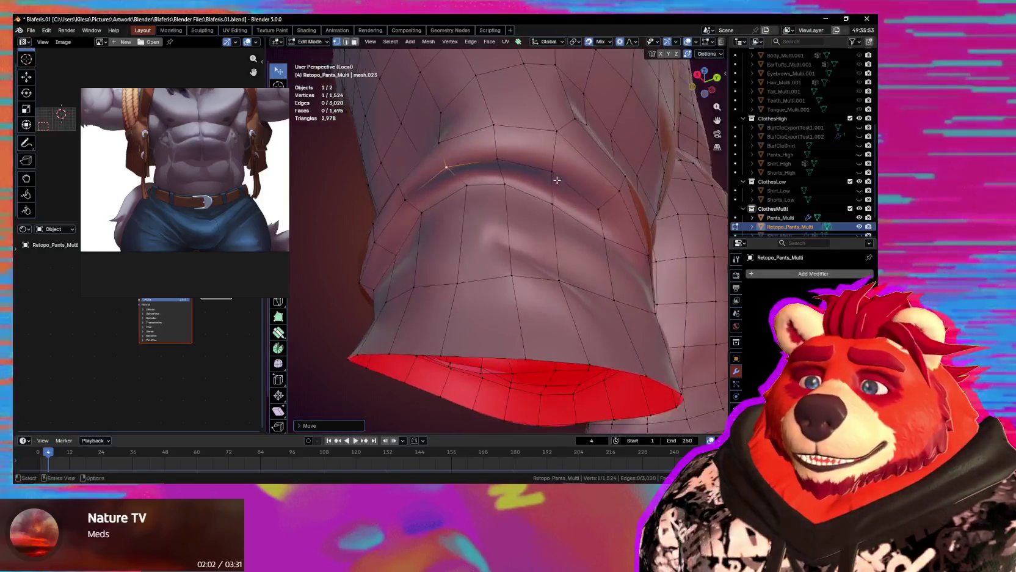
click(601, 208)
mouse_move(601, 209)
middle_down()
mouse_move(500, 273)
mouse_move(584, 240)
mouse_move(613, 265)
mouse_move(648, 265)
mouse_move(540, 264)
middle_up()
click(503, 245)
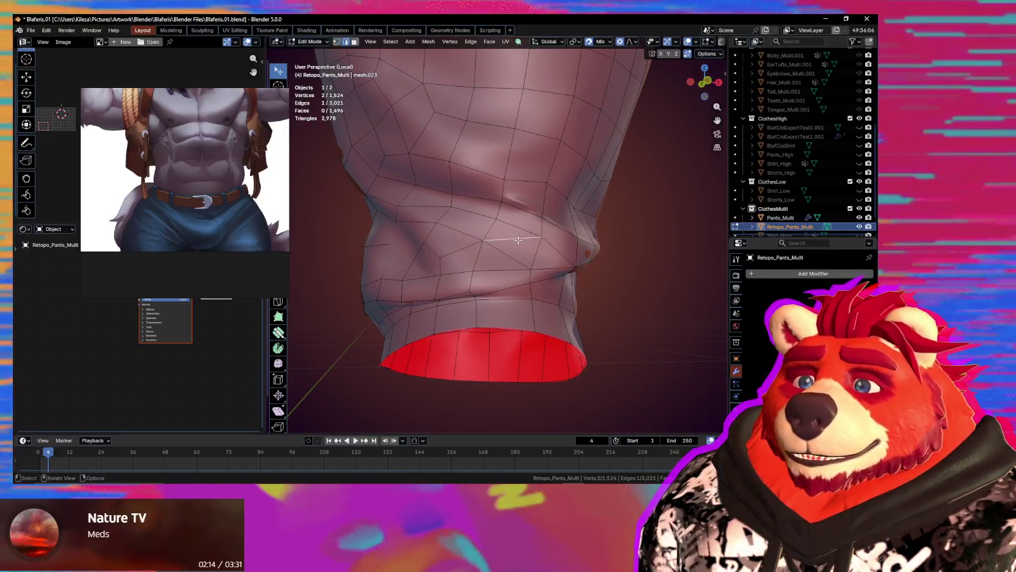
Proportionally move two vertices on the lower fold above the cuff.
click(489, 235)
key(g)
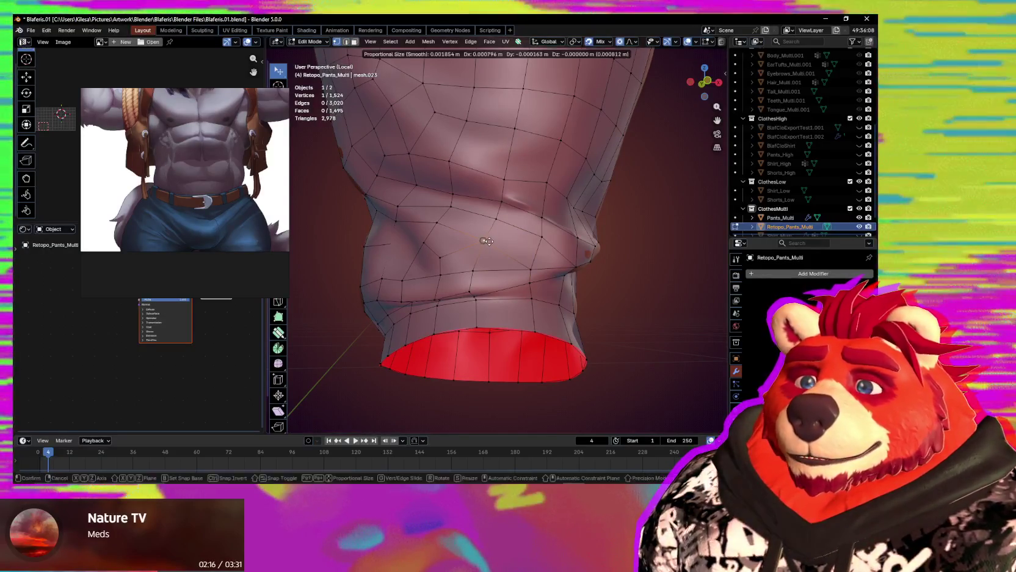
click(507, 241)
middle_drag(507, 241, 513, 236)
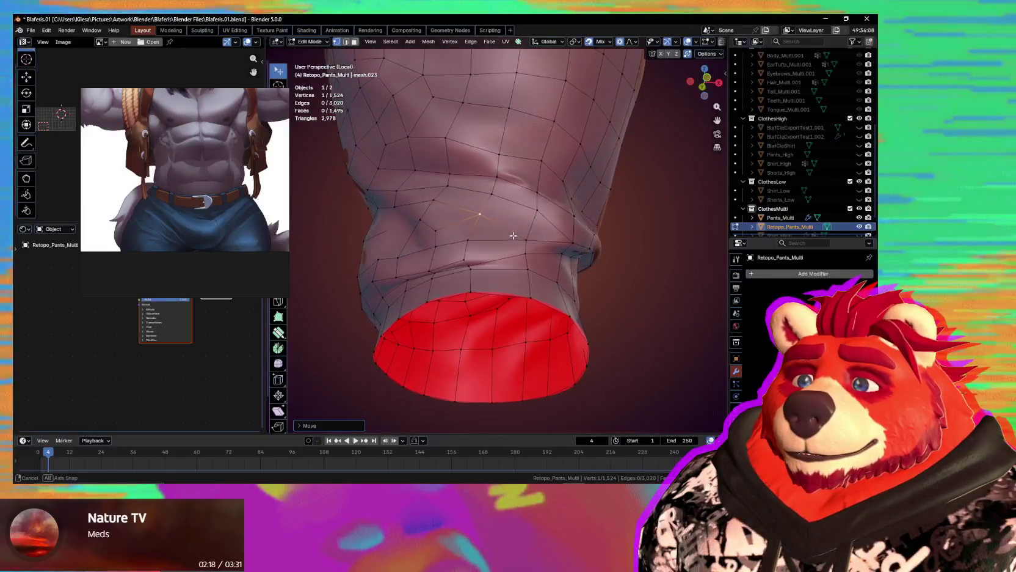
click(471, 265)
key(g)
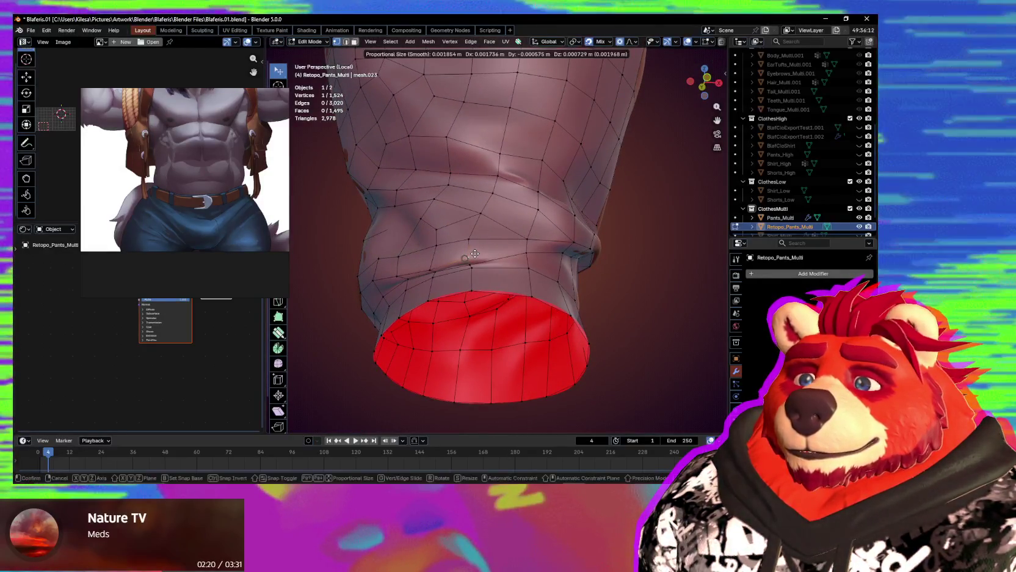
click(474, 252)
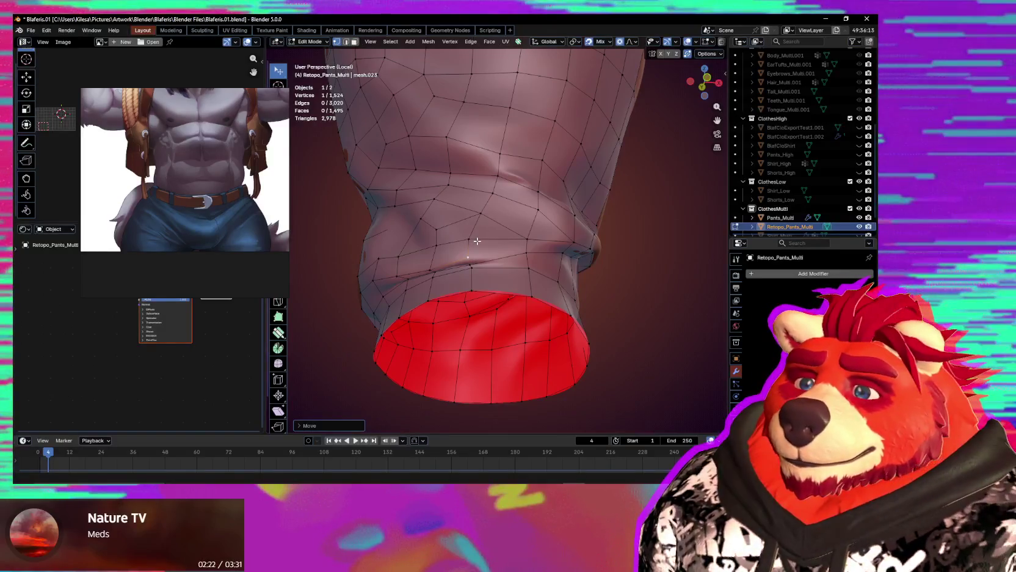
Check the cuff opening from the side and nudge one more fold vertex into place.
scroll(477, 242, up, 1)
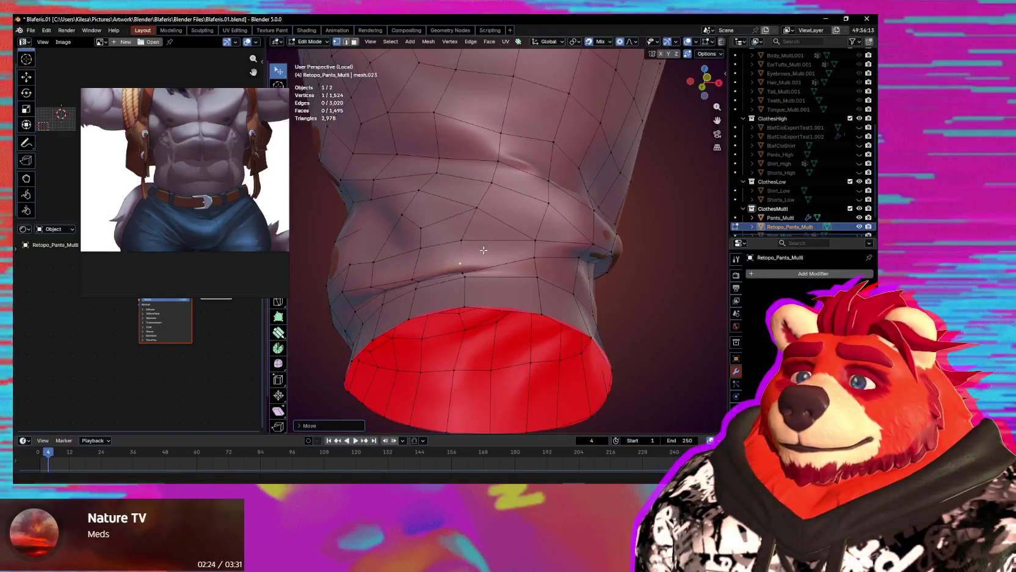
middle_drag(496, 264, 514, 268)
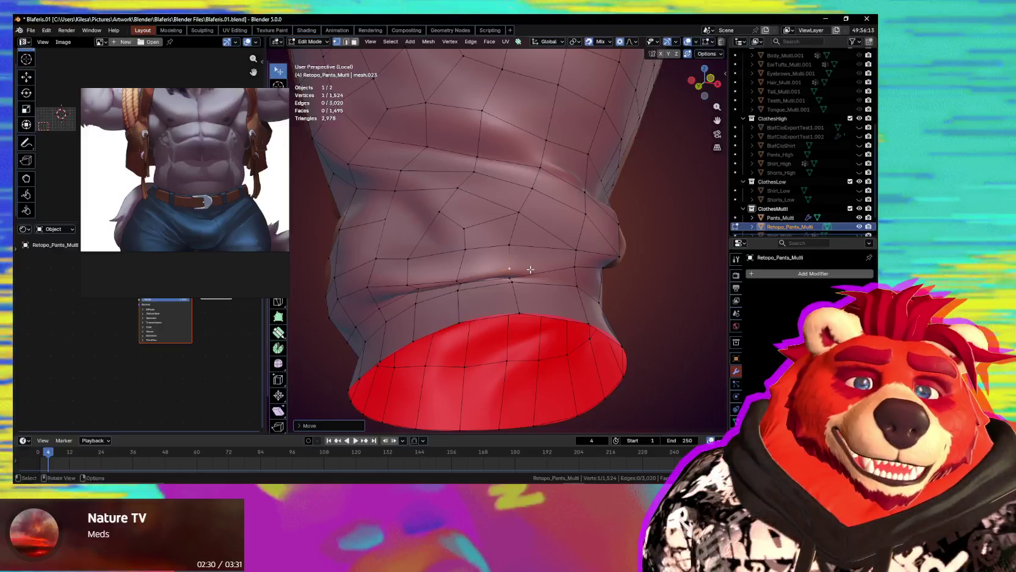
middle_drag(530, 269, 516, 286)
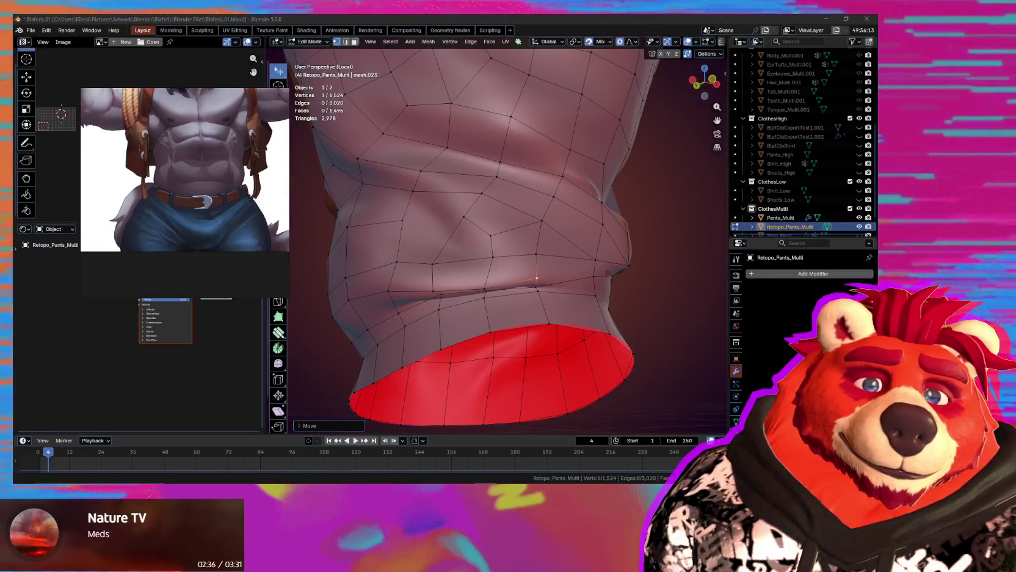
middle_drag(430, 275, 507, 253)
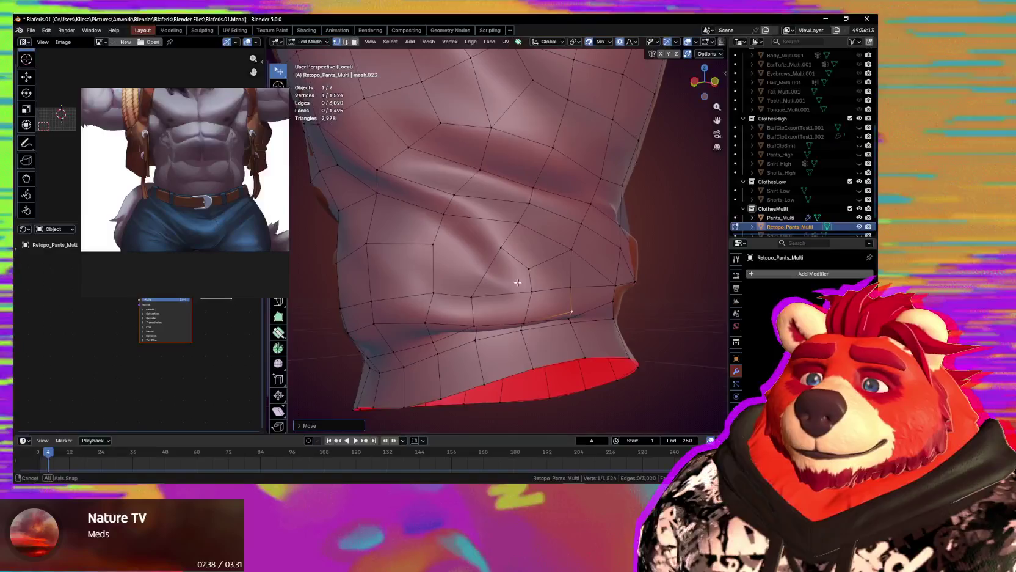
drag(502, 251, 499, 251)
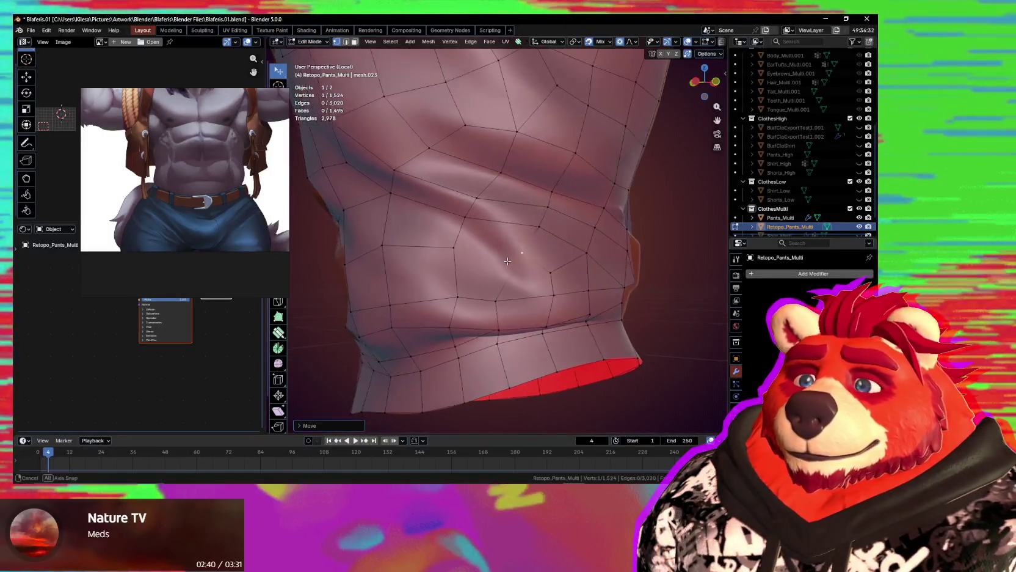
mouse_move(499, 251)
middle_down()
mouse_move(486, 246)
mouse_move(538, 227)
middle_up()
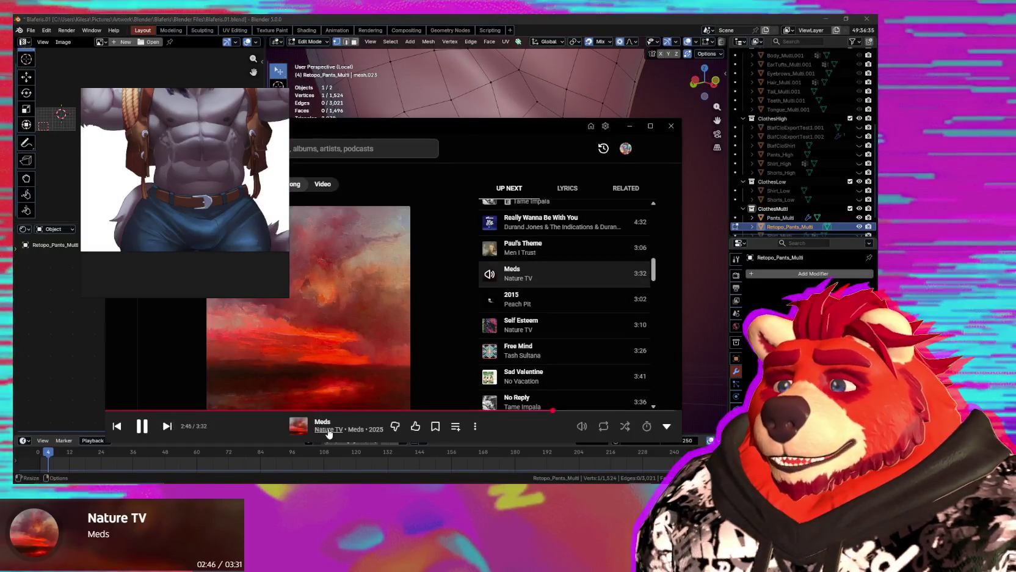
Open Nature TV's artist page, expand Top songs and queue 'Frida' to play next.
click(519, 278)
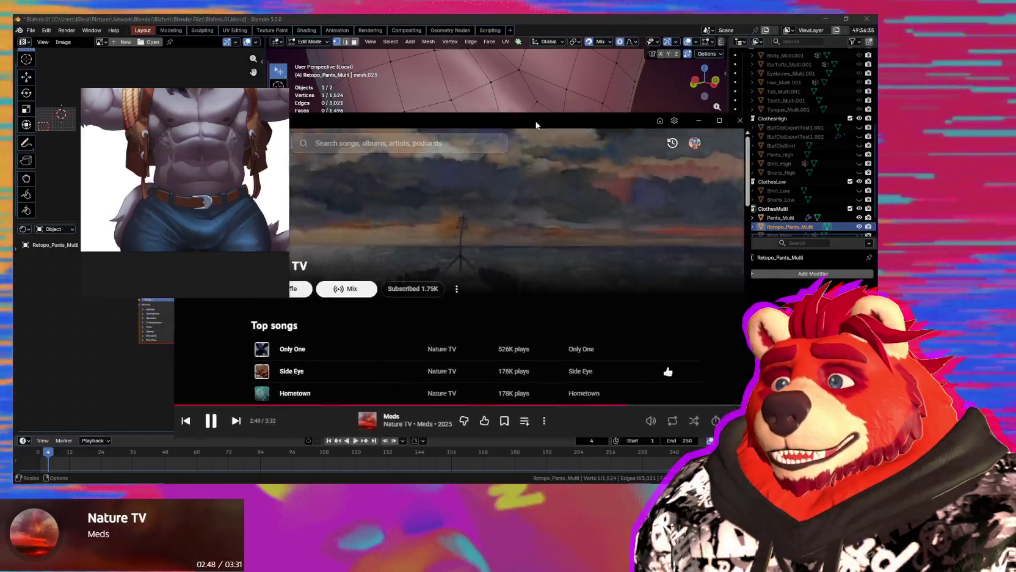
drag(427, 125, 542, 93)
scroll(415, 350, down, 1)
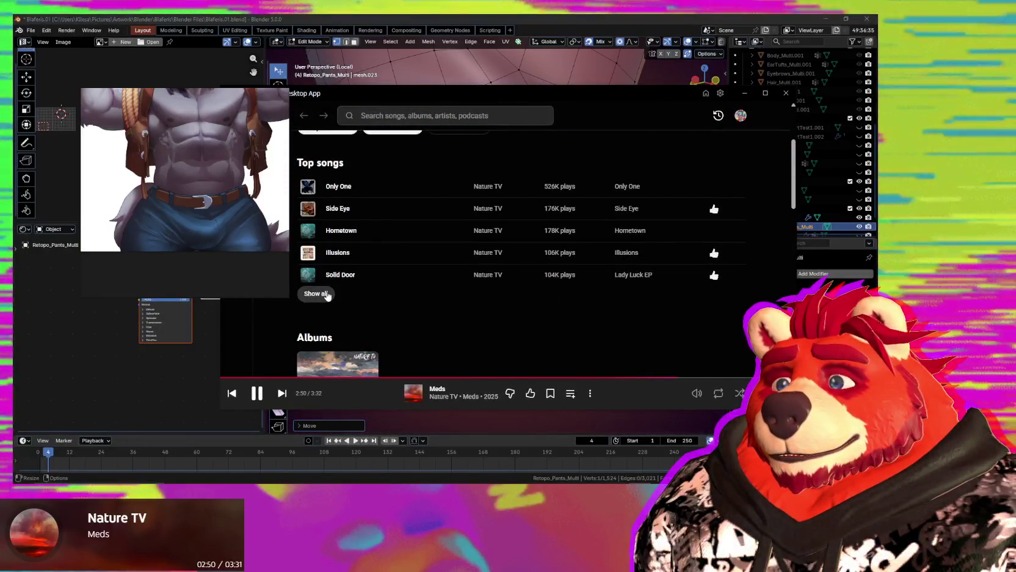
click(315, 293)
scroll(464, 288, down, 1)
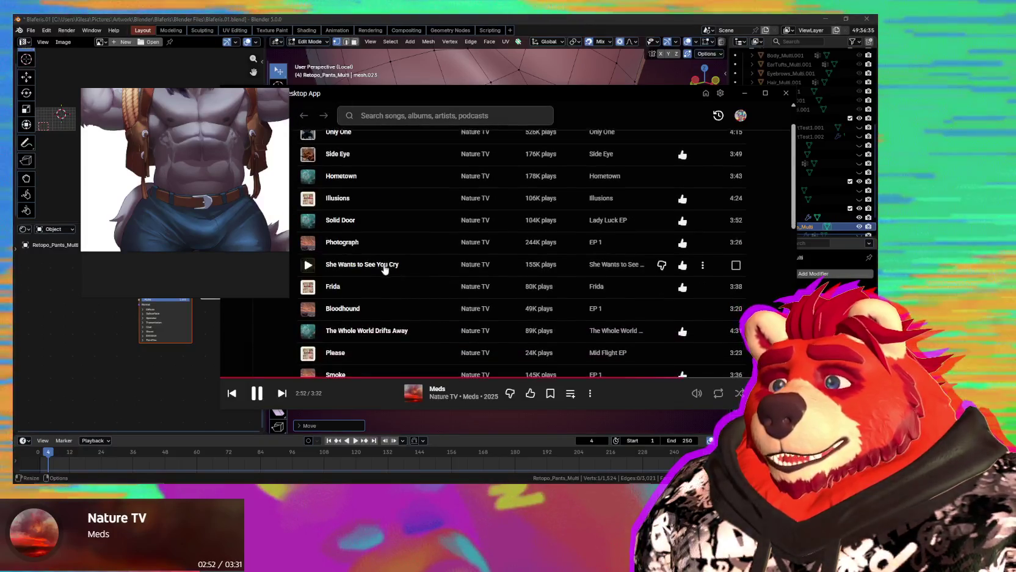
scroll(424, 276, down, 1)
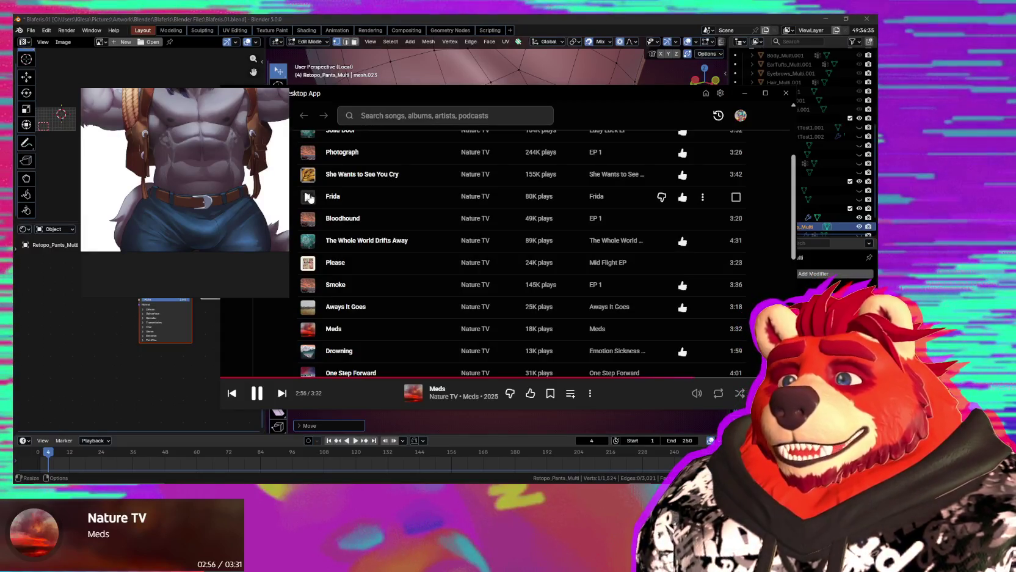
right_click(347, 195)
click(395, 234)
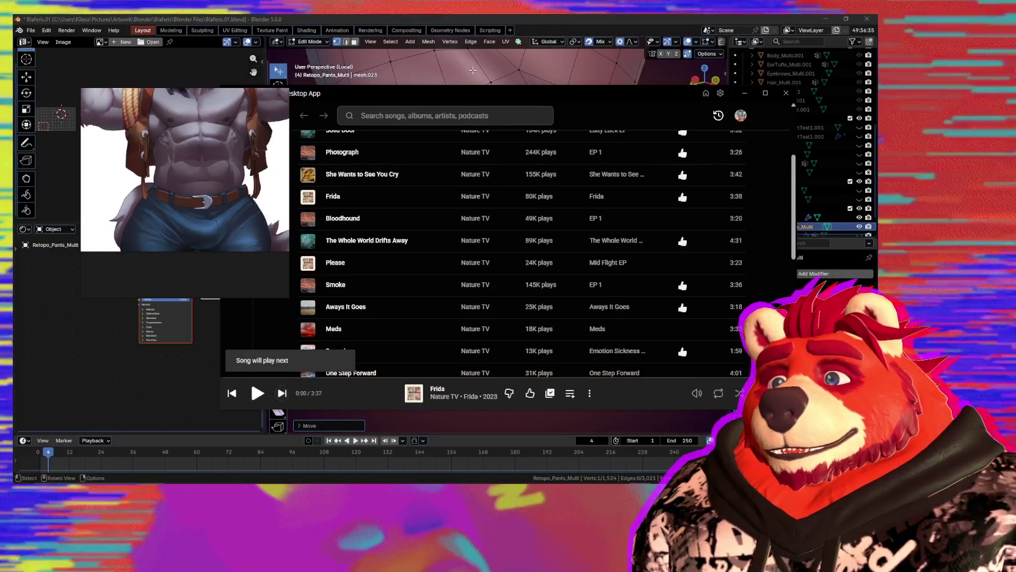
Return to the music app and scroll the song list back up to the Top songs header.
key(alt+Tab)
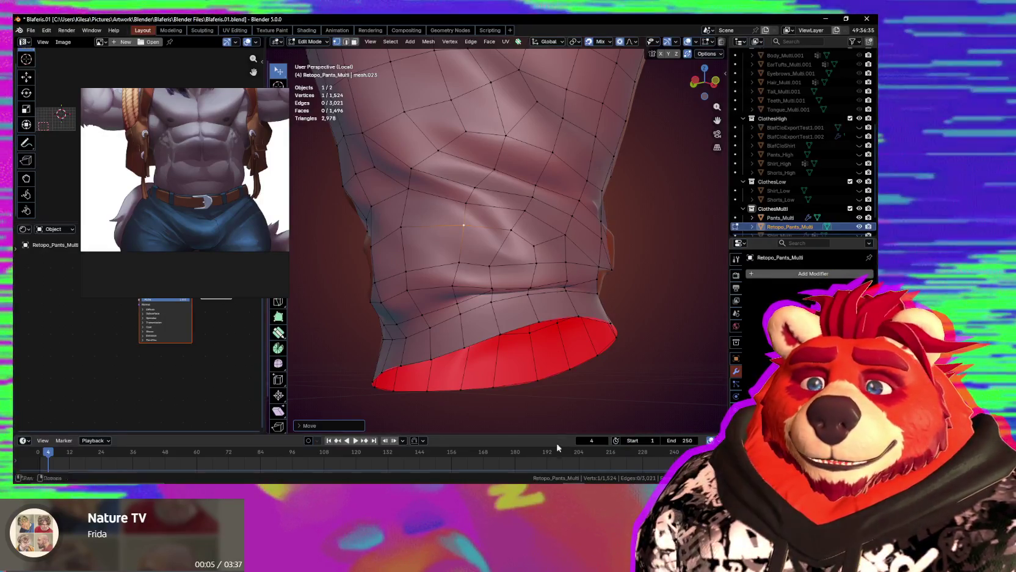
key(alt+Tab)
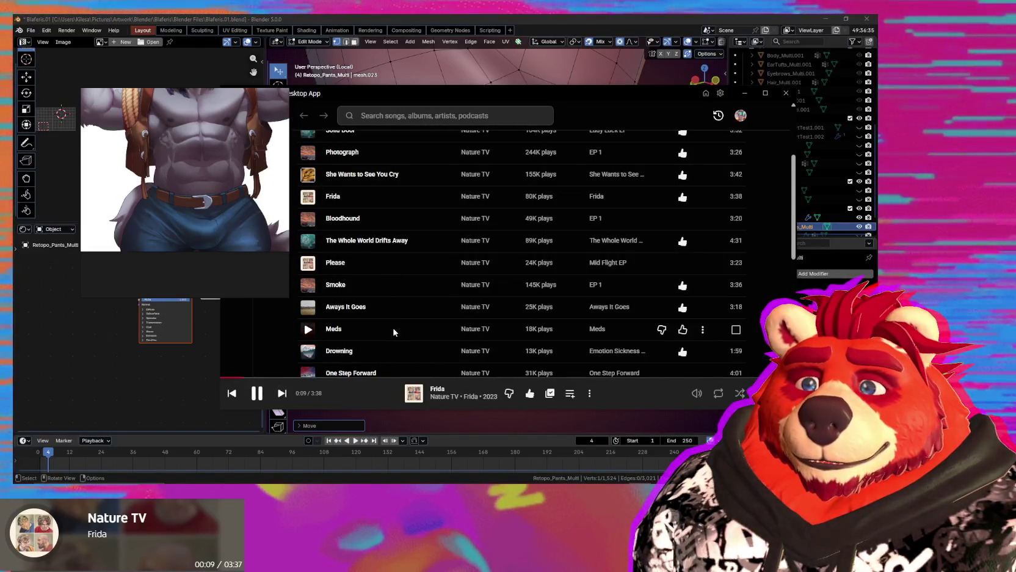
scroll(393, 332, down, 2)
scroll(272, 319, down, 3)
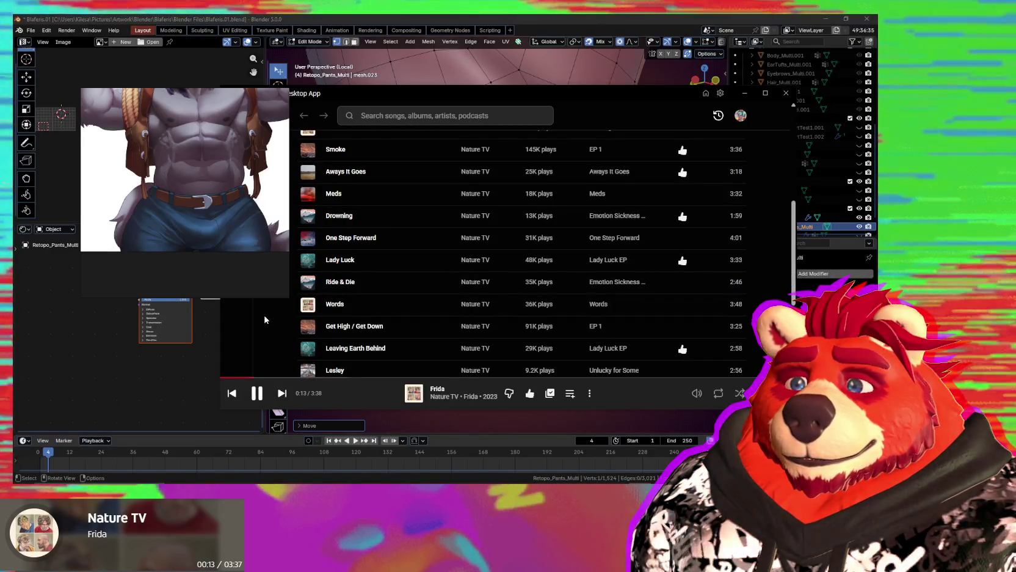
scroll(266, 319, down, 2)
scroll(272, 320, down, 2)
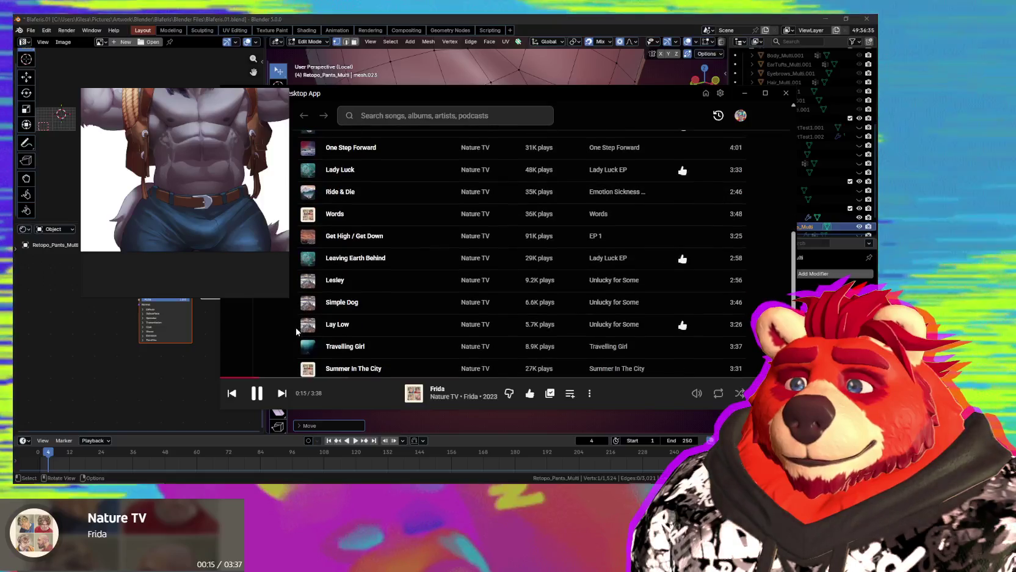
scroll(281, 322, down, 2)
scroll(293, 325, down, 2)
scroll(295, 325, down, 1)
scroll(297, 325, down, 2)
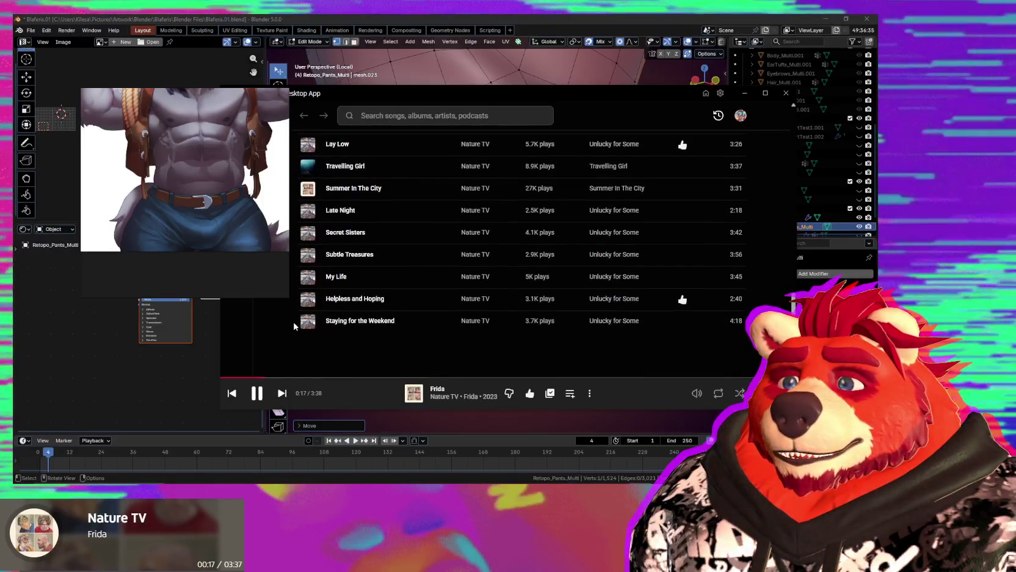
scroll(299, 326, up, 3)
scroll(301, 326, up, 3)
scroll(303, 326, up, 2)
scroll(302, 327, up, 2)
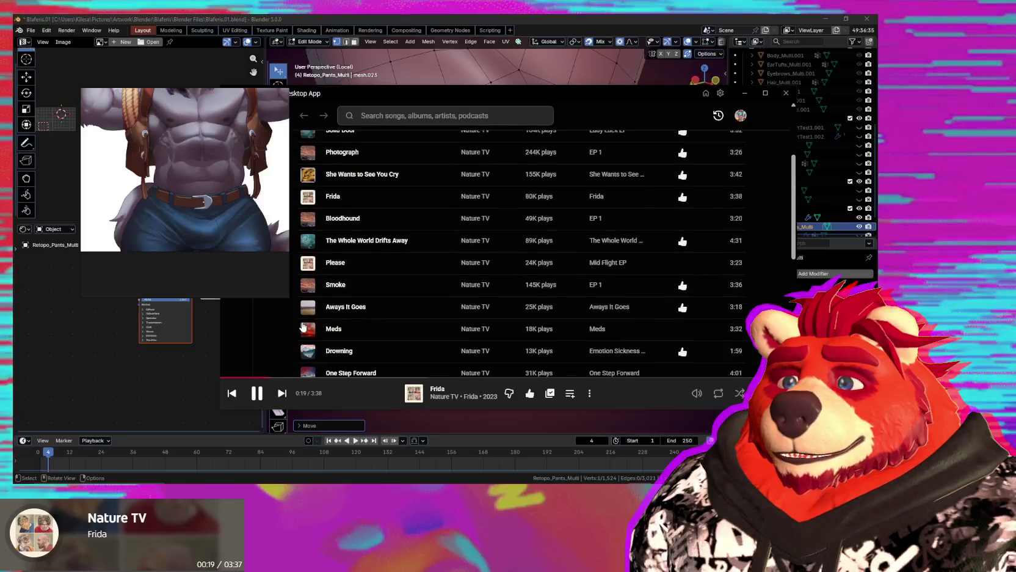
scroll(302, 327, up, 2)
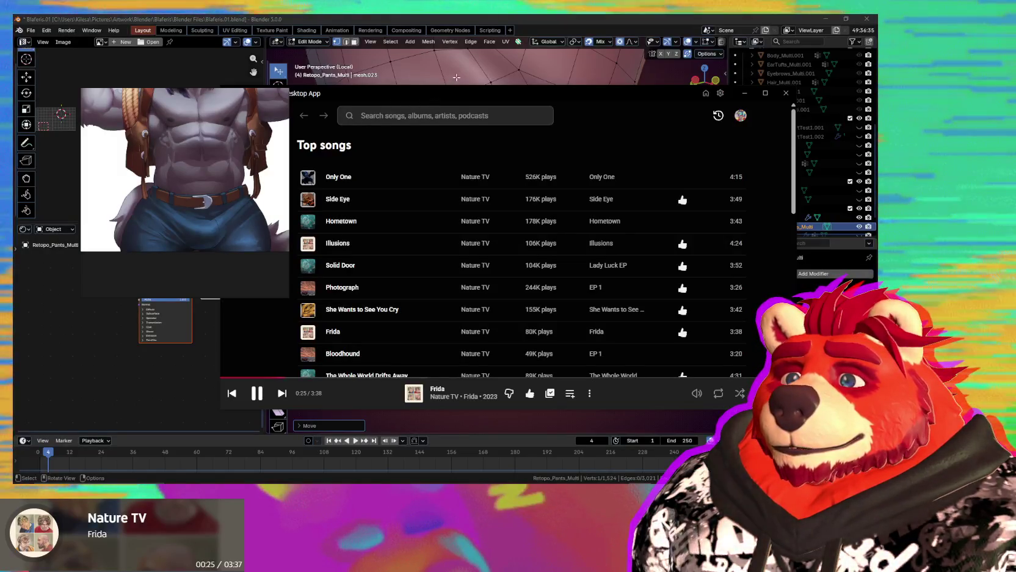
Hide the music player and proportionally move a knee-fold vertex.
key(alt+Tab)
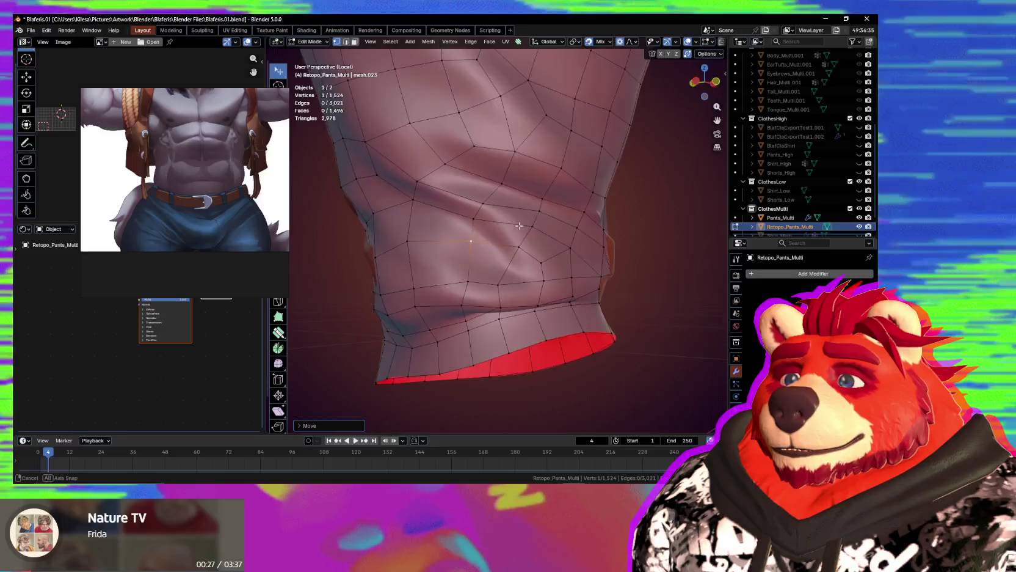
mouse_move(516, 209)
middle_down()
mouse_move(495, 200)
mouse_move(455, 267)
middle_up()
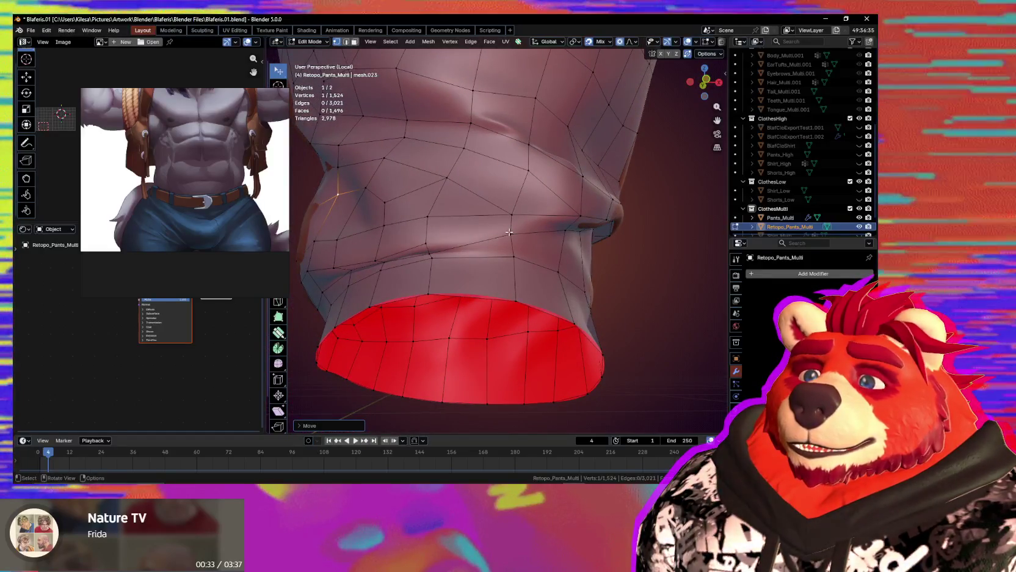
click(513, 256)
key(g)
click(520, 264)
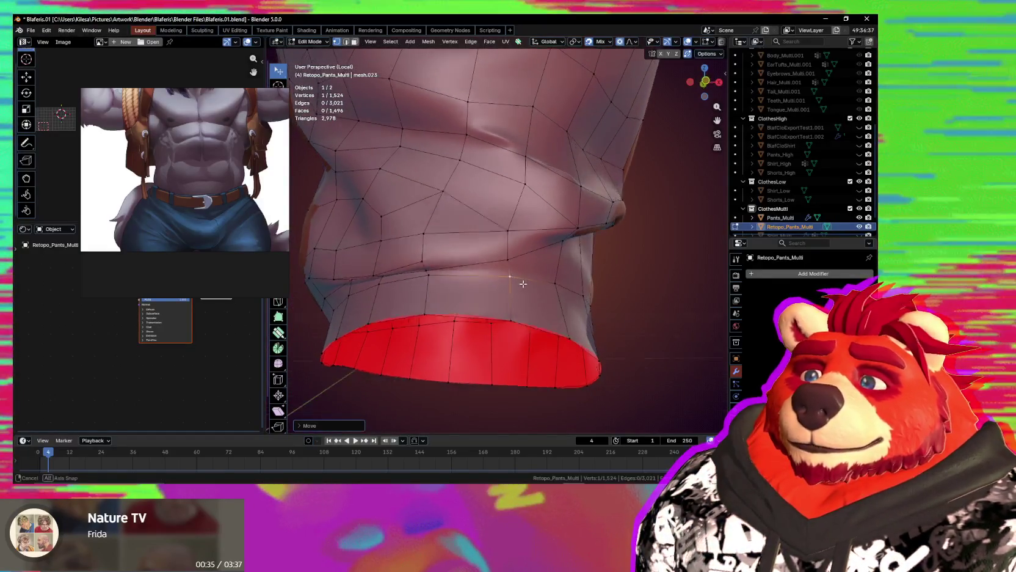
middle_drag(520, 264, 502, 284)
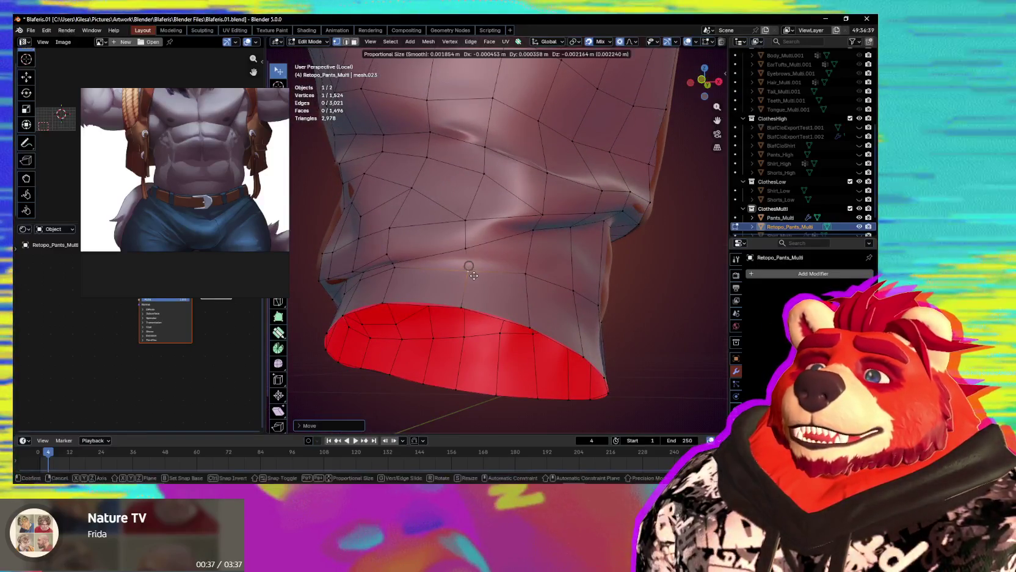
Join two knee-fold vertices with a new edge and adjust neighbouring fold vertices.
click(466, 254)
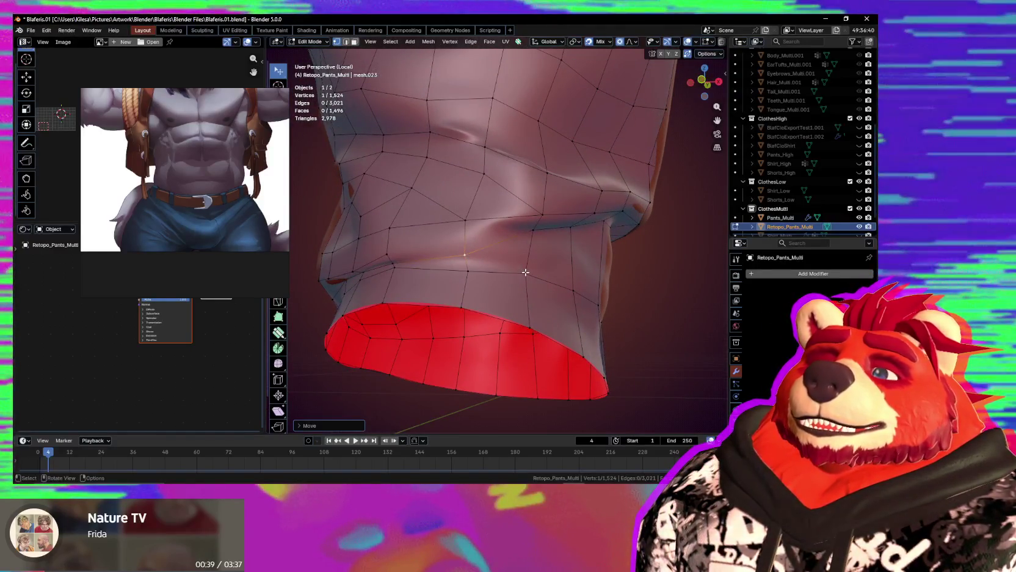
key(j)
mouse_move(527, 273)
middle_down()
mouse_move(491, 253)
mouse_move(495, 233)
mouse_move(455, 224)
middle_up()
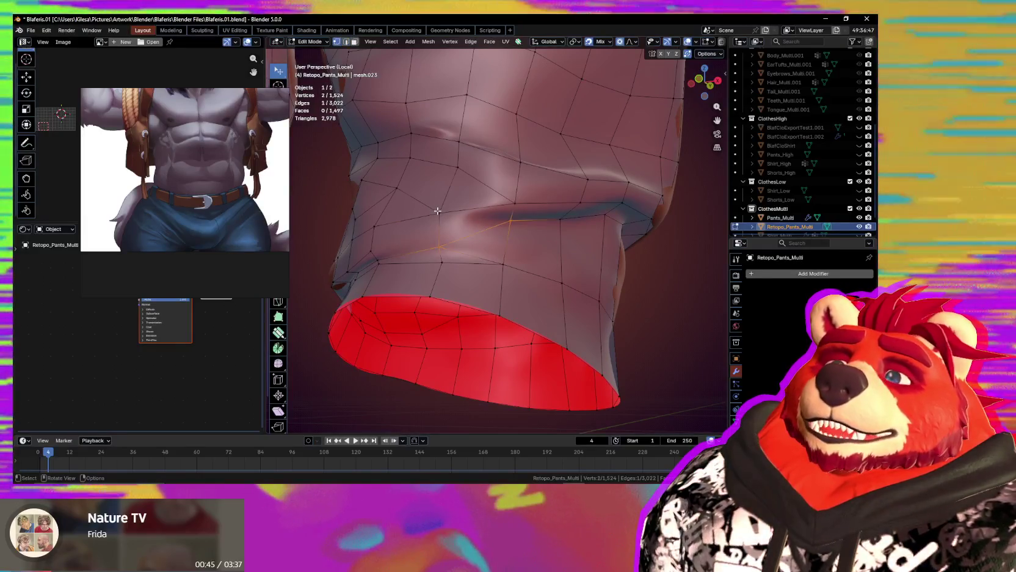
drag(440, 213, 450, 222)
middle_drag(450, 222, 476, 227)
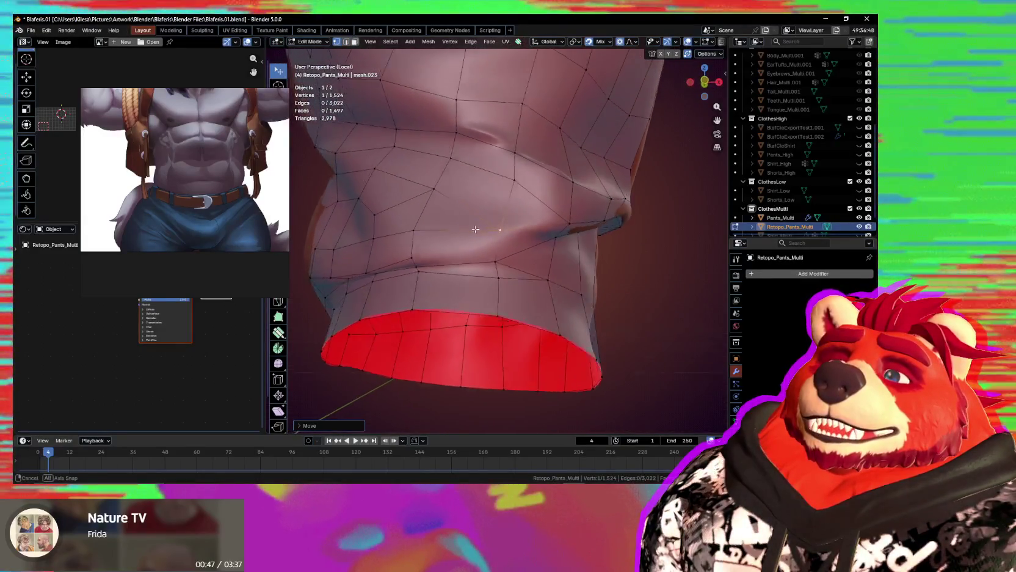
click(429, 199)
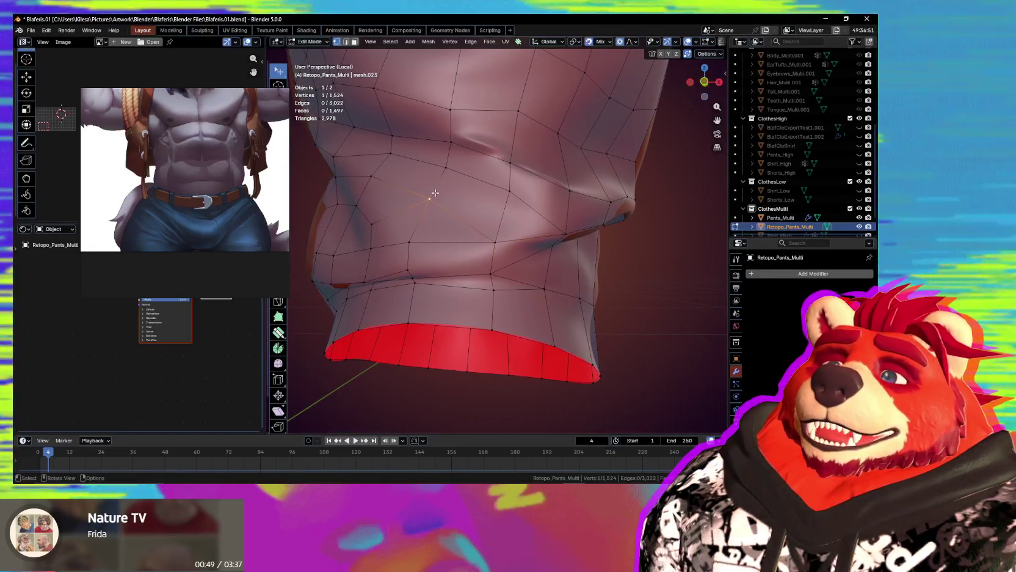
mouse_move(506, 187)
middle_down()
mouse_move(497, 239)
mouse_move(514, 223)
mouse_move(436, 248)
mouse_move(635, 215)
mouse_move(538, 218)
mouse_move(476, 236)
mouse_move(535, 233)
mouse_move(505, 259)
mouse_move(483, 253)
middle_up()
click(498, 198)
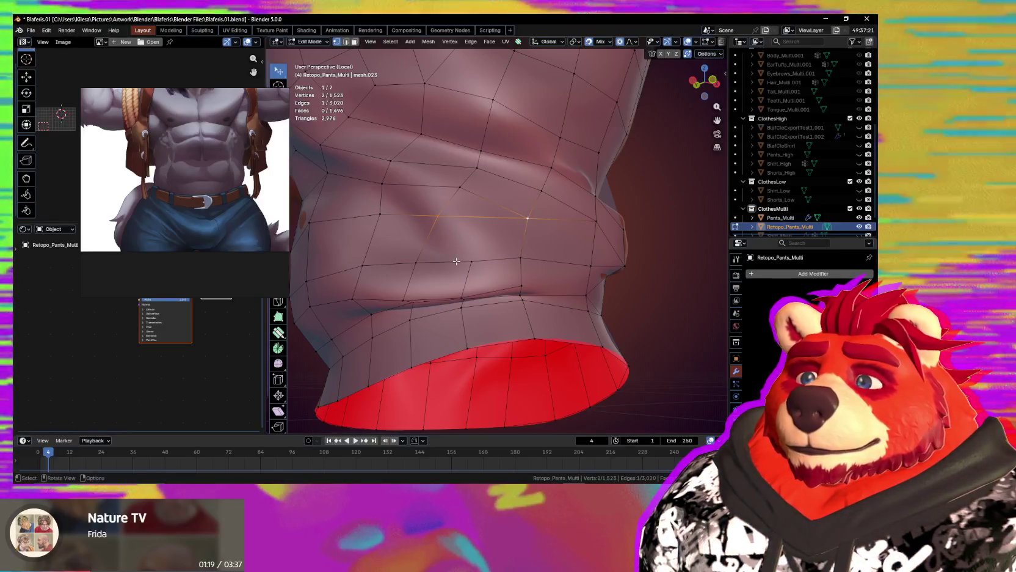
Finish a knife cut across the knee fold and move its new vertex.
key(Return)
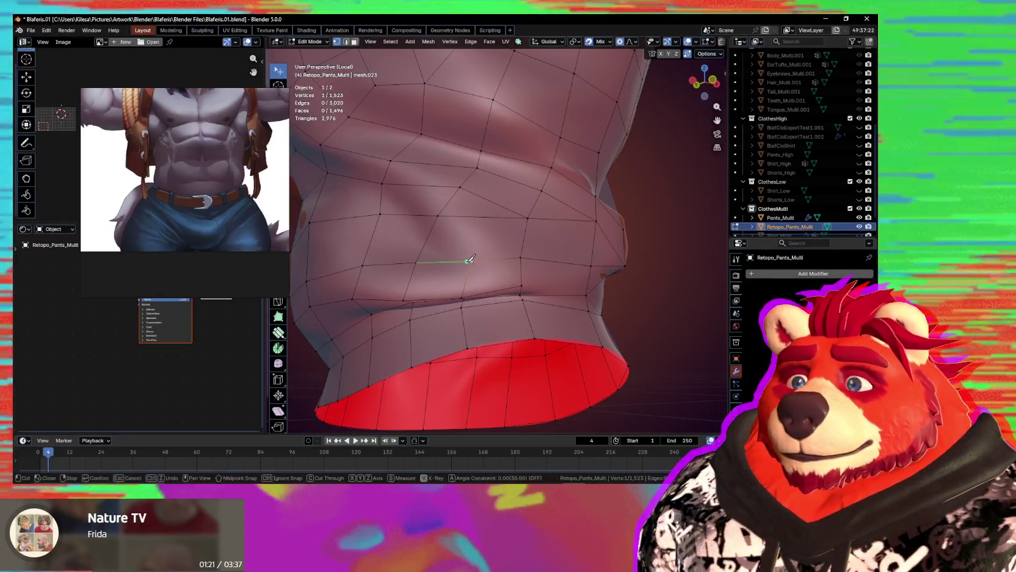
click(481, 216)
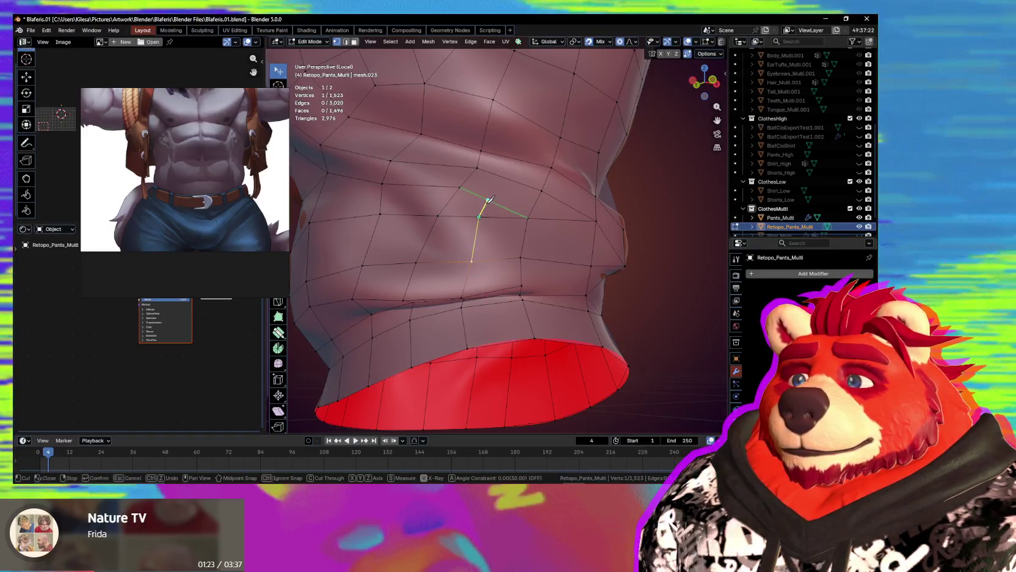
key(Return)
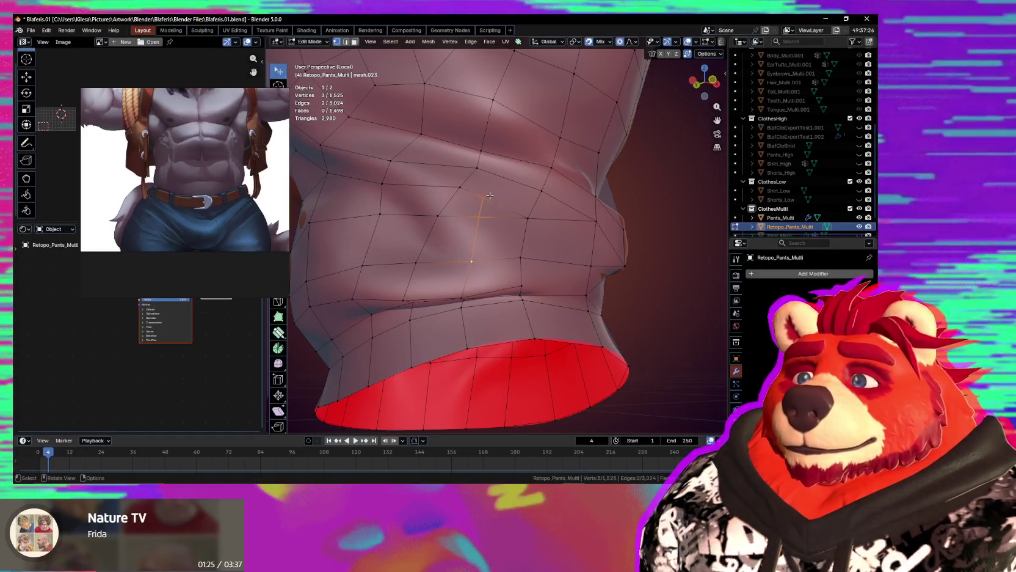
drag(489, 196, 501, 193)
middle_drag(503, 194, 512, 224)
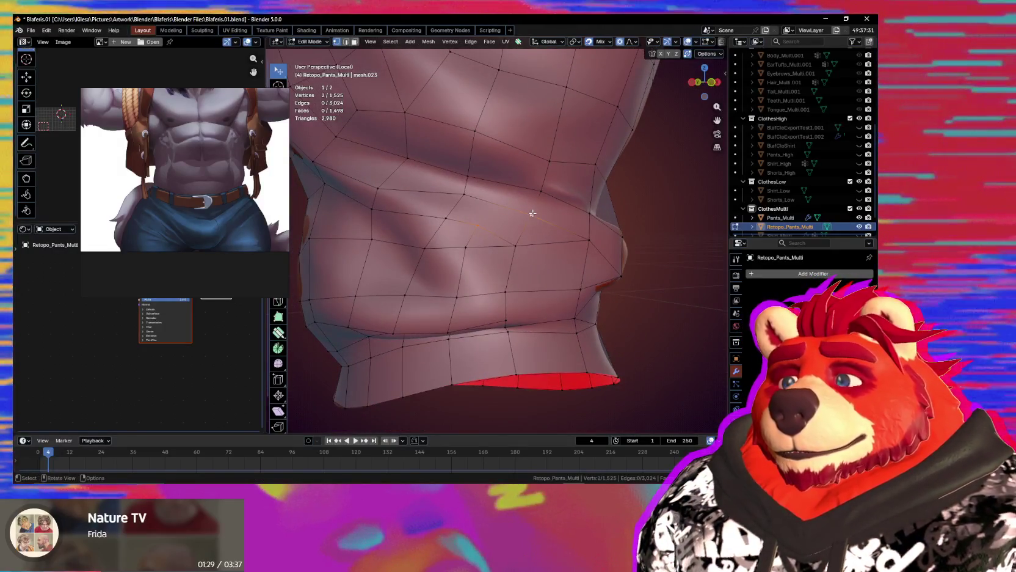
Dissolve the unwanted edge near the fold in edge select mode.
key(2)
key(ctrl+x)
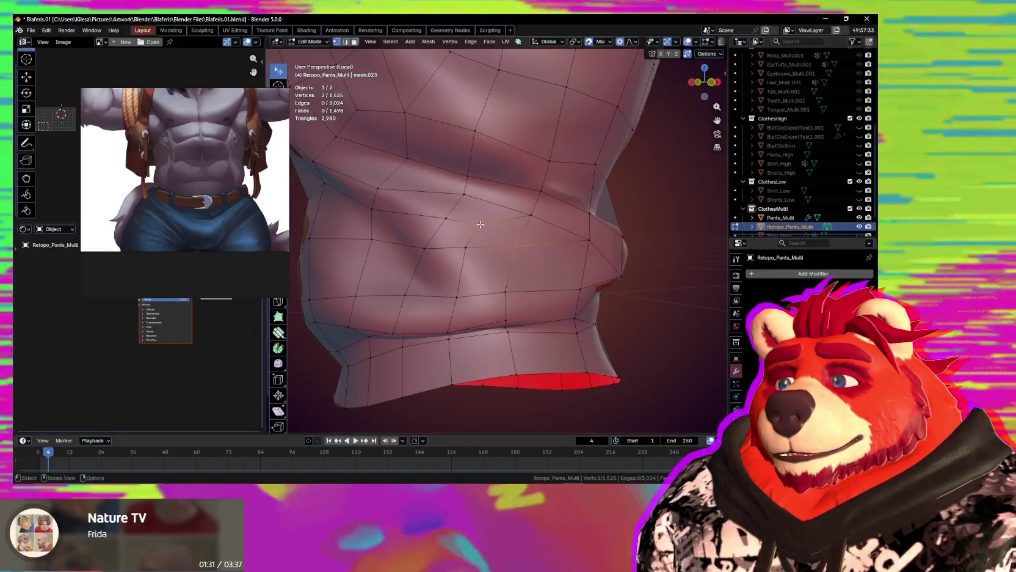
drag(480, 225, 483, 223)
mouse_move(483, 222)
middle_down()
mouse_move(498, 229)
mouse_move(524, 200)
middle_up()
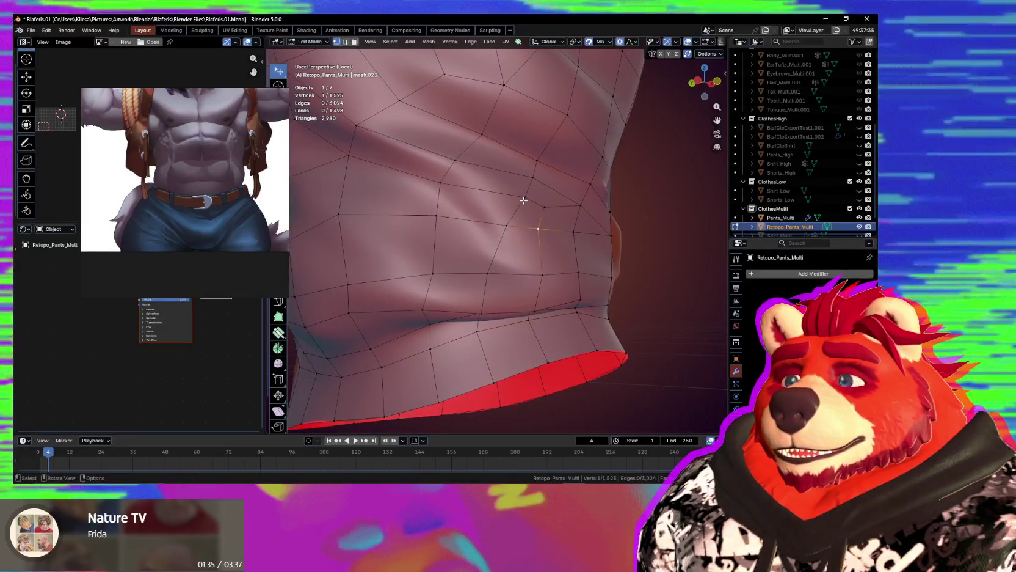
Proportionally reposition and raise fold vertices to smooth the edge flow.
key(g)
click(492, 209)
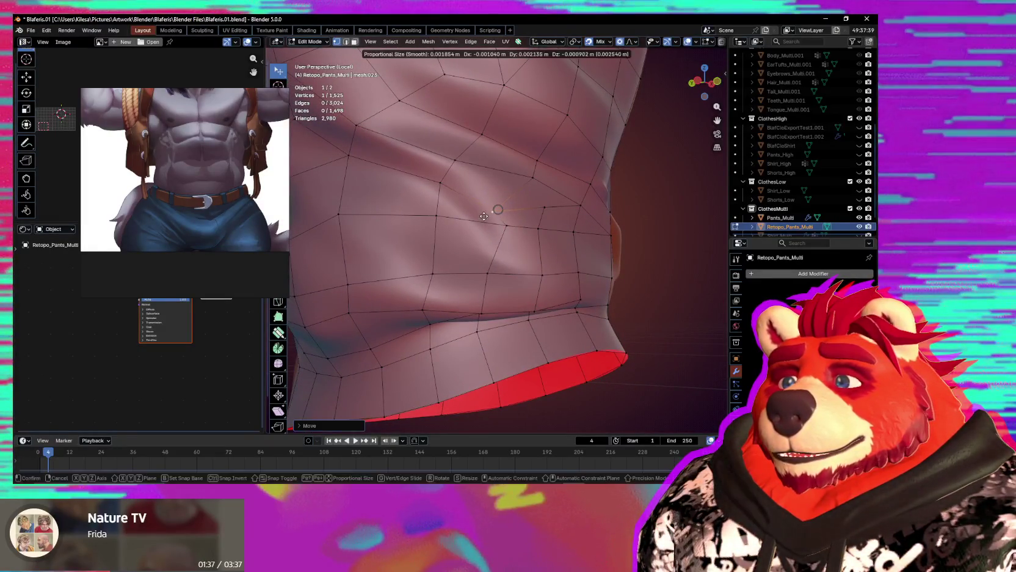
click(487, 251)
click(427, 212)
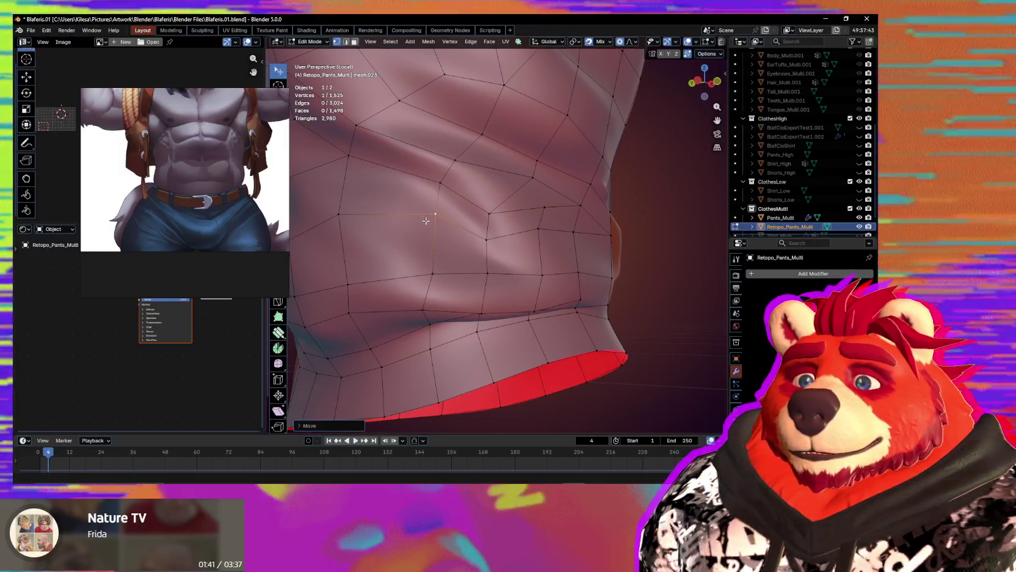
mouse_move(427, 211)
middle_down()
mouse_move(445, 250)
mouse_move(514, 241)
middle_up()
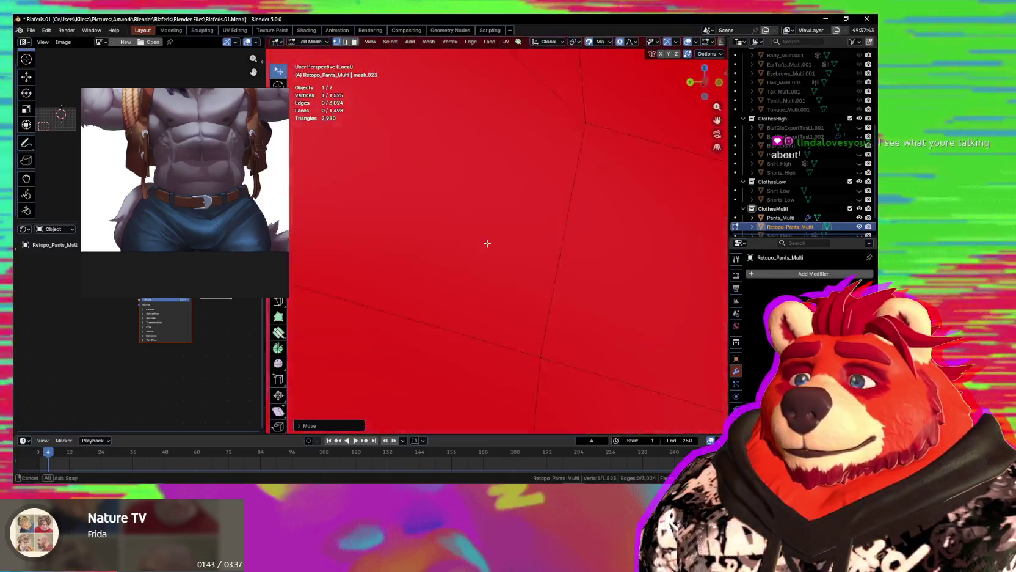
key(g)
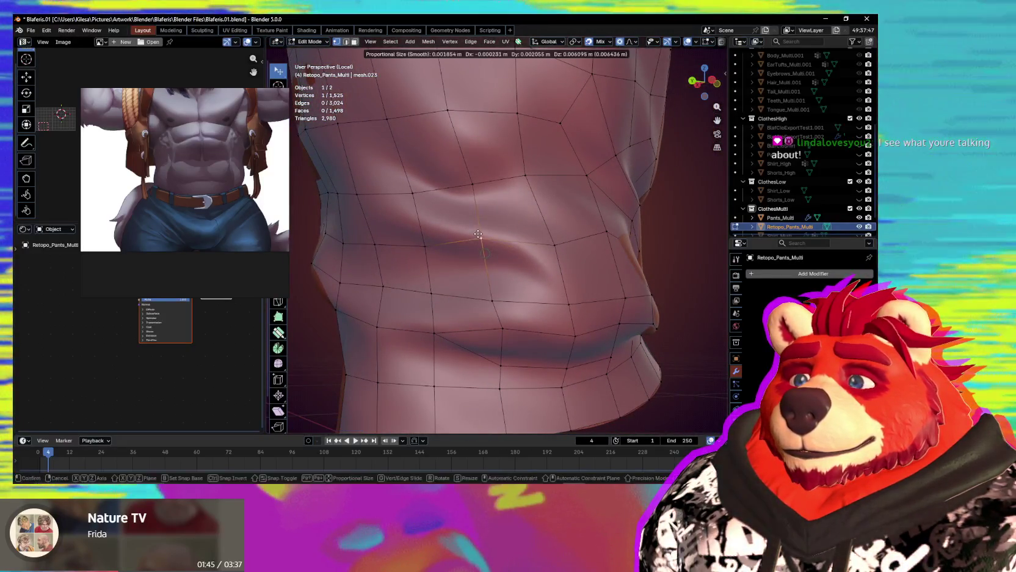
click(481, 235)
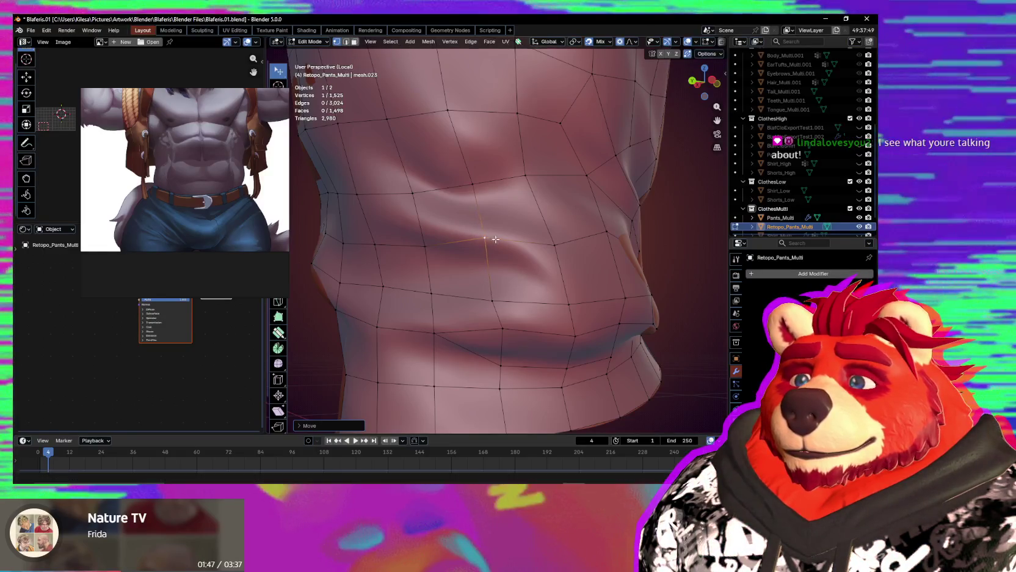
middle_drag(481, 235, 544, 241)
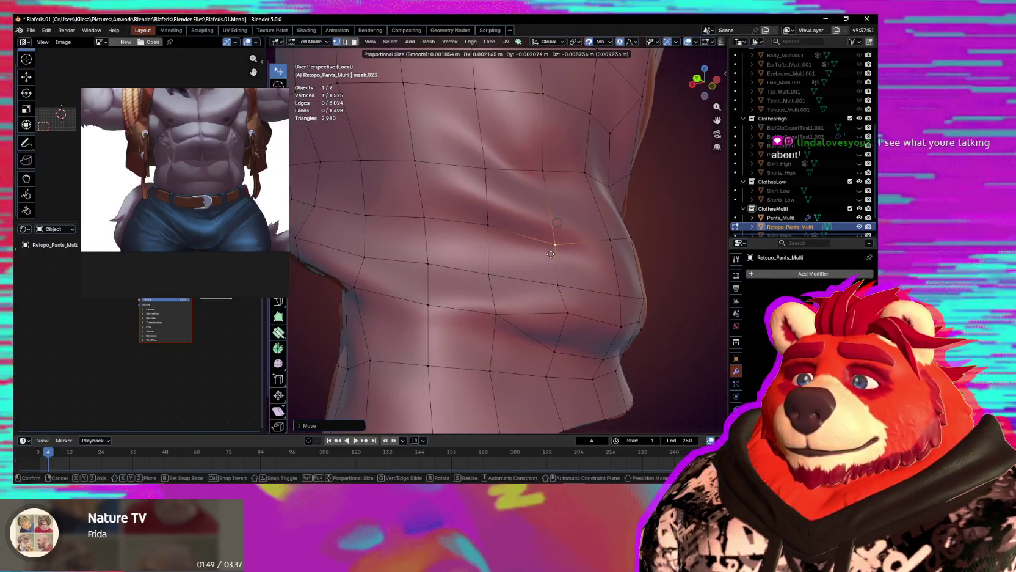
Make final vertex moves on the knee fold, then bring up the music player.
key(g)
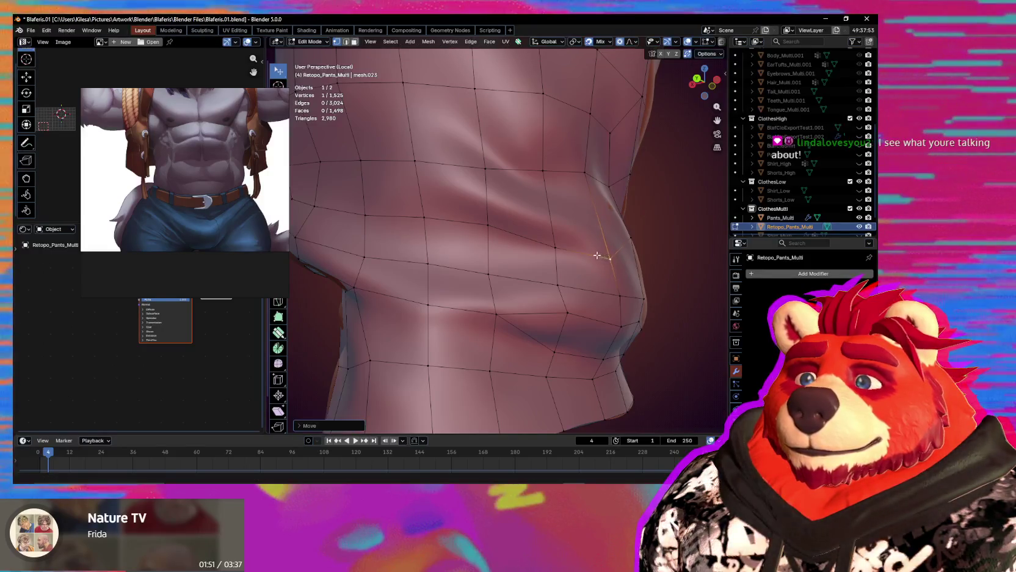
middle_drag(597, 255, 456, 232)
key(g)
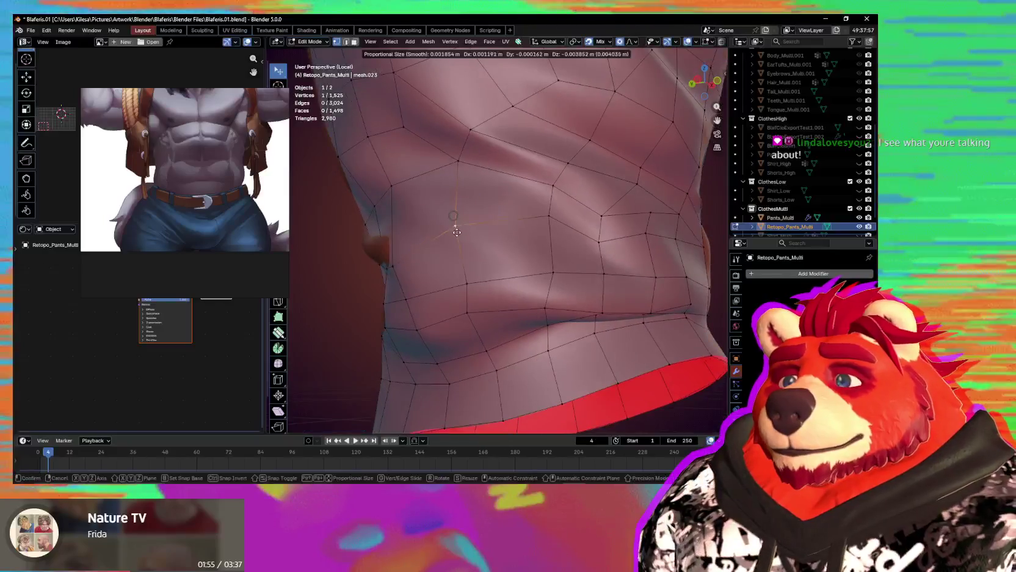
mouse_move(458, 252)
middle_down()
mouse_move(502, 275)
mouse_move(523, 257)
middle_up()
click(503, 275)
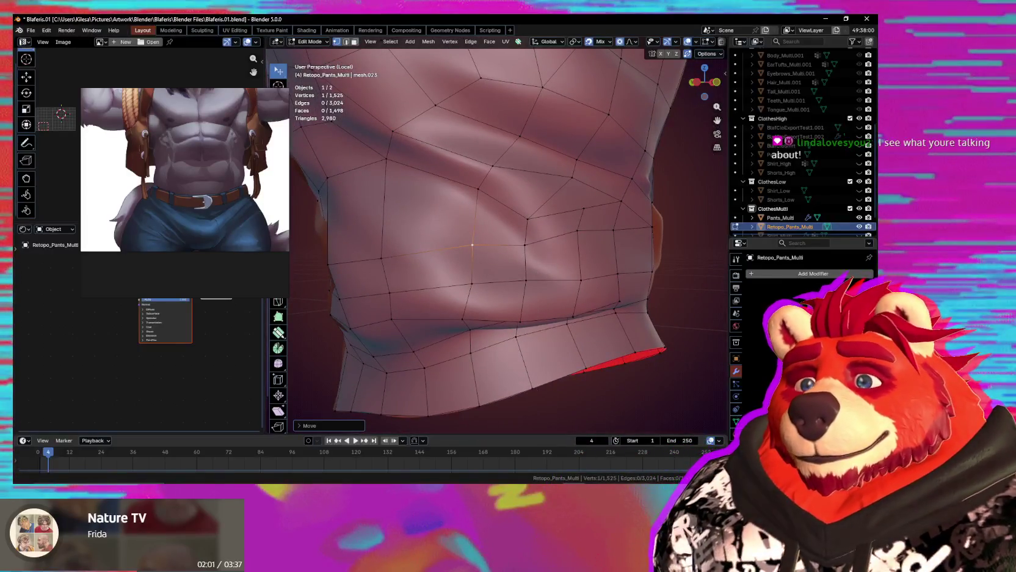
key(alt+Tab)
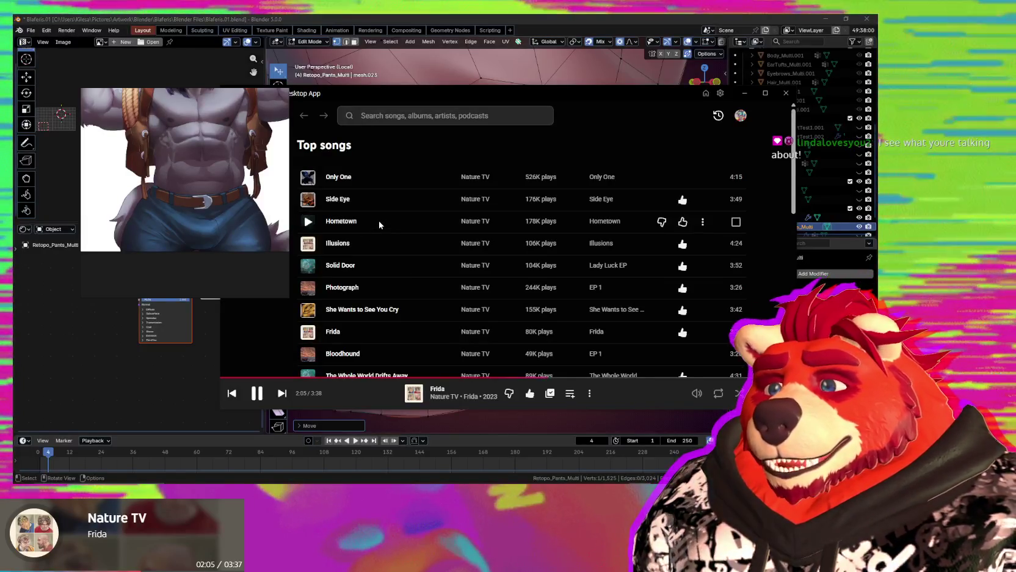
Glance down the Top songs list, then return to Blender and orbit around the knee.
scroll(416, 257, down, 1)
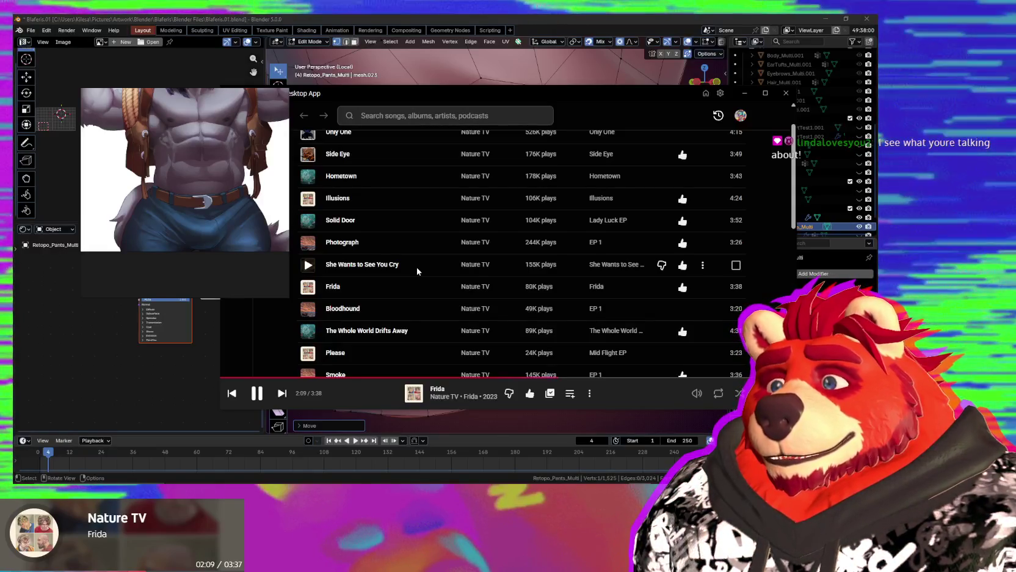
key(alt+Tab)
mouse_move(451, 79)
middle_down()
mouse_move(557, 194)
mouse_move(578, 193)
mouse_move(502, 256)
mouse_move(448, 266)
mouse_move(459, 259)
middle_up()
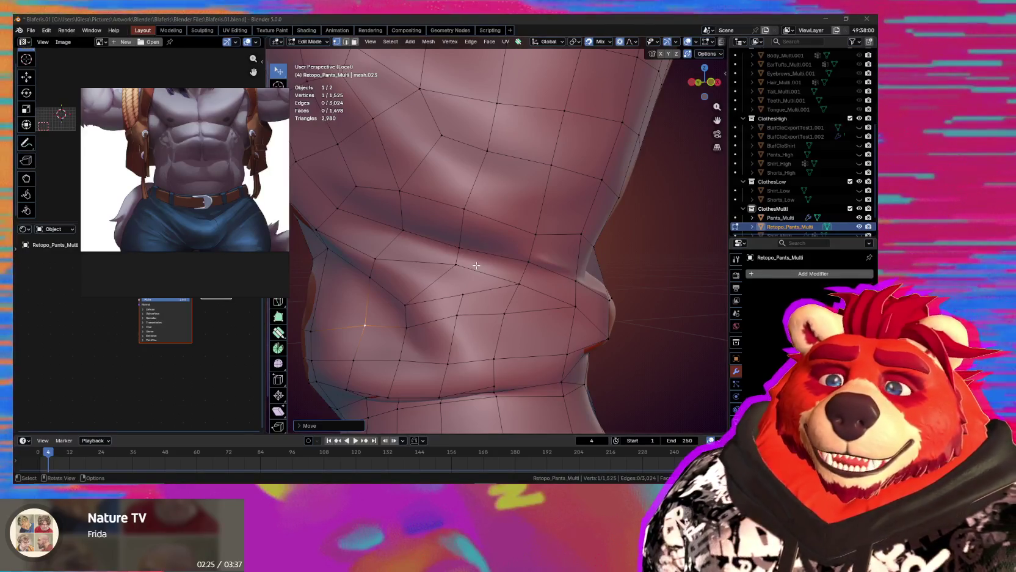
Connect two vertices near the cuff with J, then slide fold vertices along the knee crease.
mouse_move(501, 276)
middle_down()
mouse_move(505, 262)
mouse_move(485, 278)
middle_up()
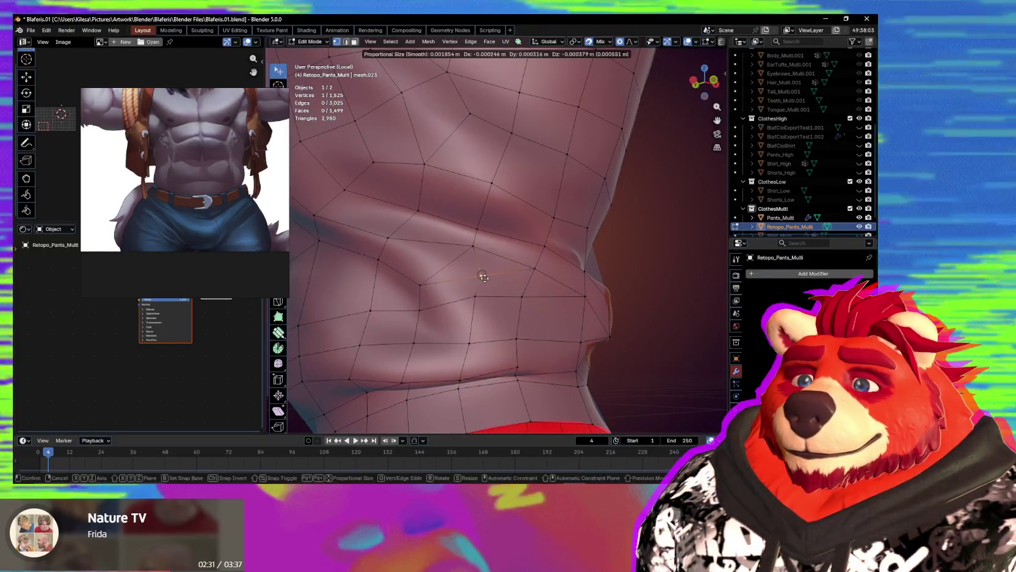
key(j)
drag(501, 272, 490, 275)
mouse_move(490, 276)
middle_down()
mouse_move(479, 307)
mouse_move(512, 246)
mouse_move(449, 258)
middle_up()
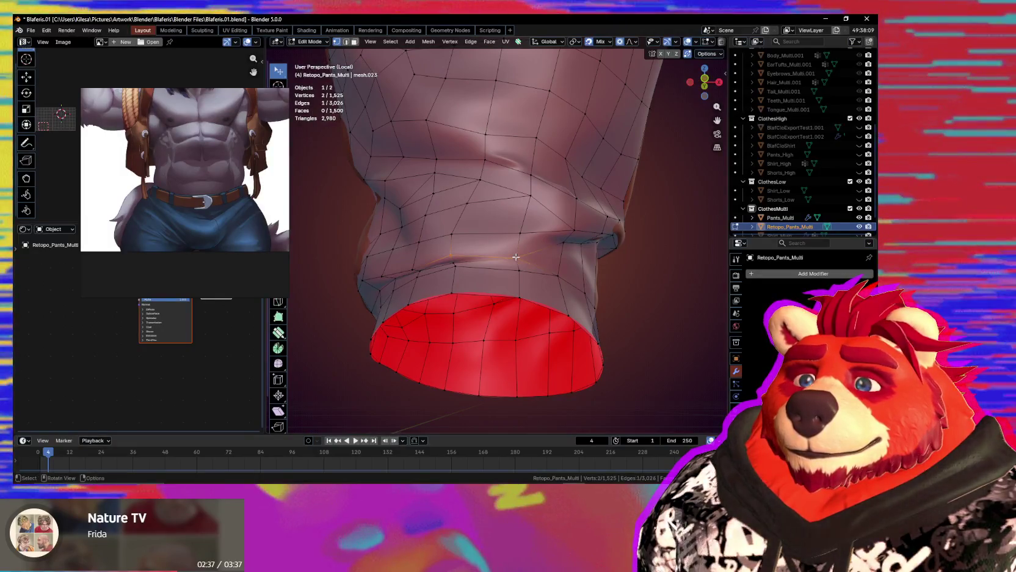
drag(454, 258, 455, 256)
mouse_move(455, 255)
middle_down()
mouse_move(475, 249)
mouse_move(439, 214)
mouse_move(455, 238)
middle_up()
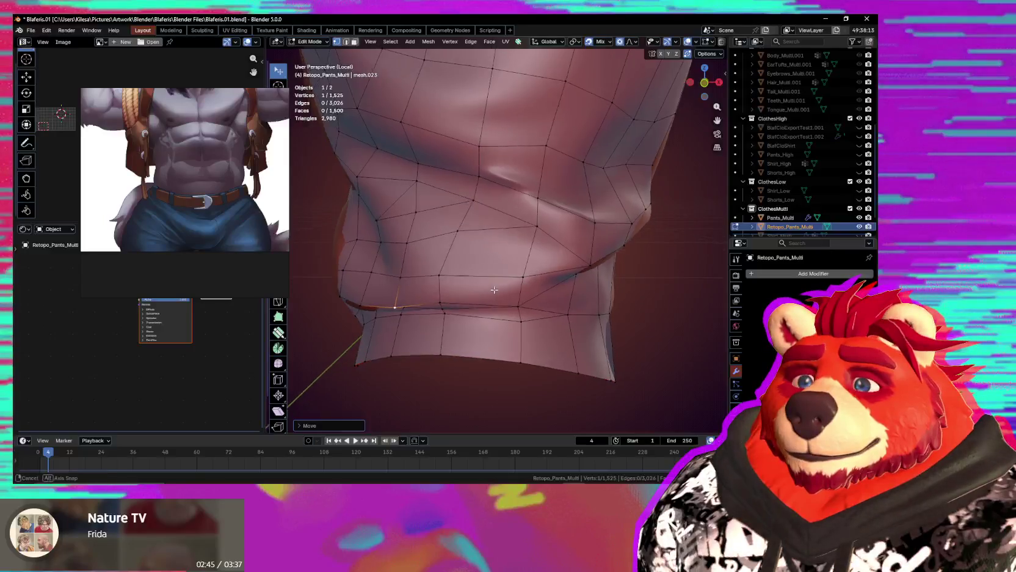
middle_drag(445, 263, 521, 287)
drag(495, 278, 502, 278)
mouse_move(502, 278)
middle_down()
mouse_move(449, 223)
mouse_move(460, 212)
middle_up()
Knife-cut from a vertex across the knee fold and place the new vertex on the crease.
click(434, 163)
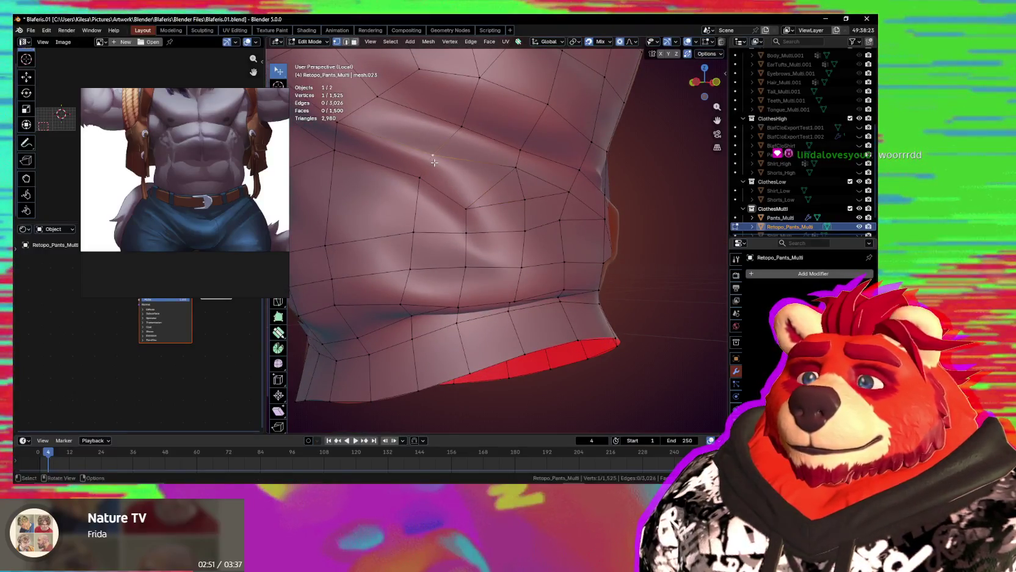
click(488, 180)
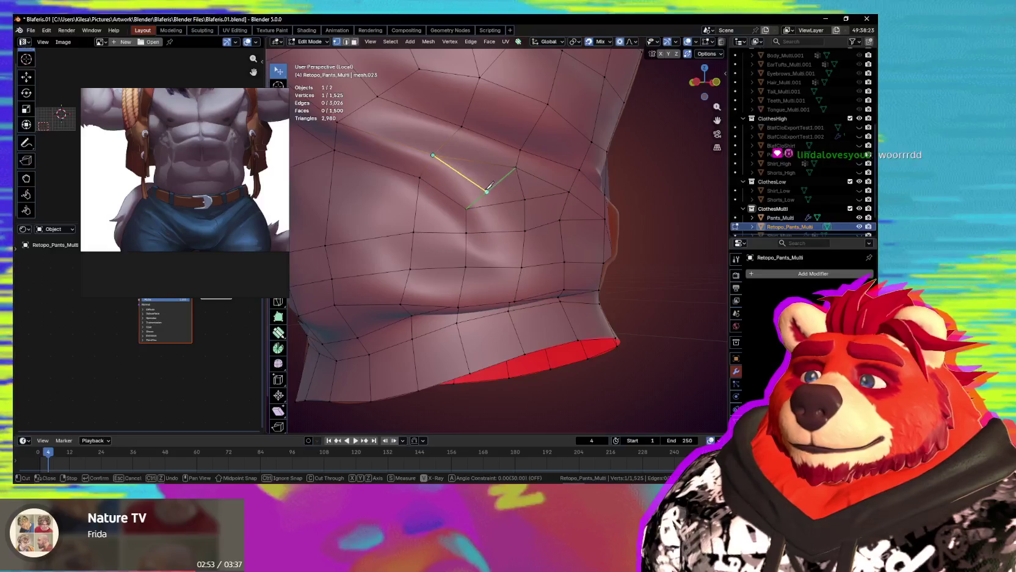
key(Return)
key(g)
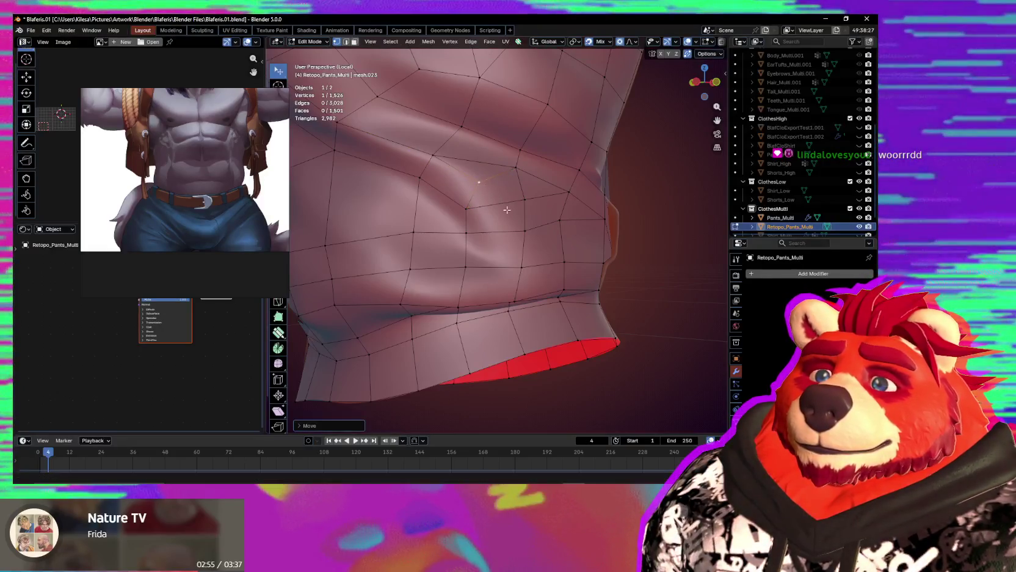
middle_drag(507, 210, 490, 218)
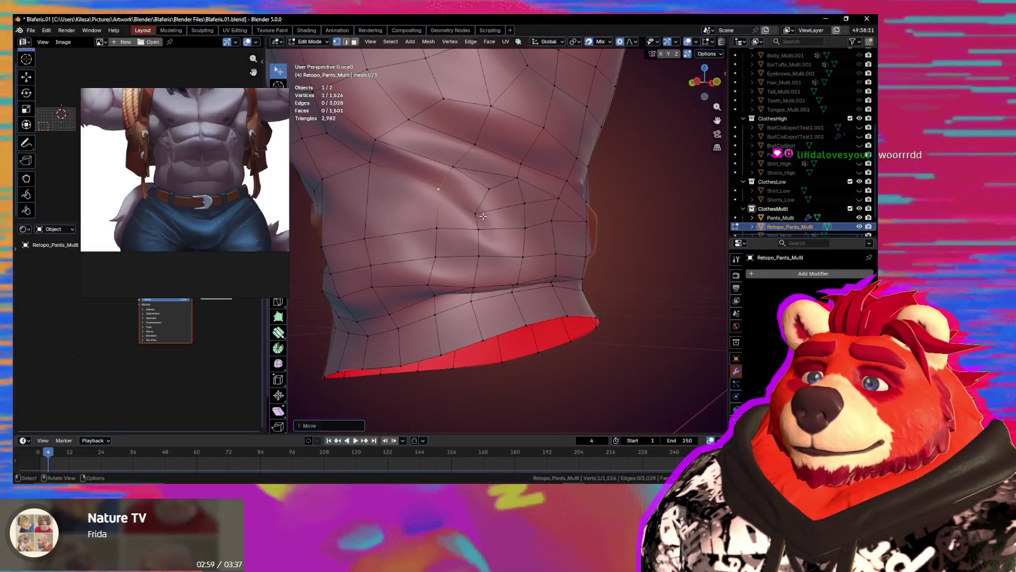
click(476, 224)
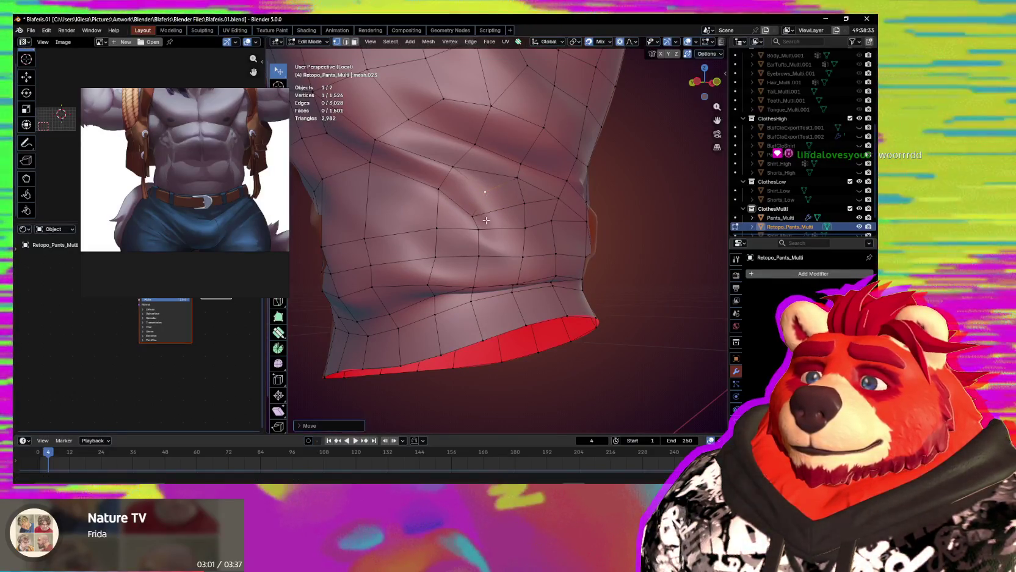
mouse_move(476, 223)
middle_down()
mouse_move(498, 226)
mouse_move(511, 246)
mouse_move(579, 230)
mouse_move(569, 229)
middle_up()
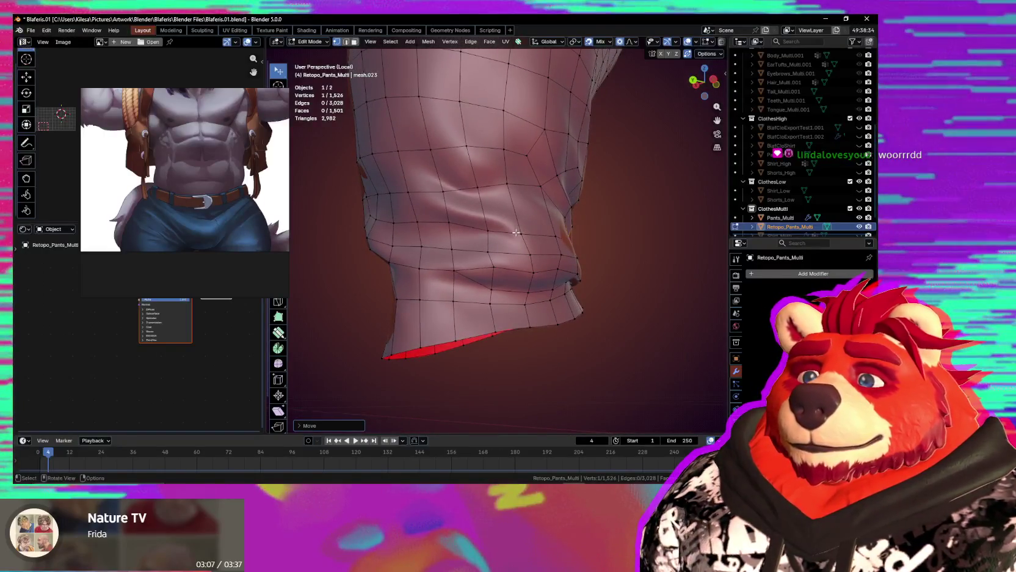
Move another fold vertex, start a second knife cut across the fold, then switch to YouTube Music.
key(g)
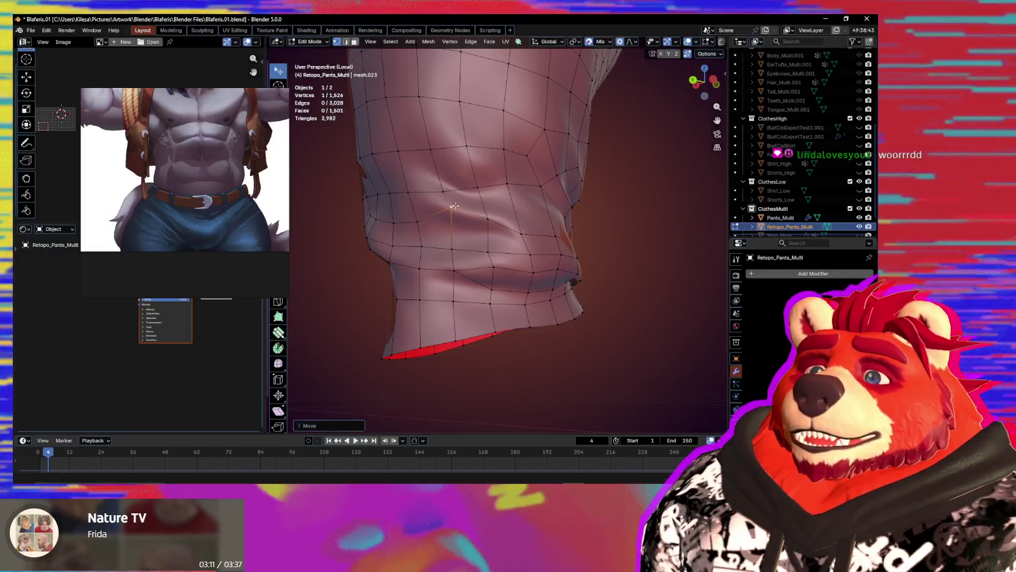
click(523, 236)
key(g)
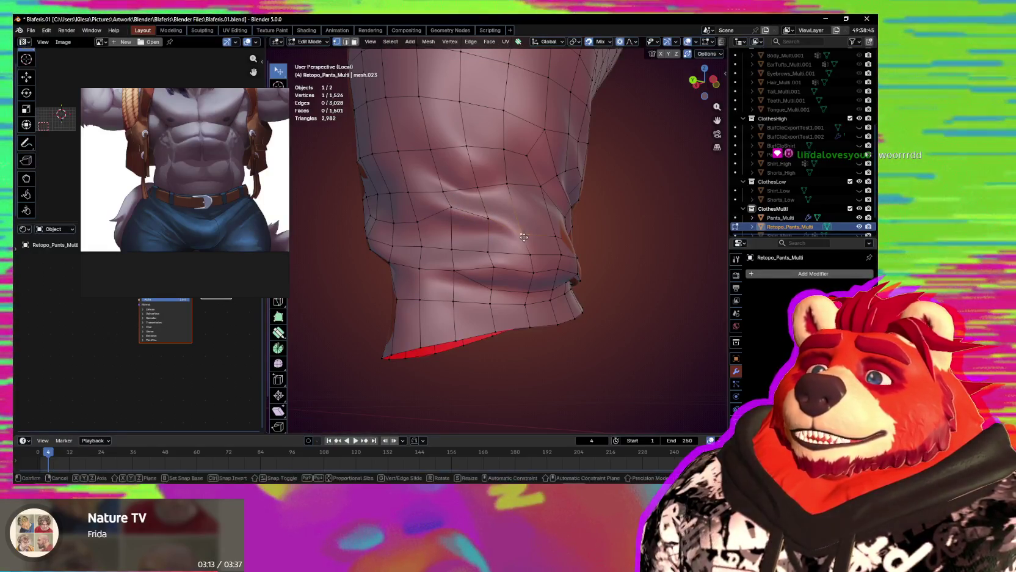
middle_drag(523, 236, 529, 238)
click(529, 239)
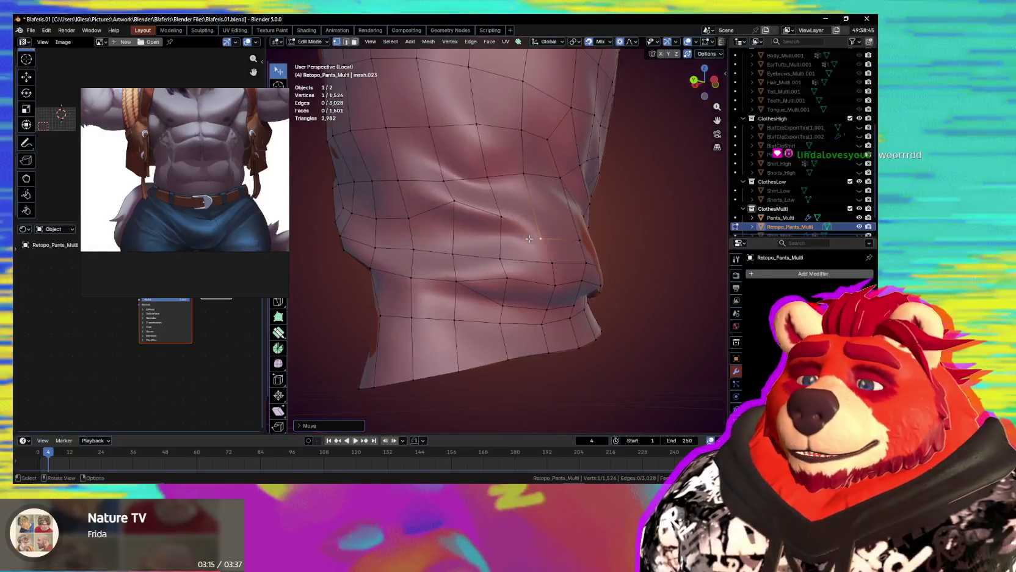
key(k)
click(540, 238)
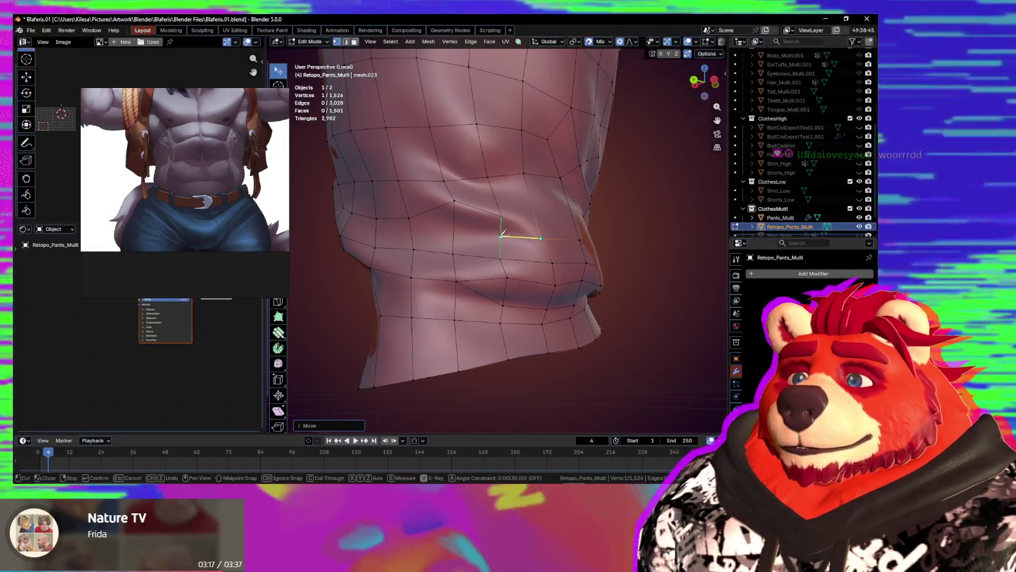
click(501, 236)
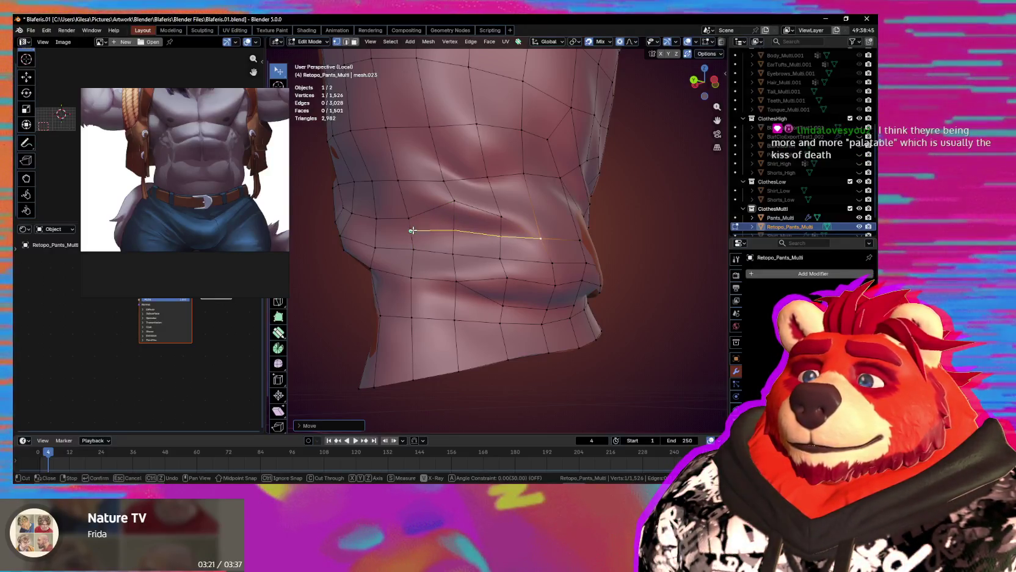
key(alt+Tab)
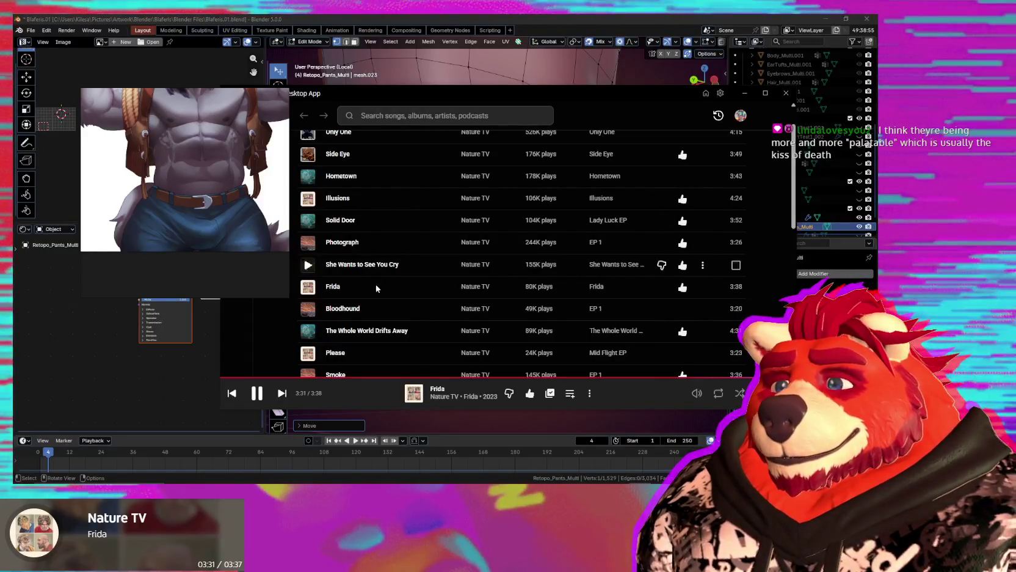
Queue Nature TV's 'Aways It Goes' to play next, then return to the Blender pants mesh.
scroll(370, 252, down, 2)
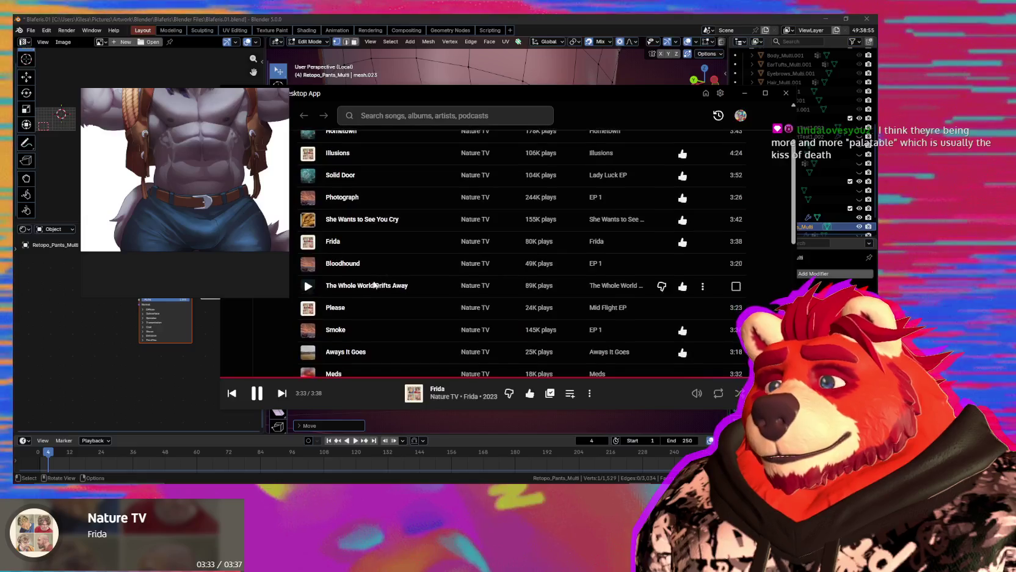
scroll(379, 256, down, 2)
scroll(378, 260, down, 2)
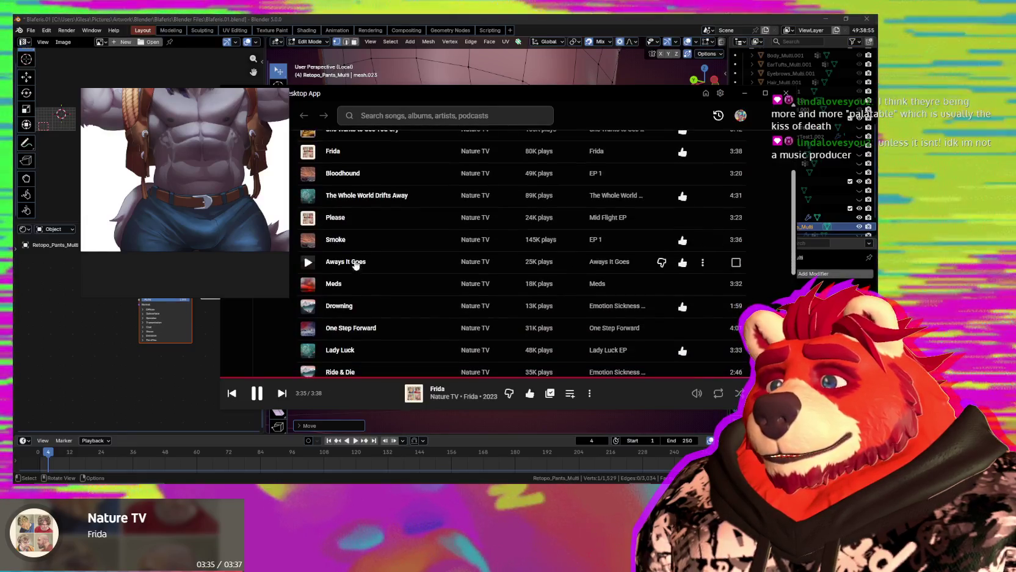
right_click(367, 262)
click(406, 281)
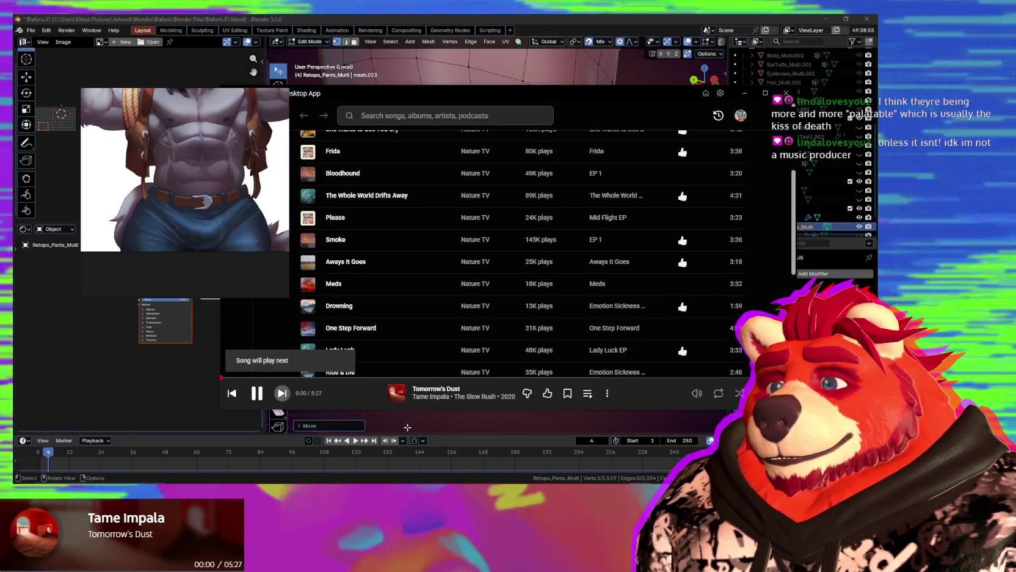
click(491, 322)
Orbit around the pants leg and proportionally shift a knee vertex.
key(g)
key(Escape)
middle_drag(492, 322, 539, 302)
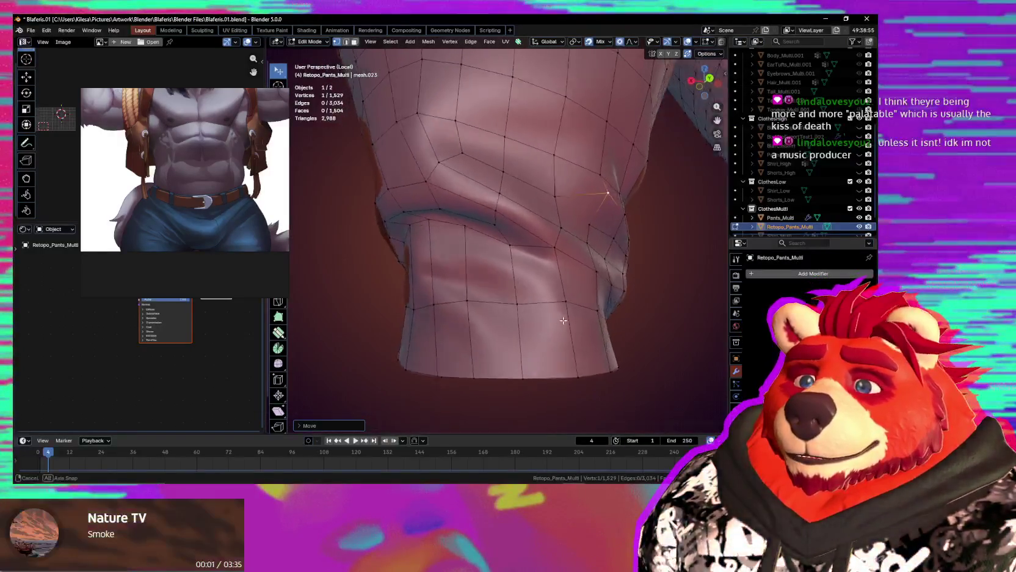
scroll(547, 257, up, 2)
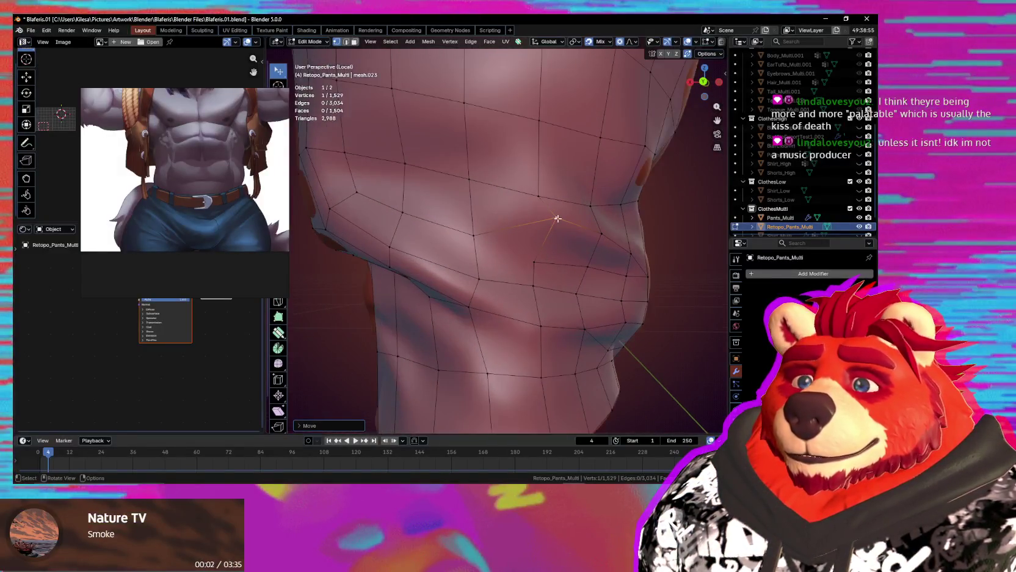
middle_drag(551, 218, 428, 173)
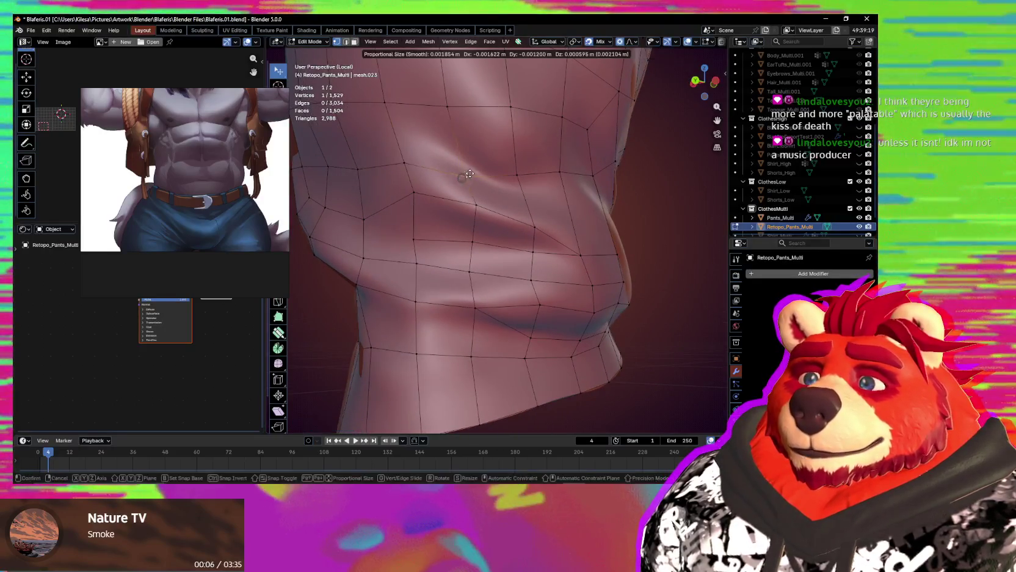
Pull more knee vertices up-left along the crease to smooth the fold loops.
mouse_move(528, 192)
middle_down()
mouse_move(495, 208)
mouse_move(528, 208)
mouse_move(509, 222)
middle_up()
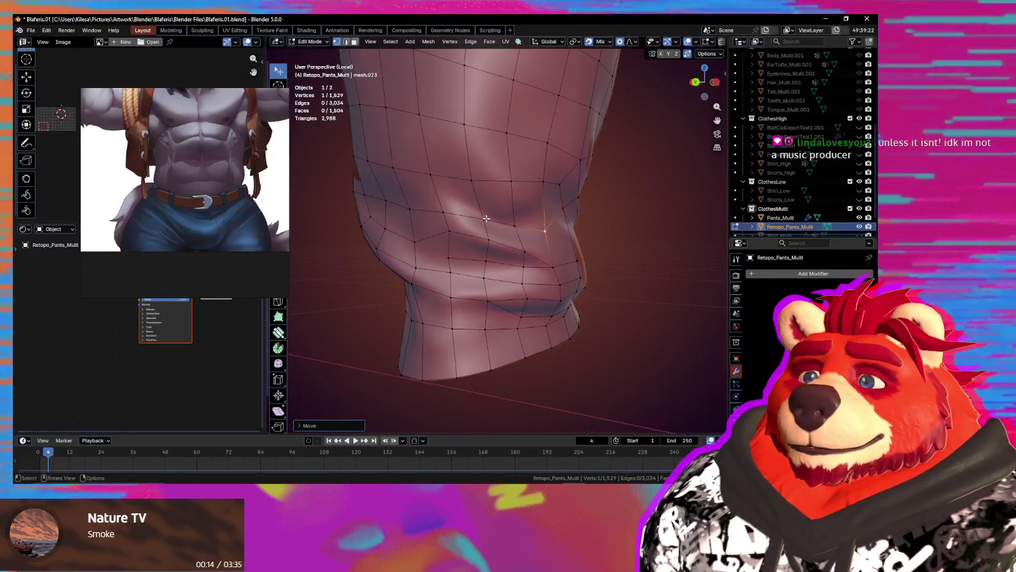
drag(513, 226, 478, 212)
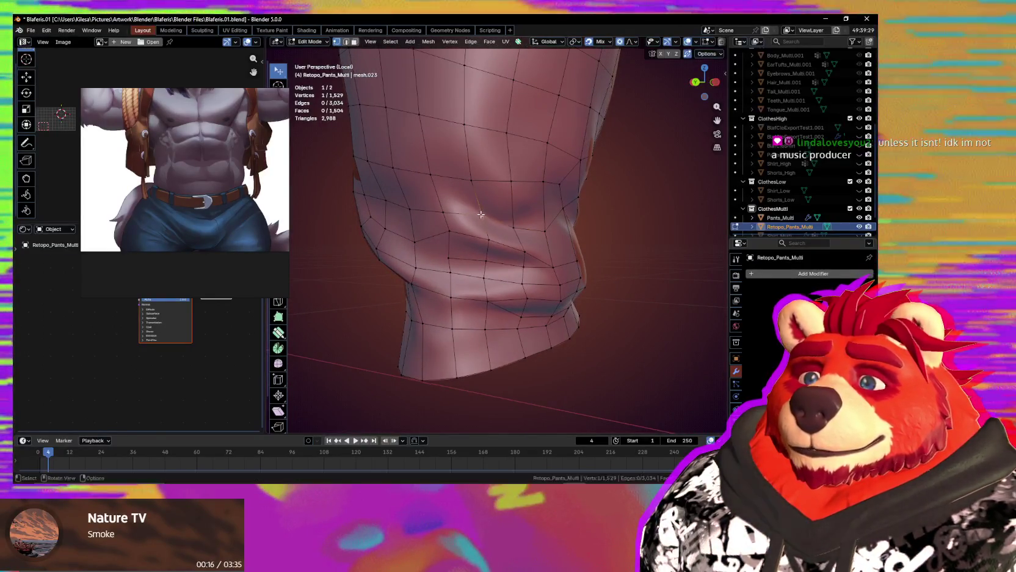
key(g)
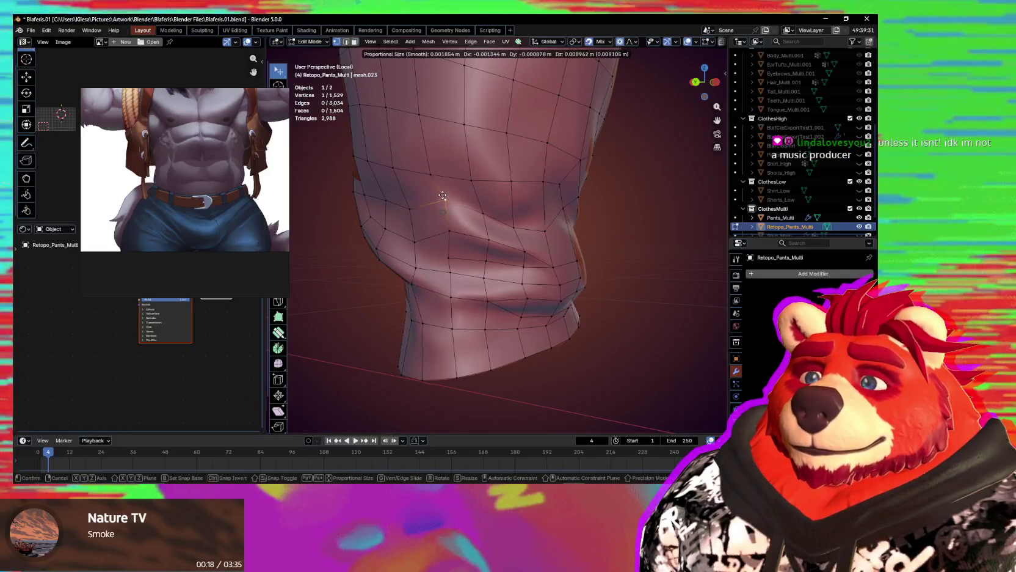
click(468, 207)
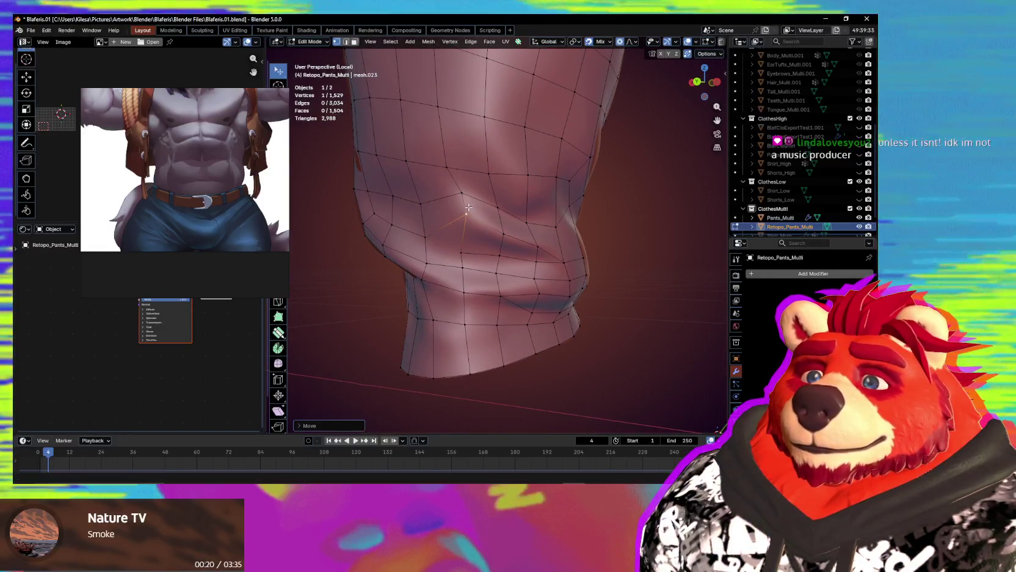
mouse_move(468, 208)
middle_down()
mouse_move(446, 208)
mouse_move(485, 211)
middle_up()
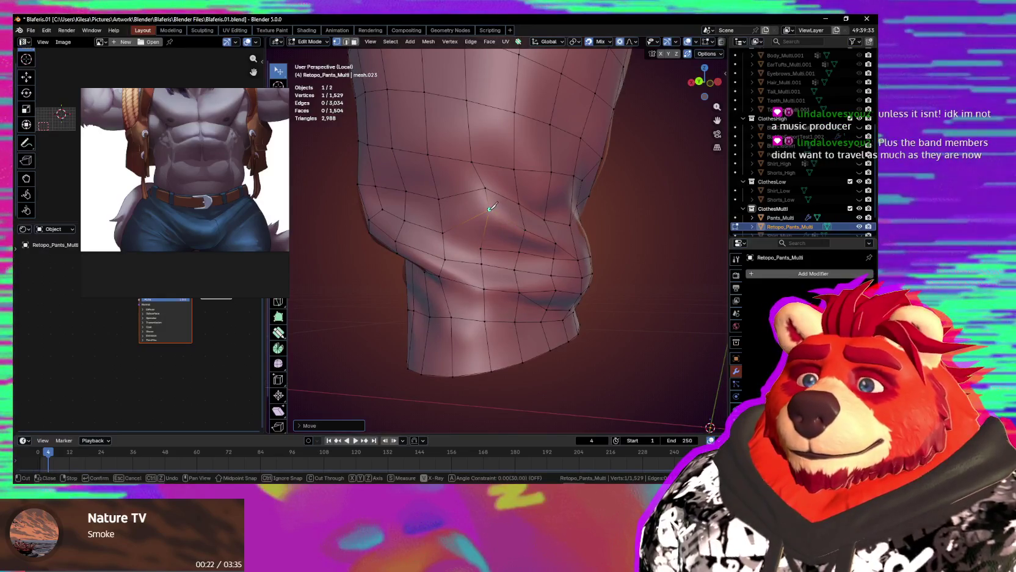
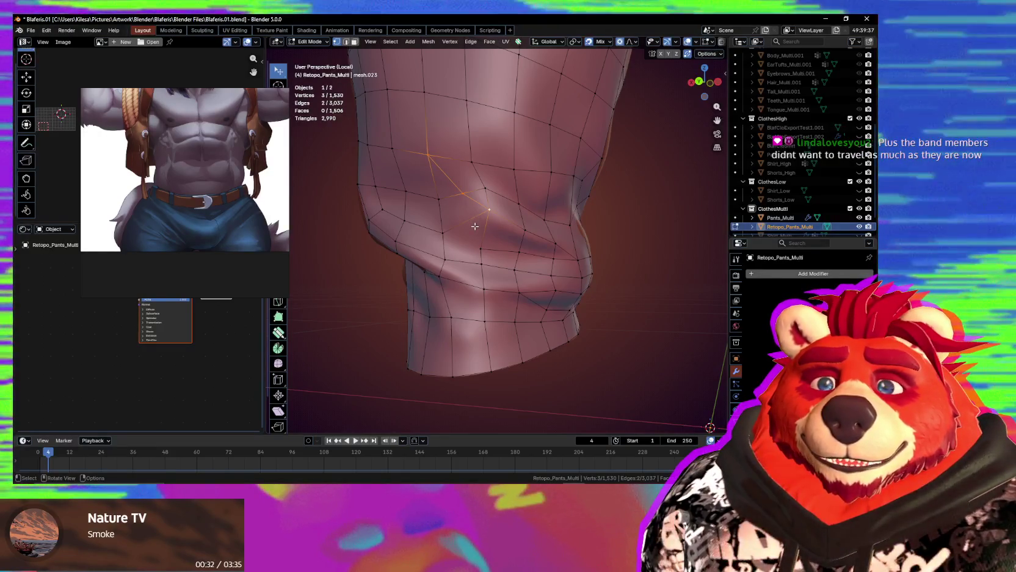
Reposition individual vertices around the pant leg's knee fold, checking it from several angles.
click(479, 206)
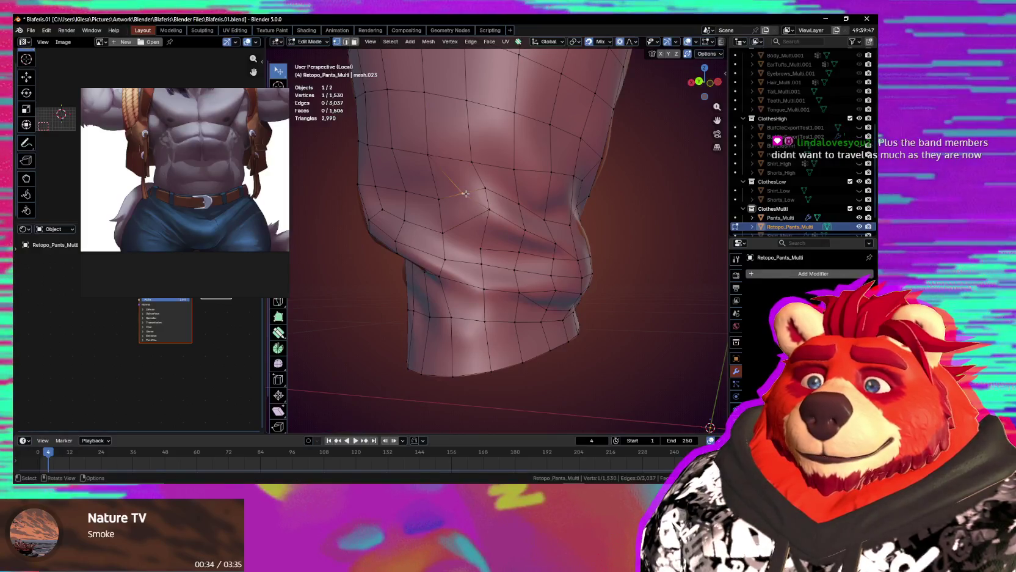
click(466, 191)
middle_drag(466, 192, 482, 226)
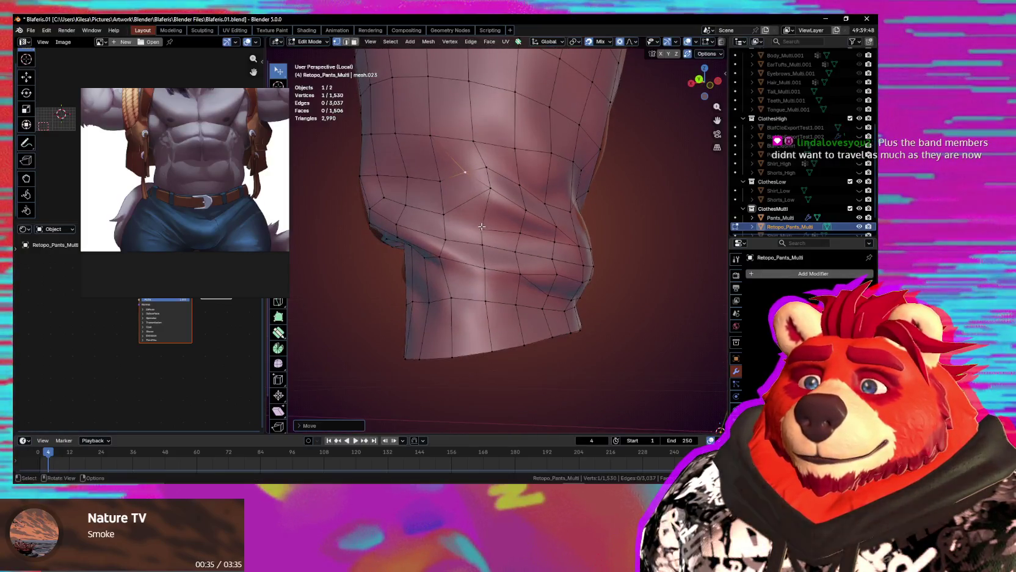
click(443, 214)
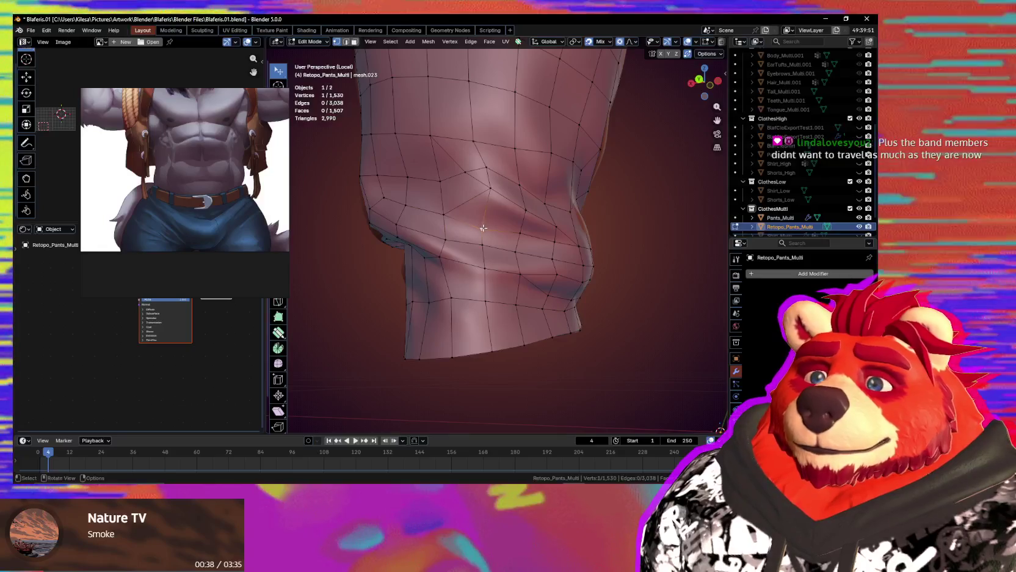
mouse_move(443, 214)
middle_down()
mouse_move(524, 231)
mouse_move(515, 219)
mouse_move(505, 243)
middle_up()
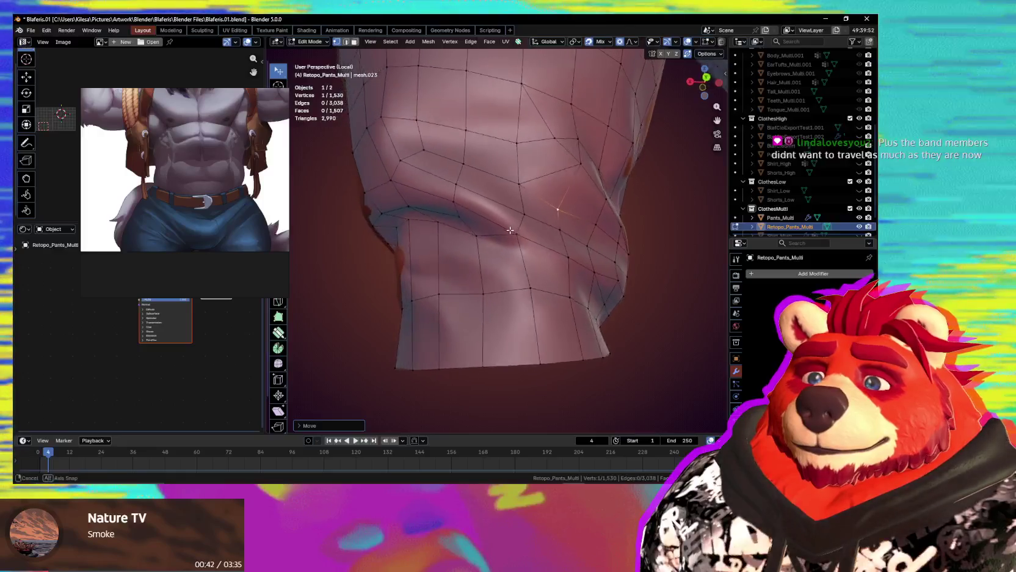
click(505, 243)
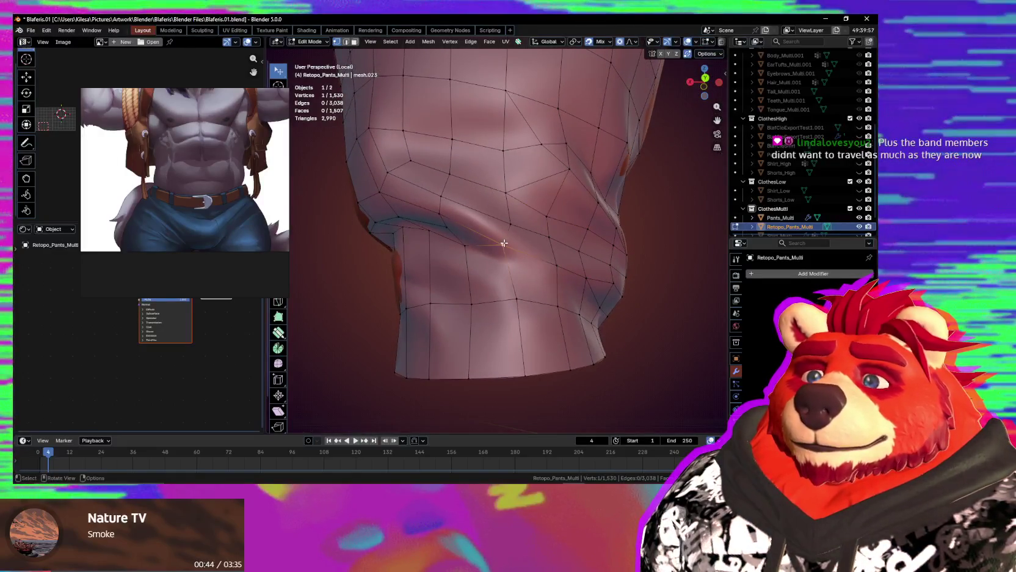
mouse_move(503, 242)
middle_down()
mouse_move(524, 231)
mouse_move(475, 268)
mouse_move(448, 248)
mouse_move(496, 251)
mouse_move(483, 213)
mouse_move(481, 227)
mouse_move(472, 208)
mouse_move(447, 208)
mouse_move(532, 223)
mouse_move(515, 225)
middle_up()
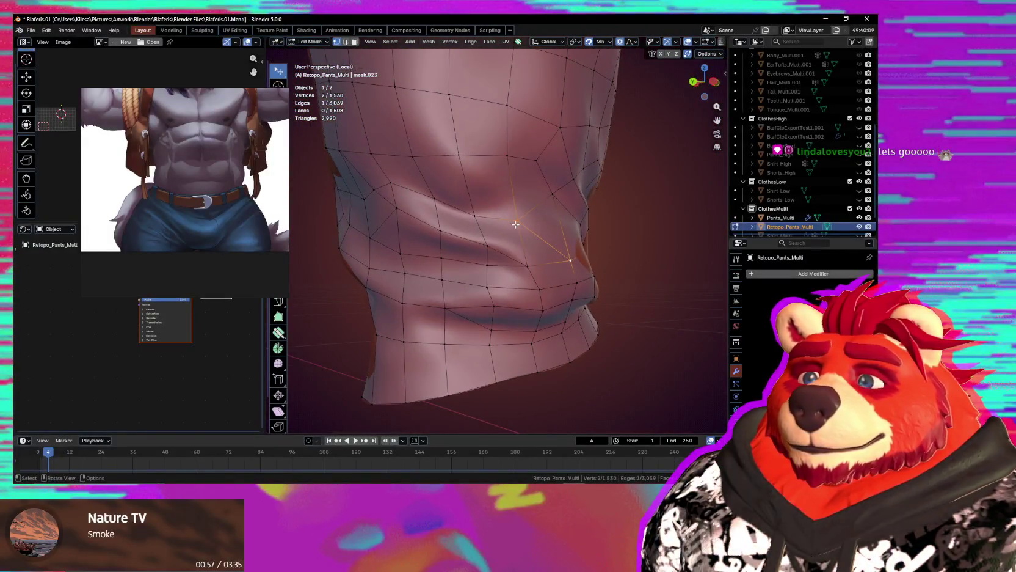
click(476, 214)
mouse_move(476, 214)
middle_down()
mouse_move(469, 201)
mouse_move(503, 208)
mouse_move(486, 214)
middle_up()
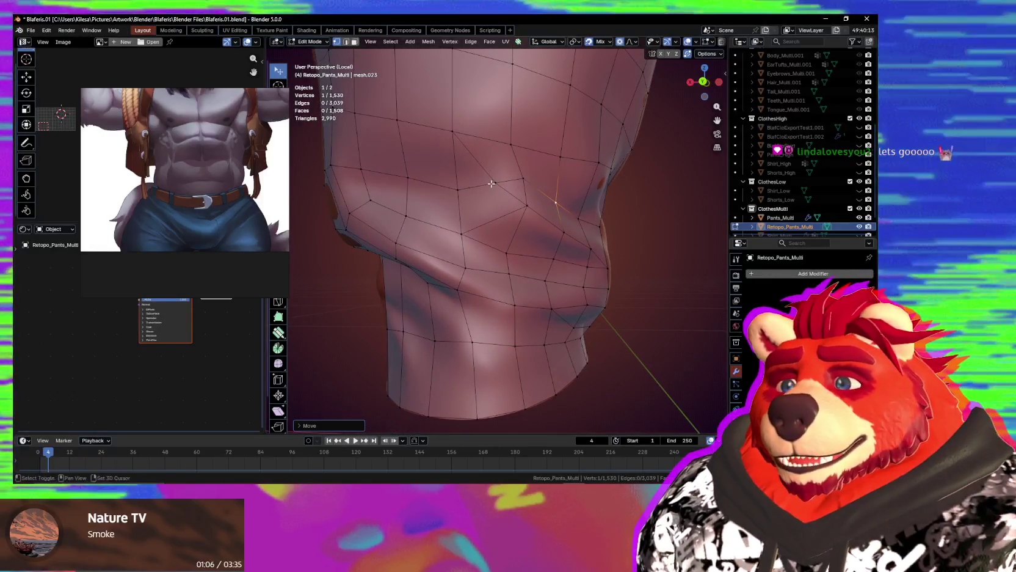
middle_drag(483, 205, 475, 201)
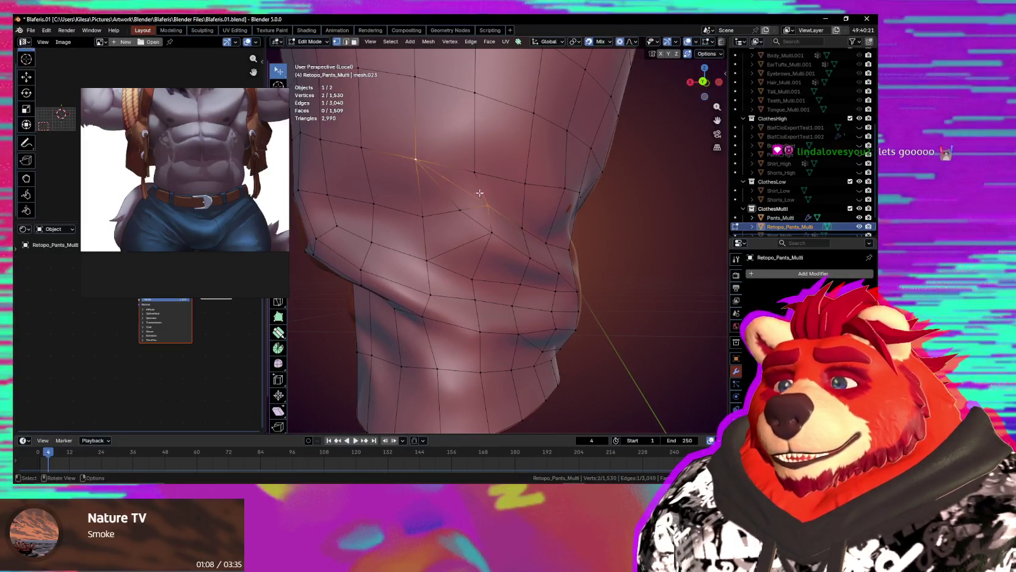
middle_drag(483, 171, 493, 168)
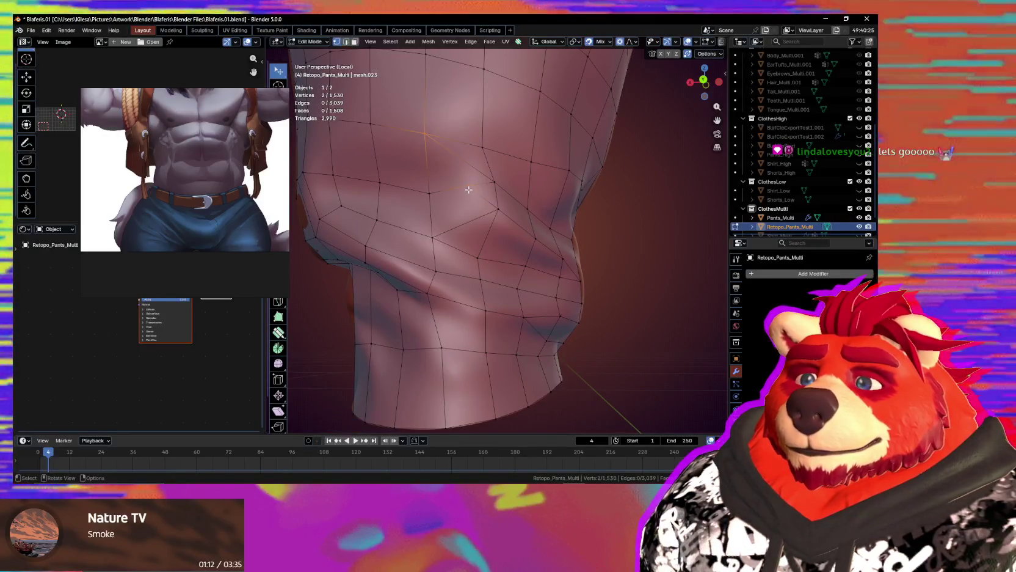
In vertex select mode, soft-move two fold vertices with proportional editing.
key(1)
click(459, 186)
key(g)
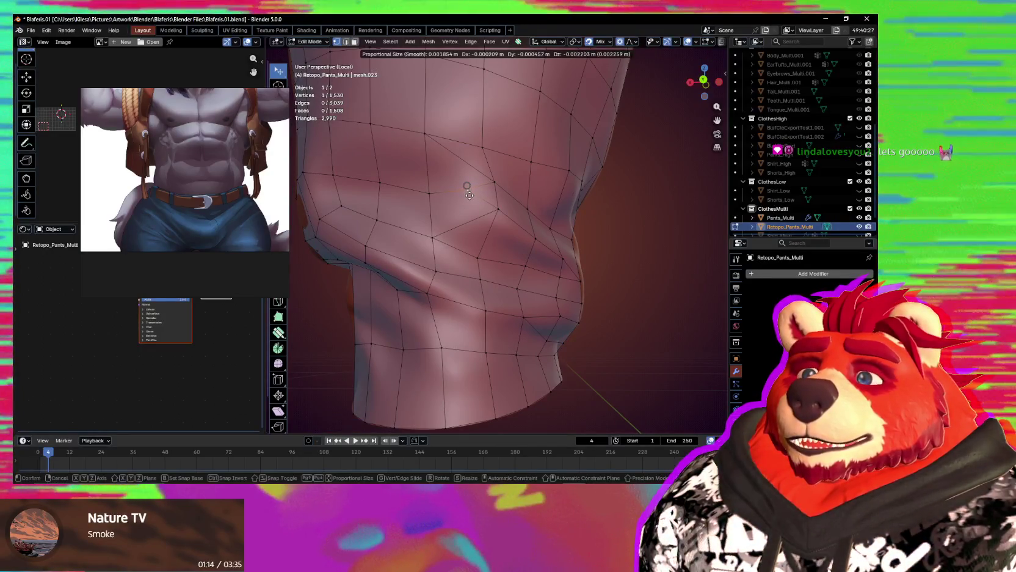
click(469, 195)
middle_drag(469, 194, 484, 226)
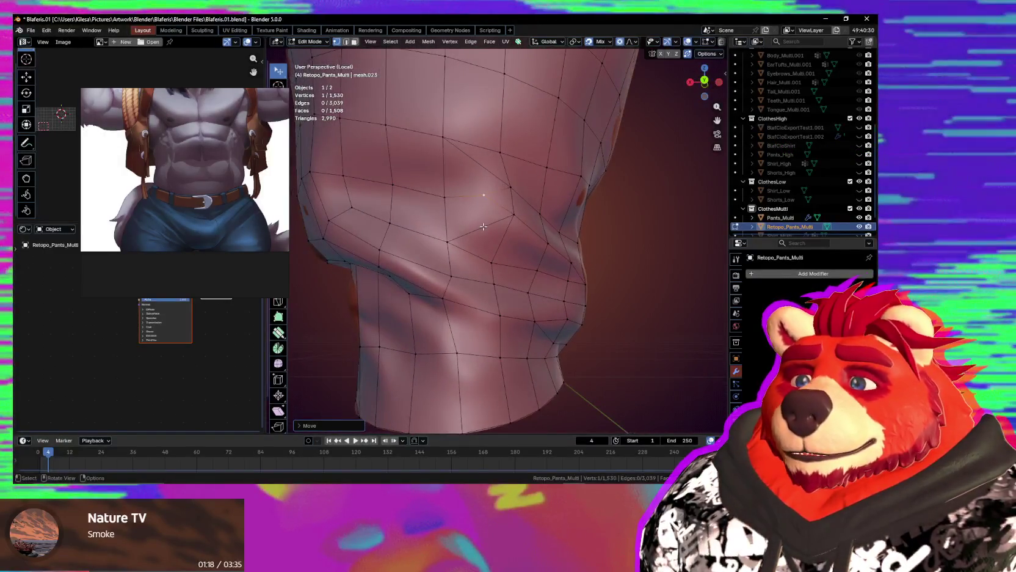
click(512, 221)
key(g)
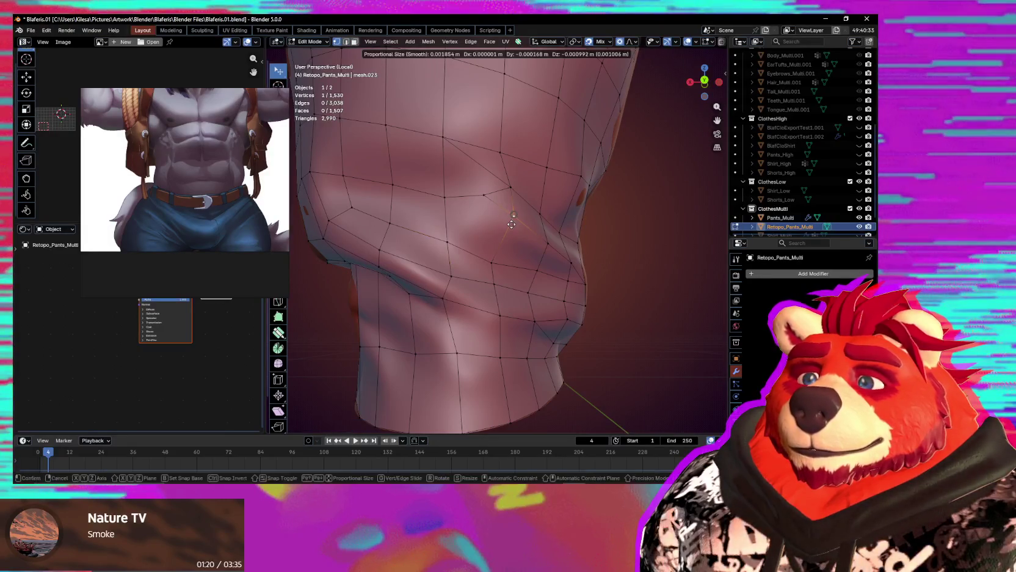
click(508, 227)
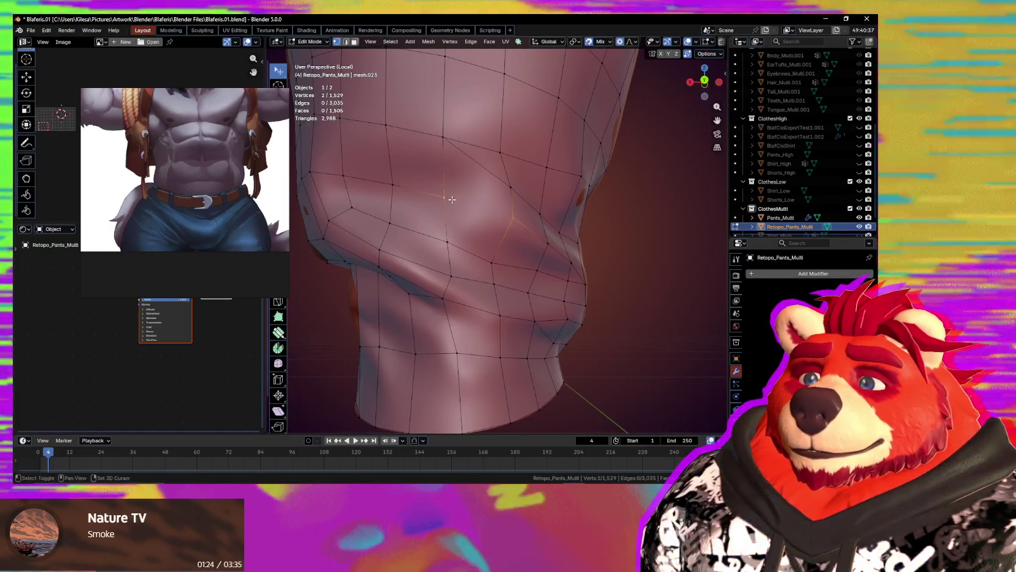
Join two fold vertices with a new edge and adjust the nearby vertices.
click(513, 216)
shift+click(444, 196)
key(j)
middle_drag(492, 210, 451, 203)
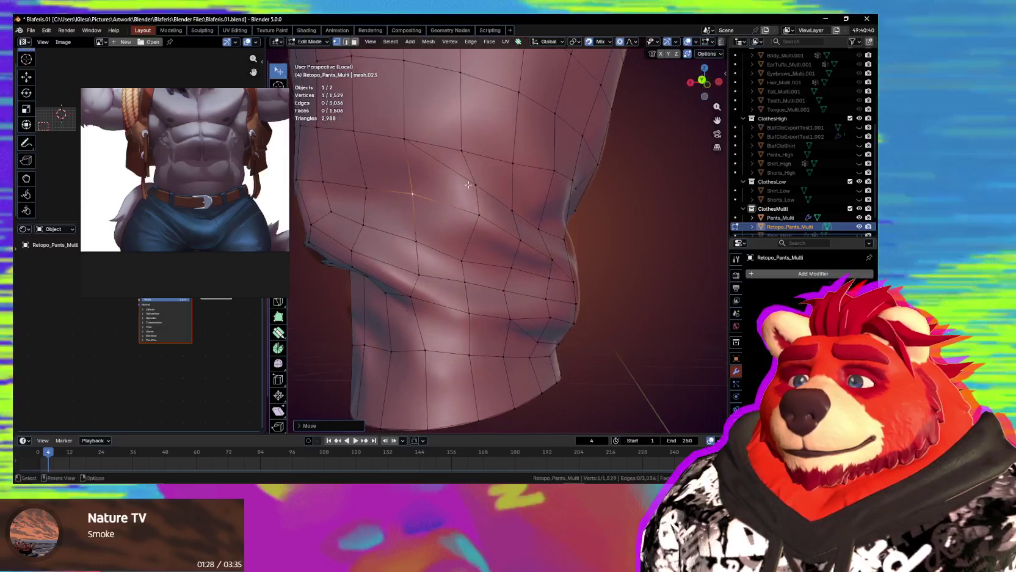
click(459, 176)
middle_drag(459, 176, 449, 192)
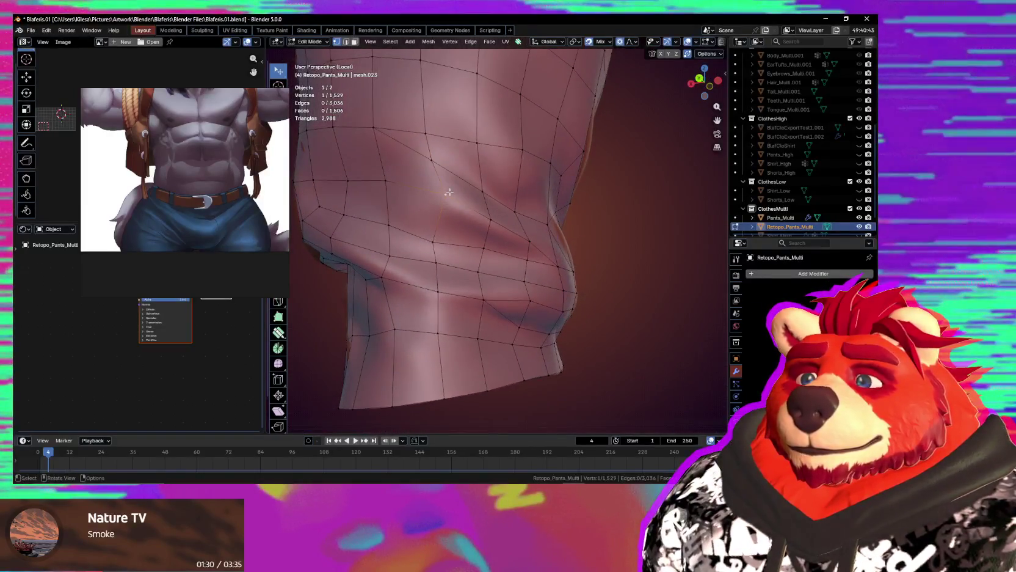
click(432, 187)
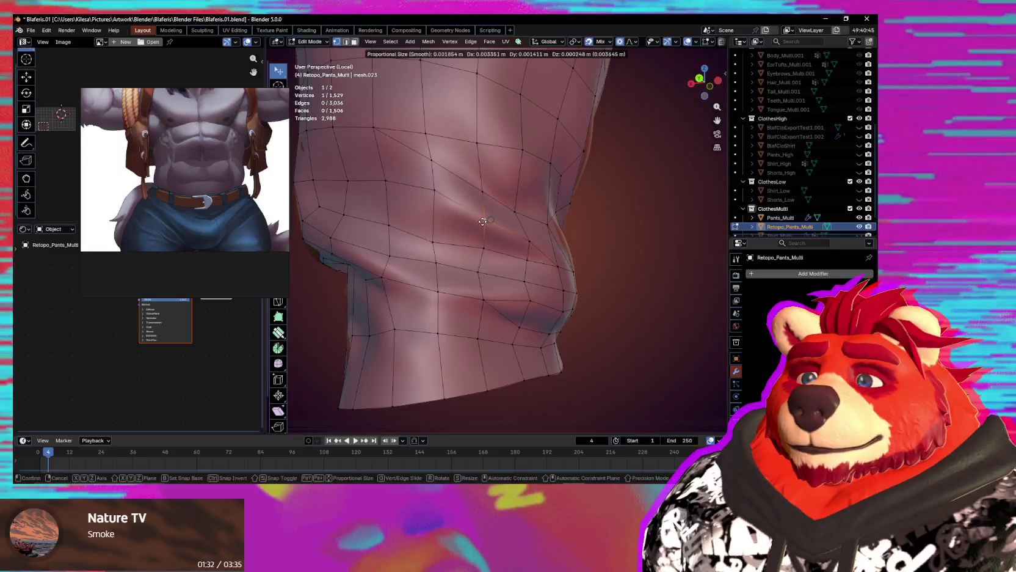
click(432, 234)
mouse_move(433, 234)
middle_down()
mouse_move(480, 249)
mouse_move(526, 291)
mouse_move(571, 274)
mouse_move(462, 293)
mouse_move(506, 270)
mouse_move(482, 245)
middle_up()
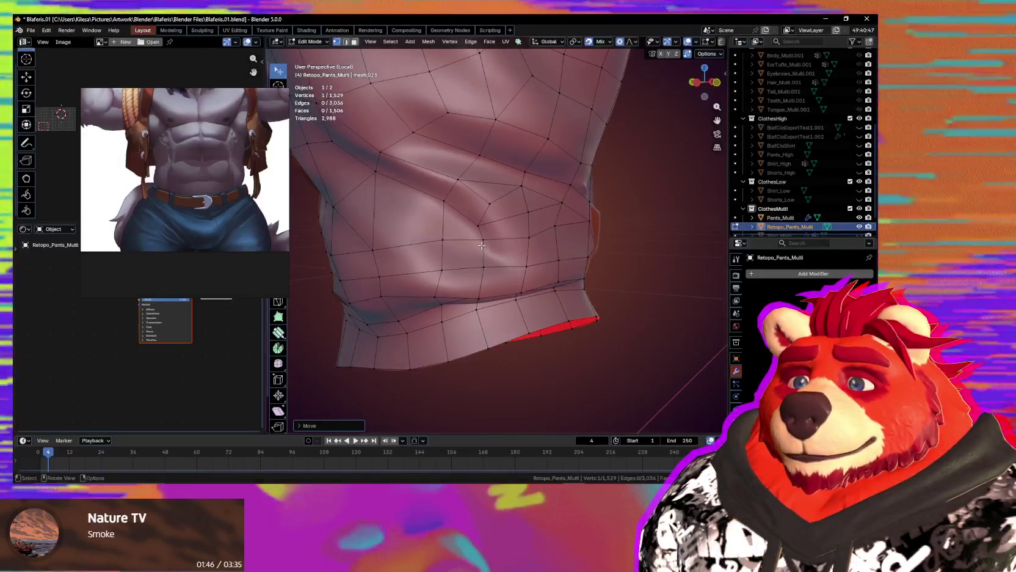
Dissolve a stray fold vertex and knife-cut a new edge across the fold.
key(ctrl+x)
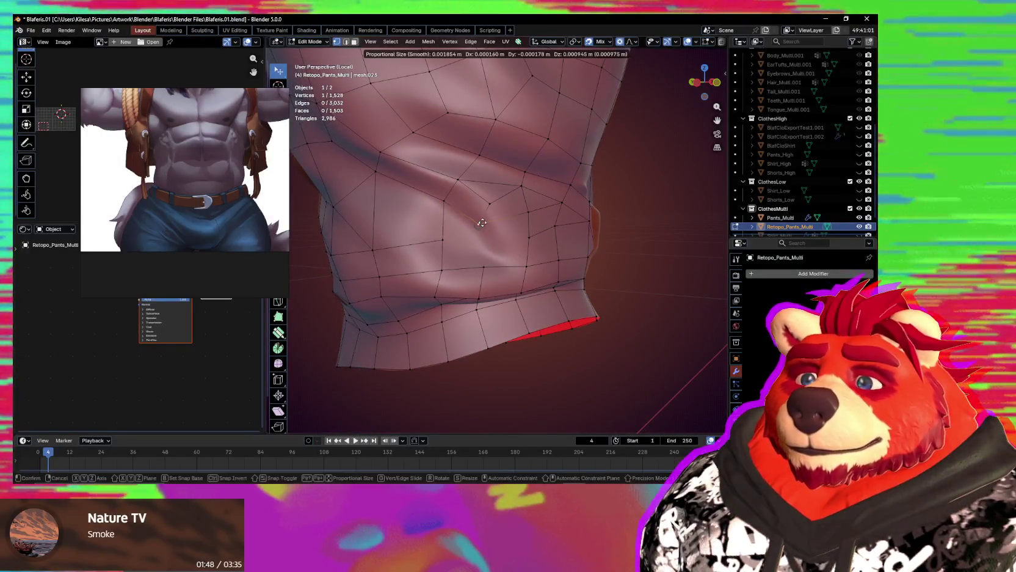
drag(480, 227, 489, 226)
mouse_move(489, 226)
middle_down()
mouse_move(505, 224)
mouse_move(485, 209)
middle_up()
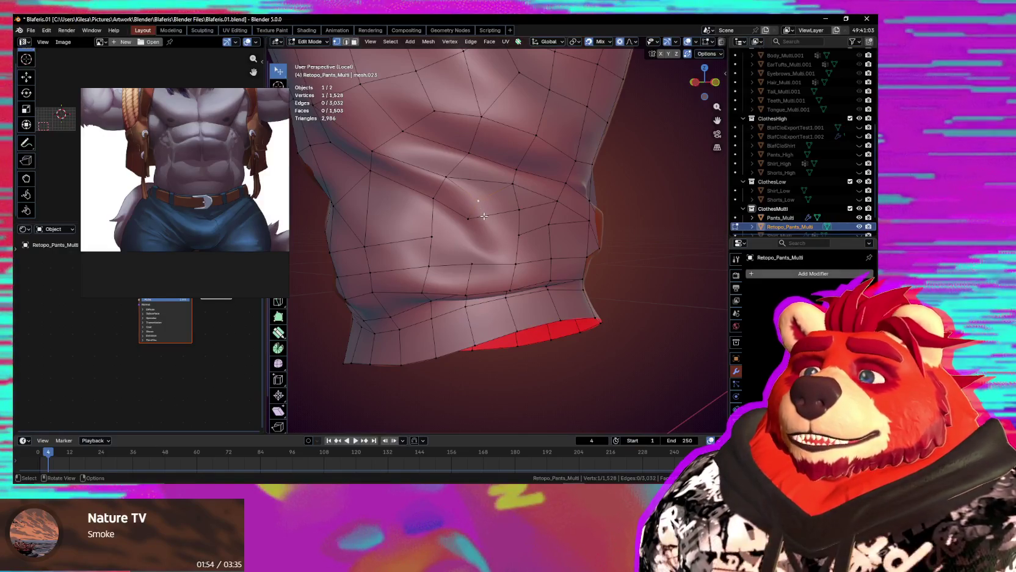
middle_drag(484, 216, 492, 209)
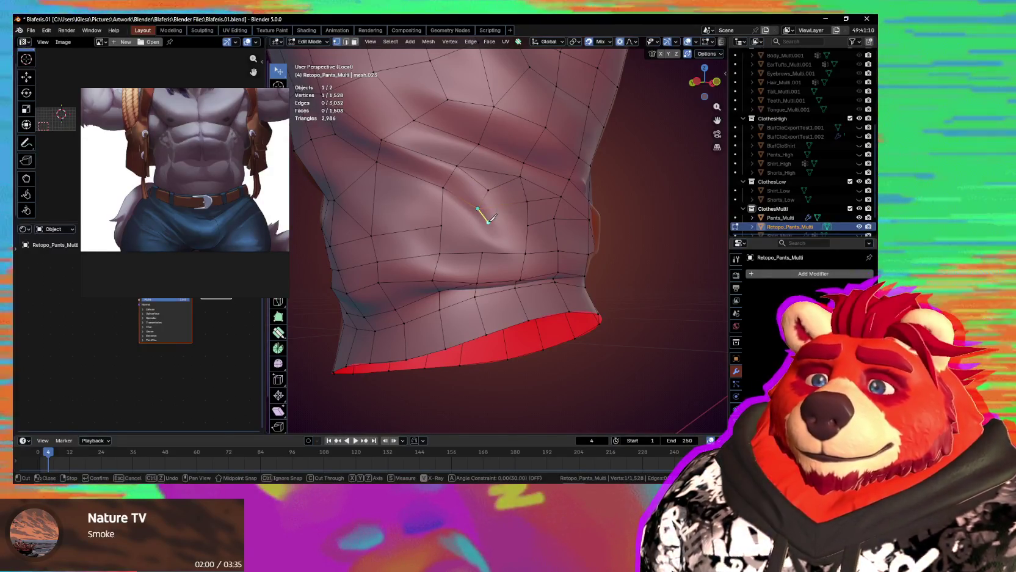
click(495, 226)
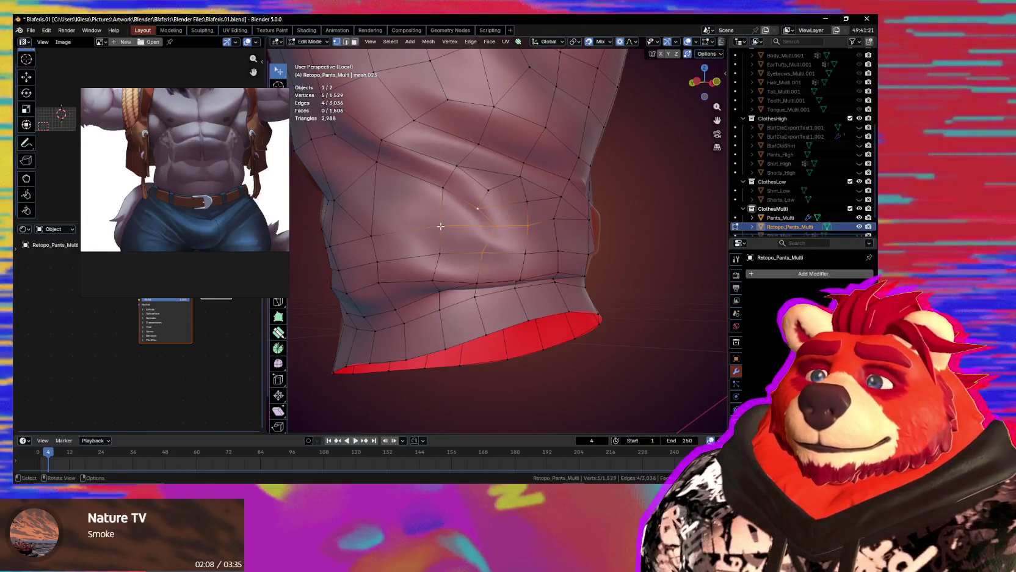
mouse_move(441, 226)
middle_down()
mouse_move(517, 226)
mouse_move(498, 204)
mouse_move(464, 241)
middle_up()
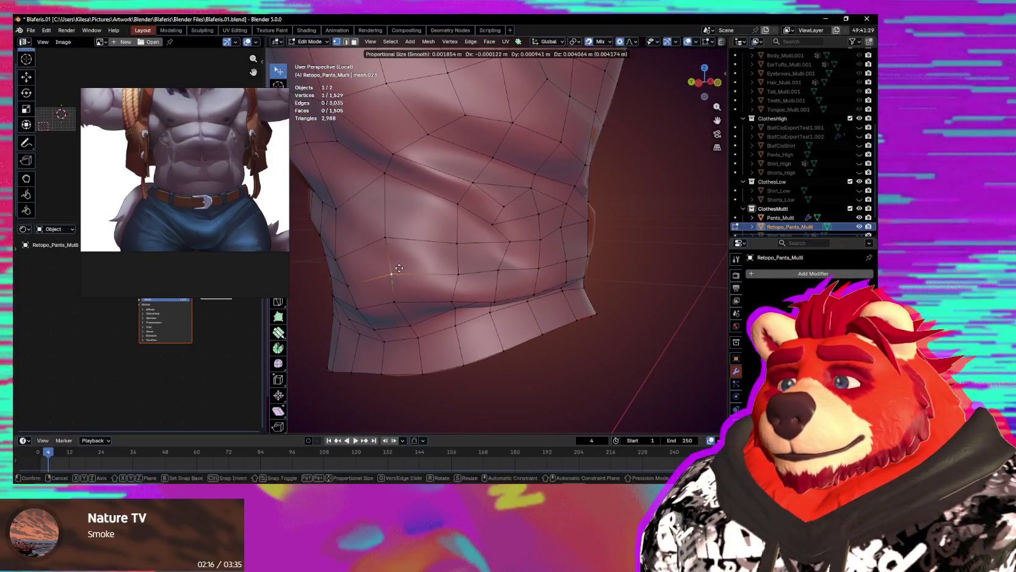
Smooth the vertices around the cuff fold with proportional moves.
click(453, 238)
mouse_move(453, 237)
middle_down()
mouse_move(495, 224)
mouse_move(470, 170)
mouse_move(513, 186)
mouse_move(496, 207)
middle_up()
key(g)
click(512, 191)
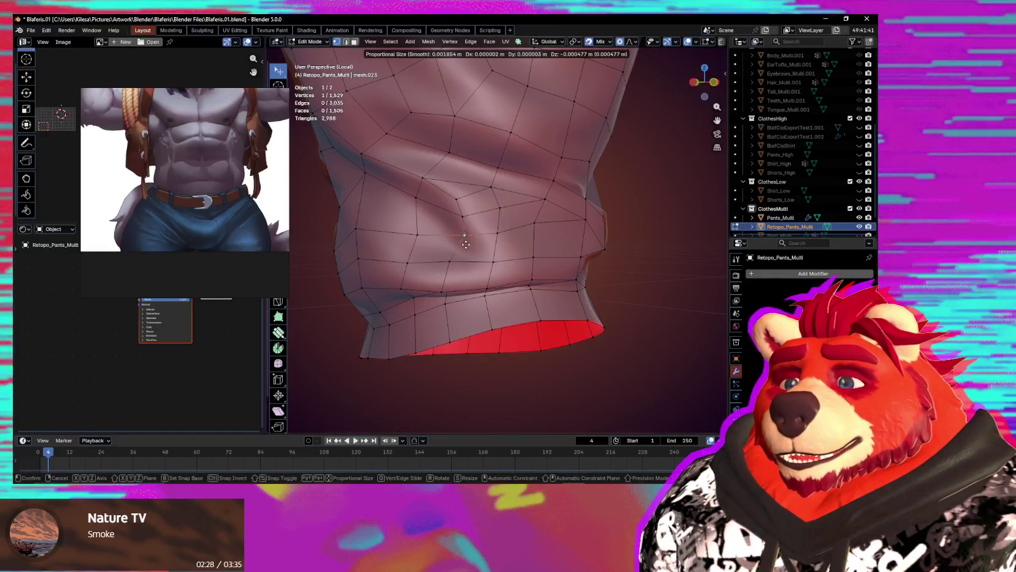
click(466, 245)
middle_drag(465, 244, 477, 260)
click(482, 260)
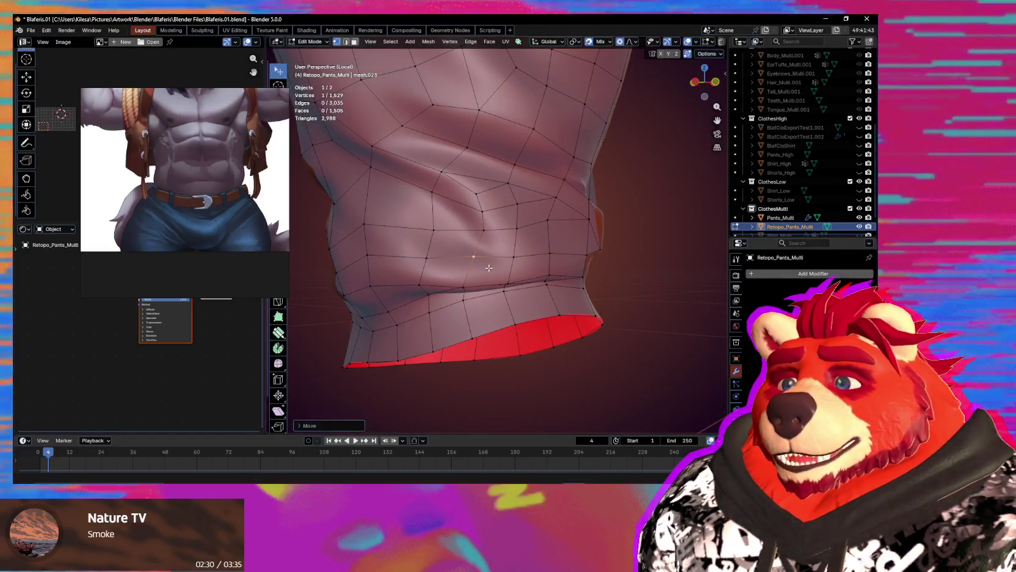
mouse_move(481, 260)
middle_down()
mouse_move(512, 208)
mouse_move(505, 222)
middle_up()
key(g)
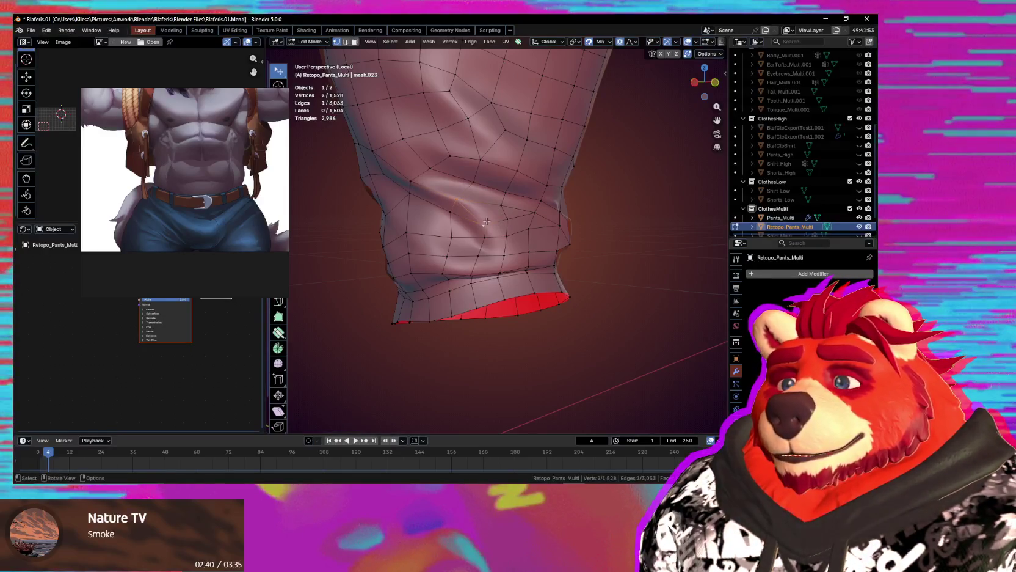
Connect fold vertices above the hem with a new edge.
mouse_move(505, 231)
middle_down()
mouse_move(498, 220)
mouse_move(512, 240)
middle_up()
click(493, 218)
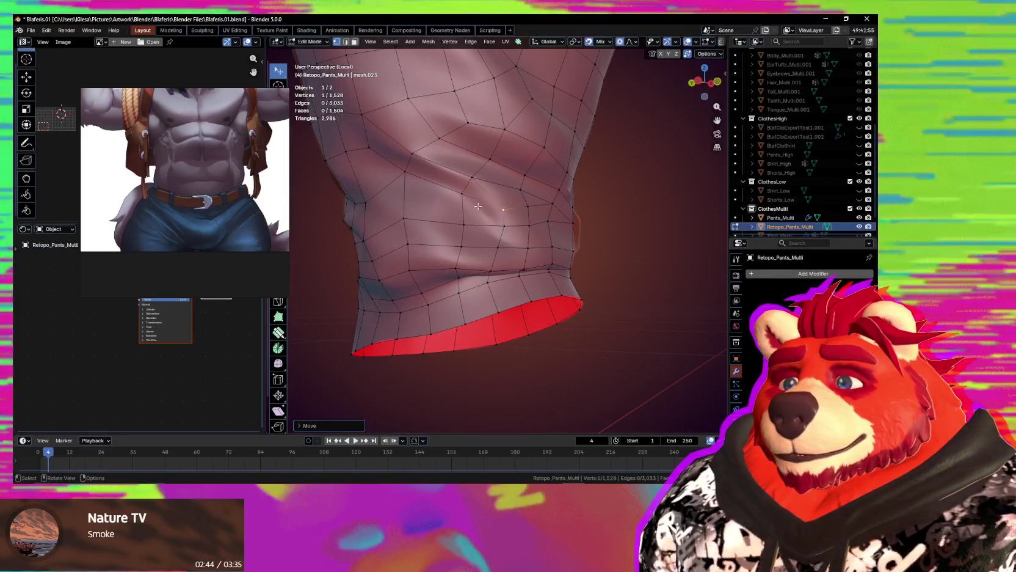
shift+click(478, 205)
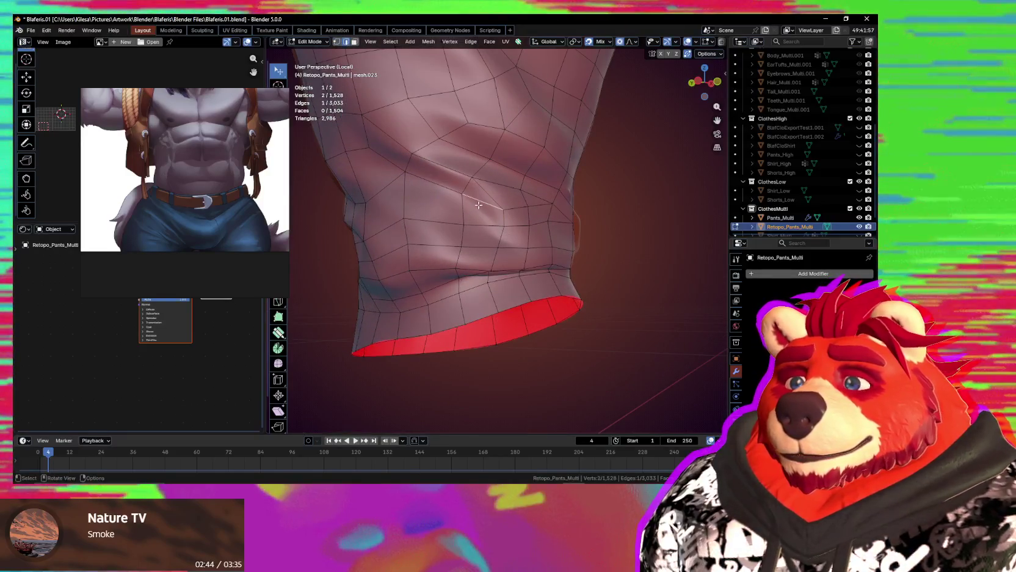
shift+click(502, 227)
key(j)
click(467, 222)
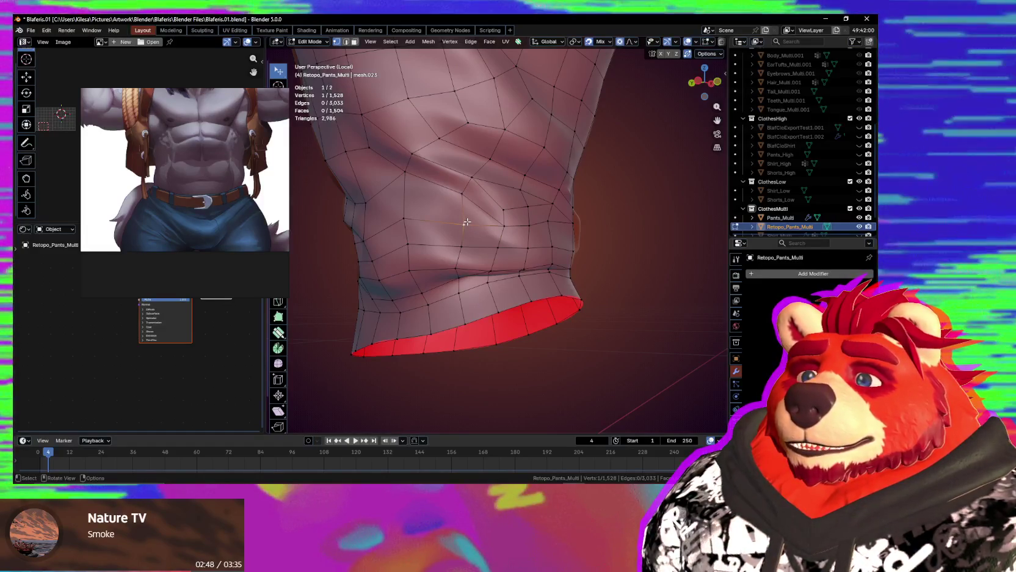
middle_drag(468, 222, 482, 225)
Dissolve an unwanted edge on the leg and return to vertex selection.
drag(493, 214, 494, 211)
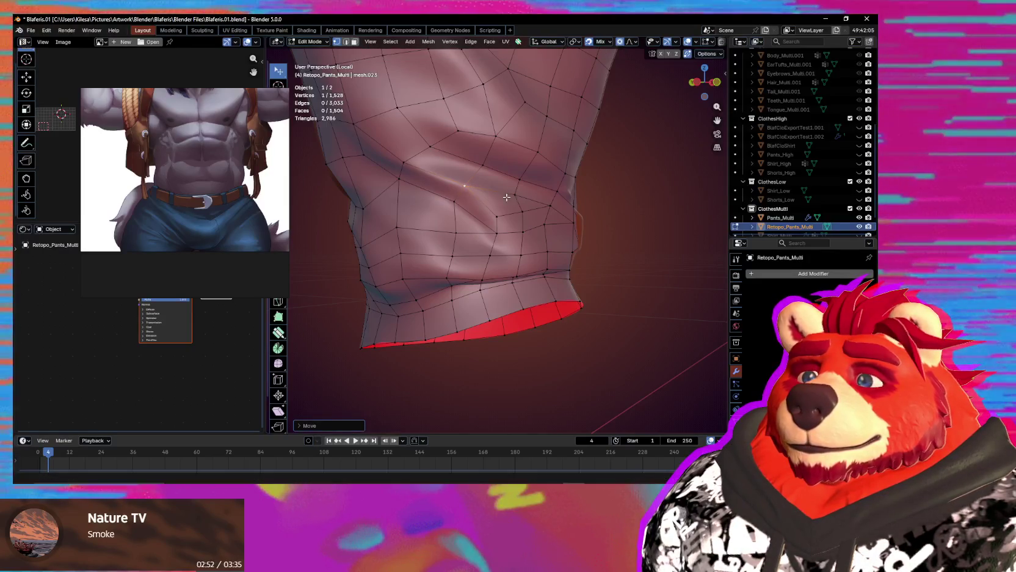
mouse_move(506, 197)
middle_down()
mouse_move(497, 220)
mouse_move(494, 206)
middle_up()
scroll(498, 220, down, 3)
scroll(495, 243, up, 4)
scroll(493, 206, up, 2)
key(2)
key(ctrl+x)
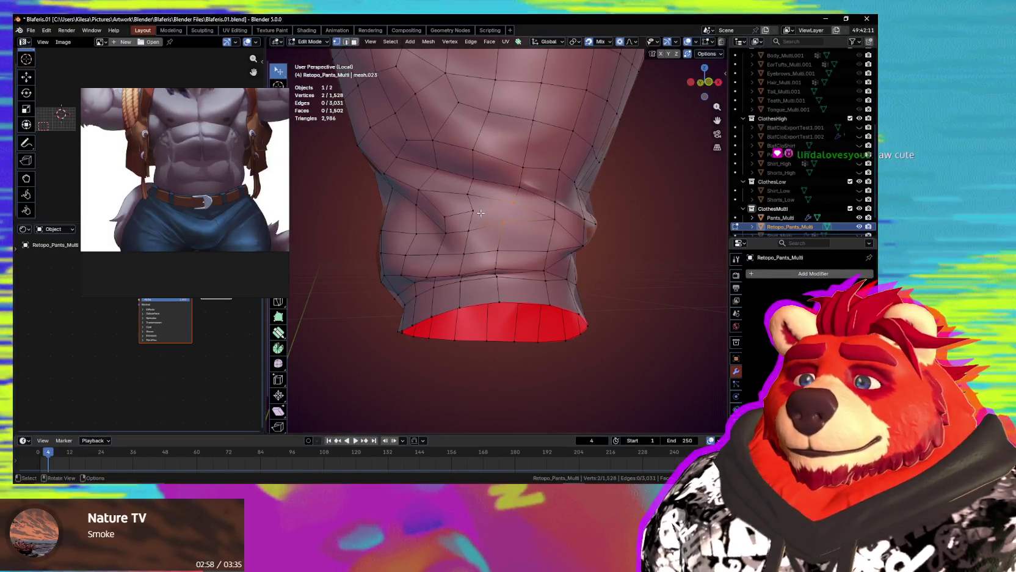
key(1)
Soft-move several crease vertices on the pant leg with proportional editing.
click(472, 213)
key(g)
click(471, 213)
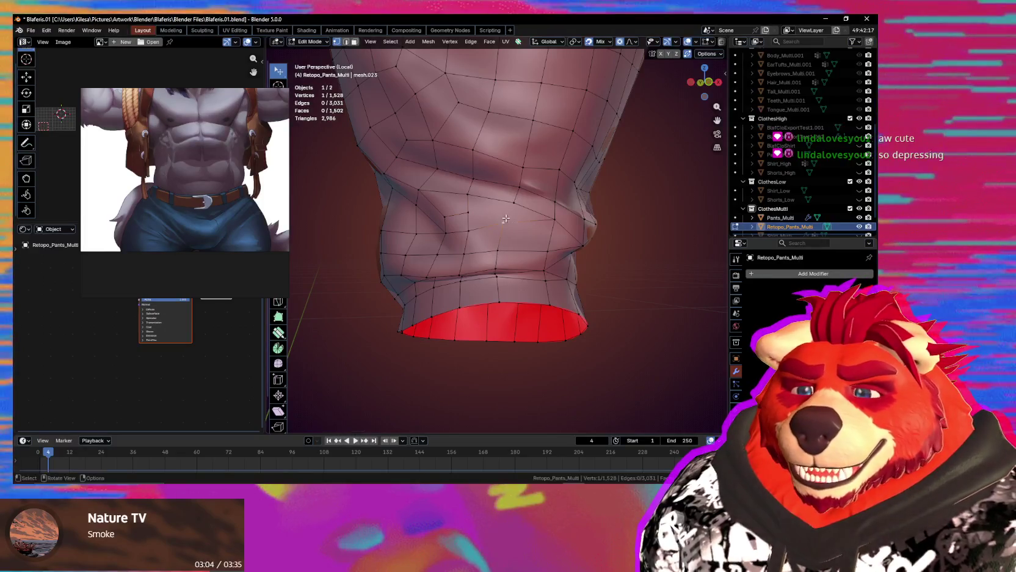
shift+click(515, 199)
middle_drag(515, 199, 501, 215)
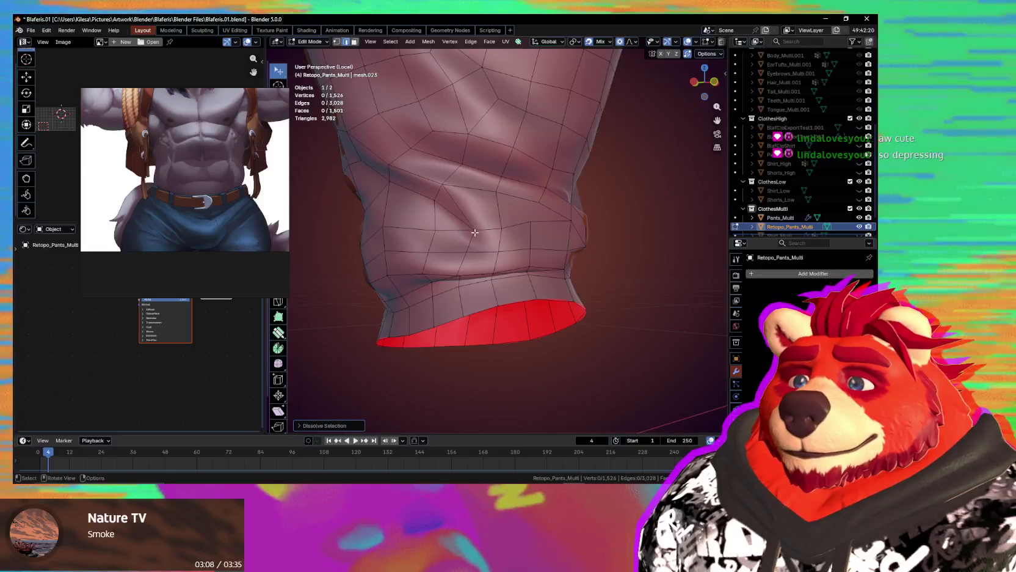
key(g)
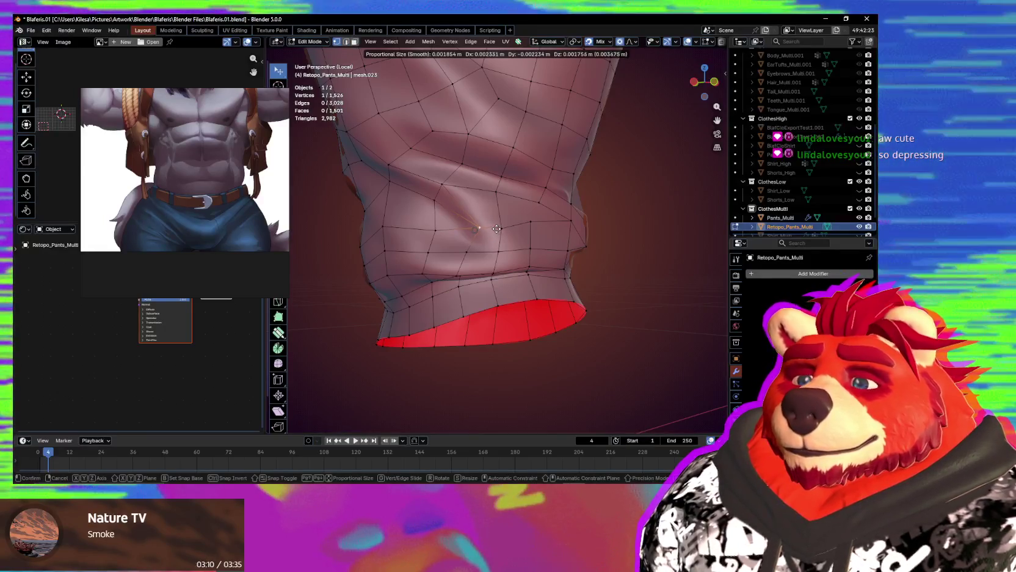
click(494, 229)
click(512, 221)
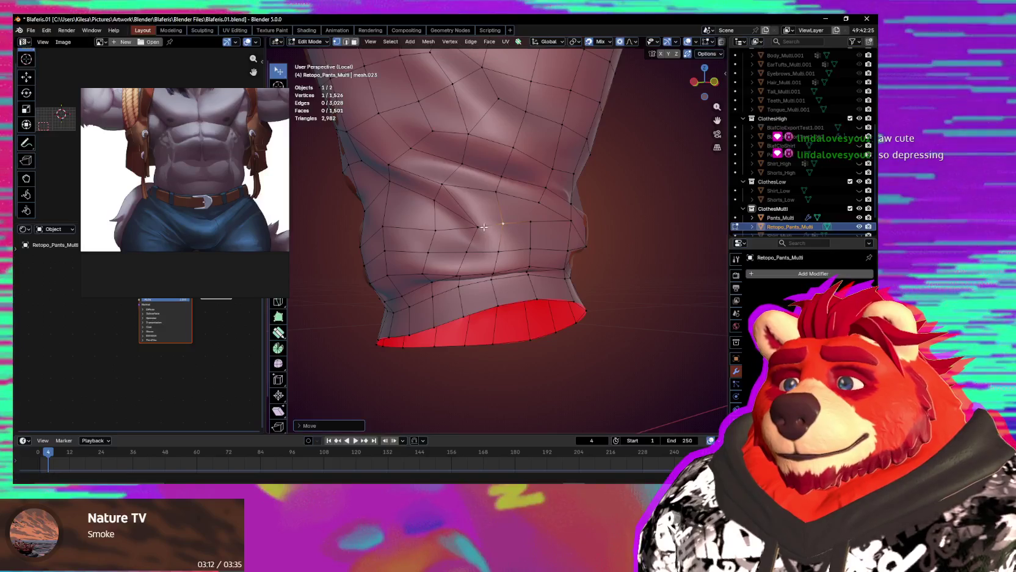
click(478, 225)
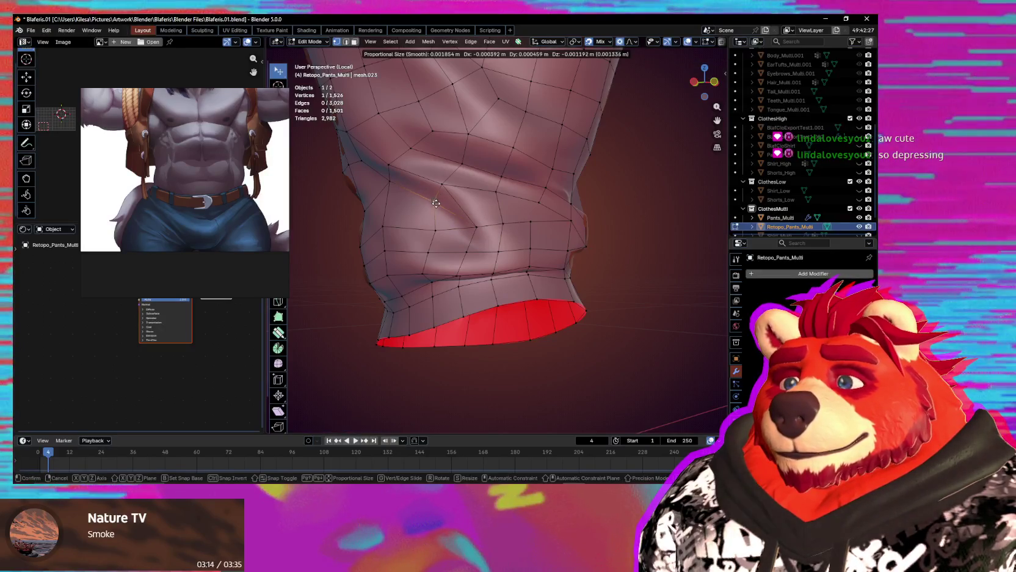
click(436, 203)
middle_drag(436, 203, 473, 233)
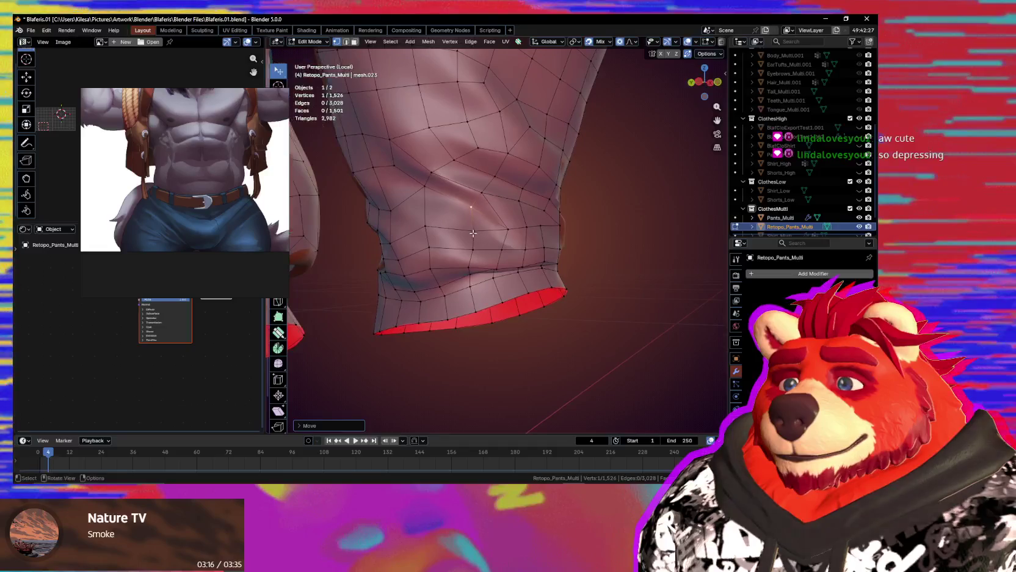
Cancel a move that stretched the pants and pick another crease vertex.
key(g)
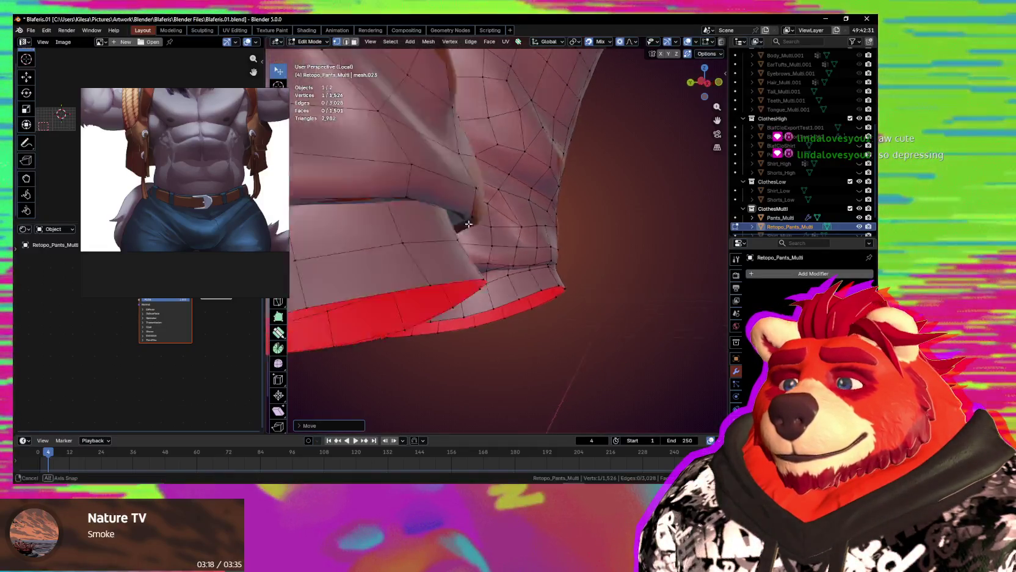
right_click(468, 225)
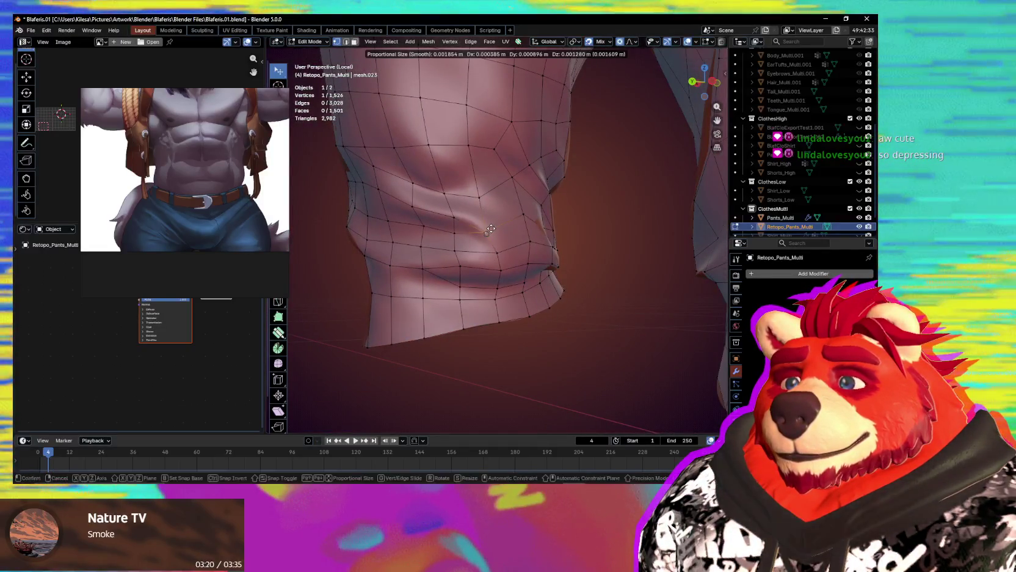
click(501, 232)
mouse_move(500, 232)
middle_down()
mouse_move(516, 236)
mouse_move(482, 213)
middle_up()
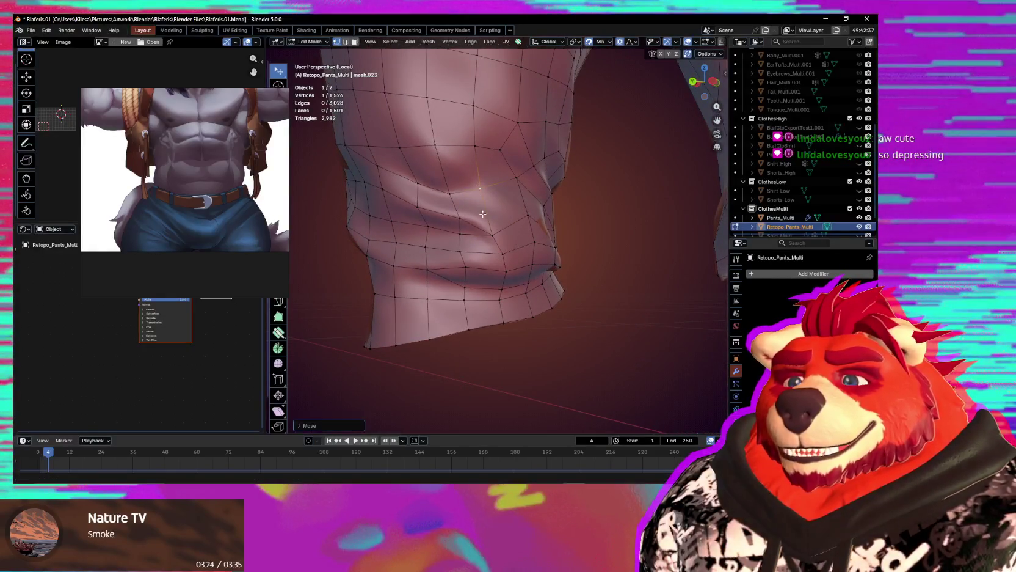
click(496, 233)
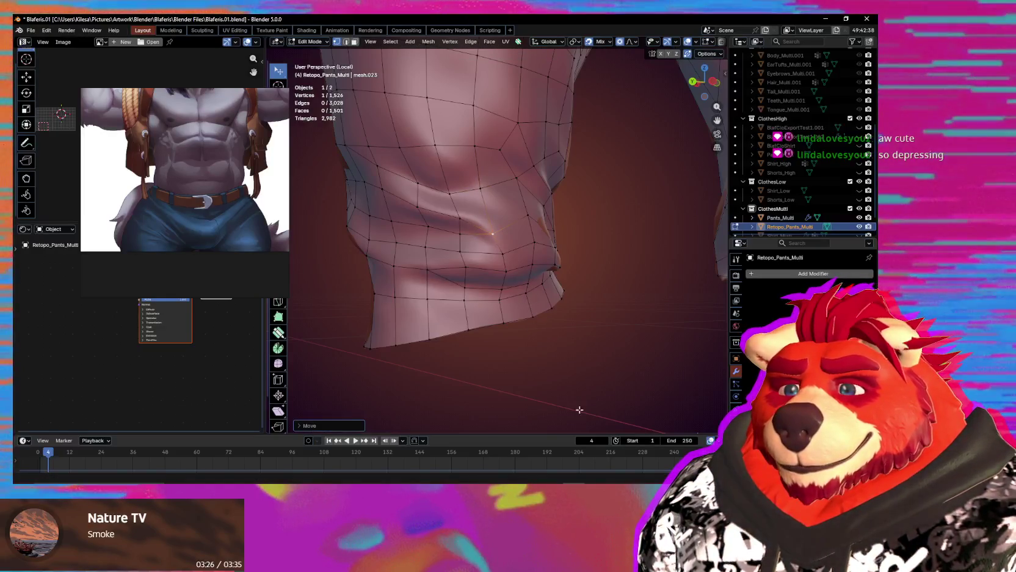
middle_drag(579, 409, 422, 235)
drag(416, 228, 431, 244)
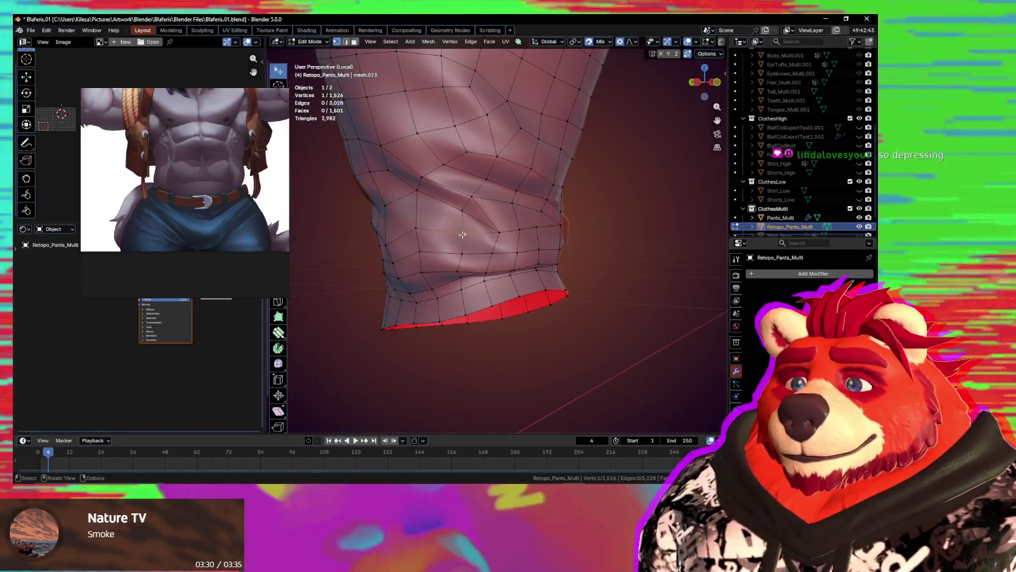
middle_drag(470, 239, 516, 248)
Pull a vertex above the hem to reshape the fold.
key(g)
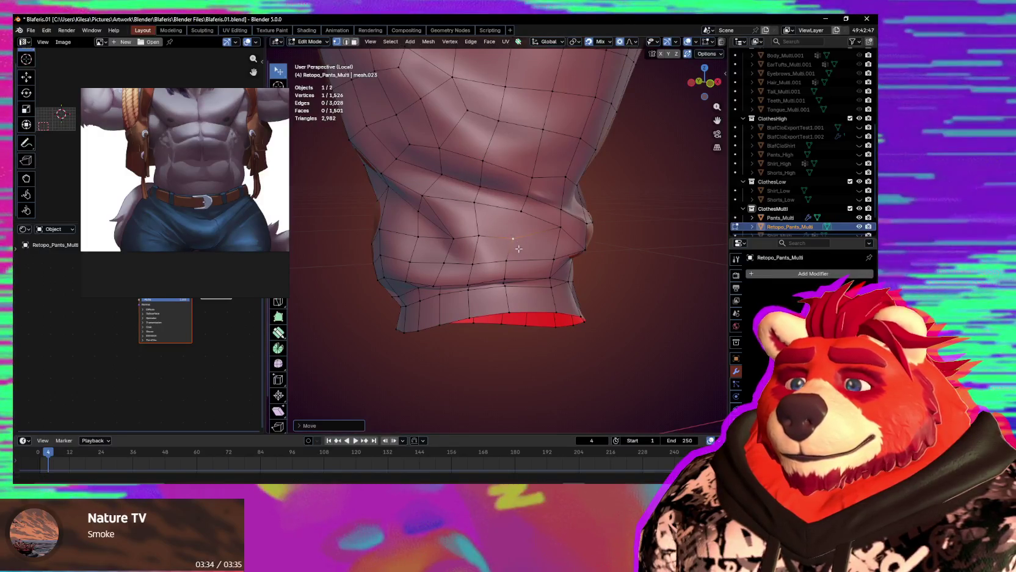
middle_drag(539, 247, 537, 232)
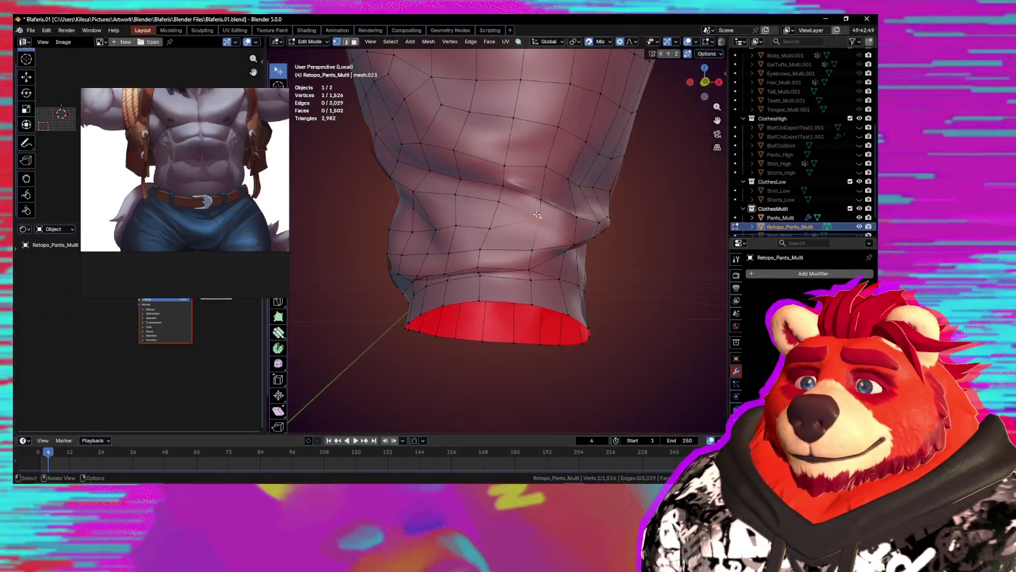
click(536, 227)
key(g)
drag(535, 231, 533, 227)
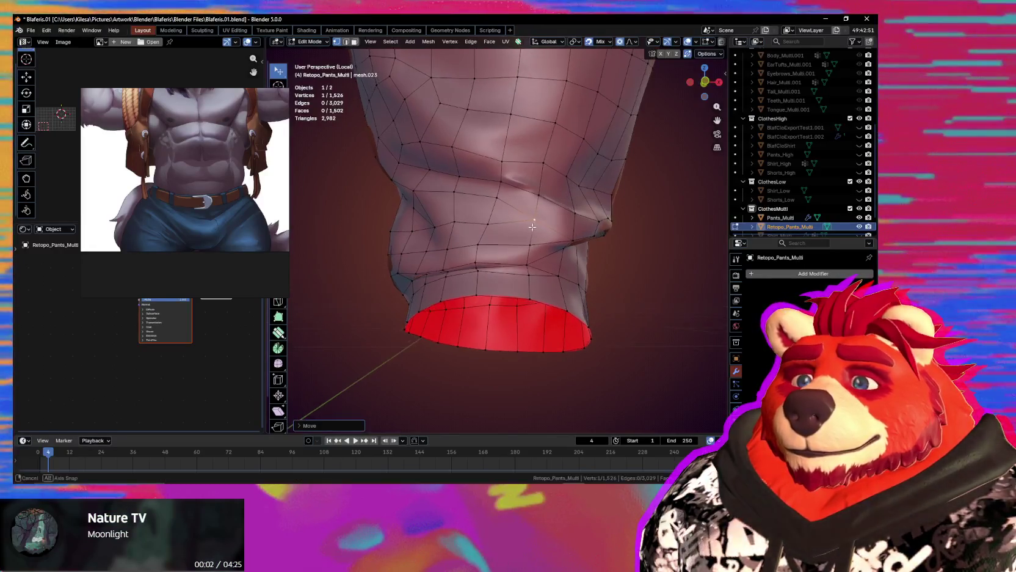
scroll(526, 226, up, 2)
middle_drag(526, 226, 485, 215)
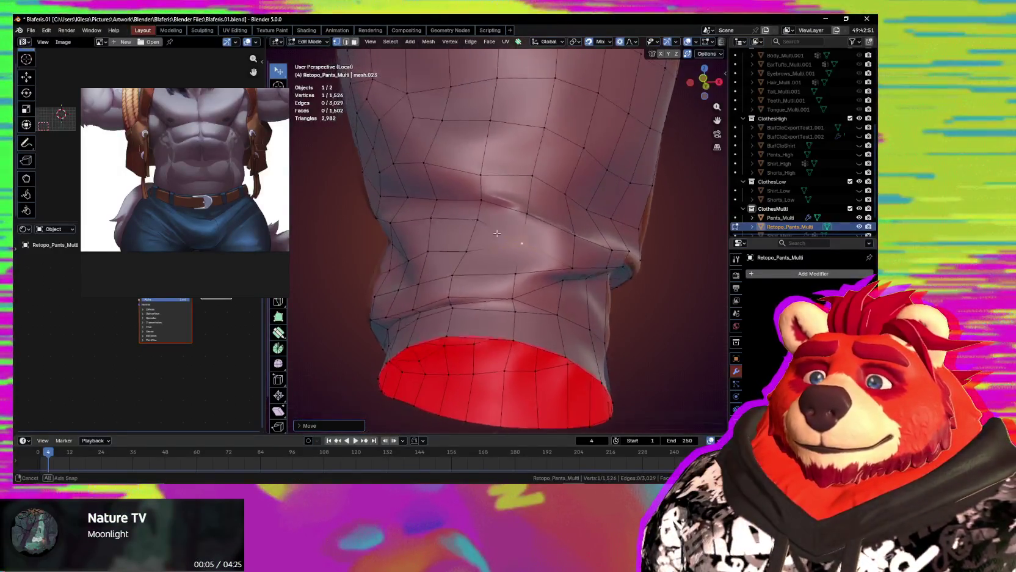
Lift crease vertices to deepen the fold, checking the hem from below.
drag(506, 236, 516, 212)
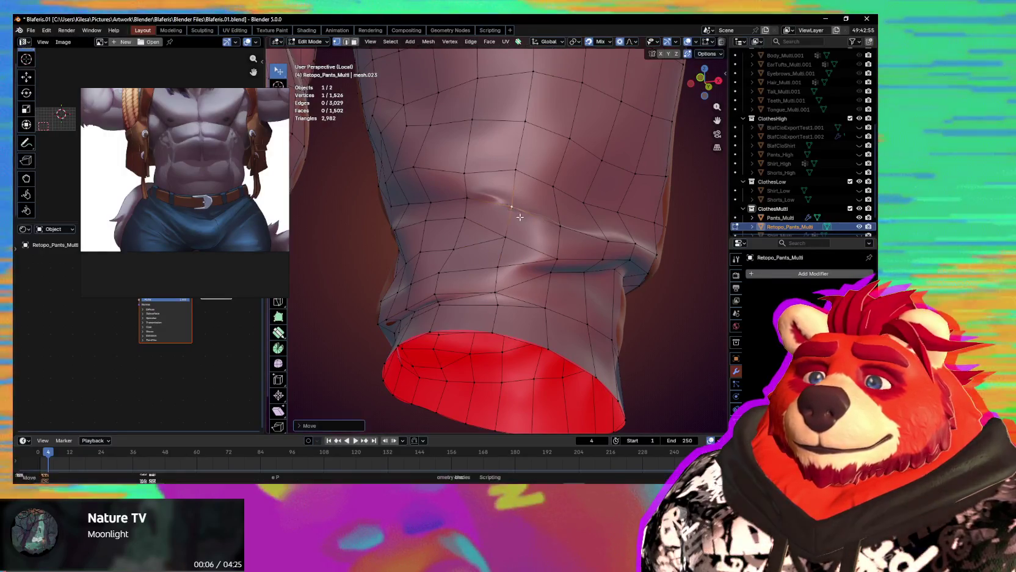
middle_drag(519, 217, 492, 204)
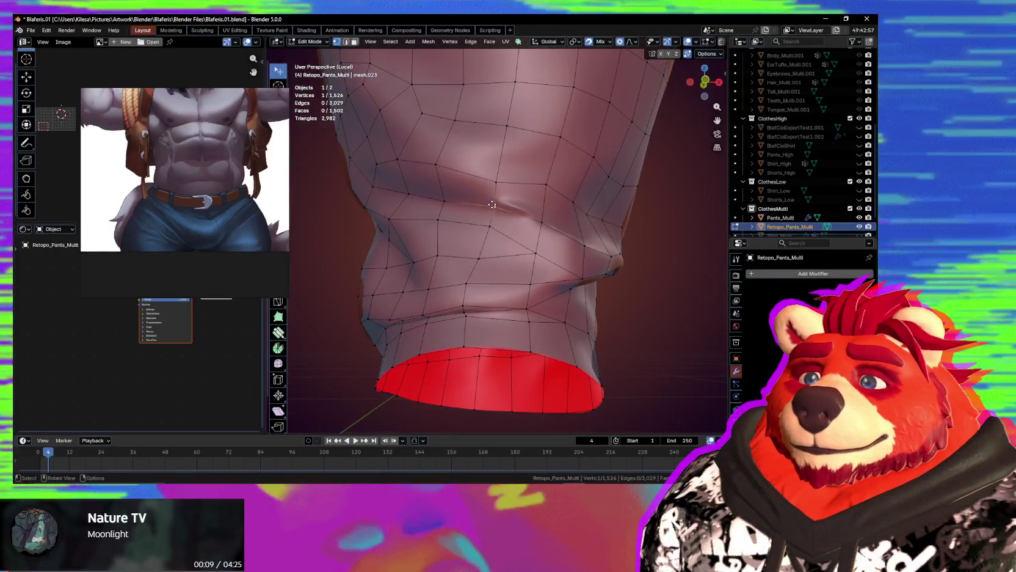
drag(493, 204, 493, 199)
middle_drag(497, 202, 528, 201)
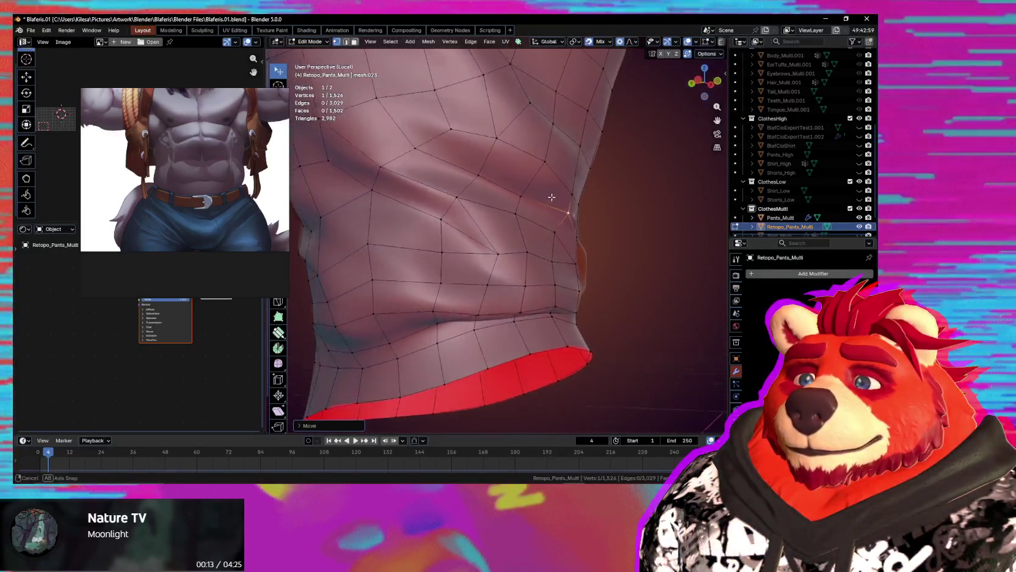
mouse_move(528, 200)
middle_down()
mouse_move(485, 216)
mouse_move(522, 263)
mouse_move(502, 266)
mouse_move(557, 272)
middle_up()
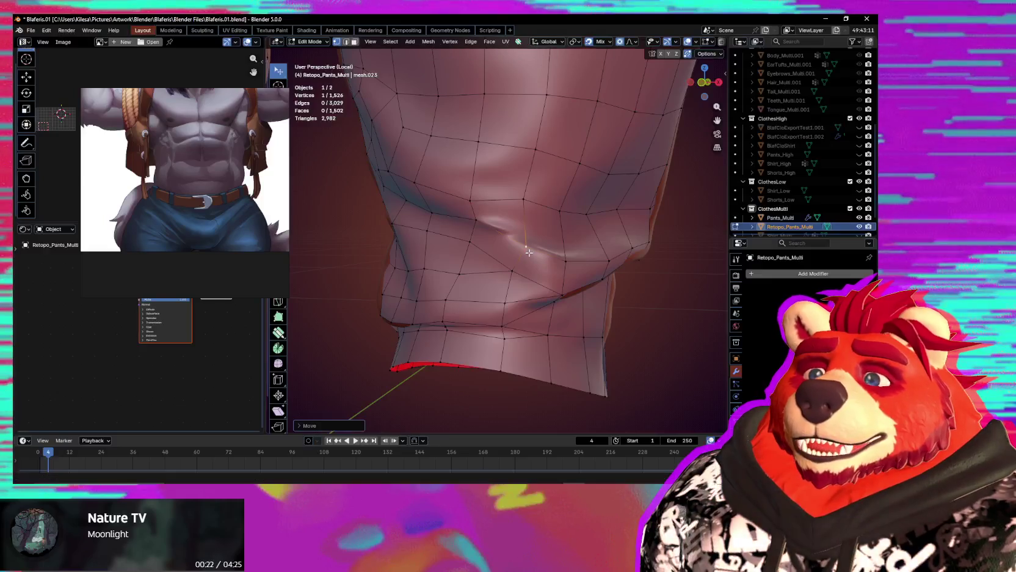
mouse_move(529, 252)
middle_down()
mouse_move(532, 235)
mouse_move(524, 243)
mouse_move(523, 233)
mouse_move(552, 243)
mouse_move(533, 239)
middle_up()
click(538, 229)
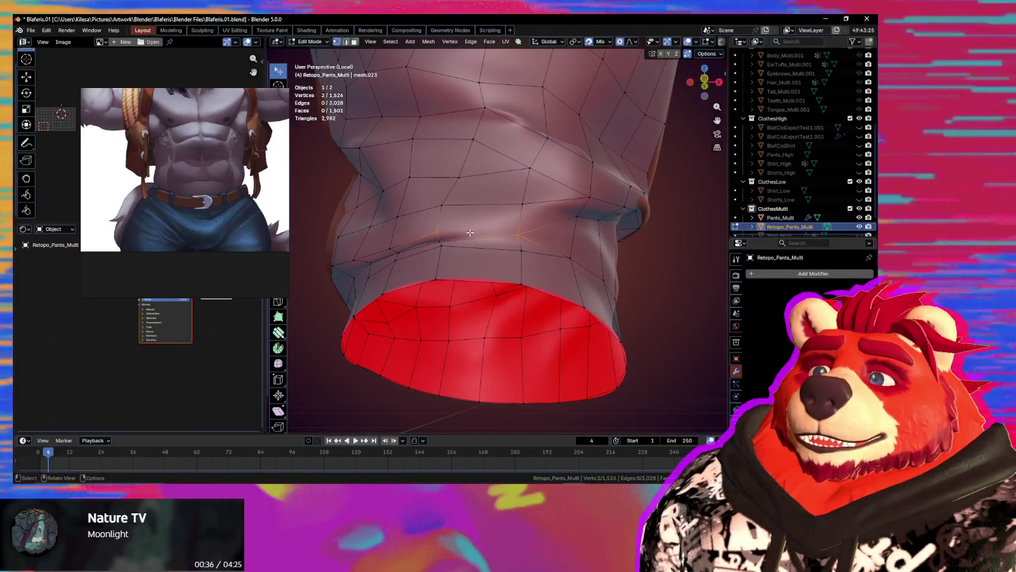
Knife-cut a new edge across the cuff fold and reposition the added vertex.
key(k)
click(437, 231)
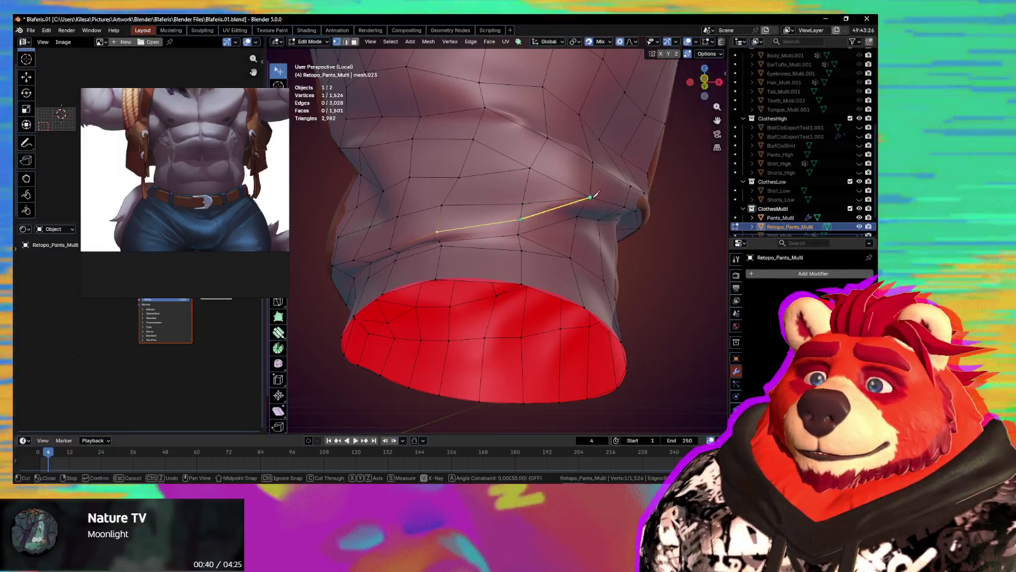
key(Return)
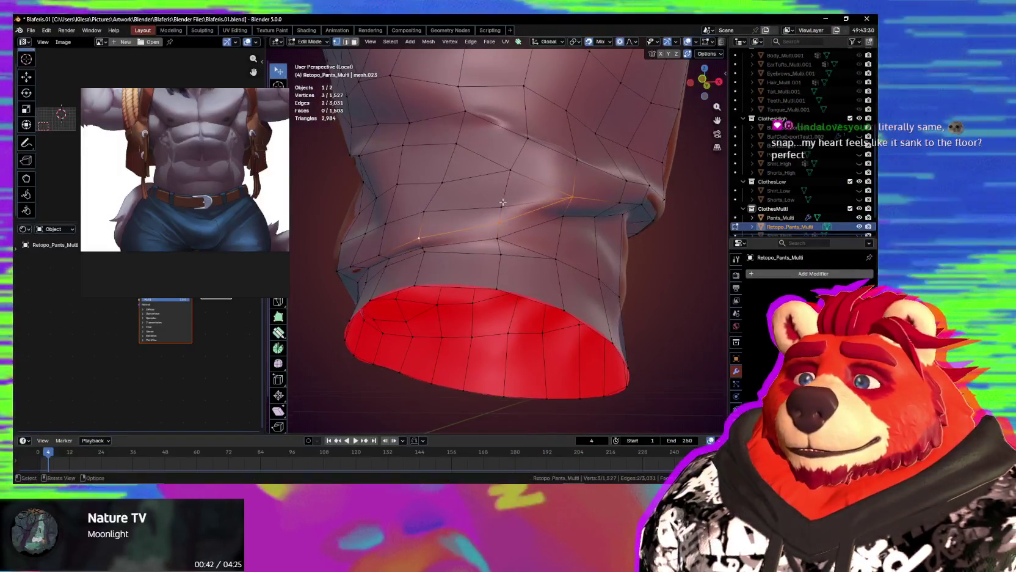
key(g)
click(496, 194)
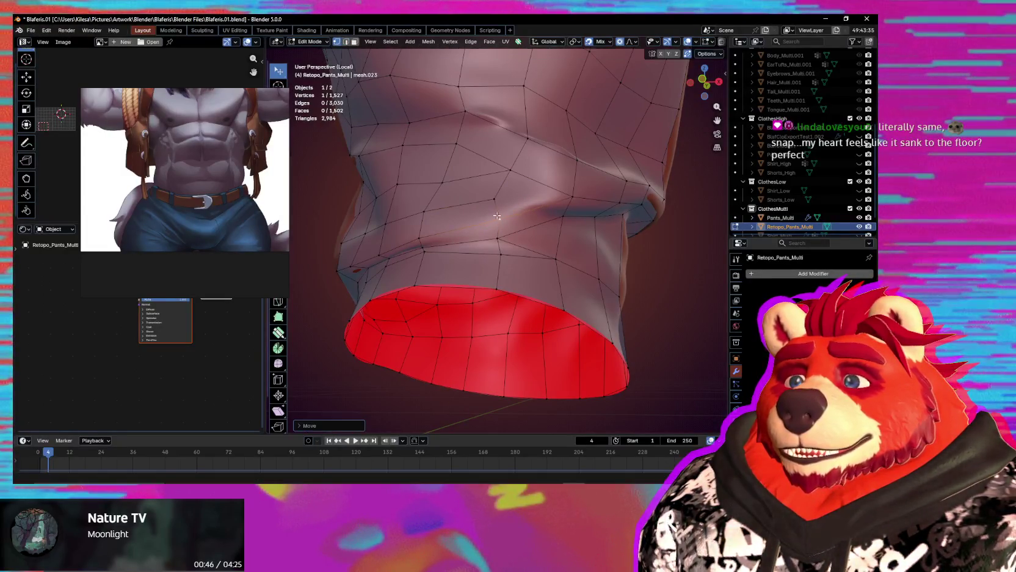
mouse_move(574, 192)
middle_down()
mouse_move(517, 223)
mouse_move(529, 196)
middle_up()
key(Escape)
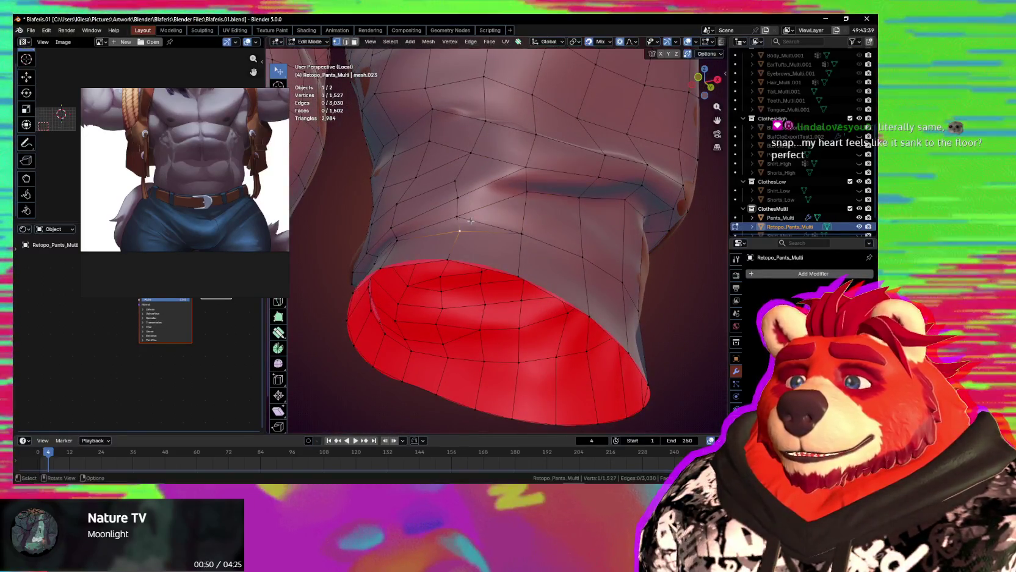
click(522, 229)
middle_drag(523, 229, 504, 225)
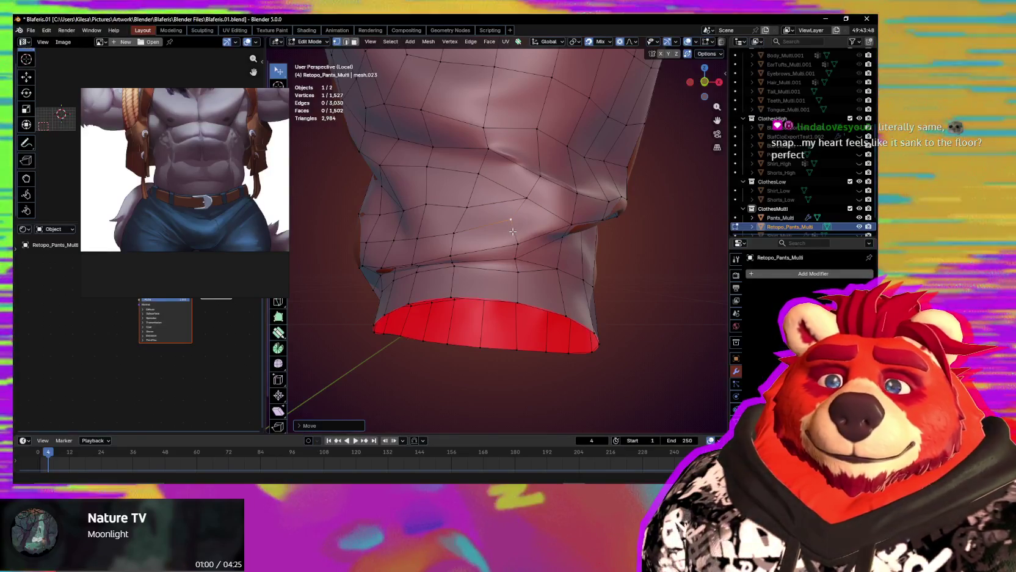
mouse_move(513, 231)
middle_down()
mouse_move(497, 234)
mouse_move(477, 213)
mouse_move(439, 206)
middle_up()
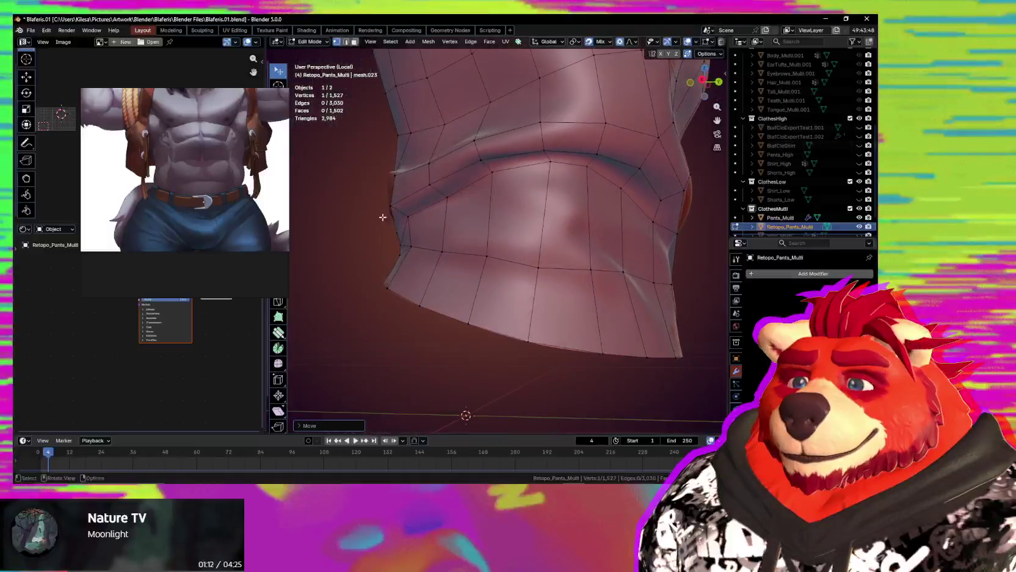
Soft-move a crease vertex near the leg opening.
mouse_move(440, 206)
middle_down()
mouse_move(549, 281)
mouse_move(523, 280)
mouse_move(506, 248)
mouse_move(411, 273)
middle_up()
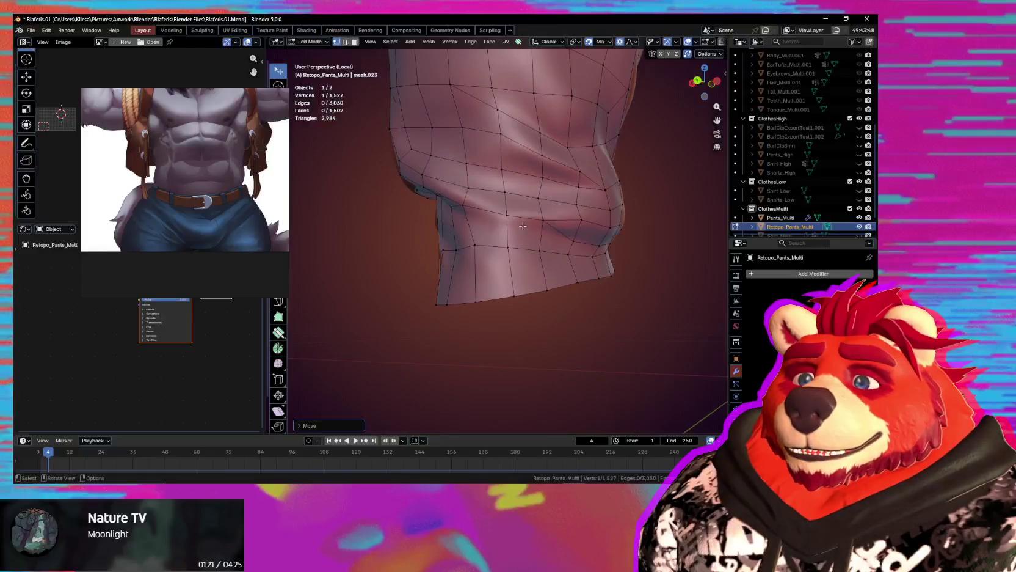
mouse_move(508, 216)
middle_down()
mouse_move(564, 243)
mouse_move(516, 175)
middle_up()
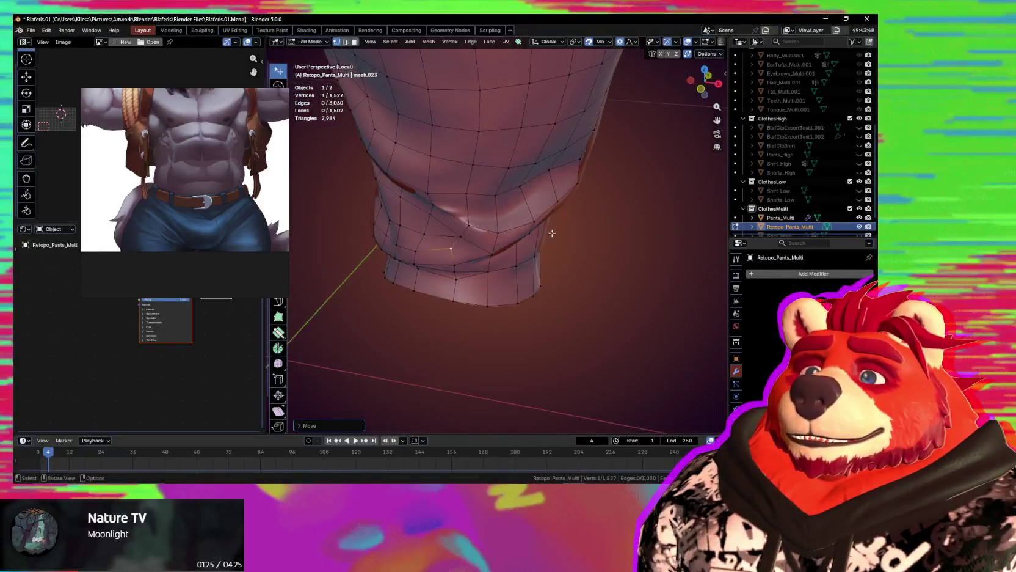
click(525, 172)
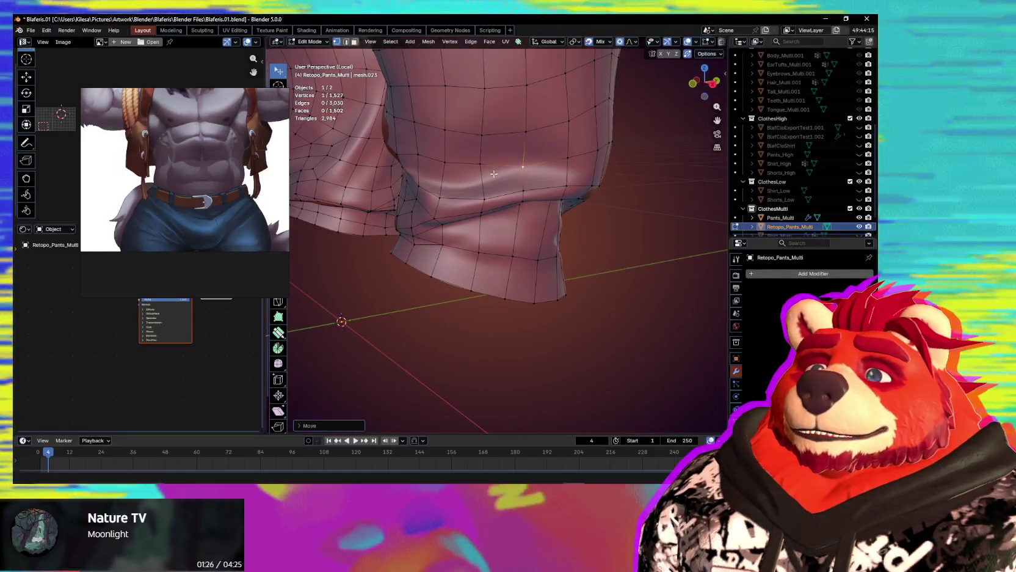
click(444, 168)
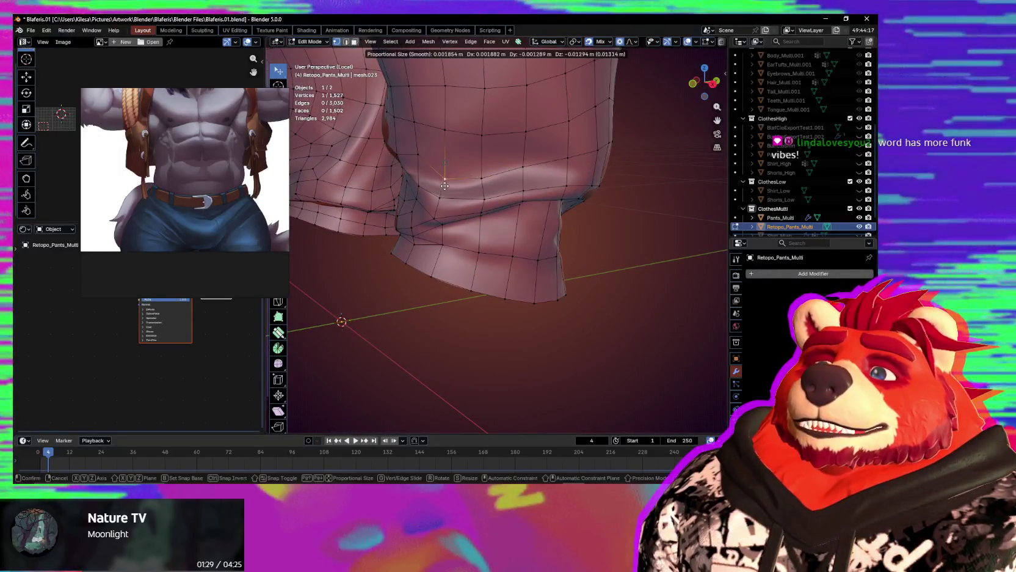
click(444, 185)
mouse_move(445, 185)
middle_down()
mouse_move(482, 174)
mouse_move(502, 182)
middle_up()
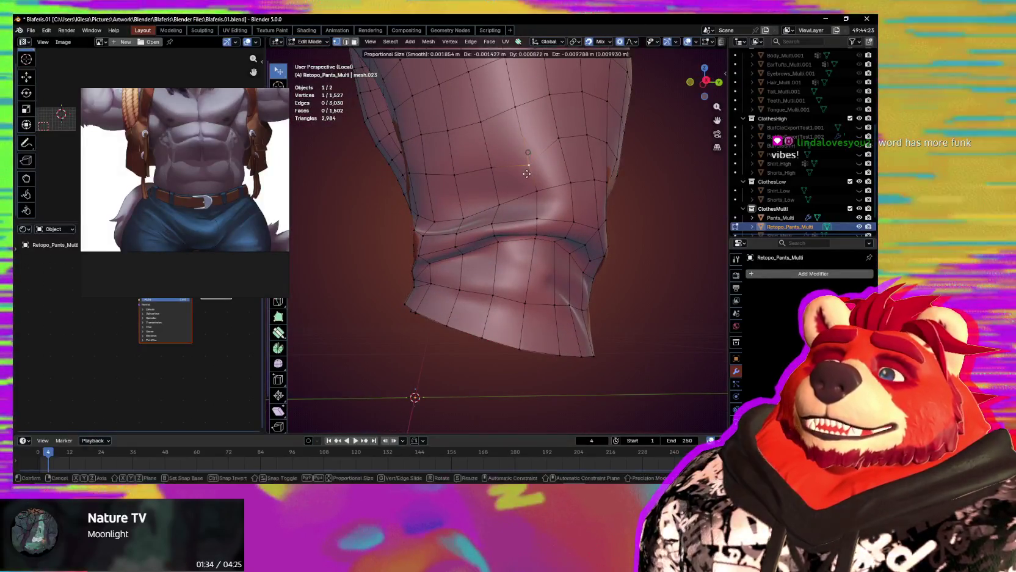
Make several proportional adjustments to the open hem vertices.
click(502, 182)
middle_drag(502, 181, 551, 200)
key(g)
key(g)
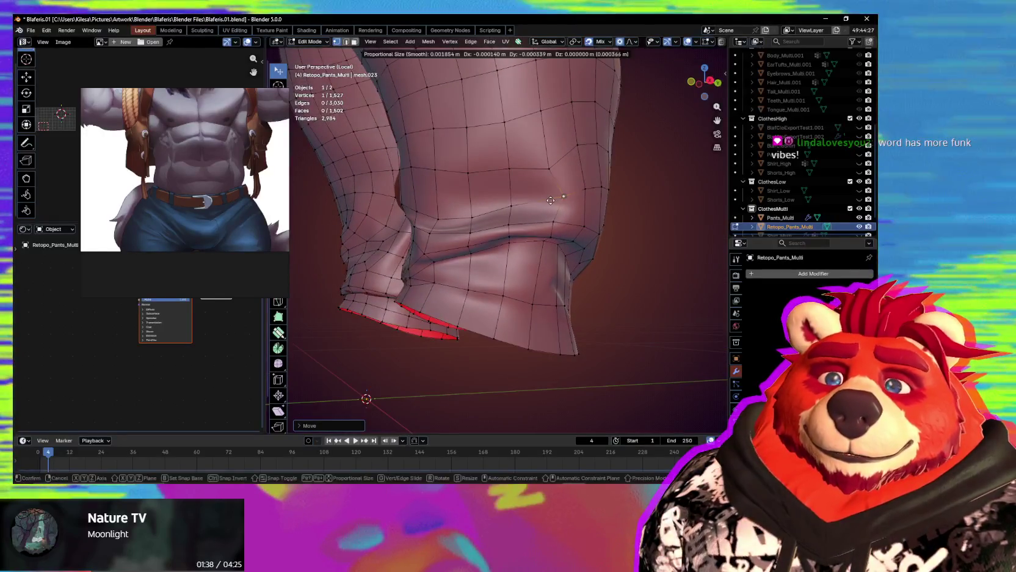
mouse_move(466, 175)
middle_down()
mouse_move(521, 179)
mouse_move(512, 163)
middle_up()
click(484, 167)
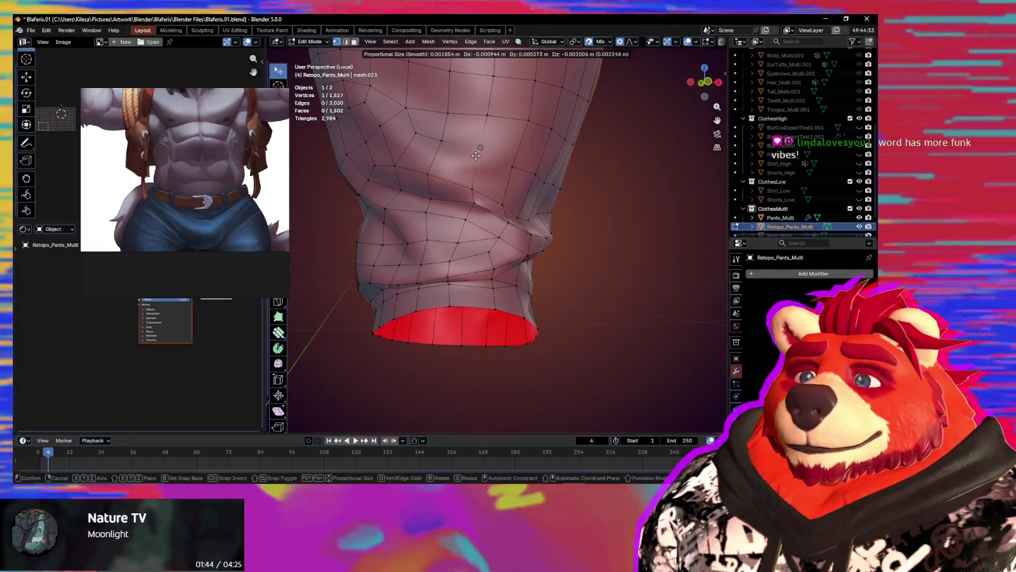
click(431, 156)
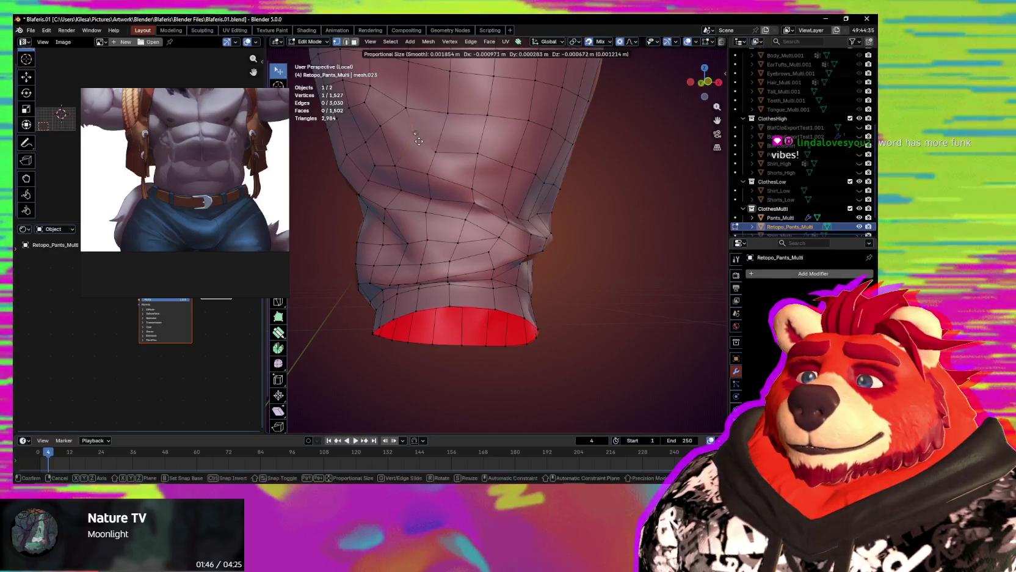
click(427, 147)
mouse_move(427, 147)
middle_down()
mouse_move(499, 183)
mouse_move(500, 200)
mouse_move(475, 186)
mouse_move(493, 182)
middle_up()
click(506, 178)
click(478, 192)
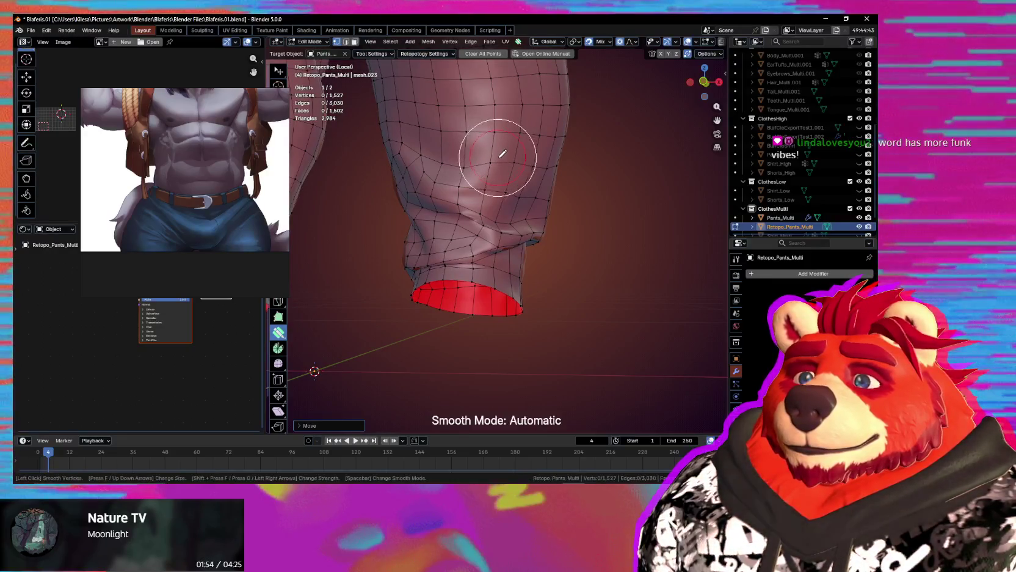
Check both pant legs, then exit local view to show the full character.
mouse_move(512, 183)
middle_down()
mouse_move(522, 193)
mouse_move(495, 200)
mouse_move(507, 183)
mouse_move(483, 197)
mouse_move(486, 216)
mouse_move(454, 209)
mouse_move(488, 276)
mouse_move(517, 283)
mouse_move(503, 272)
mouse_move(553, 252)
mouse_move(511, 249)
mouse_move(565, 255)
middle_up()
scroll(486, 227, down, 2)
mouse_move(486, 231)
middle_down()
mouse_move(488, 220)
mouse_move(488, 264)
mouse_move(526, 257)
mouse_move(486, 226)
mouse_move(469, 248)
mouse_move(483, 272)
mouse_move(564, 288)
mouse_move(532, 254)
mouse_move(480, 274)
mouse_move(545, 281)
mouse_move(359, 274)
middle_up()
mouse_move(481, 276)
middle_down()
mouse_move(537, 242)
mouse_move(524, 243)
mouse_move(599, 268)
middle_up()
key(KP_Divide)
key(ctrl+Tab)
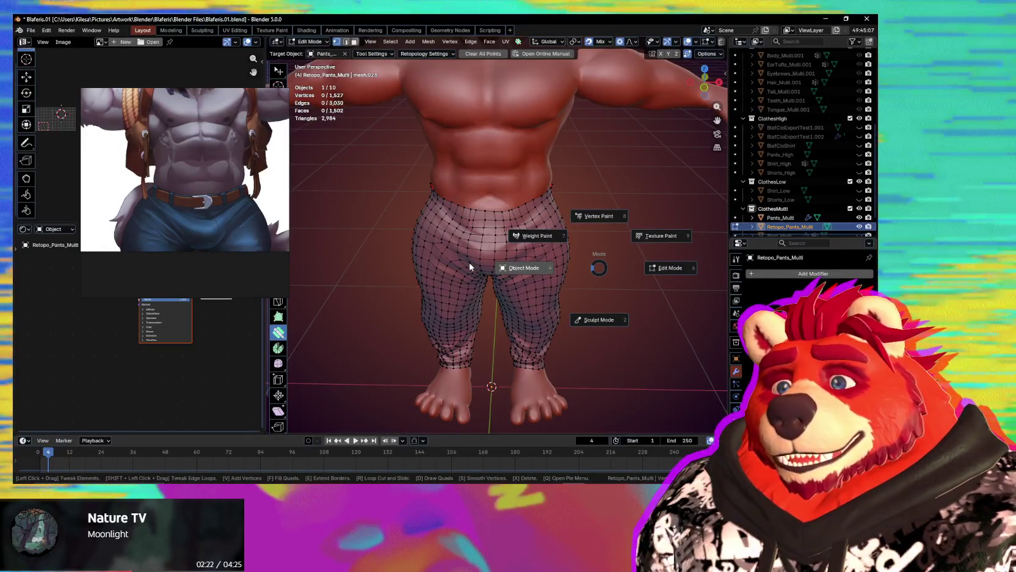
Return to Object Mode and rename the retopo pants to Pant_Low.
click(470, 267)
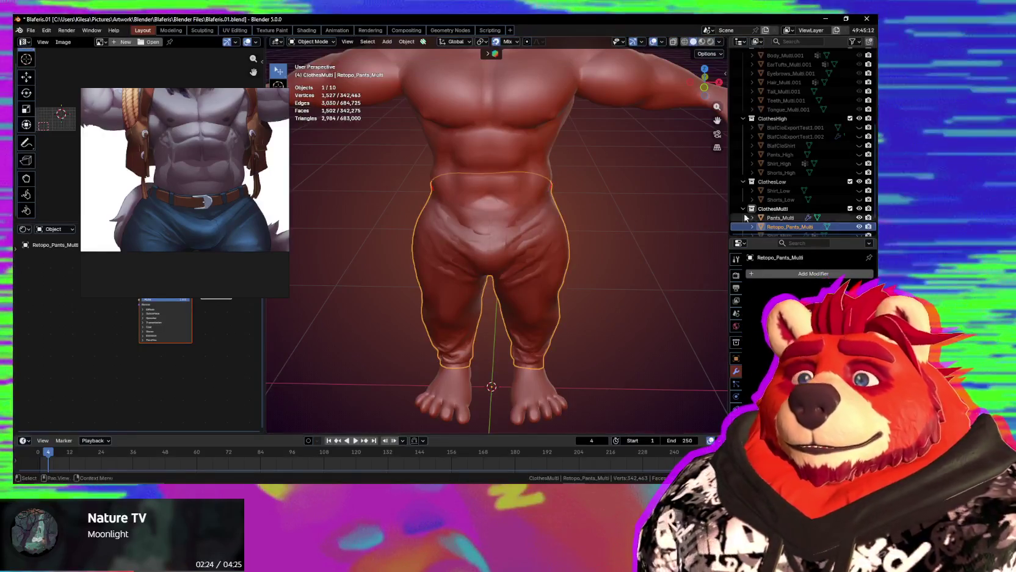
scroll(587, 256, up, 2)
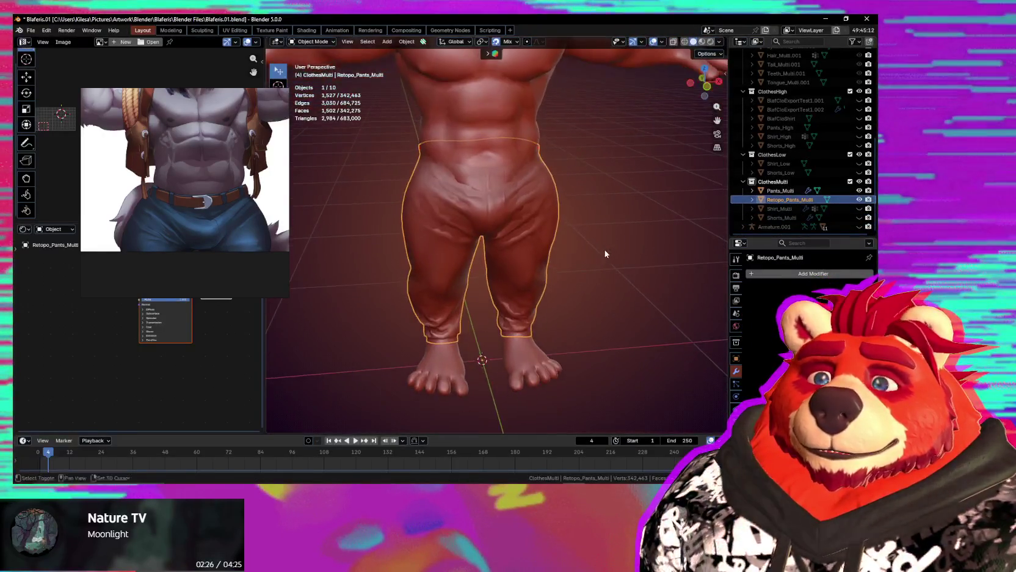
middle_drag(574, 257, 607, 255)
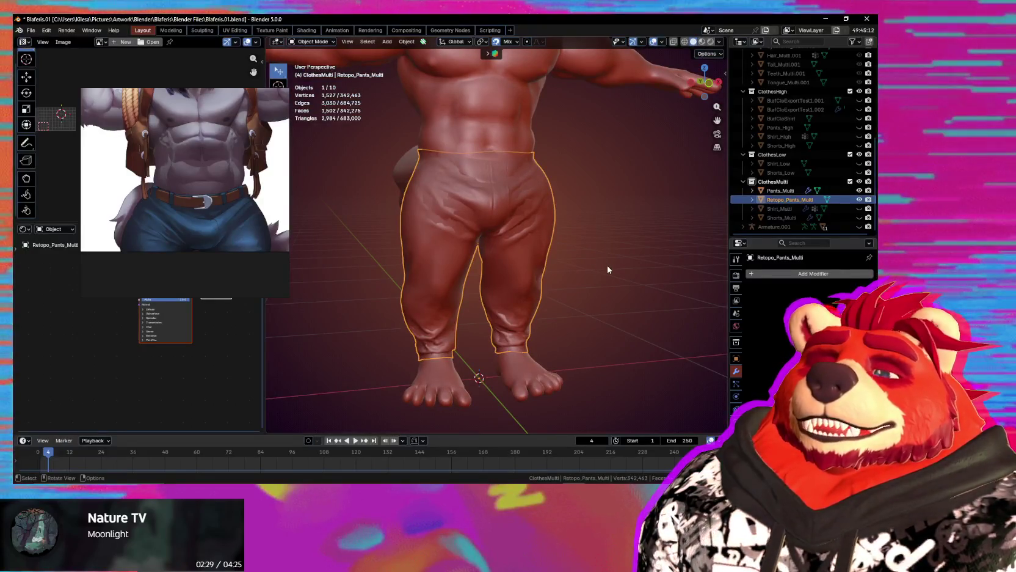
click(781, 191)
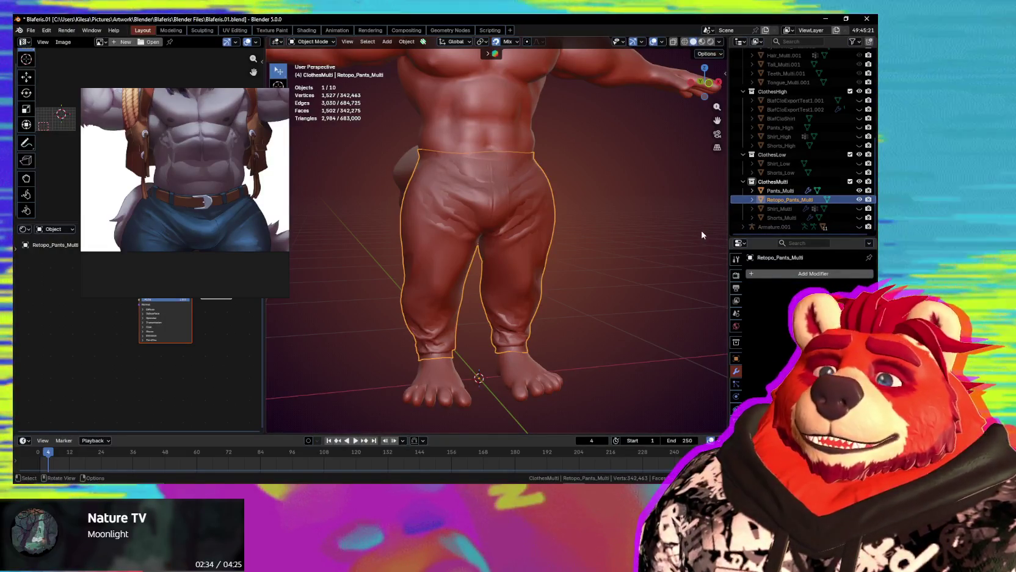
key(F2)
text(Pant_Low)
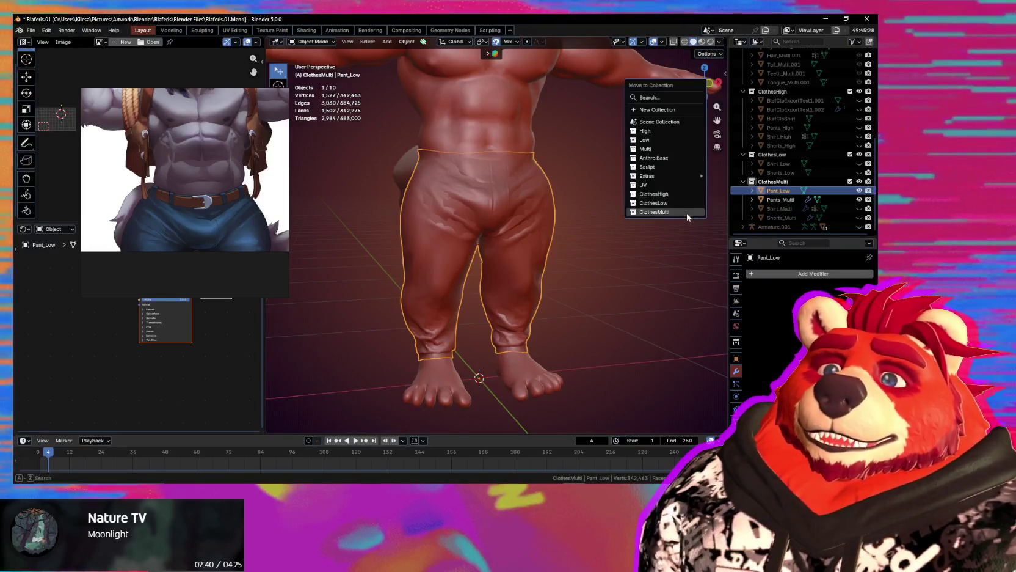
Move Pant_Low into ClothesLow and hide the high-resolution Pants_Multi.
click(676, 209)
mouse_move(673, 209)
middle_down()
mouse_move(617, 235)
mouse_move(548, 248)
mouse_move(566, 245)
mouse_move(492, 229)
mouse_move(499, 235)
mouse_move(478, 241)
middle_up()
click(781, 199)
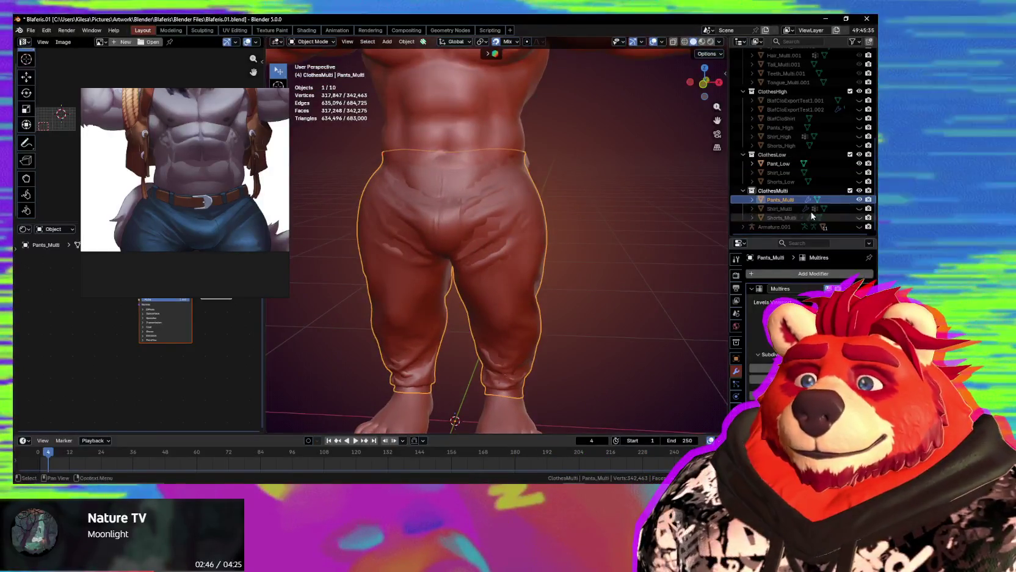
click(858, 205)
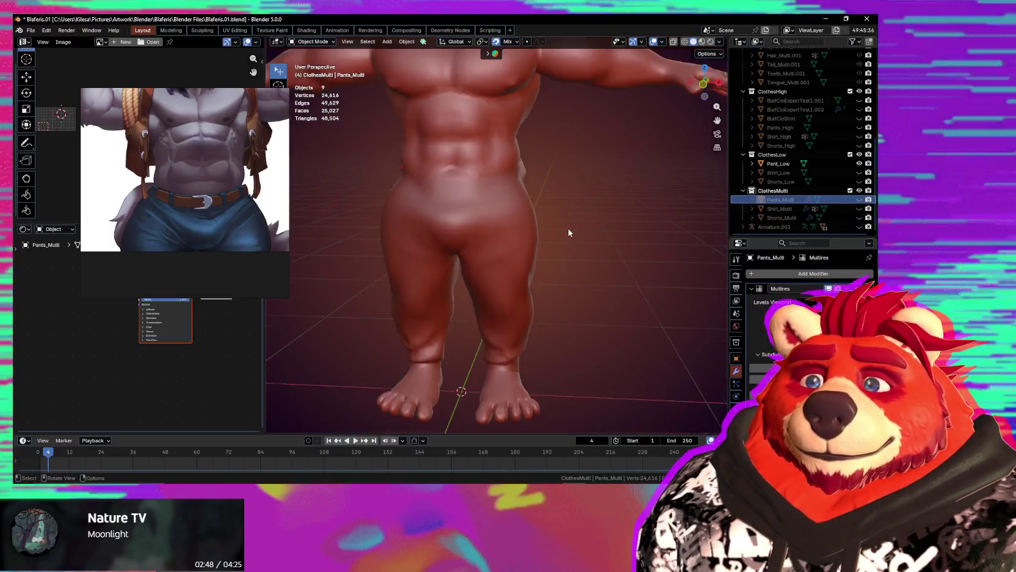
mouse_move(568, 228)
middle_down()
mouse_move(542, 224)
mouse_move(600, 228)
mouse_move(591, 252)
mouse_move(547, 177)
mouse_move(608, 204)
mouse_move(721, 203)
mouse_move(298, 189)
mouse_move(619, 207)
mouse_move(522, 211)
mouse_move(535, 216)
mouse_move(567, 197)
mouse_move(518, 200)
mouse_move(542, 232)
mouse_move(517, 243)
mouse_move(478, 240)
mouse_move(483, 216)
mouse_move(474, 231)
mouse_move(482, 277)
mouse_move(469, 268)
mouse_move(492, 280)
mouse_move(505, 275)
mouse_move(523, 315)
mouse_move(425, 345)
mouse_move(448, 307)
mouse_move(490, 303)
mouse_move(448, 320)
mouse_move(511, 296)
mouse_move(529, 318)
mouse_move(504, 297)
mouse_move(534, 296)
mouse_move(535, 286)
mouse_move(437, 307)
mouse_move(483, 313)
middle_up()
click(543, 224)
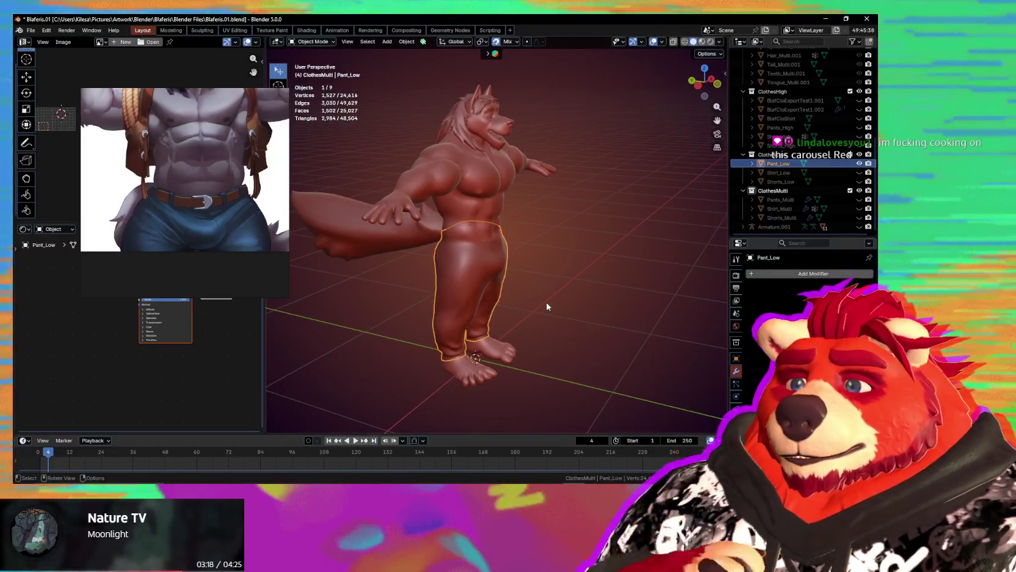
Unhide the vest BlafCloExportTest1.001 using its eye icon in the outliner.
mouse_move(546, 307)
middle_down()
mouse_move(489, 278)
mouse_move(581, 250)
mouse_move(576, 290)
middle_up()
scroll(485, 276, up, 1)
scroll(483, 274, up, 4)
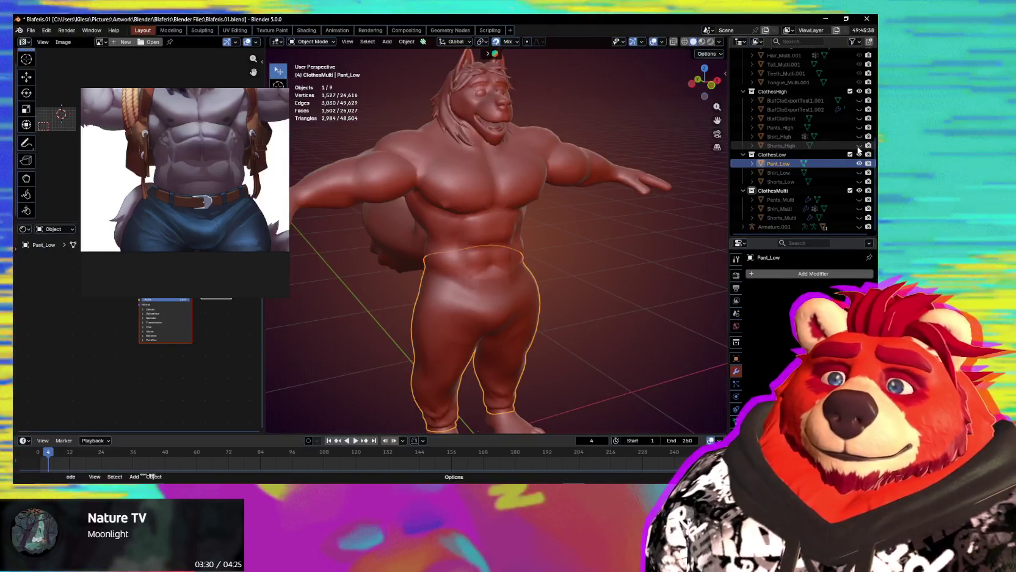
click(859, 101)
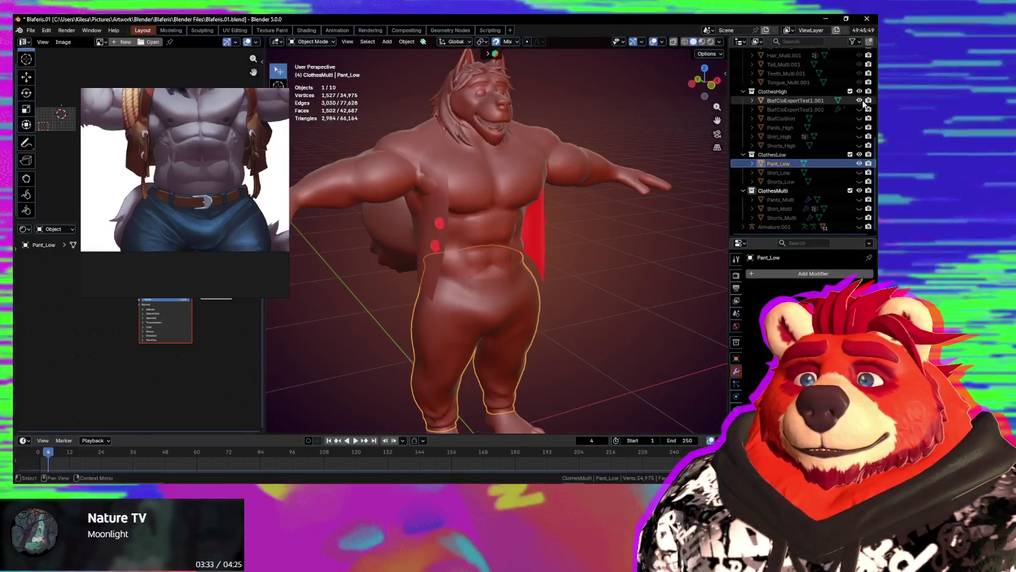
Select the vest BlafCloExportTest1.001, enter Sculpt Mode and enlarge the brush to 258 px.
middle_drag(574, 161, 543, 199)
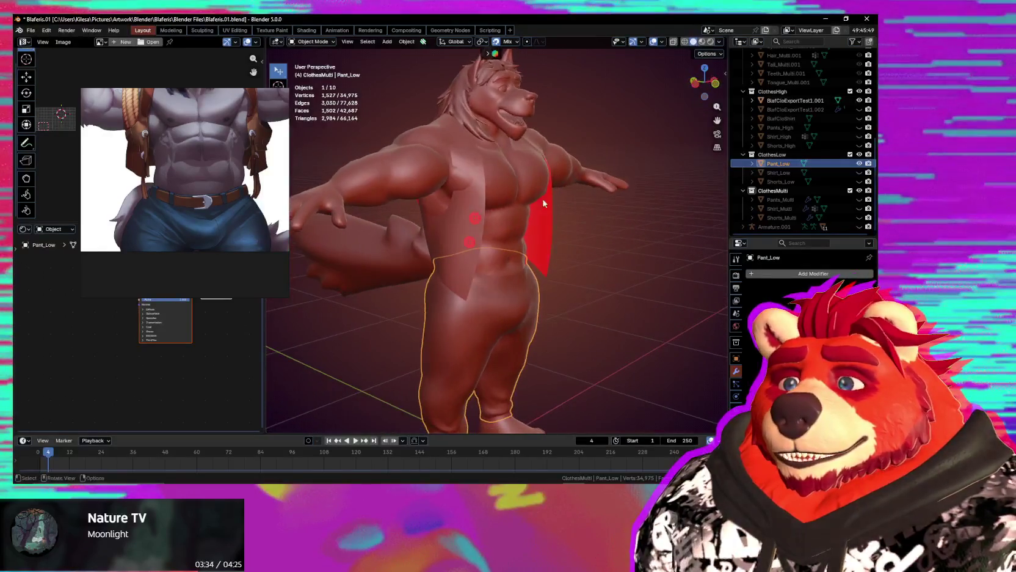
click(458, 194)
scroll(471, 196, up, 3)
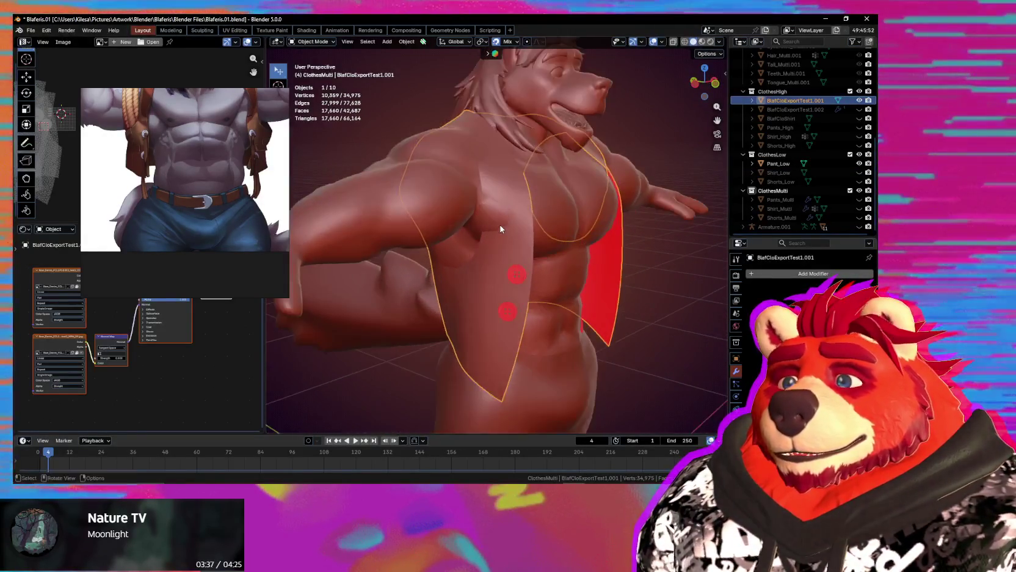
key(ctrl+Tab)
key(f)
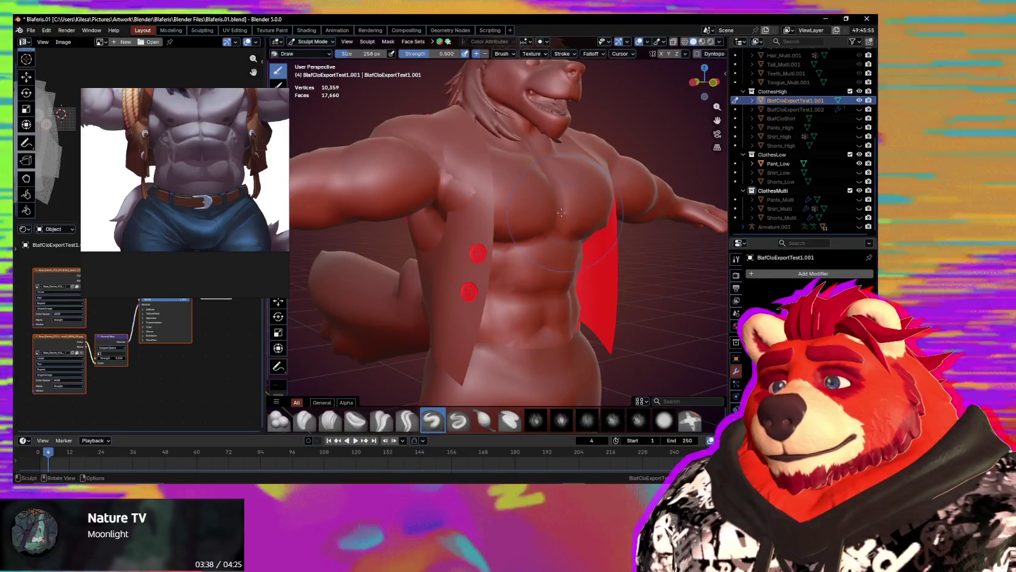
Look over the character's back and front, then open the vest in Edit Mode.
middle_drag(454, 191, 467, 203)
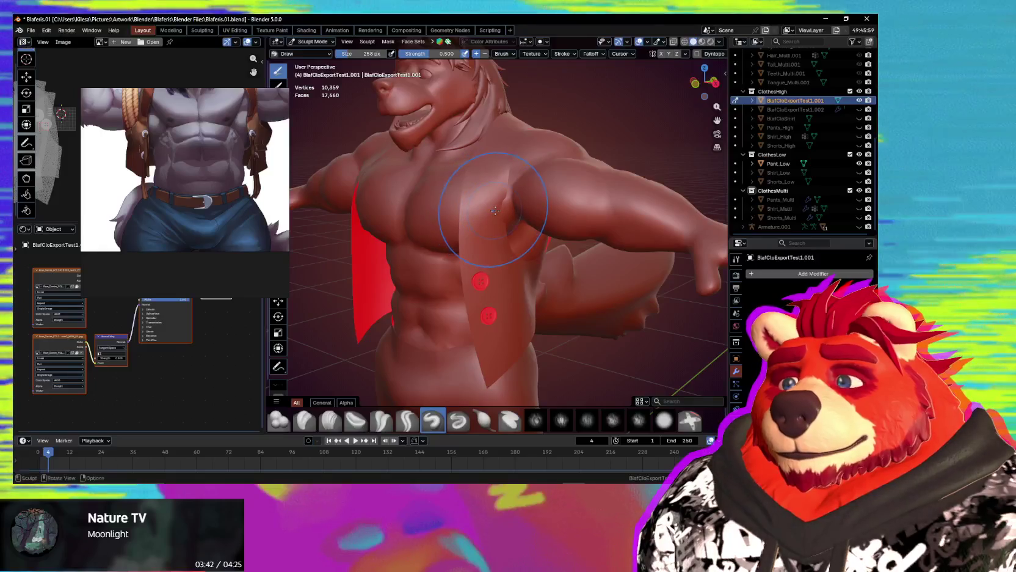
mouse_move(487, 209)
middle_down()
mouse_move(383, 233)
mouse_move(583, 254)
mouse_move(490, 232)
mouse_move(508, 233)
middle_up()
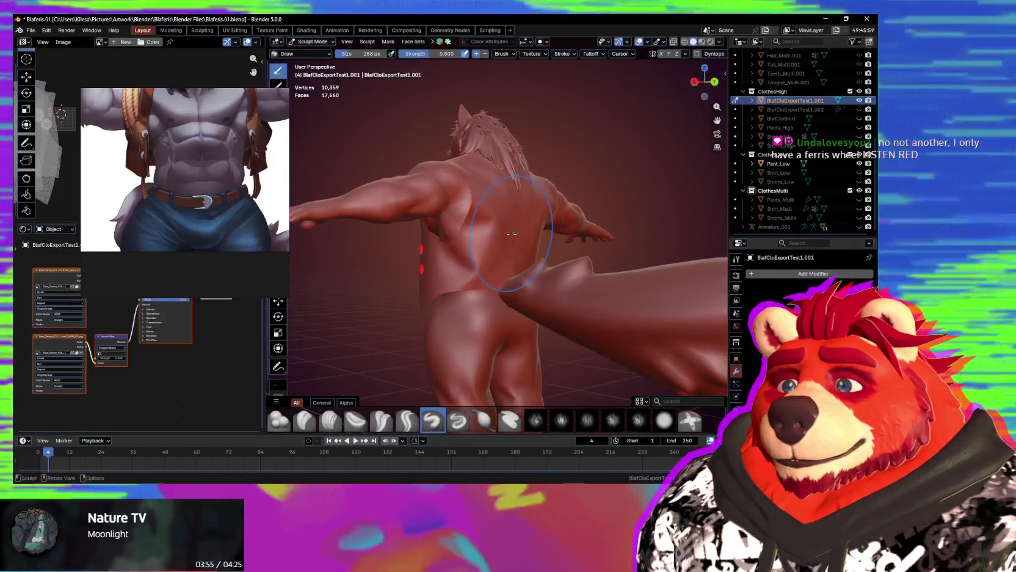
middle_drag(569, 217, 501, 239)
scroll(501, 238, up, 2)
scroll(501, 238, up, 1)
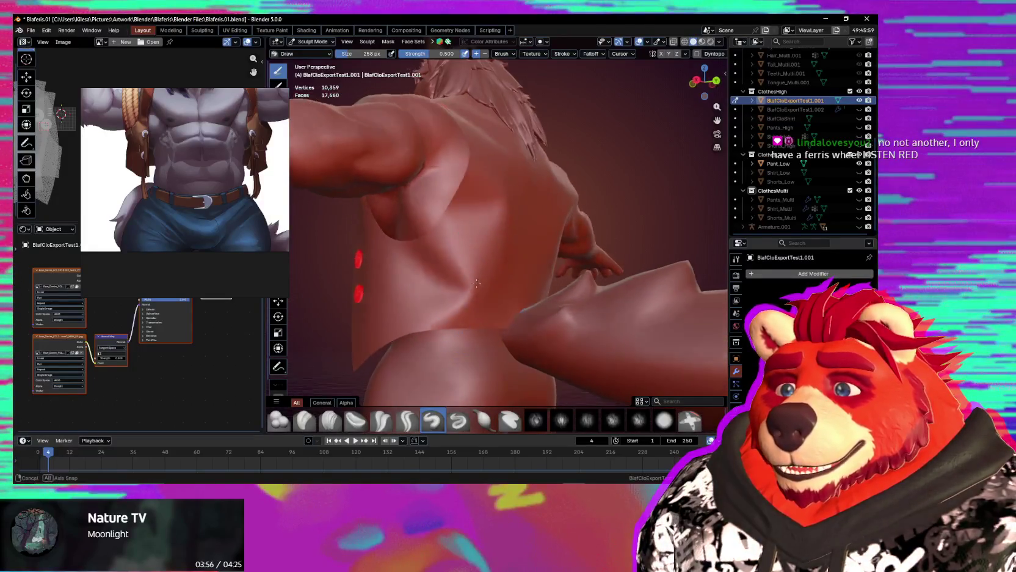
mouse_move(477, 282)
middle_down()
mouse_move(565, 308)
mouse_move(609, 266)
mouse_move(487, 270)
middle_up()
key(Tab)
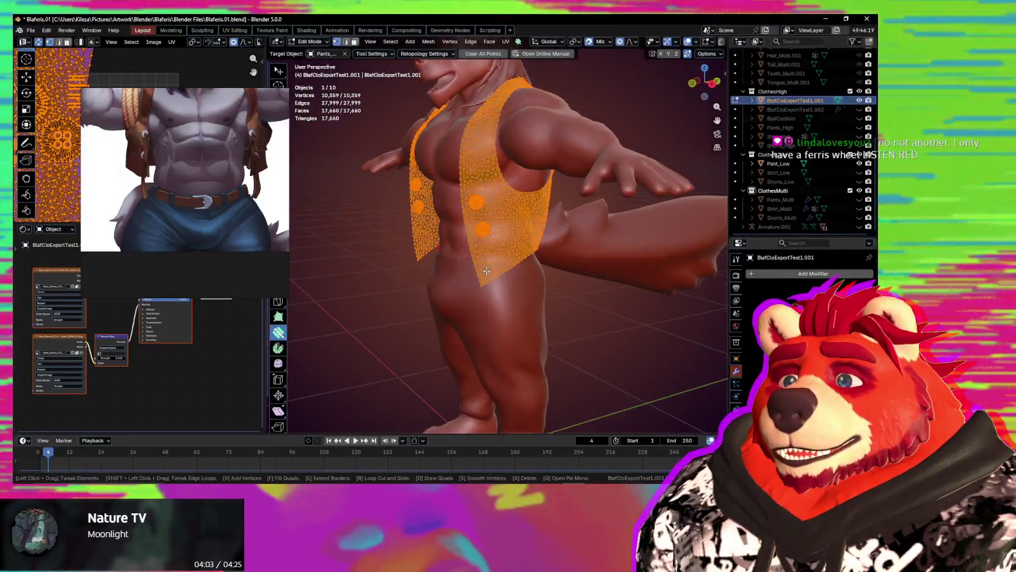
scroll(515, 259, up, 2)
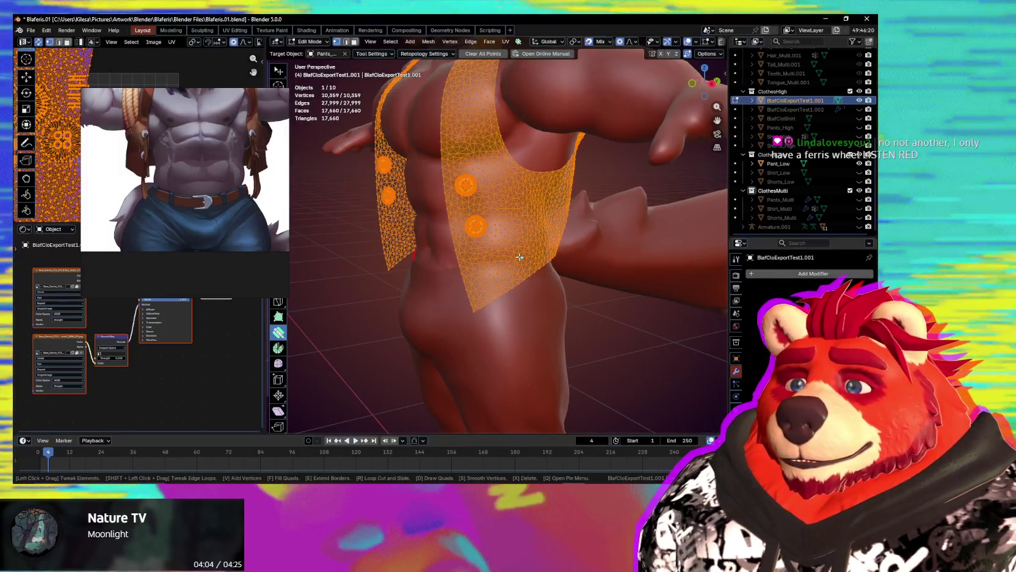
Select a linked vest piece and merge by distance, removing 79 duplicate vertices.
click(519, 257)
key(ctrl+l)
mouse_move(520, 257)
middle_down()
mouse_move(582, 203)
mouse_move(503, 270)
middle_up()
mouse_move(435, 281)
middle_down()
mouse_move(523, 227)
mouse_move(485, 207)
middle_up()
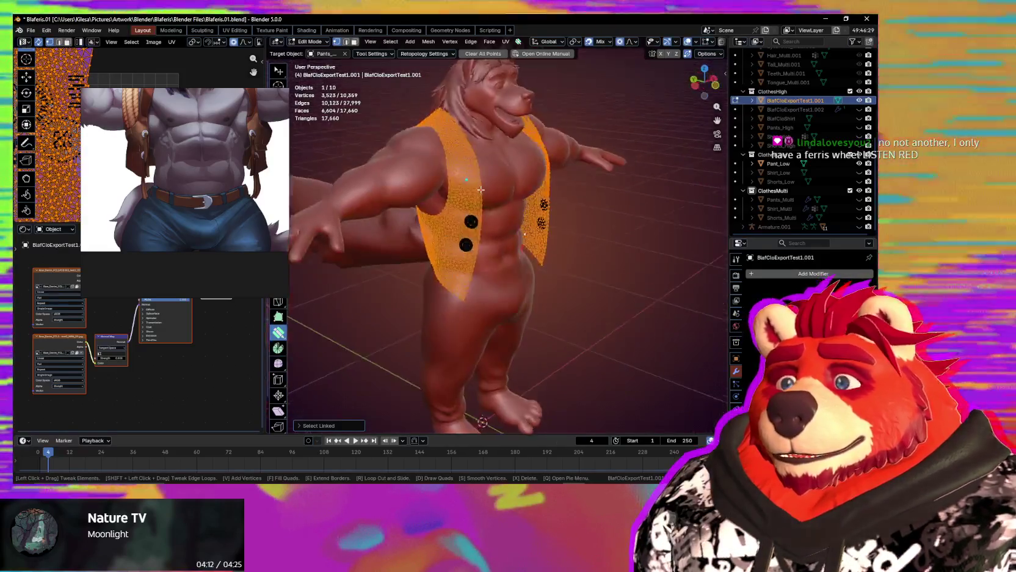
click(479, 262)
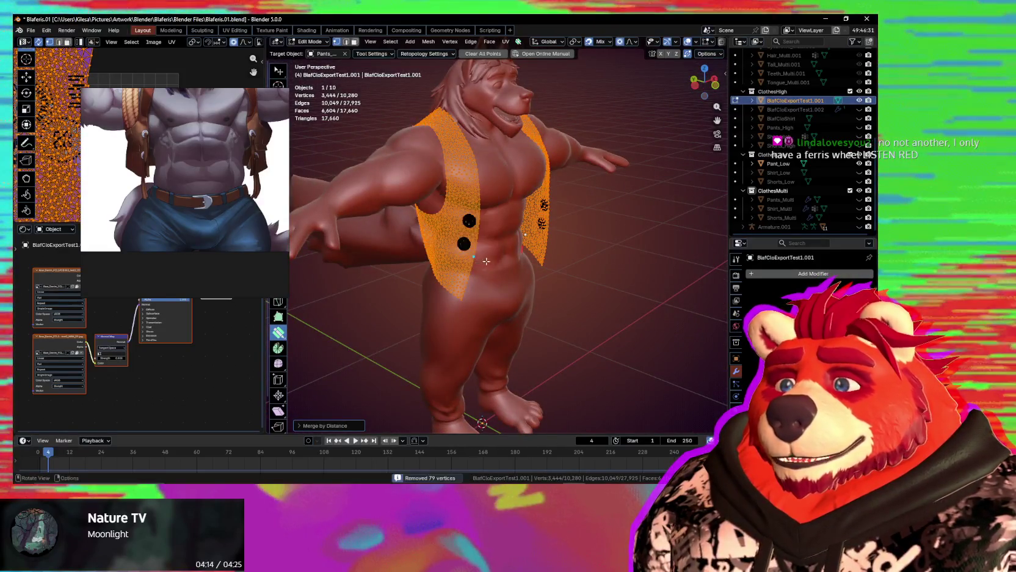
mouse_move(479, 262)
middle_down()
mouse_move(664, 265)
mouse_move(486, 247)
middle_up()
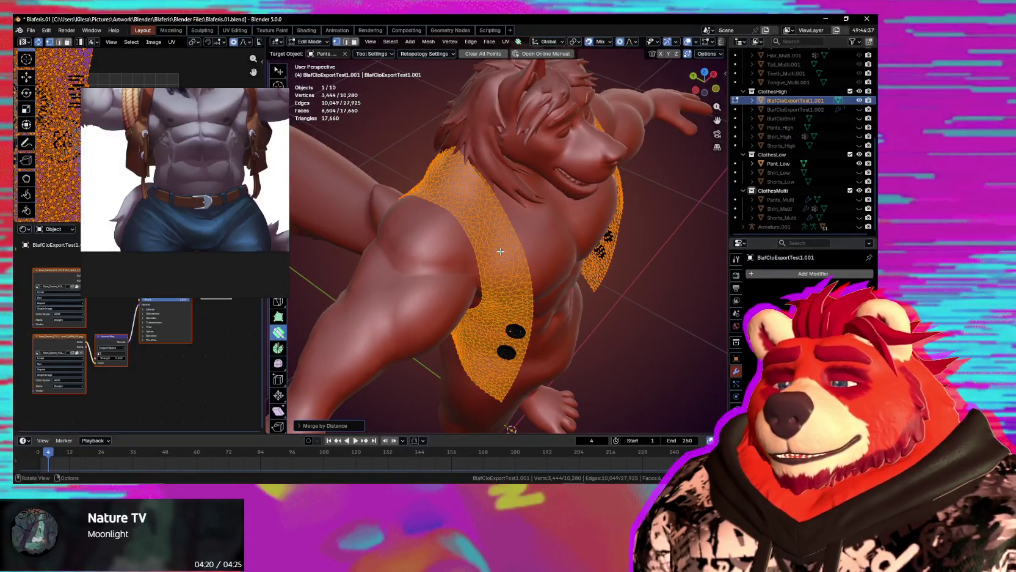
key(F3)
text(tri)
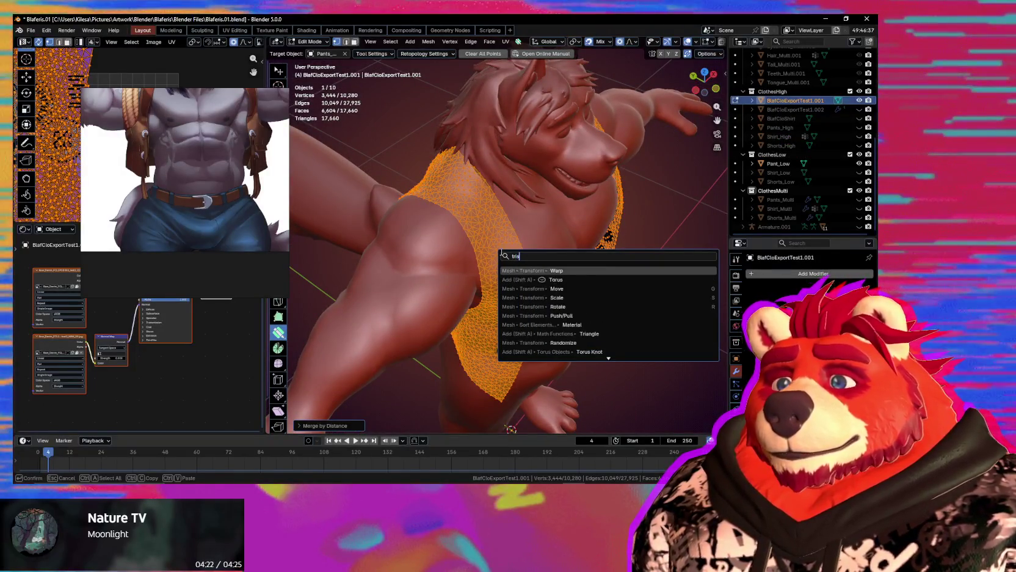
text(to)
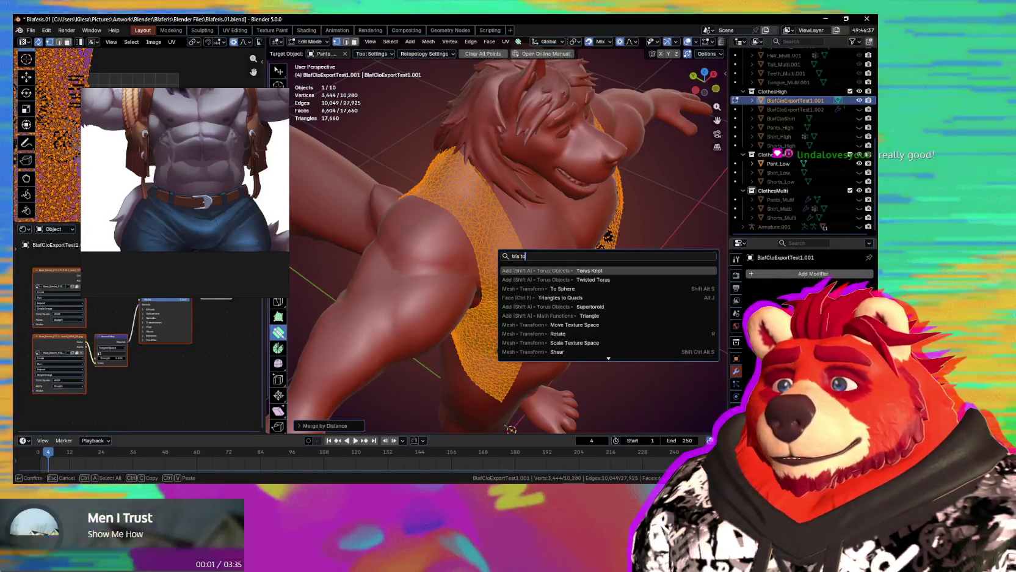
key(Escape)
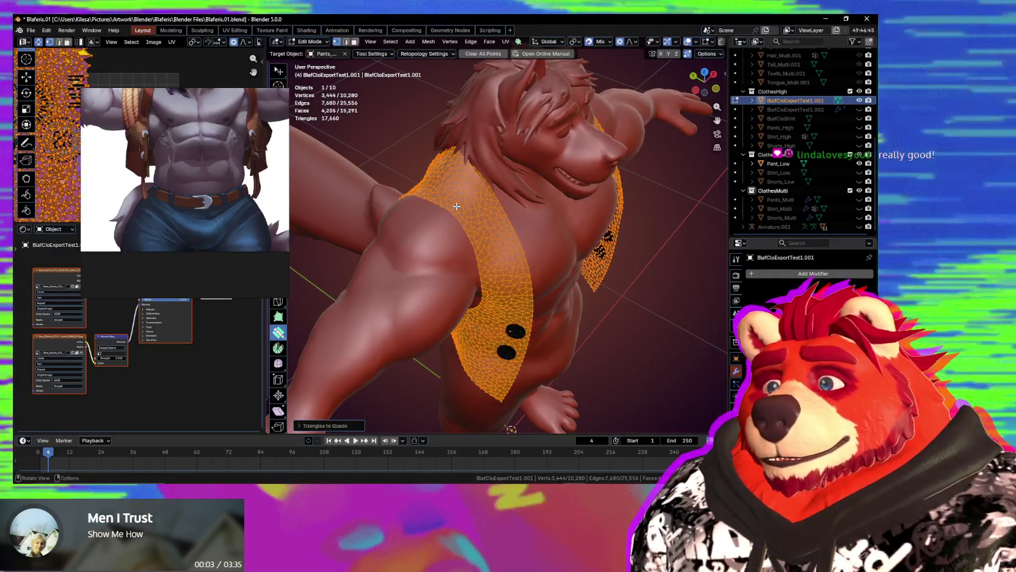
key(alt+j)
mouse_move(456, 207)
middle_down()
mouse_move(435, 200)
mouse_move(469, 183)
middle_up()
scroll(469, 183, up, 1)
scroll(475, 186, up, 1)
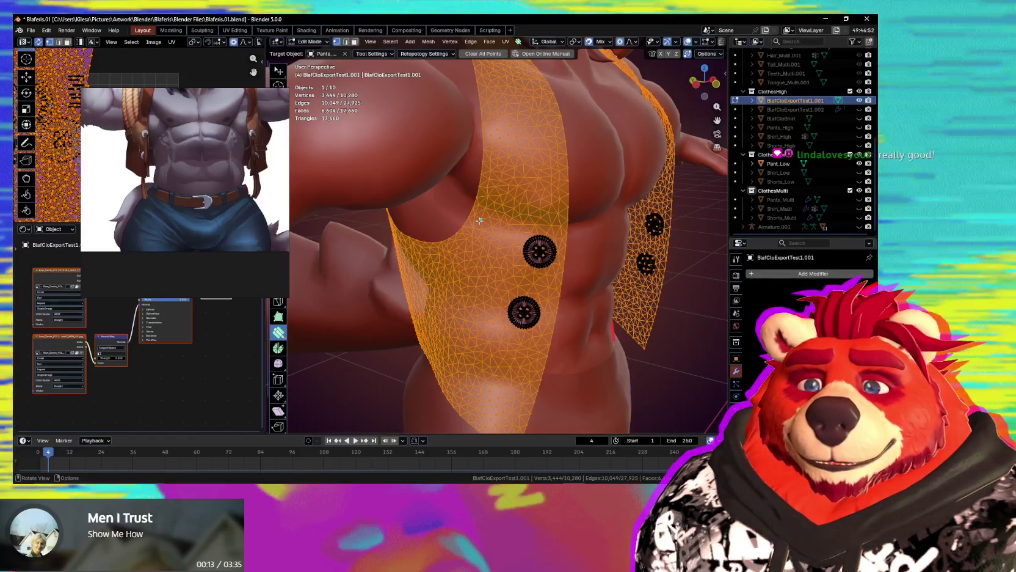
mouse_move(479, 220)
middle_down()
mouse_move(571, 264)
mouse_move(460, 266)
middle_up()
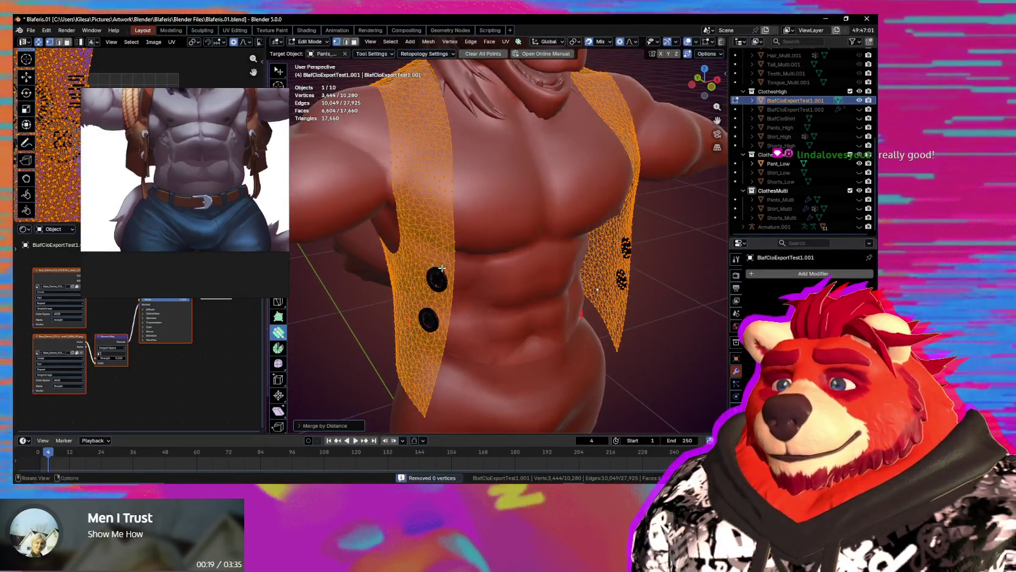
middle_drag(442, 268, 496, 278)
mouse_move(586, 339)
middle_down()
mouse_move(580, 312)
mouse_move(620, 293)
mouse_move(474, 288)
middle_up()
Quad Remesh the vest at 4000 quads into Retopo_BlafCloExportTest1.001, then return to Object Mode.
key(n)
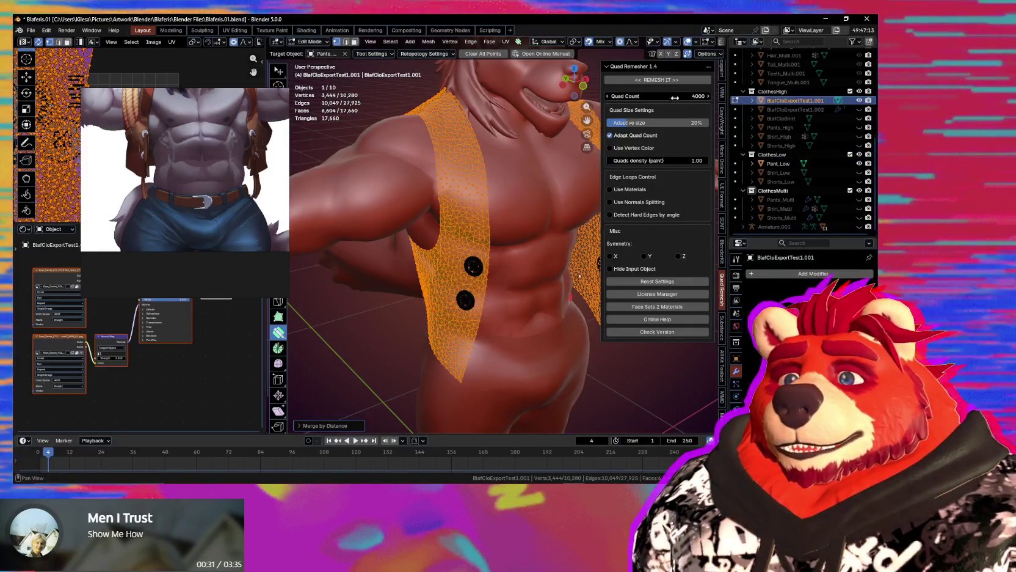
click(684, 80)
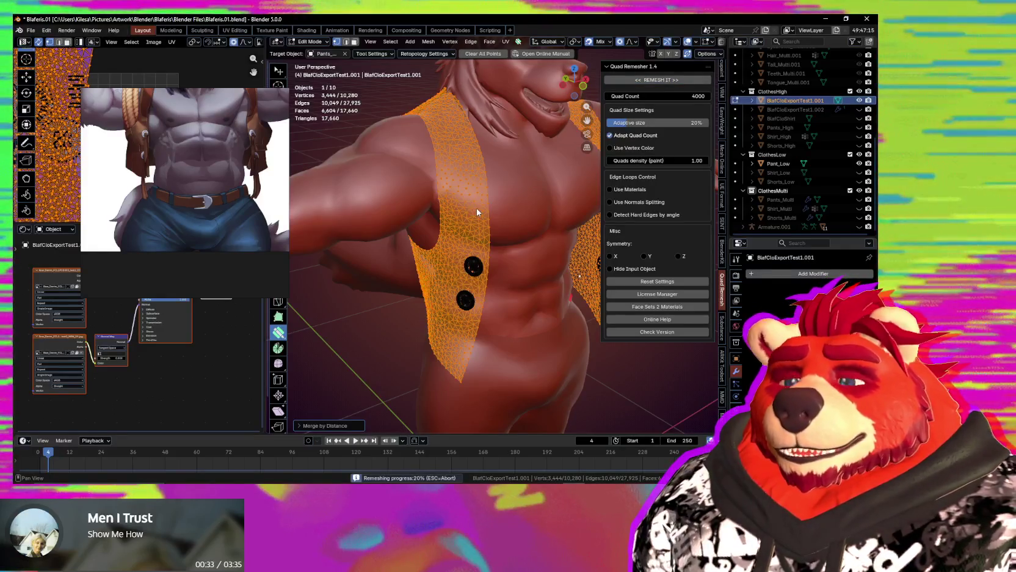
mouse_move(501, 228)
middle_down()
mouse_move(494, 221)
mouse_move(571, 271)
mouse_move(548, 279)
middle_up()
scroll(494, 222, up, 5)
scroll(494, 221, up, 4)
scroll(509, 230, down, 5)
key(Tab)
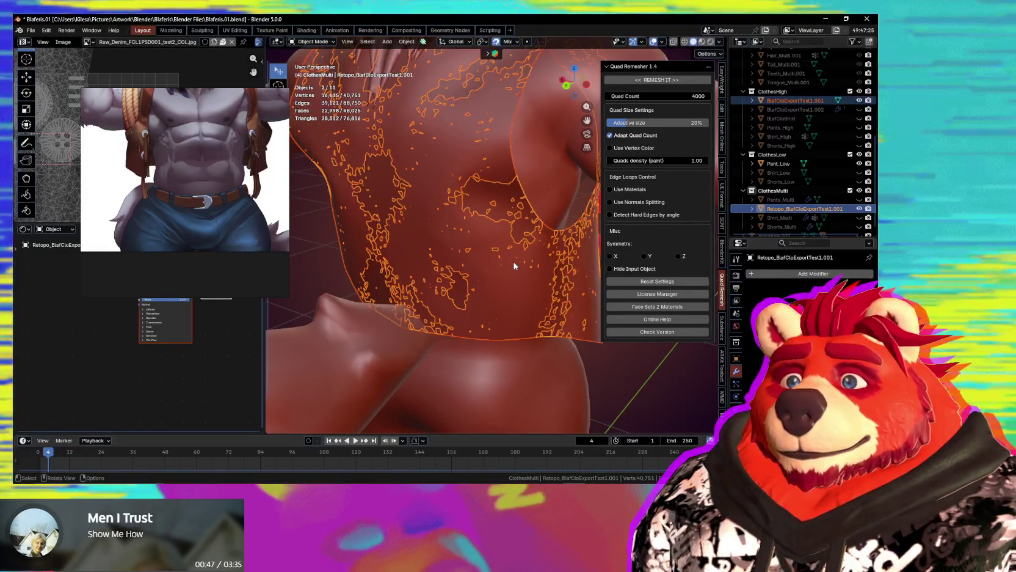
Hide and re-show the original high-poly vest to compare it against the retopo buttons.
middle_drag(514, 266, 403, 261)
scroll(486, 264, up, 2)
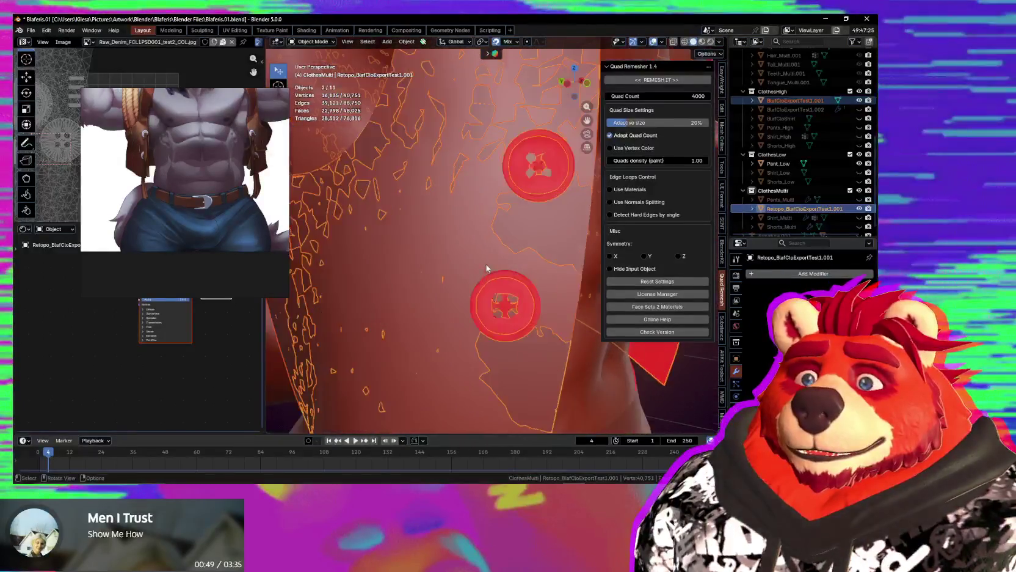
scroll(500, 261, up, 2)
scroll(516, 259, up, 1)
scroll(528, 257, up, 2)
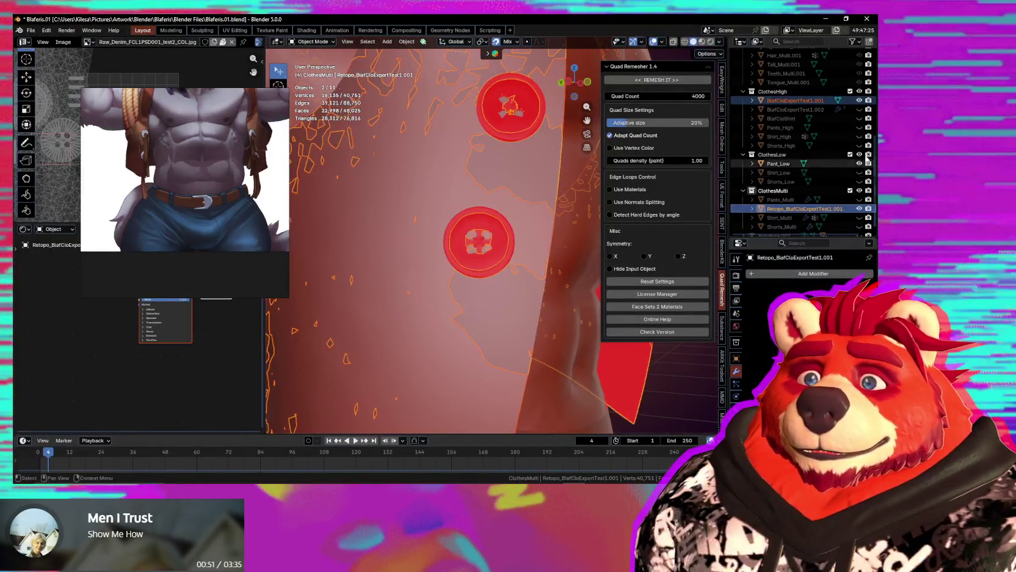
click(860, 100)
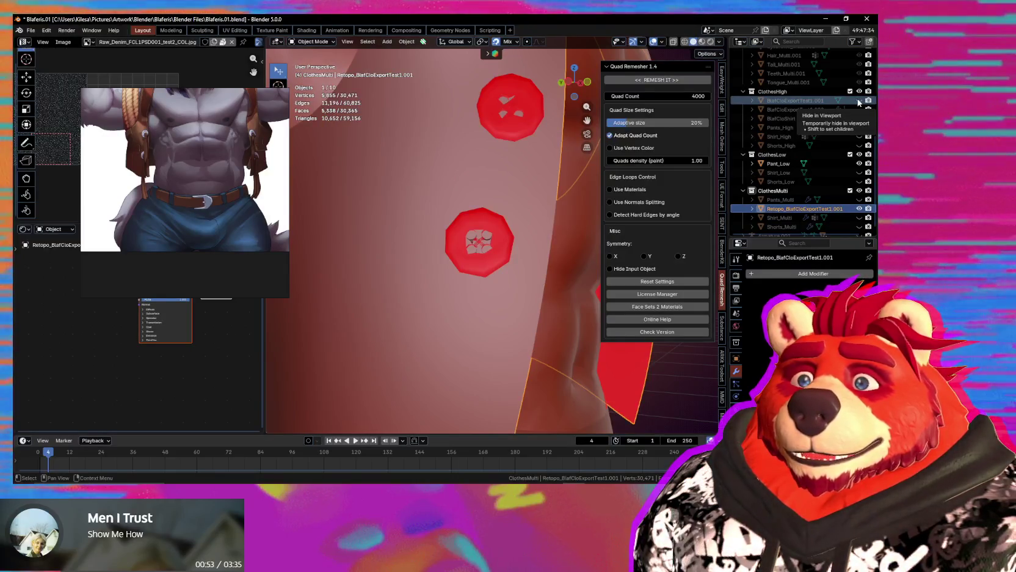
click(860, 100)
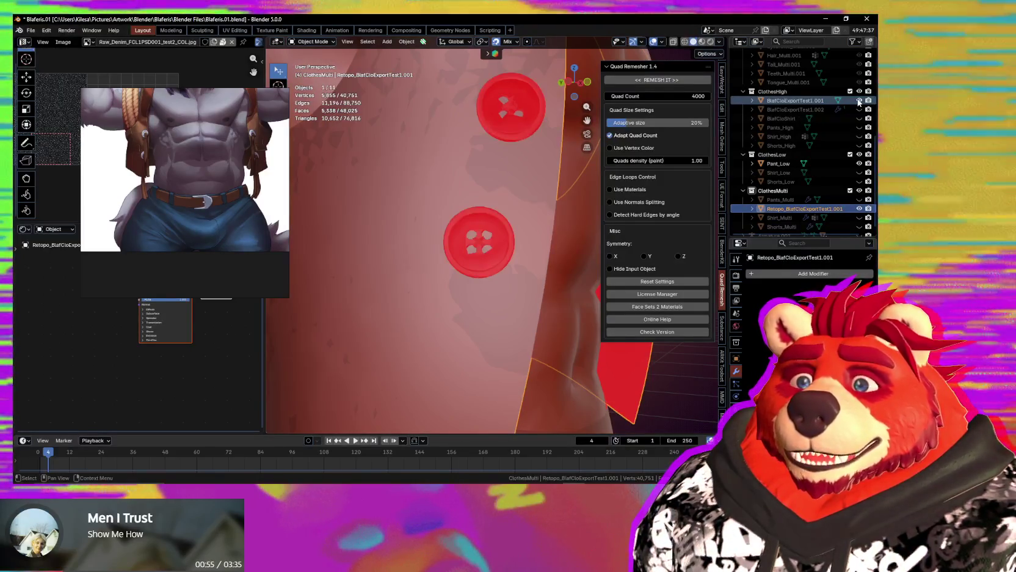
Clear the selection and select the original vest object in the Outliner.
scroll(473, 213, down, 2)
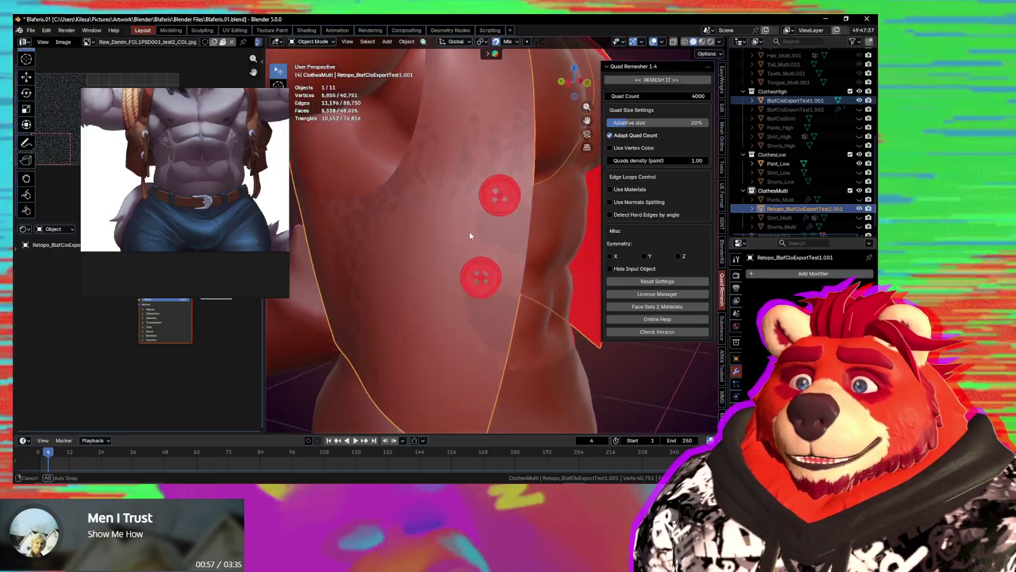
scroll(469, 244, down, 1)
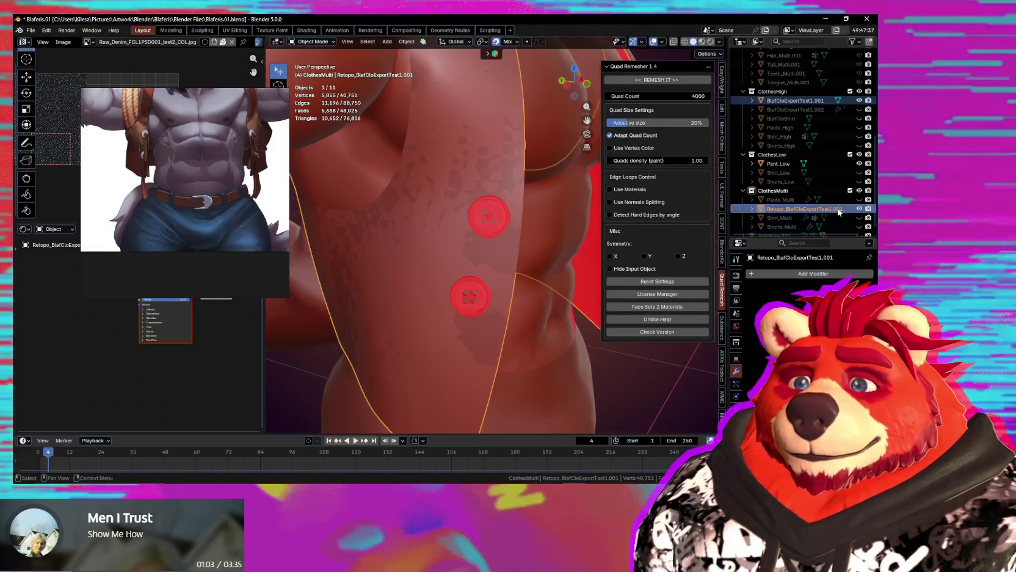
click(833, 209)
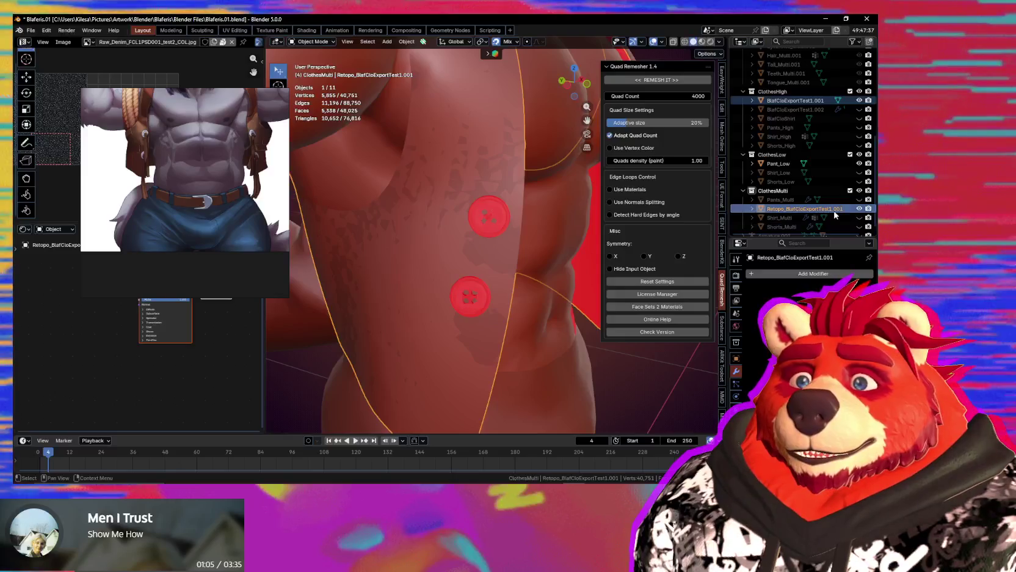
click(794, 100)
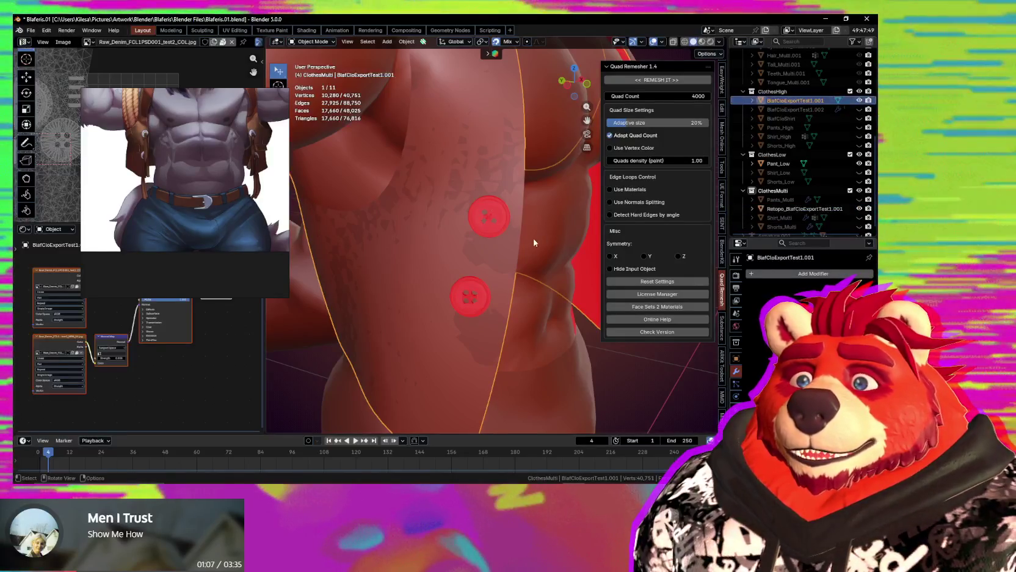
key(Tab)
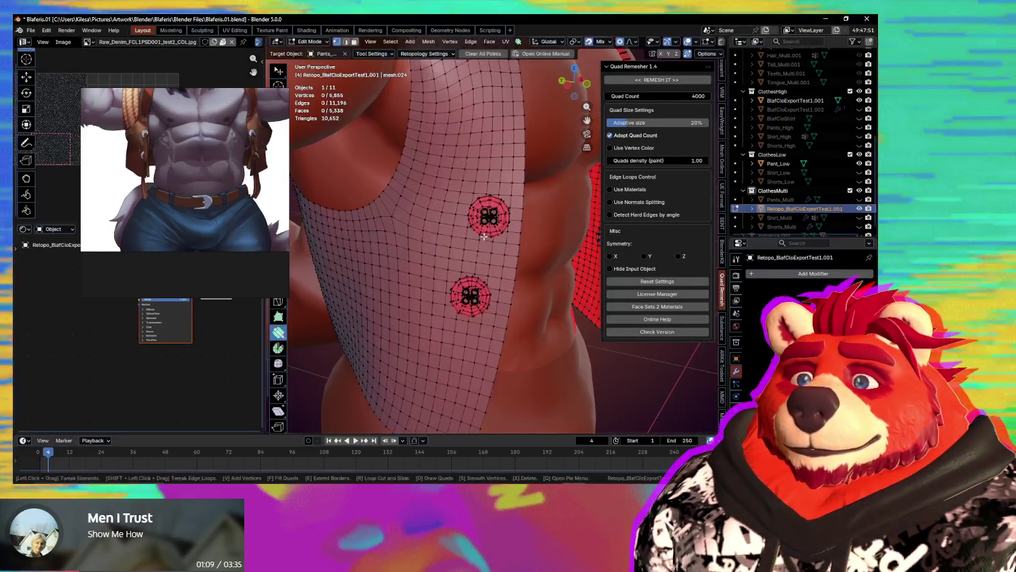
scroll(483, 234, up, 2)
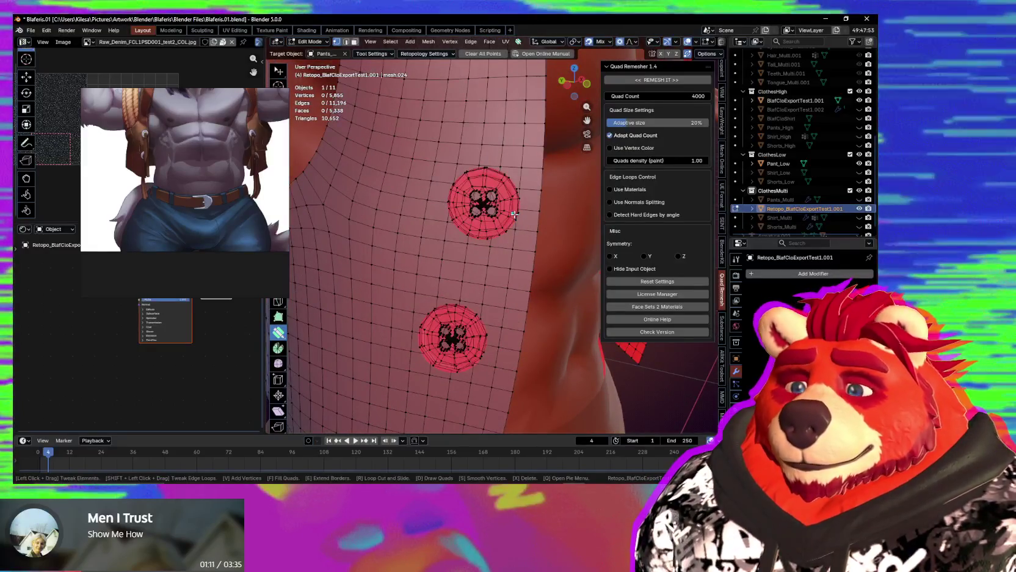
key(l)
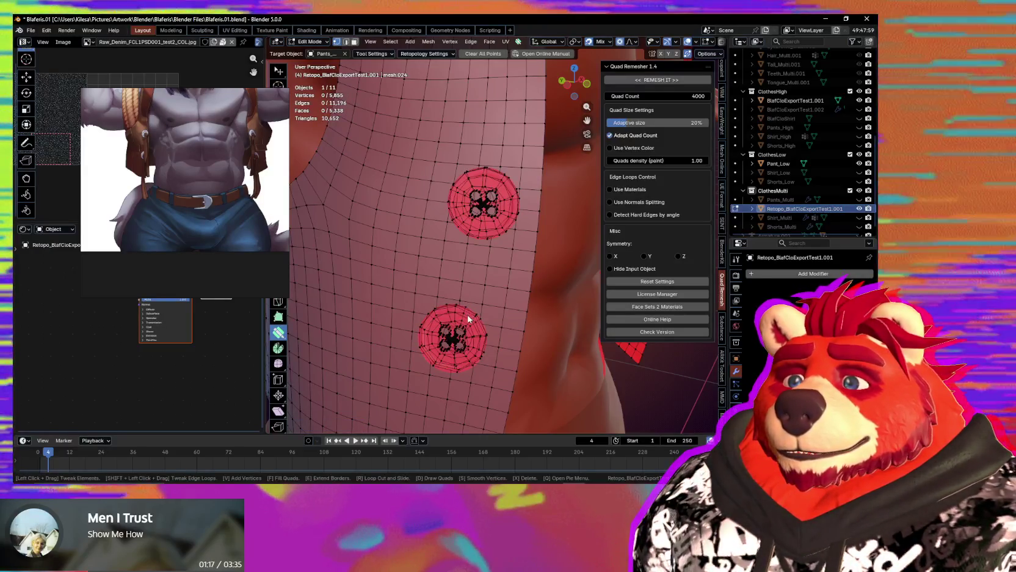
key(w)
key(l)
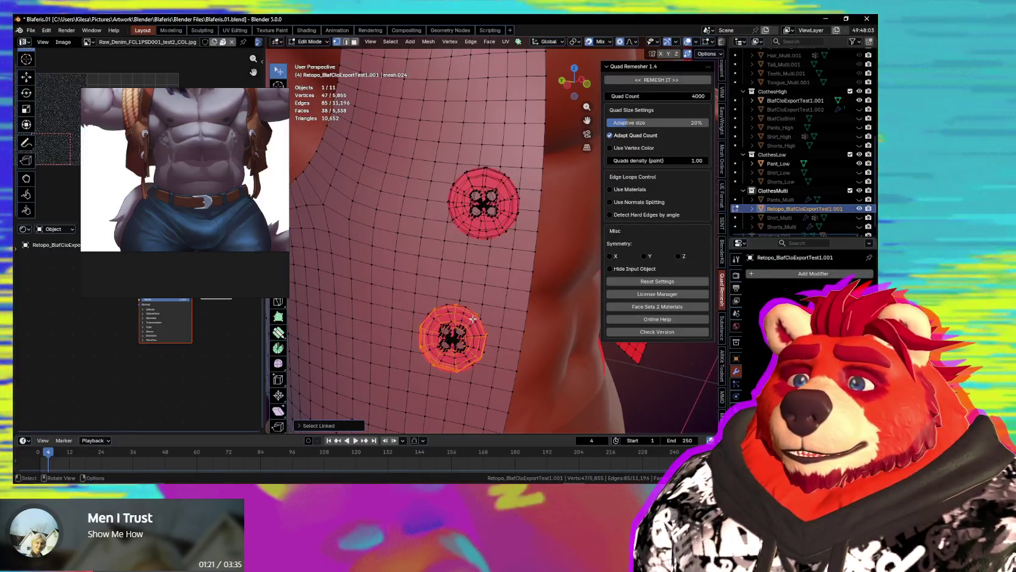
middle_drag(473, 319, 443, 315)
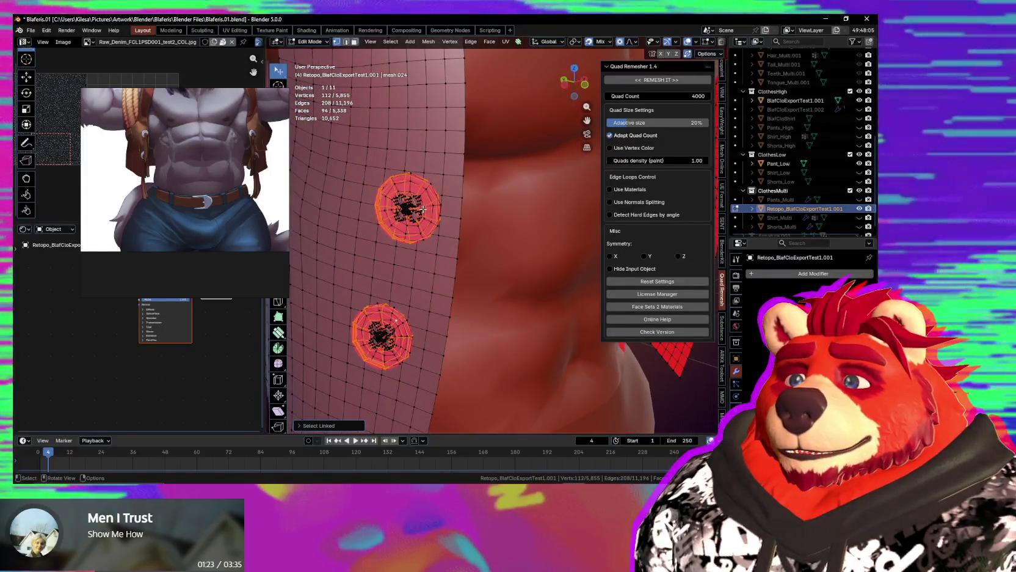
right_click(403, 170)
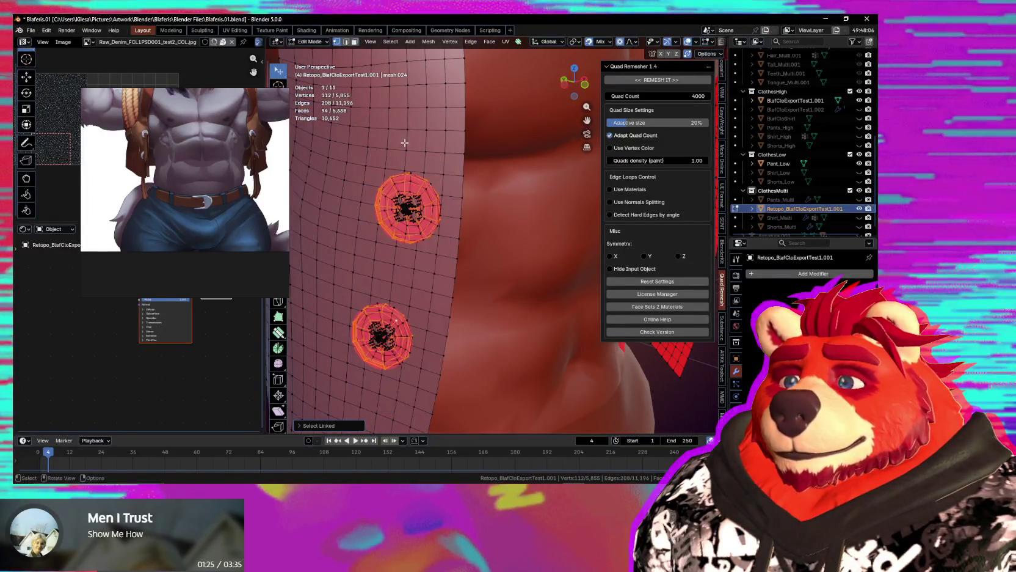
middle_drag(415, 180, 398, 174)
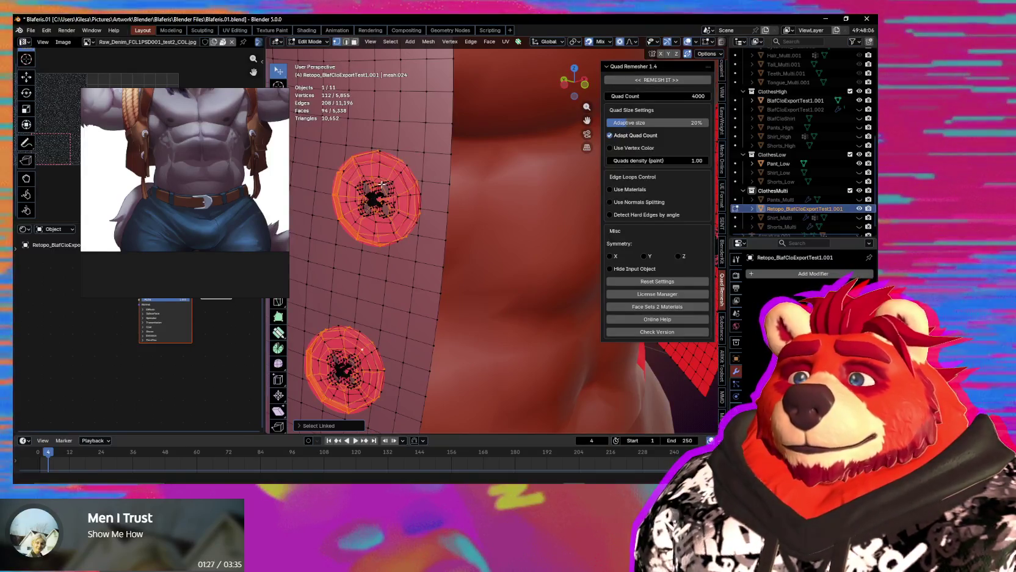
key(l)
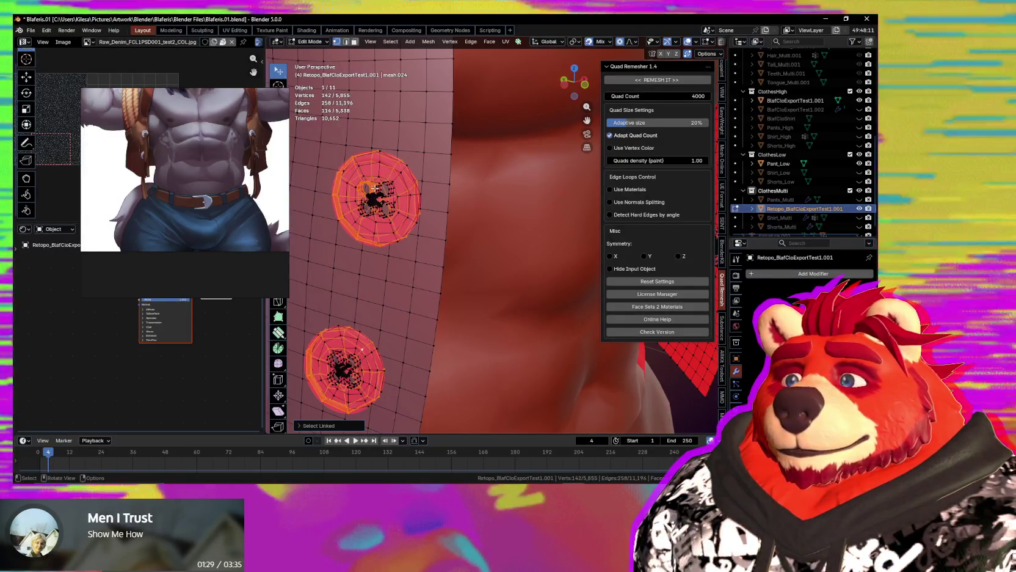
key(l)
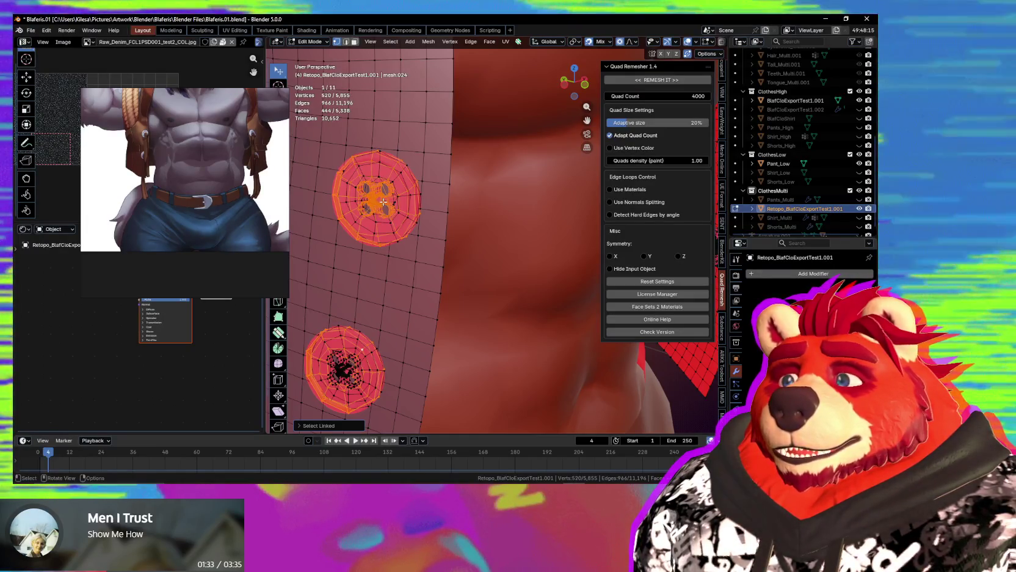
key(l)
middle_drag(371, 210, 394, 223)
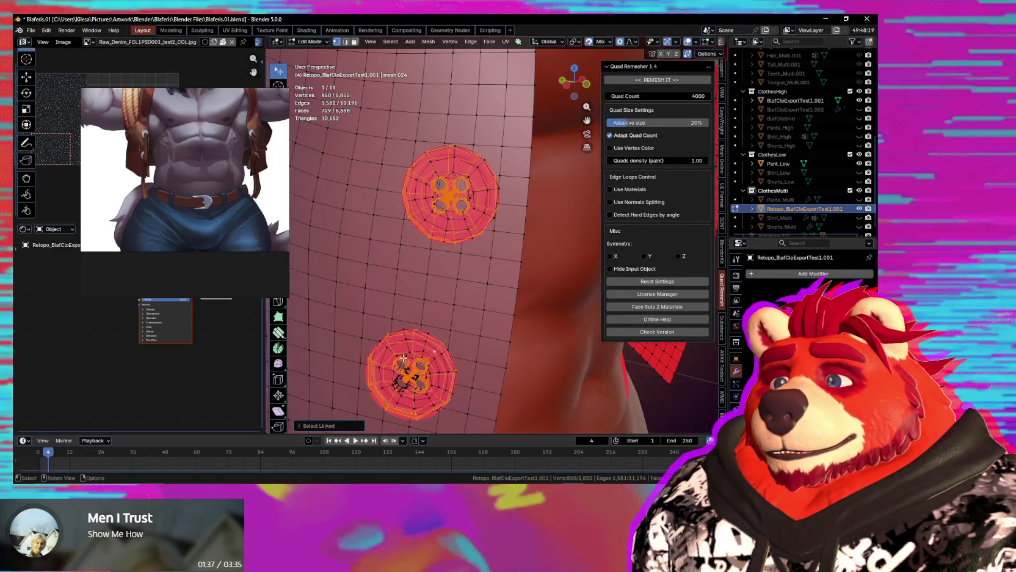
scroll(421, 358, down, 3)
key(shift+ctrl+m)
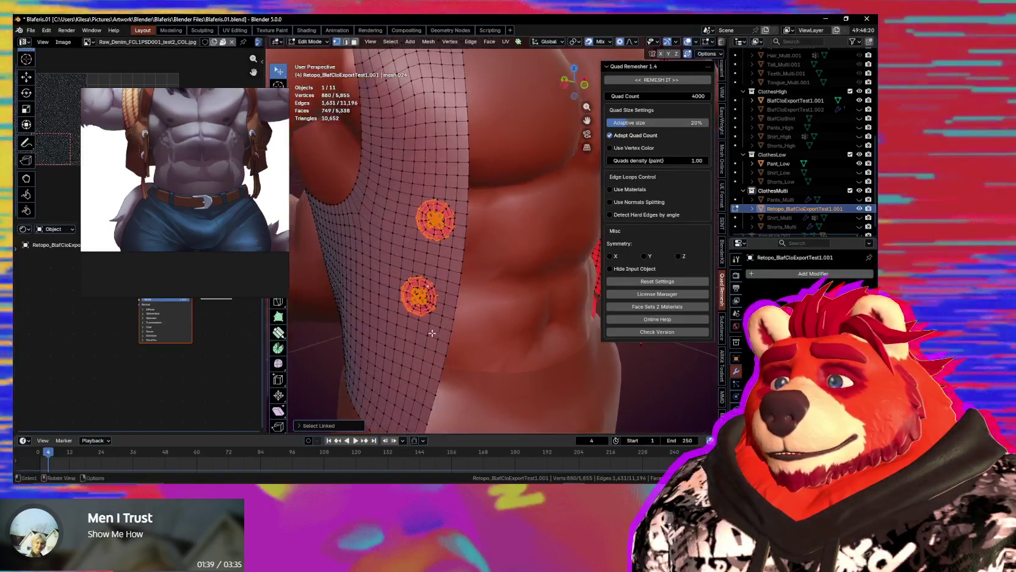
mouse_move(434, 333)
middle_down()
mouse_move(455, 235)
mouse_move(380, 277)
middle_up()
key(x)
key(x)
key(Escape)
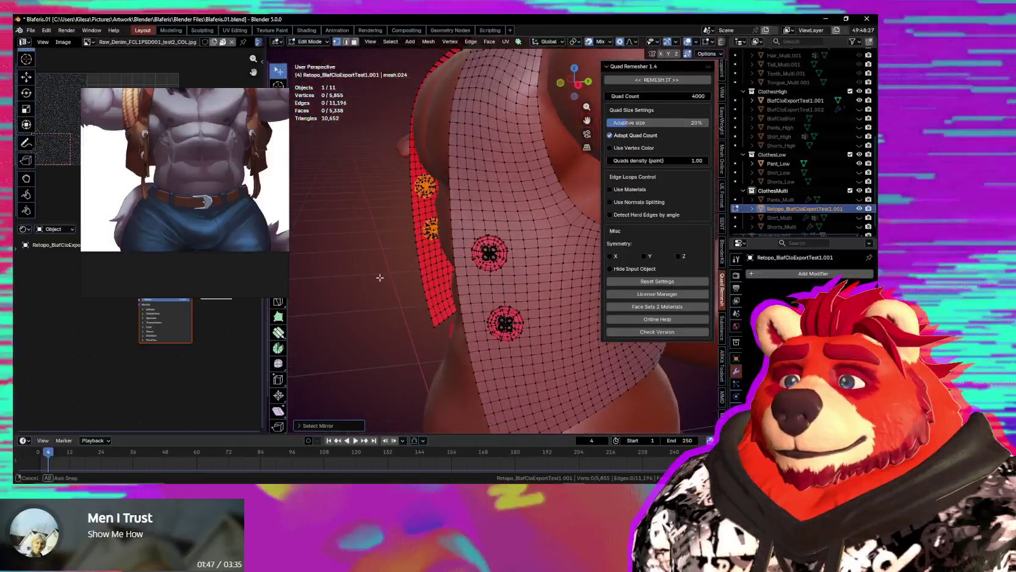
Separate the selected button geometry from the retopo vest into its own object.
middle_drag(380, 278, 486, 280)
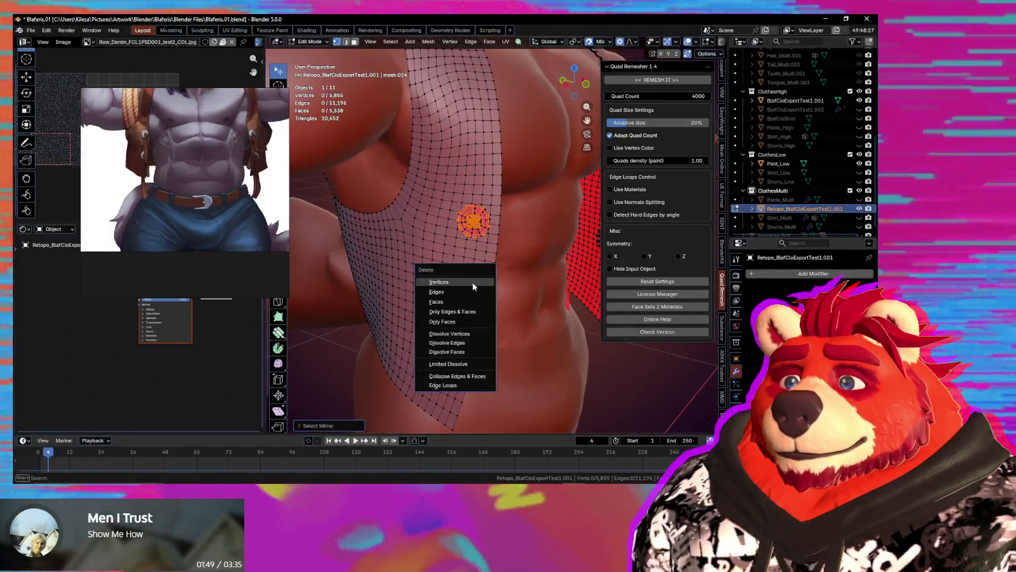
scroll(465, 300, up, 3)
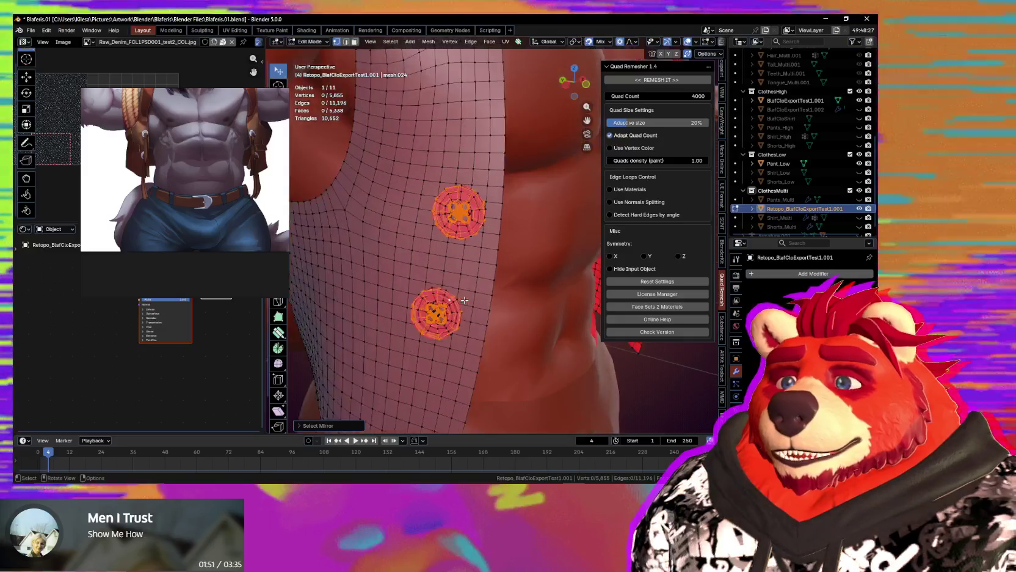
key(x)
key(Escape)
middle_drag(464, 300, 480, 276)
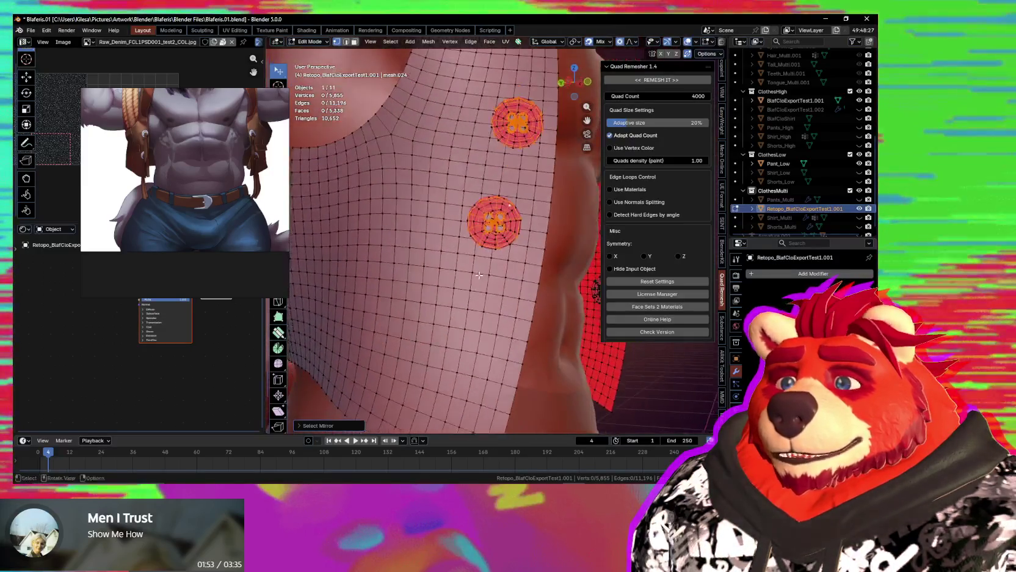
scroll(479, 276, up, 3)
scroll(480, 275, up, 3)
scroll(479, 275, down, 3)
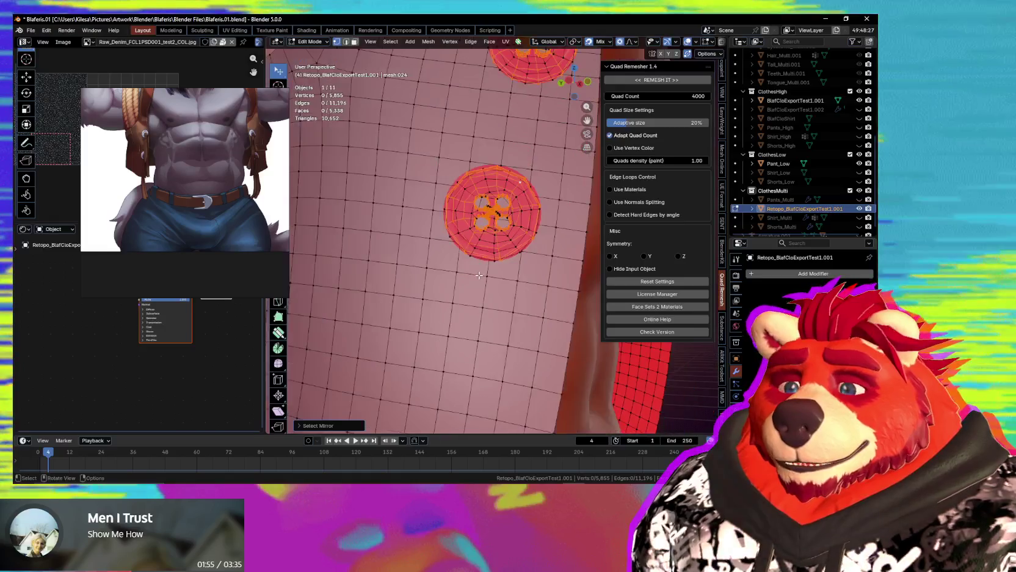
key(p)
click(483, 269)
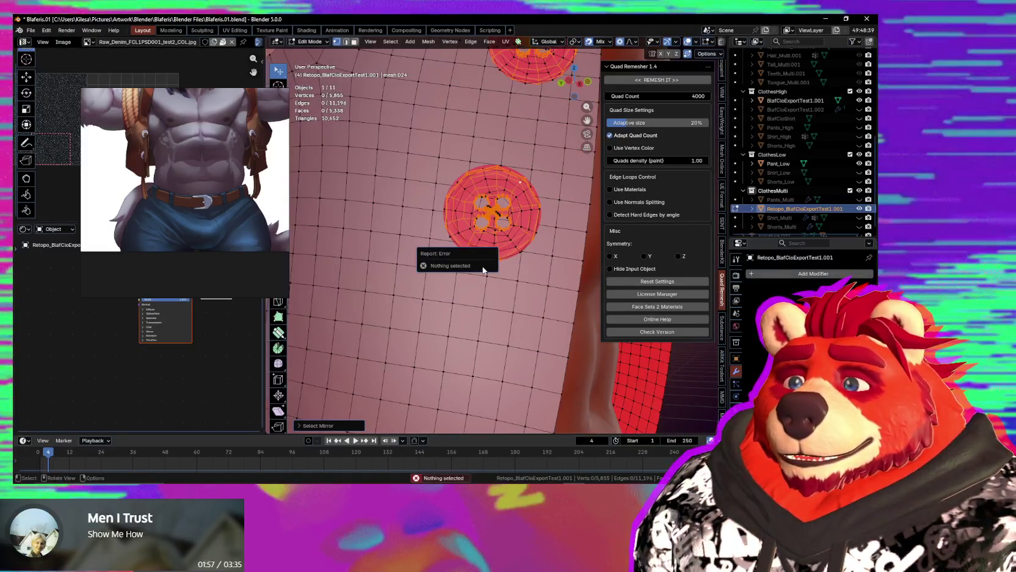
Select the whole retopo mesh and recalculate its normals.
middle_drag(527, 224, 504, 279)
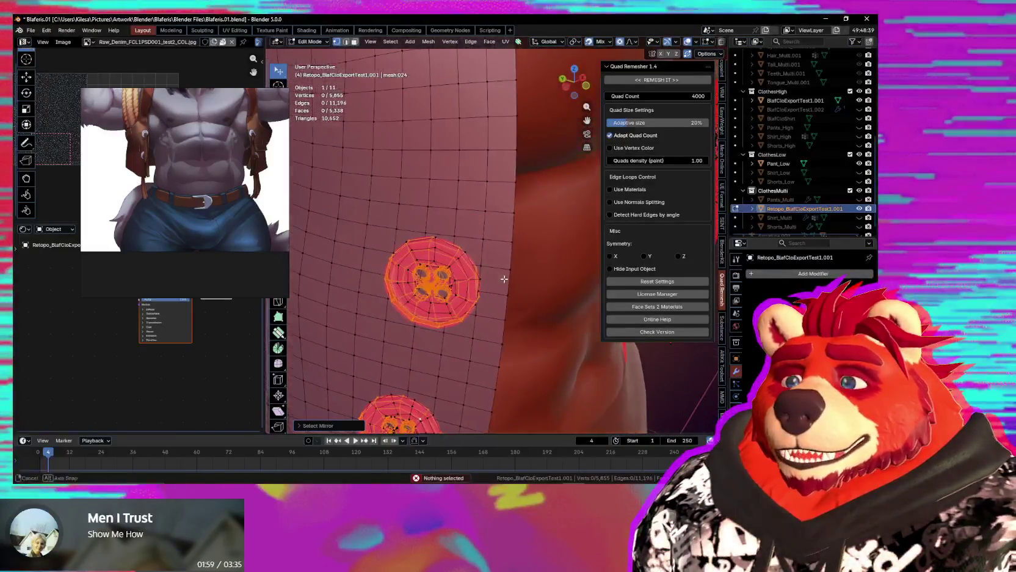
scroll(473, 286, down, 5)
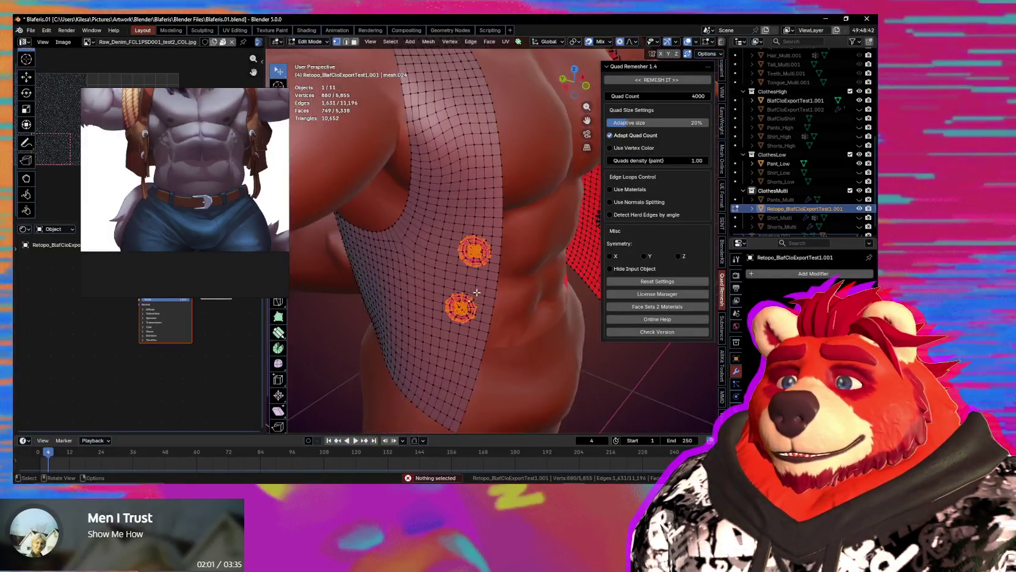
scroll(475, 290, up, 3)
key(a)
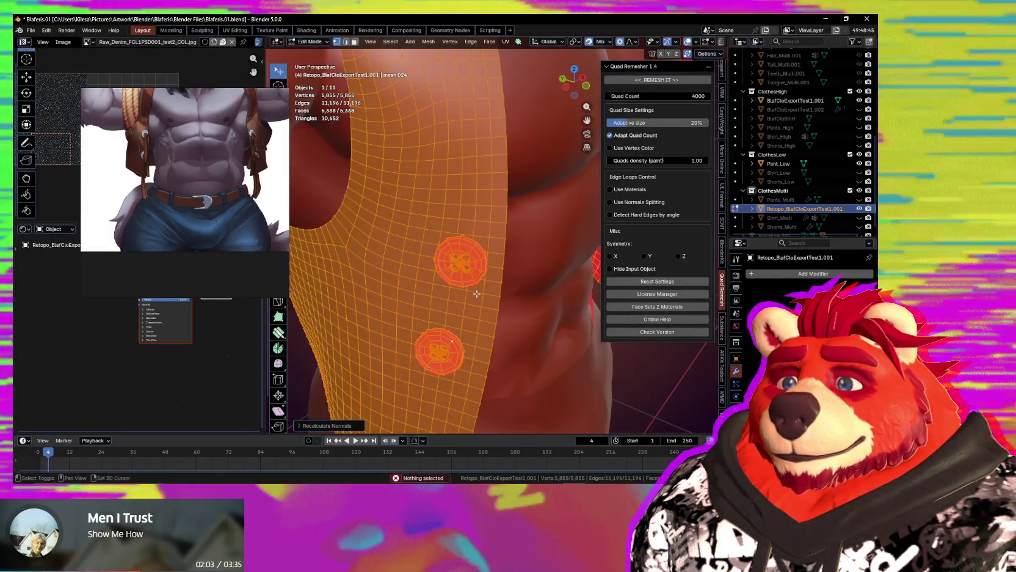
key(shift+n)
Select the upper button's linked geometry and delete the button discs.
middle_drag(477, 293, 511, 215)
click(506, 214)
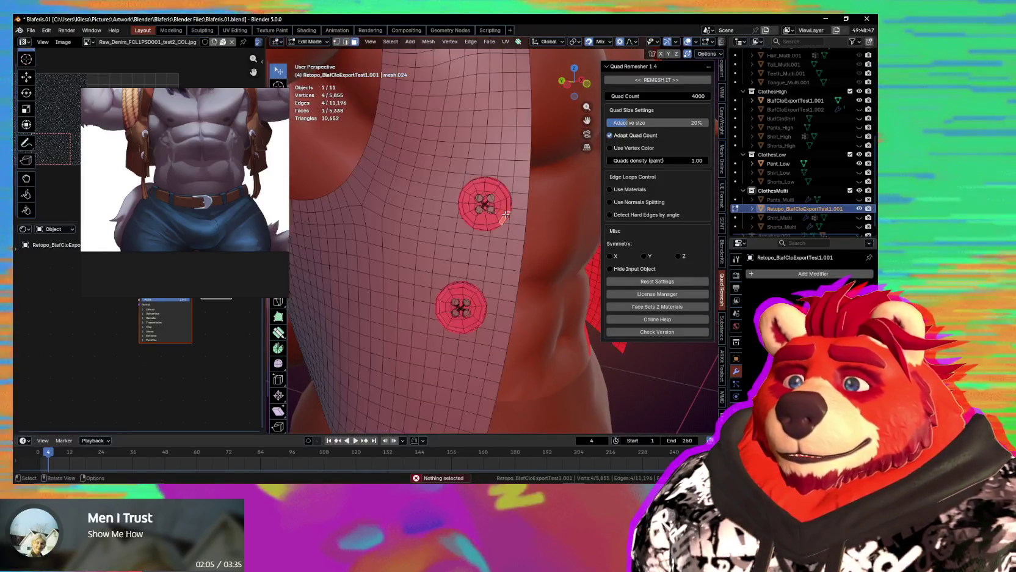
key(l)
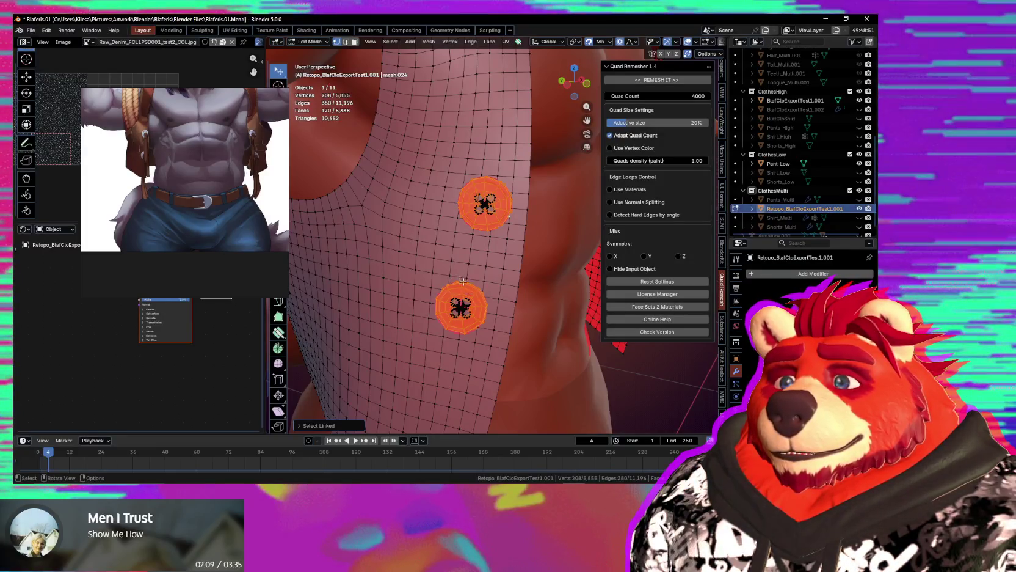
click(473, 301)
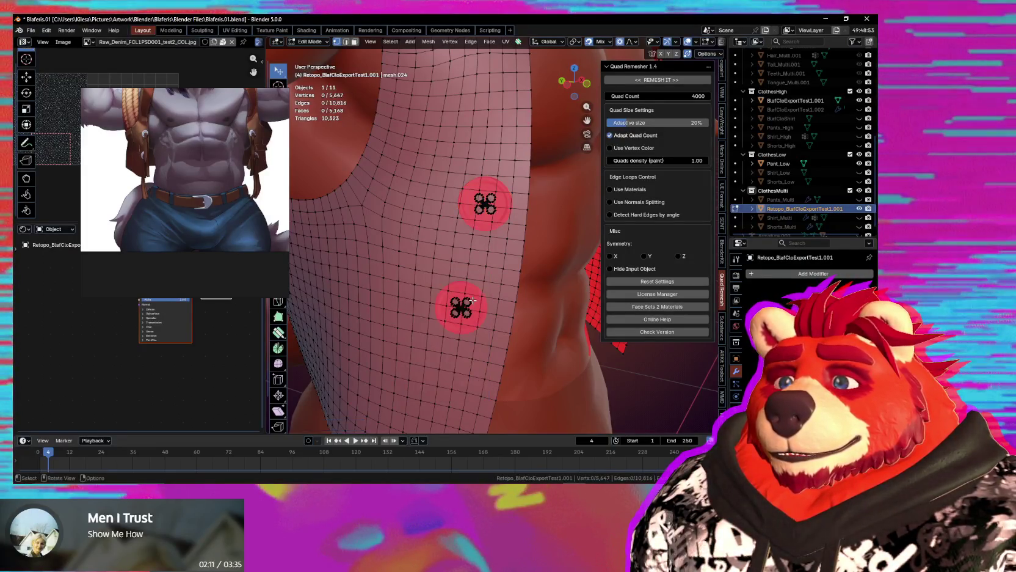
Select the linked button hole pieces, including the upper-left hole, and delete them.
scroll(473, 300, up, 1)
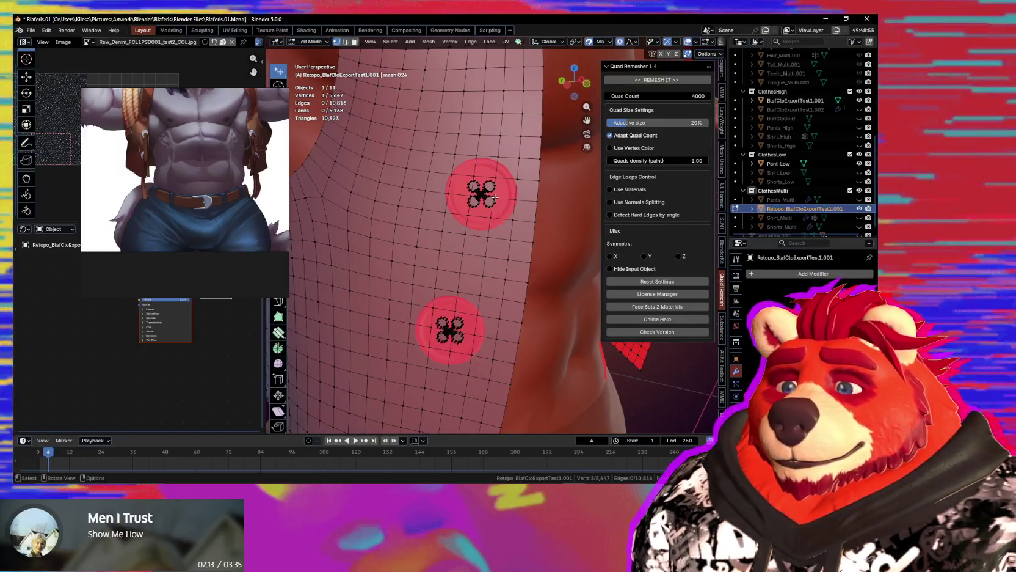
key(l)
scroll(494, 177, up, 2)
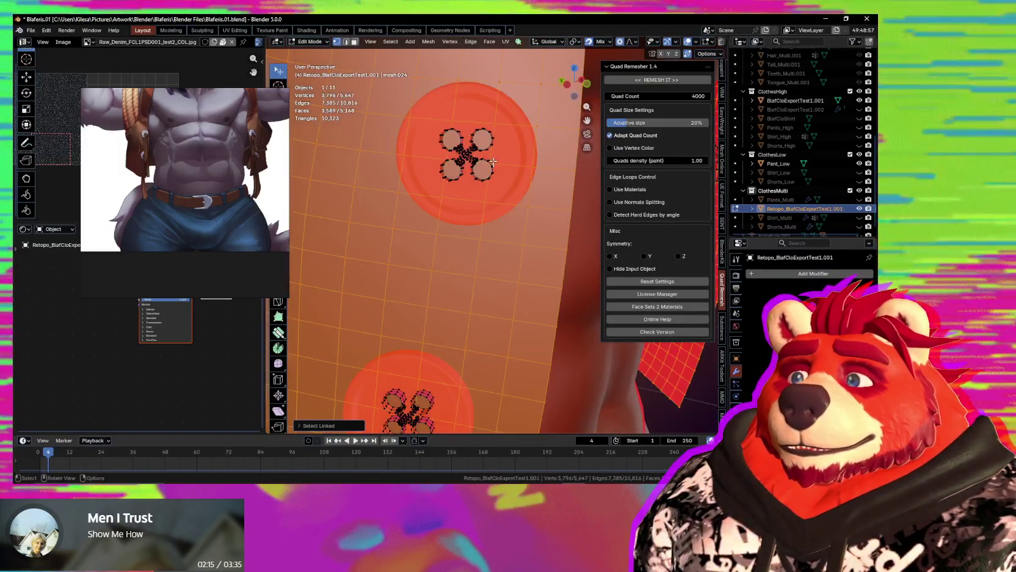
click(490, 161)
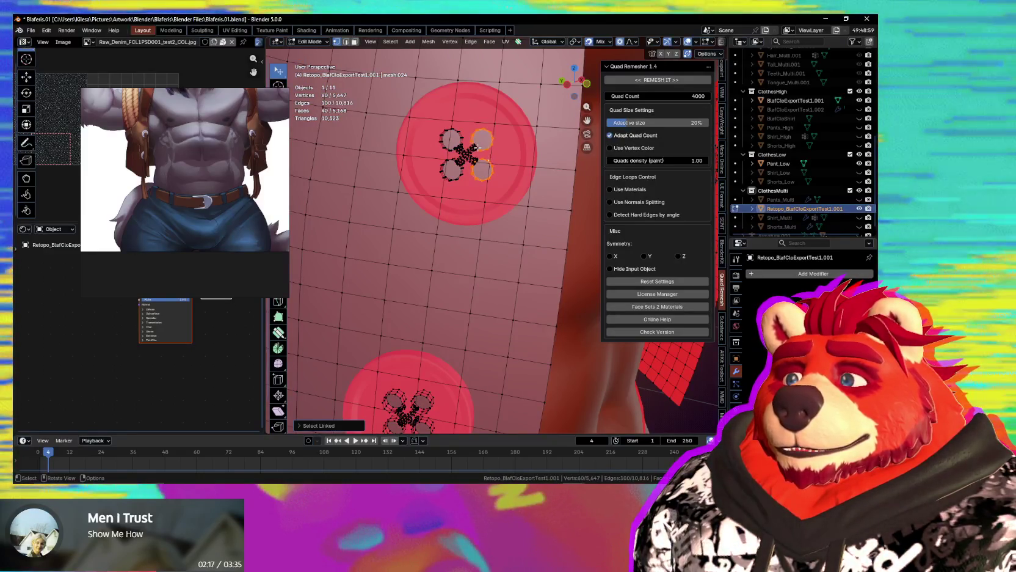
key(l)
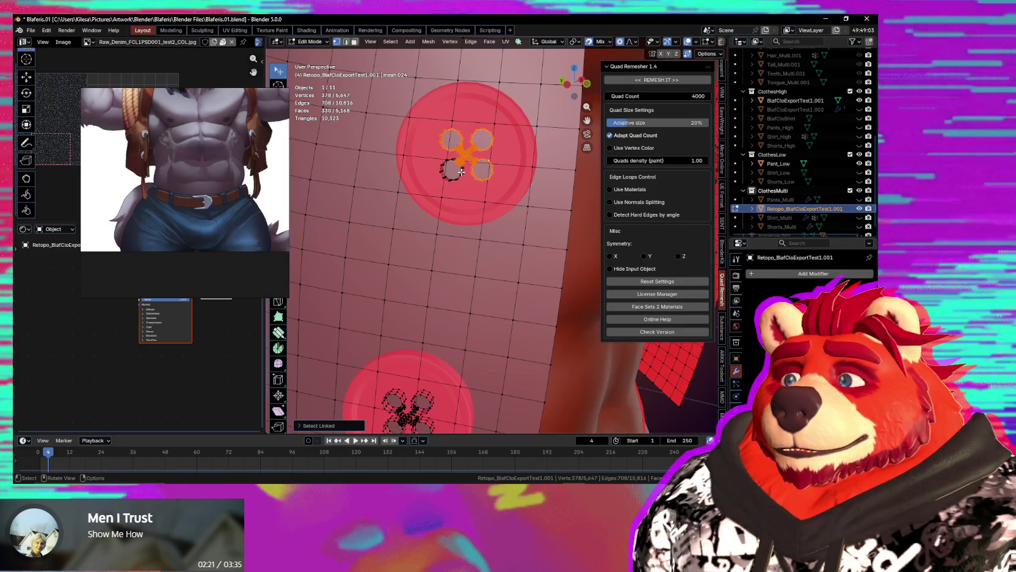
shift+scroll(487, 270, up, 3)
scroll(489, 208, up, 2)
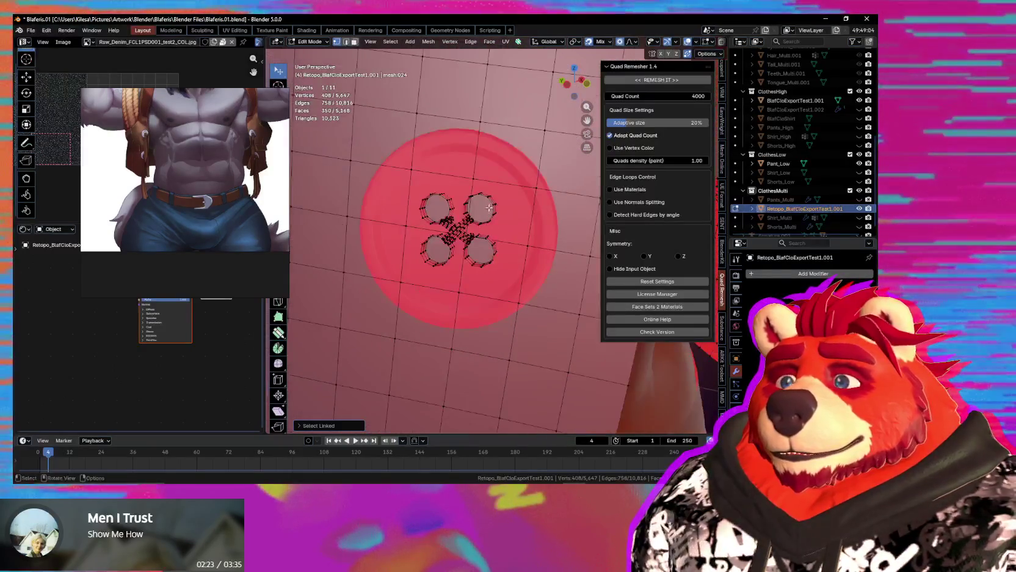
key(l)
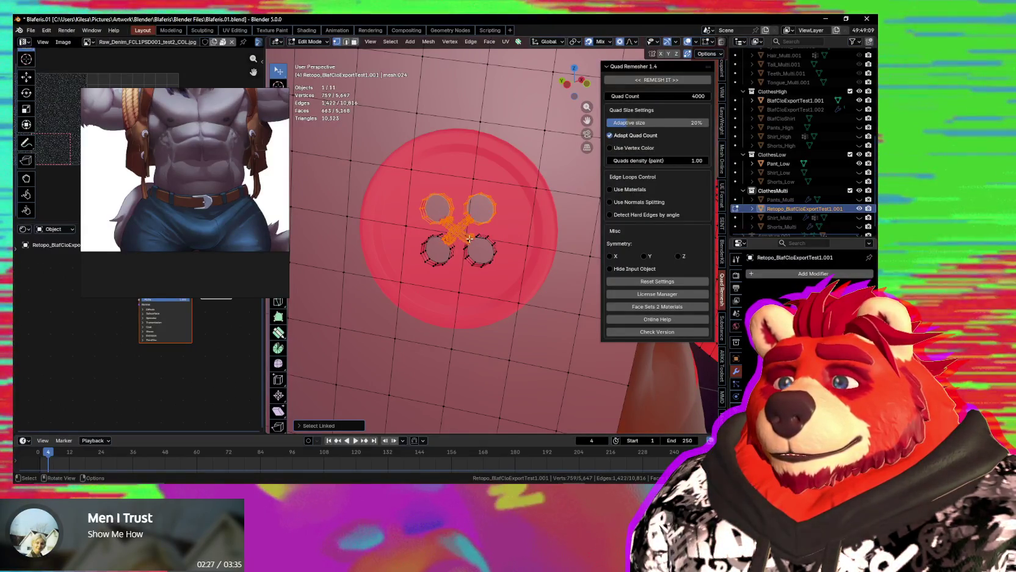
scroll(452, 249, down, 4)
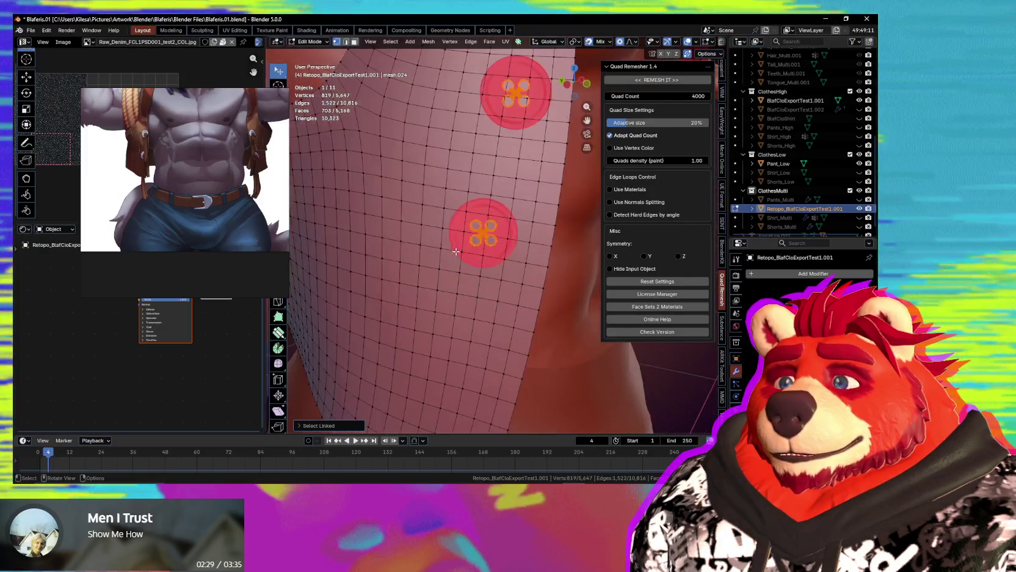
mouse_move(452, 249)
middle_down()
mouse_move(537, 250)
mouse_move(414, 239)
middle_up()
scroll(507, 247, up, 2)
key(x)
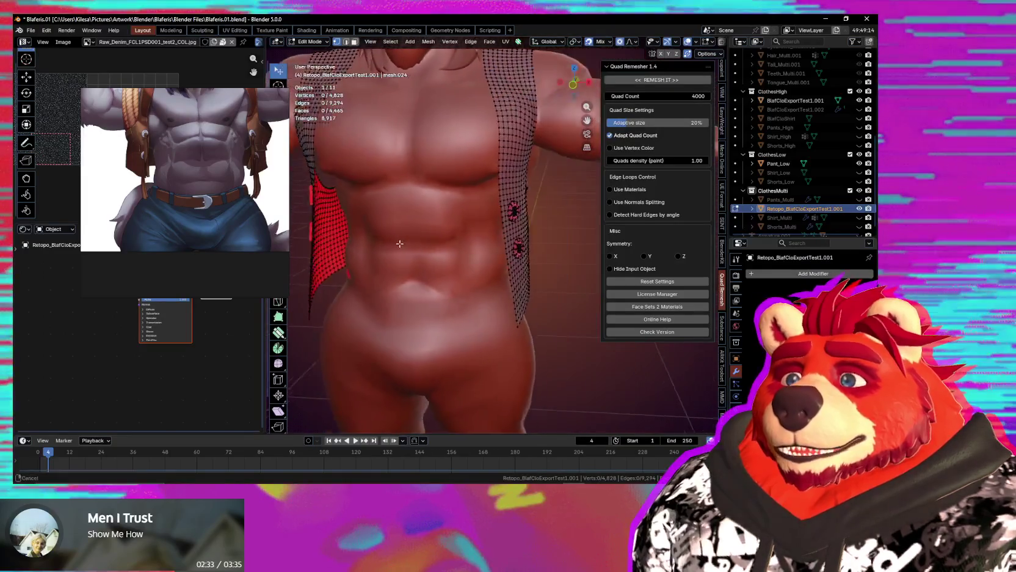
Select the upper button's linked vertices and delete them.
scroll(414, 239, up, 3)
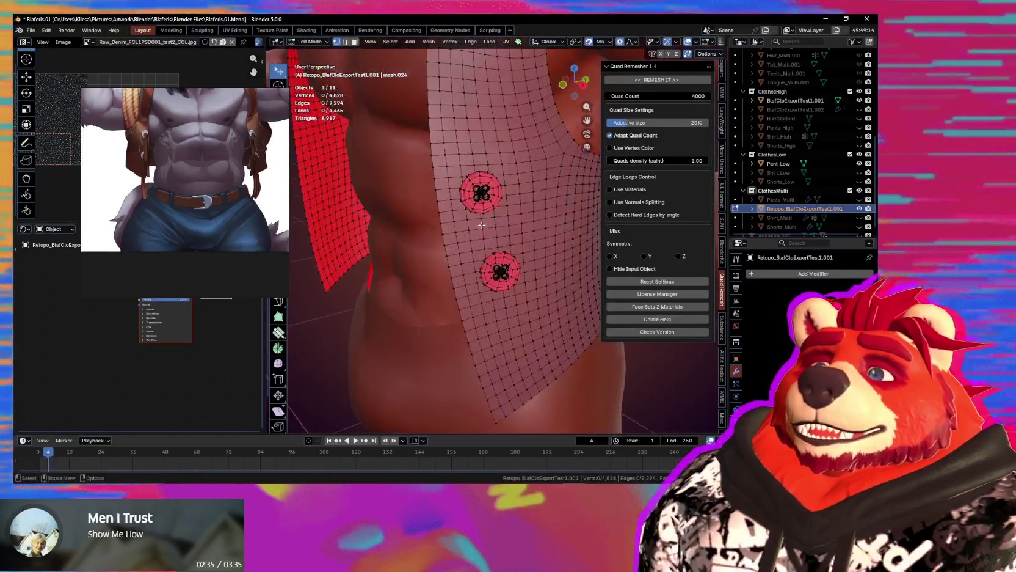
scroll(440, 239, up, 3)
scroll(476, 239, up, 1)
scroll(499, 238, up, 2)
click(500, 234)
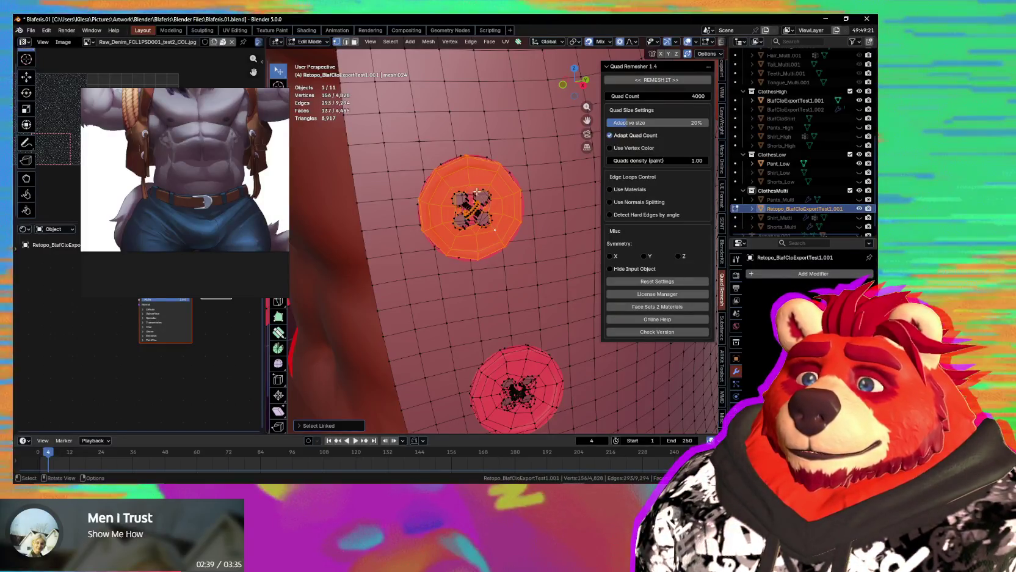
key(l)
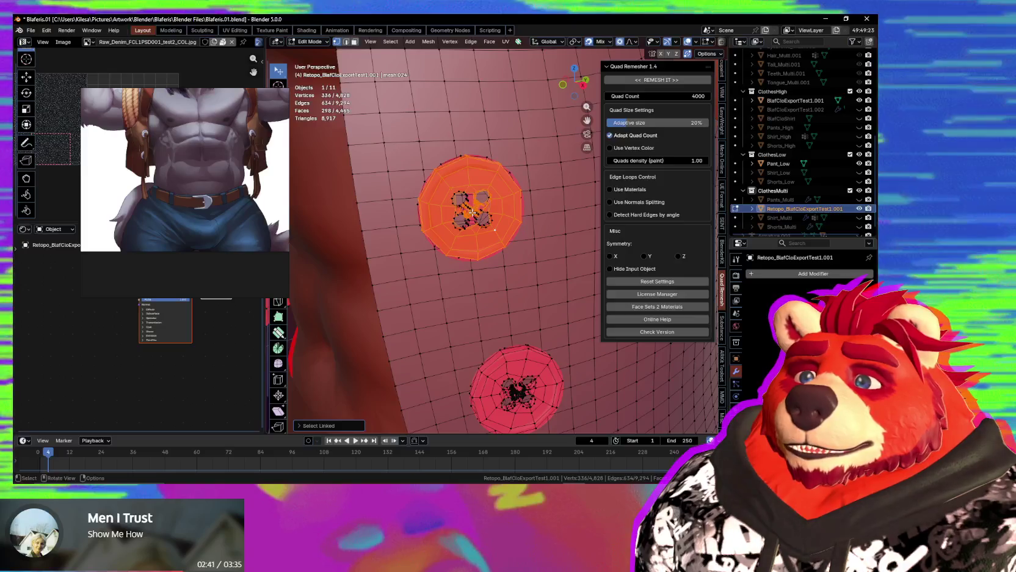
ctrl+middle_drag(466, 206, 475, 207)
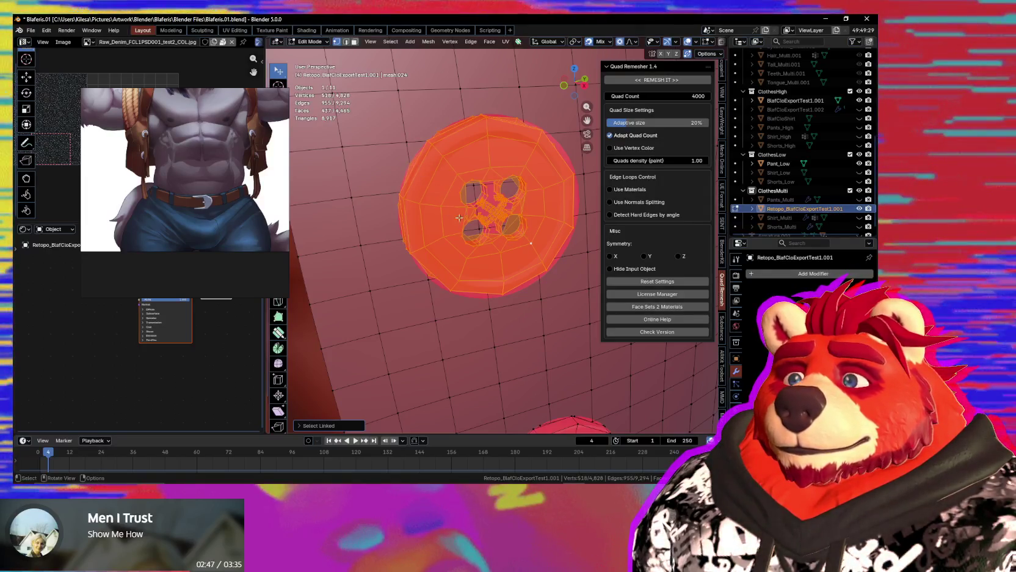
scroll(459, 218, down, 3)
mouse_move(459, 288)
shift+middle_down()
mouse_move(492, 219)
mouse_move(442, 161)
shift+middle_up()
key(x)
click(492, 221)
Select all linked parts of the lower button and delete it.
scroll(485, 252, up, 3)
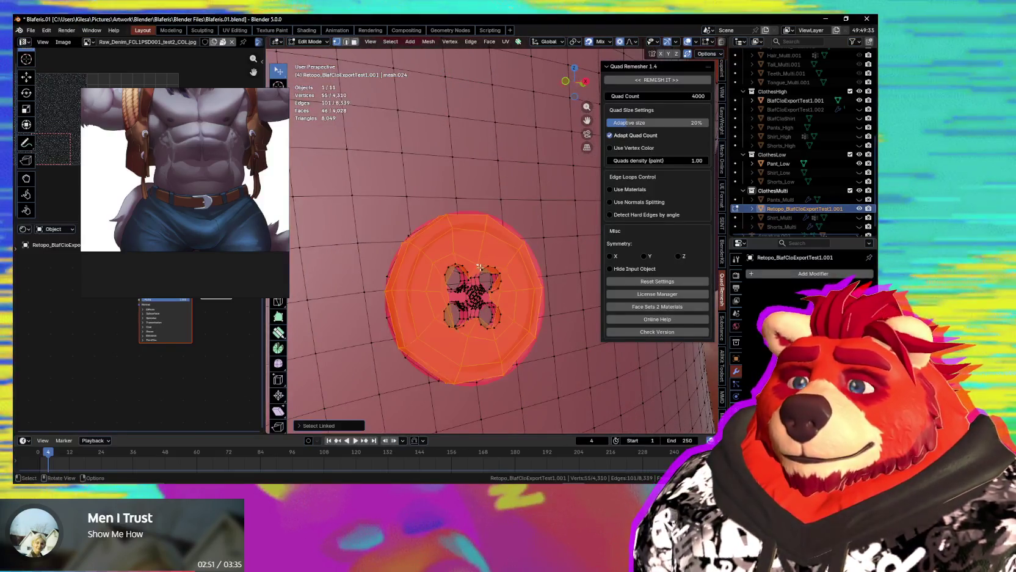
shift+click(473, 307)
key(ctrl+l)
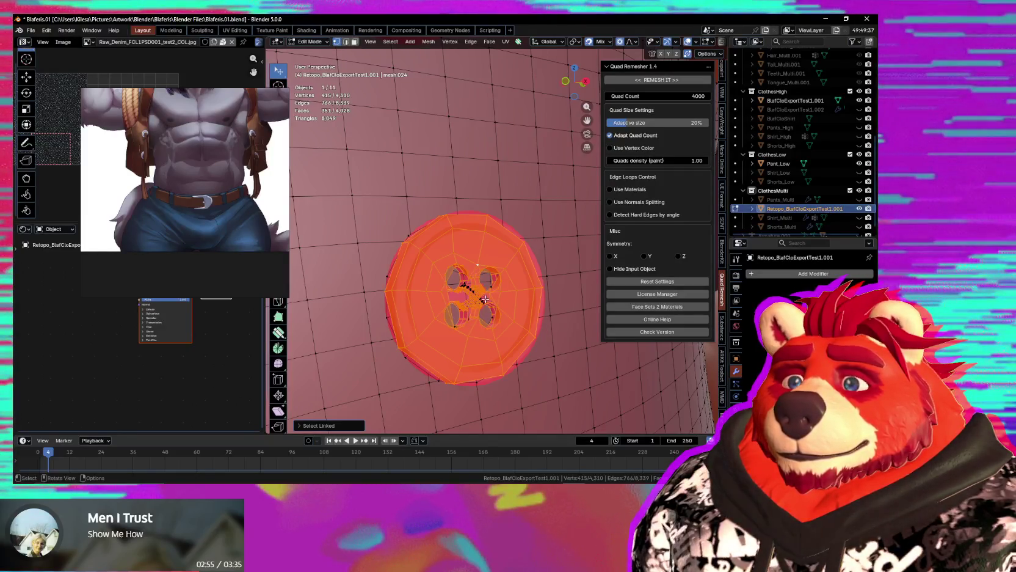
click(517, 310)
Switch the retopo vest from Edit Mode to Object Mode via the mode pie menu.
scroll(516, 311, down, 5)
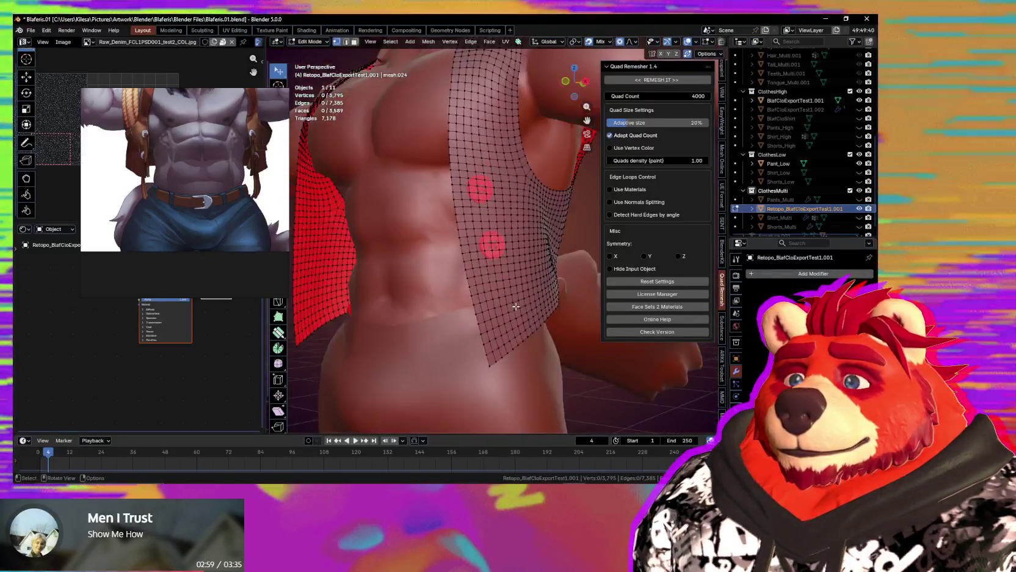
mouse_move(516, 311)
middle_down()
mouse_move(536, 328)
mouse_move(446, 285)
mouse_move(437, 305)
mouse_move(546, 304)
middle_up()
scroll(536, 327, up, 5)
key(ctrl+Tab)
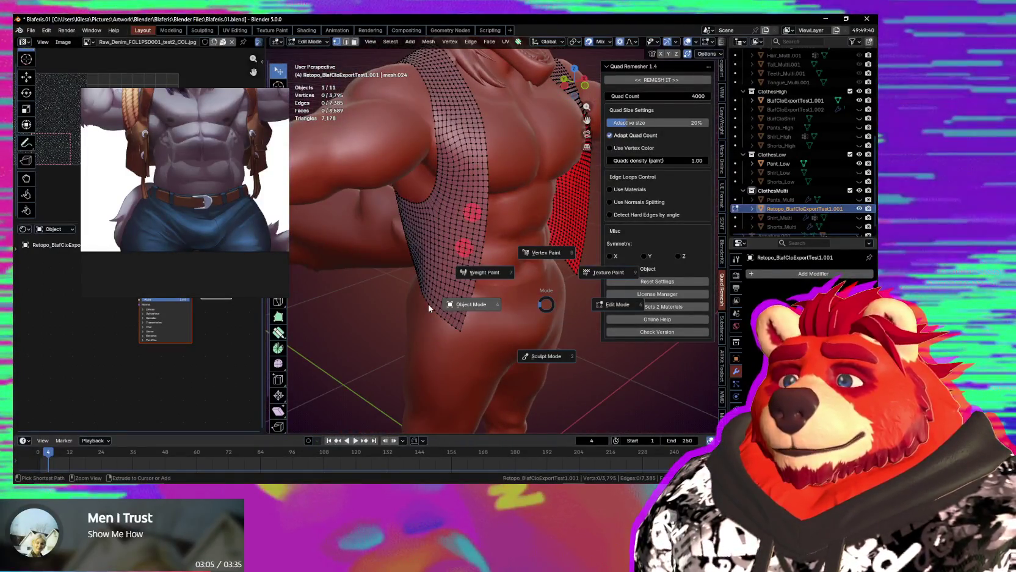
click(513, 294)
Hide BlafCloExportTest1.001 in the Outliner and inspect the retopo vest from front and side.
middle_drag(513, 294, 510, 226)
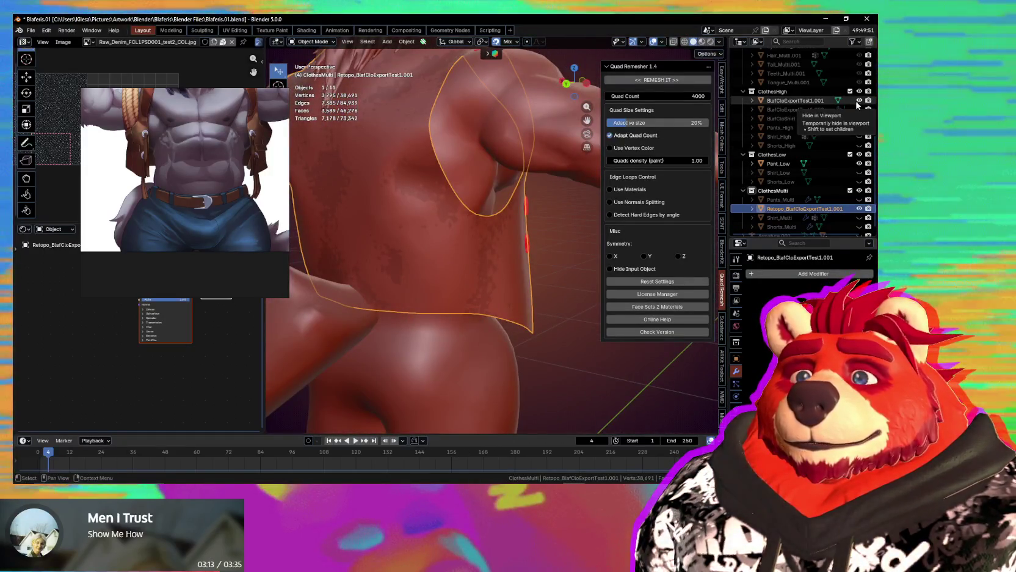
click(858, 100)
mouse_move(489, 244)
middle_down()
mouse_move(480, 234)
mouse_move(505, 230)
mouse_move(532, 206)
mouse_move(546, 216)
mouse_move(415, 241)
mouse_move(274, 238)
mouse_move(473, 234)
mouse_move(416, 256)
mouse_move(459, 235)
middle_up()
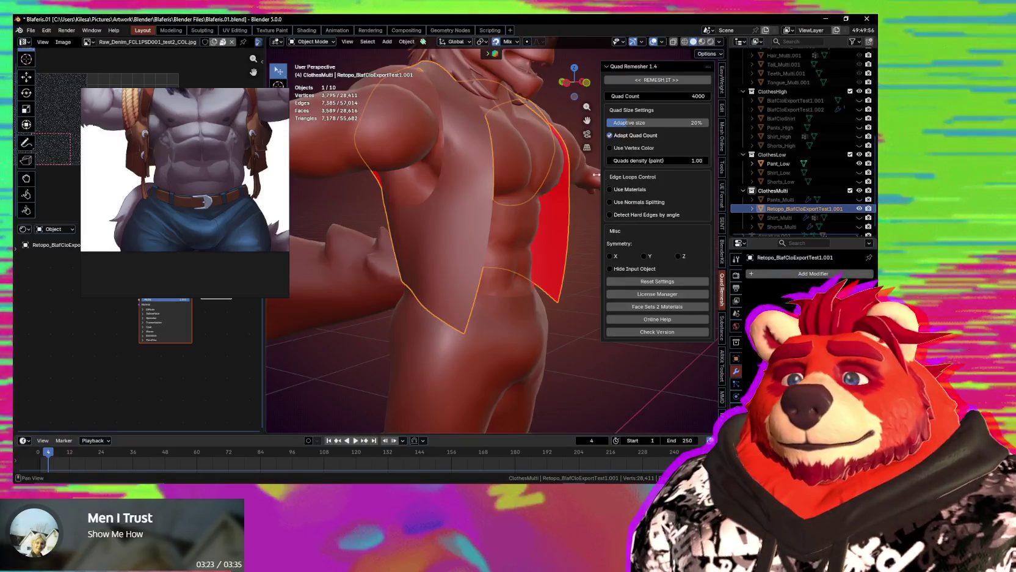
mouse_move(597, 174)
middle_down()
mouse_move(585, 199)
mouse_move(375, 220)
mouse_move(500, 221)
mouse_move(393, 238)
mouse_move(495, 224)
mouse_move(562, 231)
mouse_move(465, 229)
mouse_move(492, 252)
mouse_move(572, 265)
mouse_move(488, 261)
mouse_move(463, 227)
middle_up()
Close the Quad Remesher sidebar and put the vest back in Object Mode.
key(Tab)
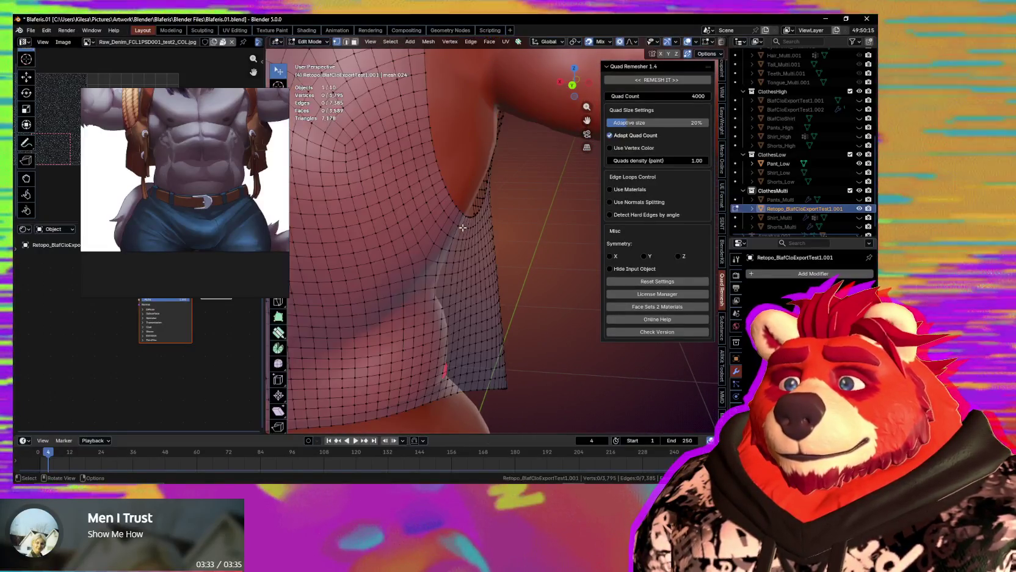
key(ctrl+Tab)
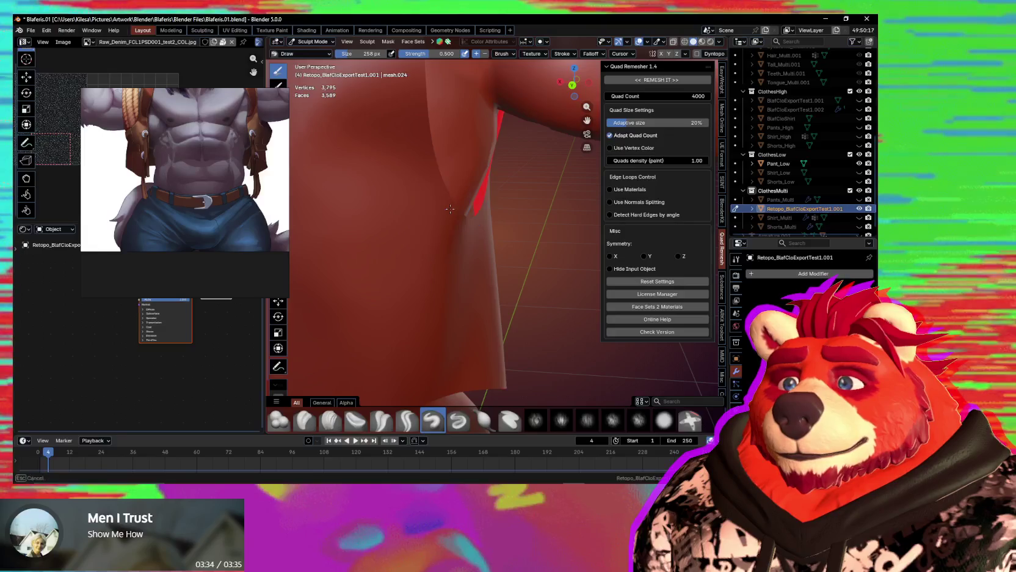
mouse_move(450, 208)
middle_down()
mouse_move(501, 229)
mouse_move(381, 249)
mouse_move(480, 238)
middle_up()
key(n)
middle_drag(537, 259, 570, 263)
key(Tab)
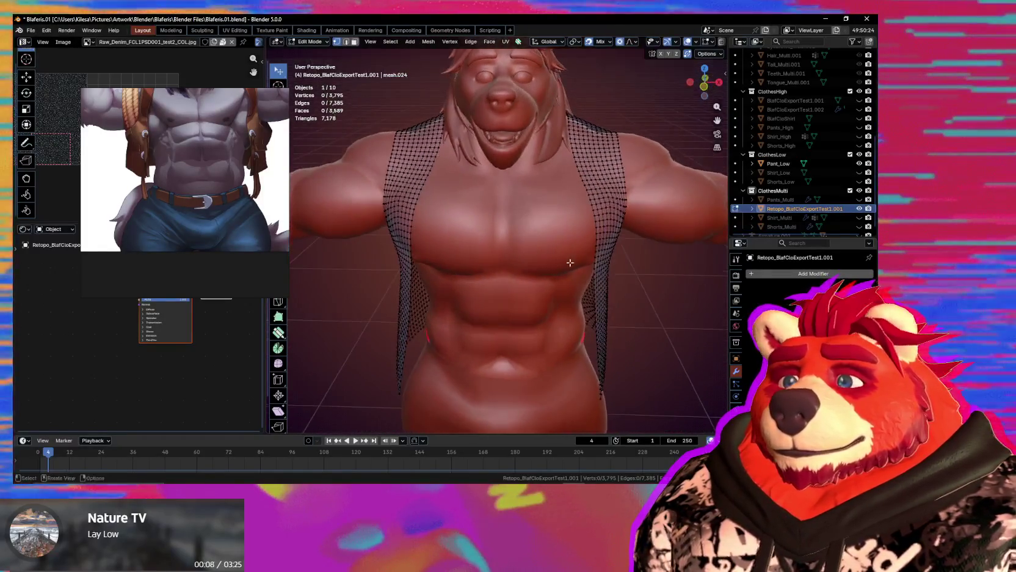
key(ctrl+Tab)
click(481, 241)
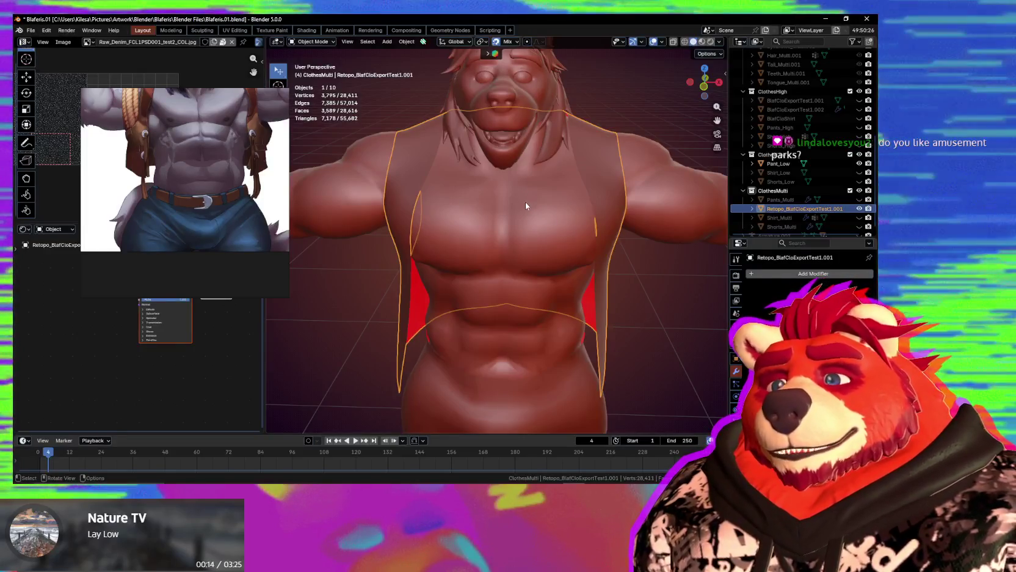
Inspect the vest from several angles, then unhide BlafCloExportTest1.001 in the Outliner.
mouse_move(526, 201)
middle_down()
mouse_move(576, 210)
mouse_move(608, 234)
mouse_move(523, 222)
mouse_move(582, 243)
mouse_move(572, 229)
mouse_move(527, 294)
mouse_move(563, 315)
middle_up()
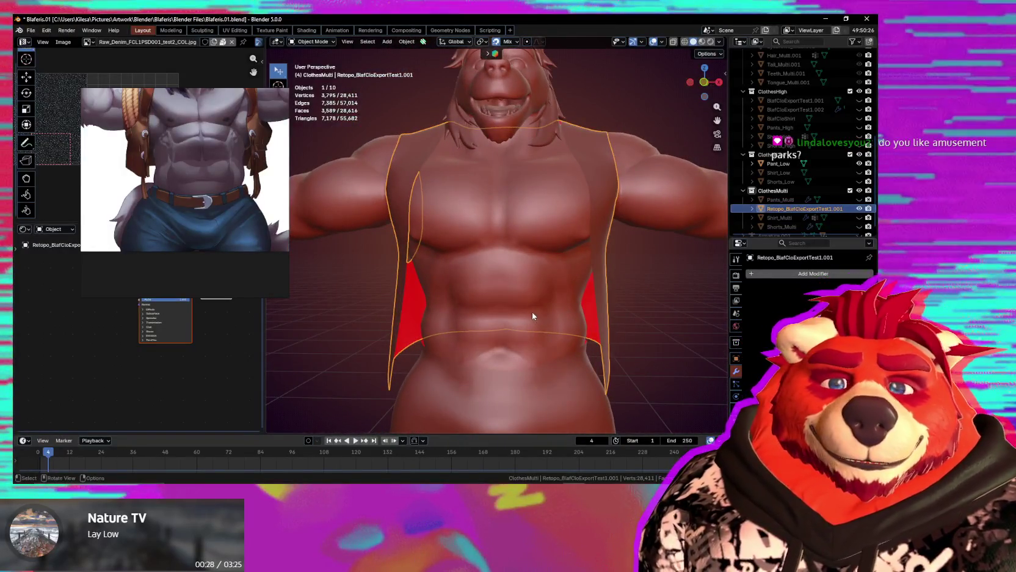
mouse_move(532, 316)
middle_down()
mouse_move(513, 288)
mouse_move(553, 292)
mouse_move(562, 308)
mouse_move(512, 323)
mouse_move(391, 330)
mouse_move(476, 295)
mouse_move(574, 290)
mouse_move(483, 295)
middle_up()
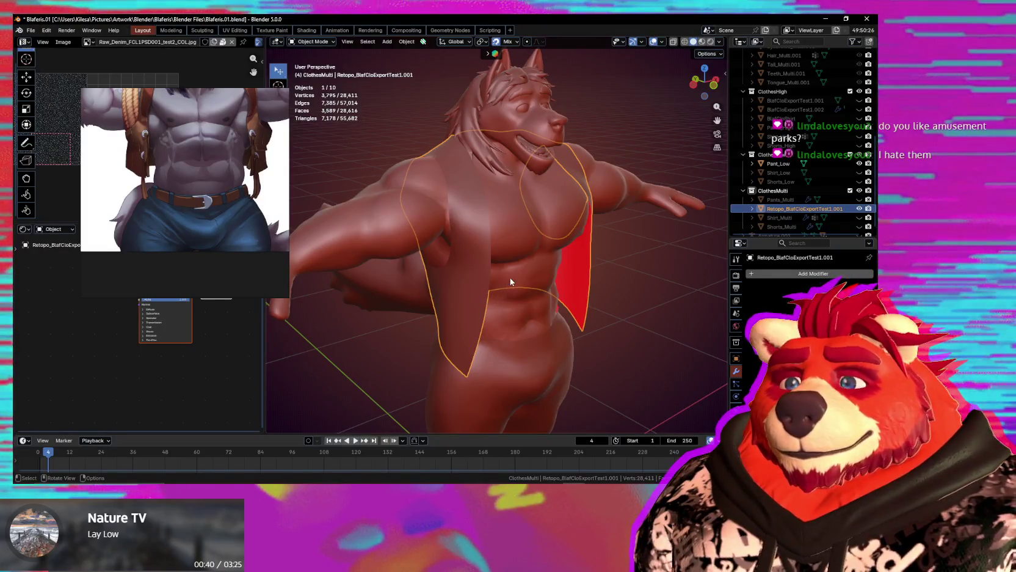
mouse_move(510, 277)
middle_down()
mouse_move(473, 288)
mouse_move(519, 289)
mouse_move(495, 339)
mouse_move(519, 318)
mouse_move(578, 306)
mouse_move(448, 338)
mouse_move(534, 289)
mouse_move(694, 298)
mouse_move(557, 265)
mouse_move(445, 302)
mouse_move(377, 307)
mouse_move(341, 291)
mouse_move(361, 275)
middle_up()
mouse_move(482, 284)
middle_down()
mouse_move(468, 216)
mouse_move(342, 232)
middle_up()
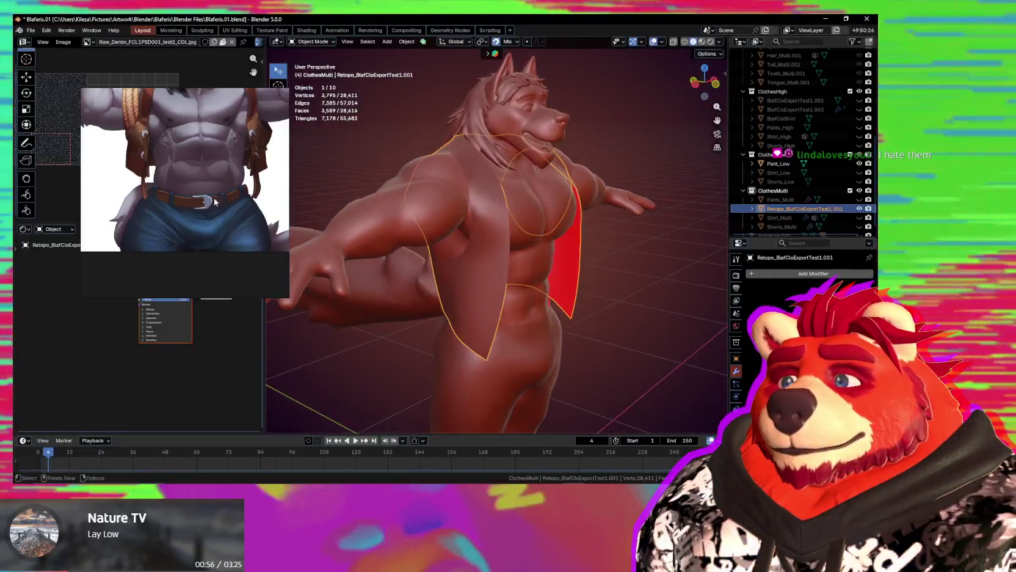
middle_drag(210, 216, 203, 263)
middle_drag(419, 285, 522, 289)
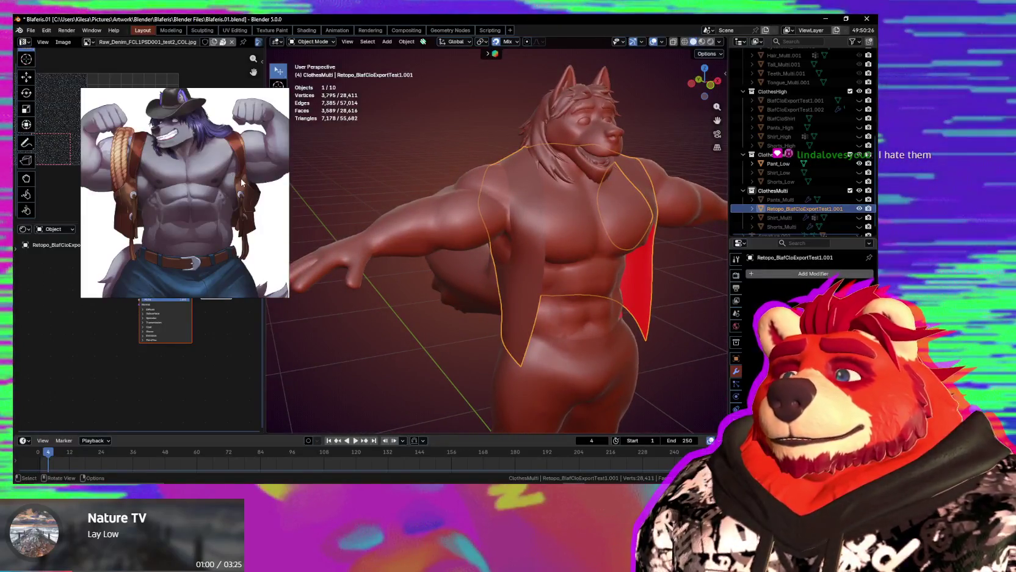
middle_drag(459, 220, 441, 222)
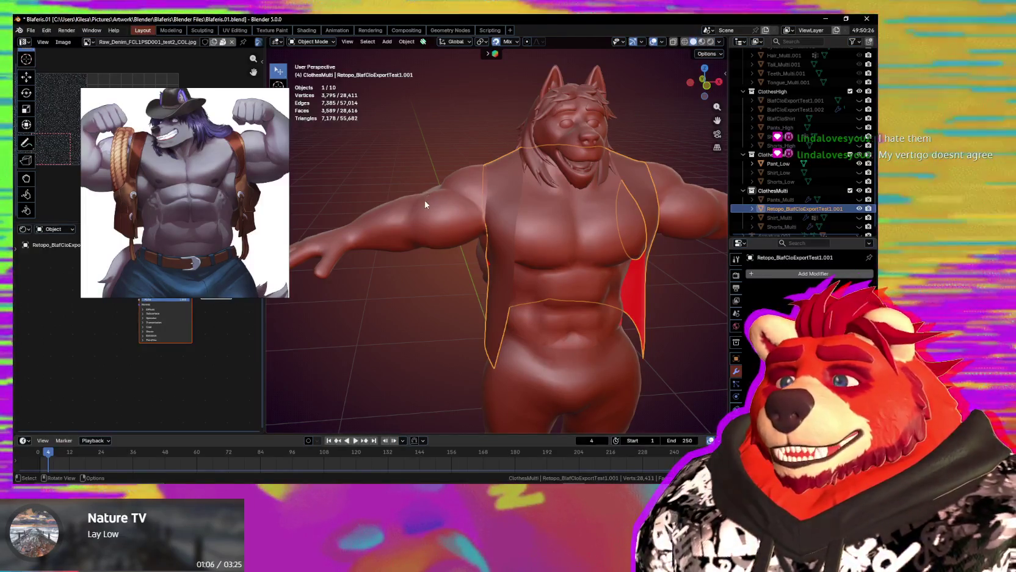
mouse_move(418, 208)
middle_down()
mouse_move(459, 215)
mouse_move(628, 200)
mouse_move(676, 209)
mouse_move(512, 224)
mouse_move(464, 218)
mouse_move(486, 208)
mouse_move(579, 259)
mouse_move(703, 215)
middle_up()
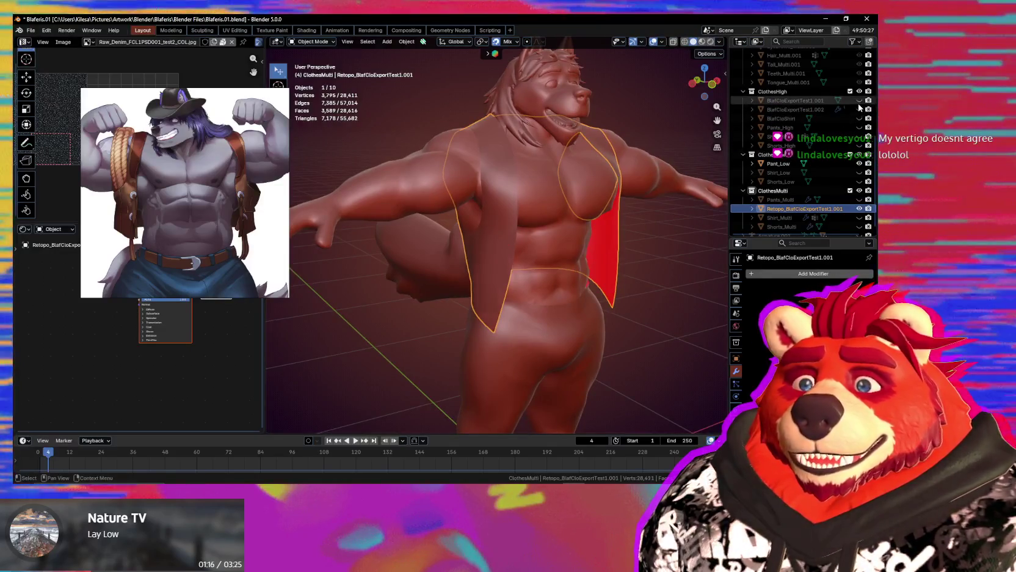
click(860, 100)
middle_drag(519, 261, 533, 247)
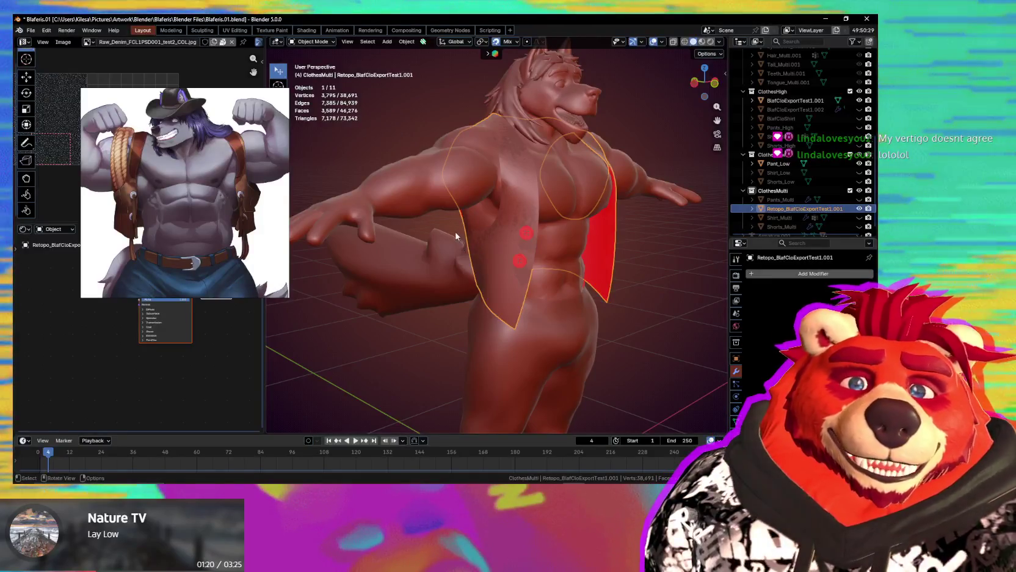
Make the vest clothing object active and enter Edit Mode on its mesh.
middle_drag(455, 235, 579, 234)
scroll(538, 223, up, 4)
key(ctrl+Tab)
scroll(543, 243, up, 1)
scroll(554, 268, up, 2)
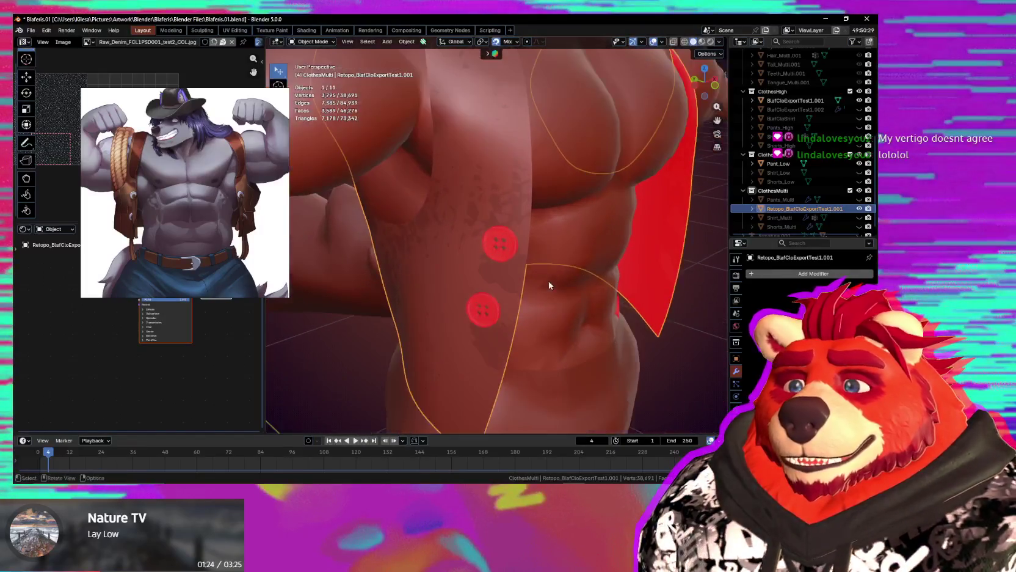
click(511, 243)
scroll(513, 247, up, 1)
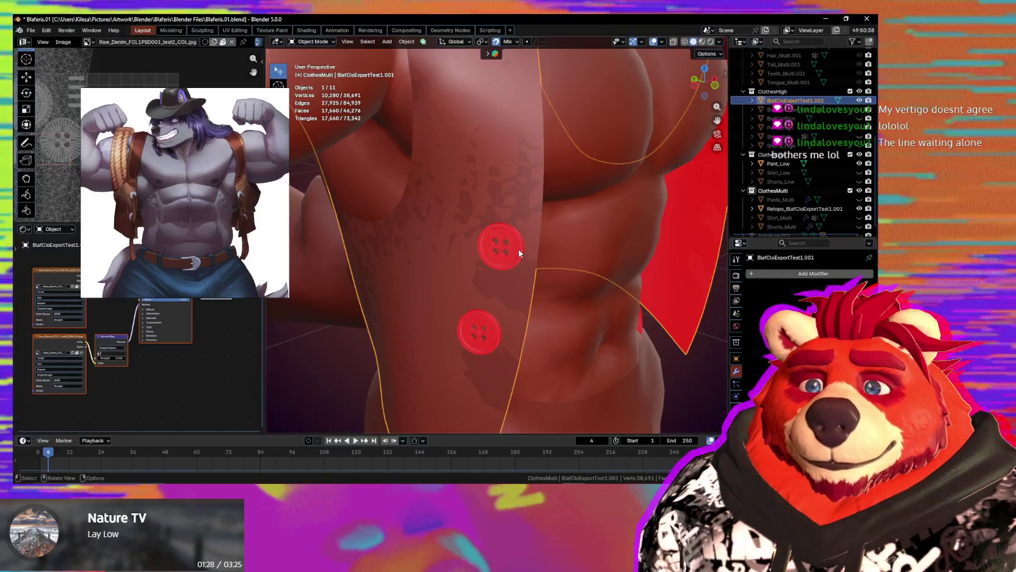
key(Tab)
scroll(513, 251, up, 1)
scroll(513, 251, up, 3)
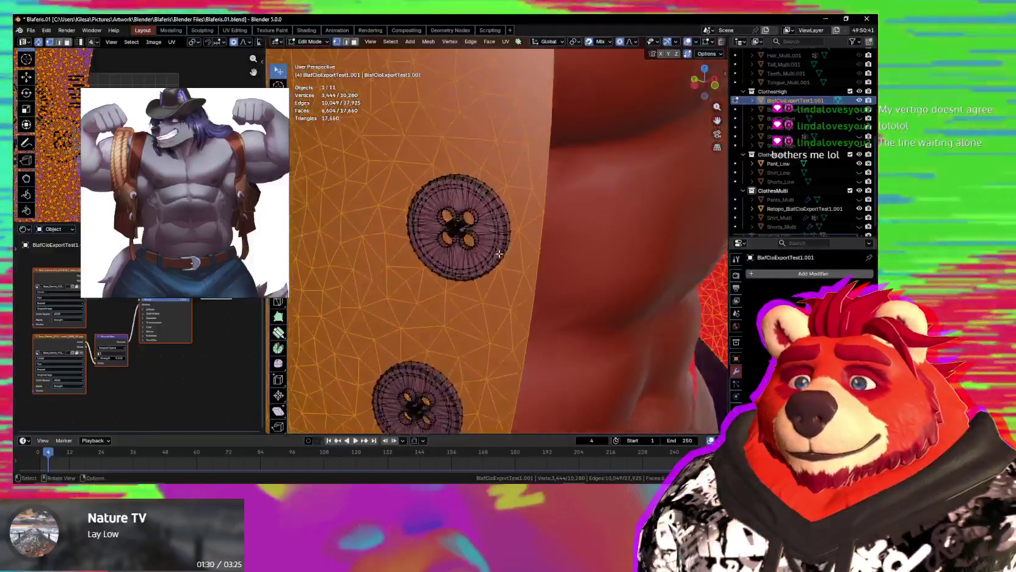
scroll(513, 251, up, 2)
mouse_move(513, 251)
middle_down()
mouse_move(484, 231)
mouse_move(495, 227)
mouse_move(456, 238)
mouse_move(549, 199)
middle_up()
scroll(484, 232, up, 2)
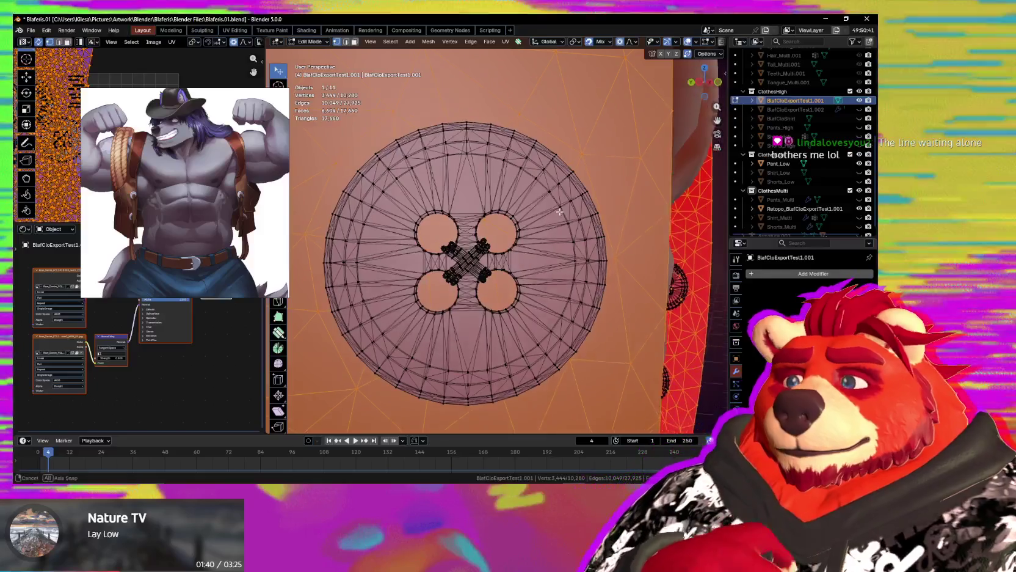
Select the linked button pieces, the X-shaped thread and the lower-left button-hole piece.
key(ctrl+l)
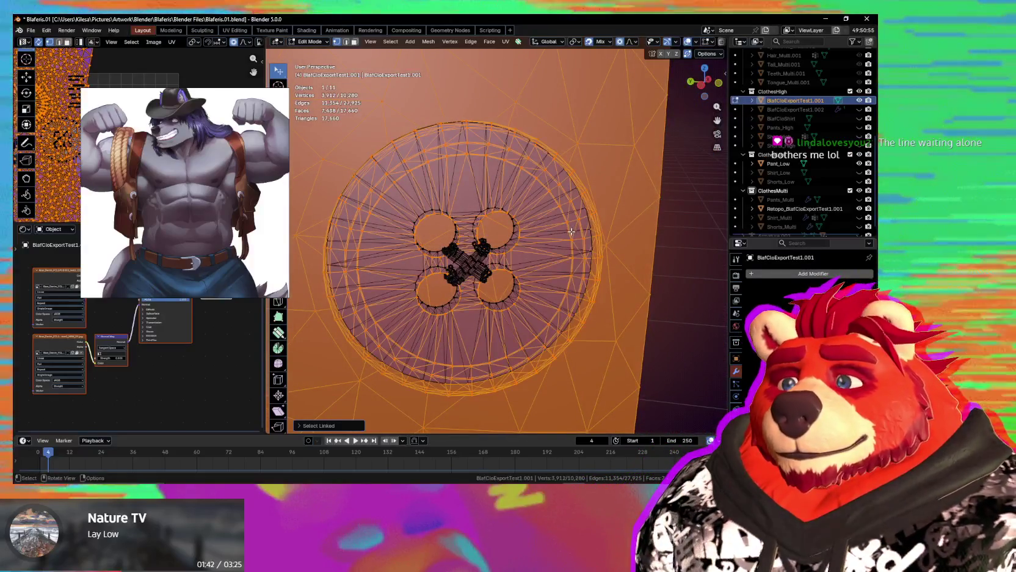
mouse_move(571, 232)
middle_down()
mouse_move(459, 187)
mouse_move(490, 215)
mouse_move(443, 217)
middle_up()
key(l)
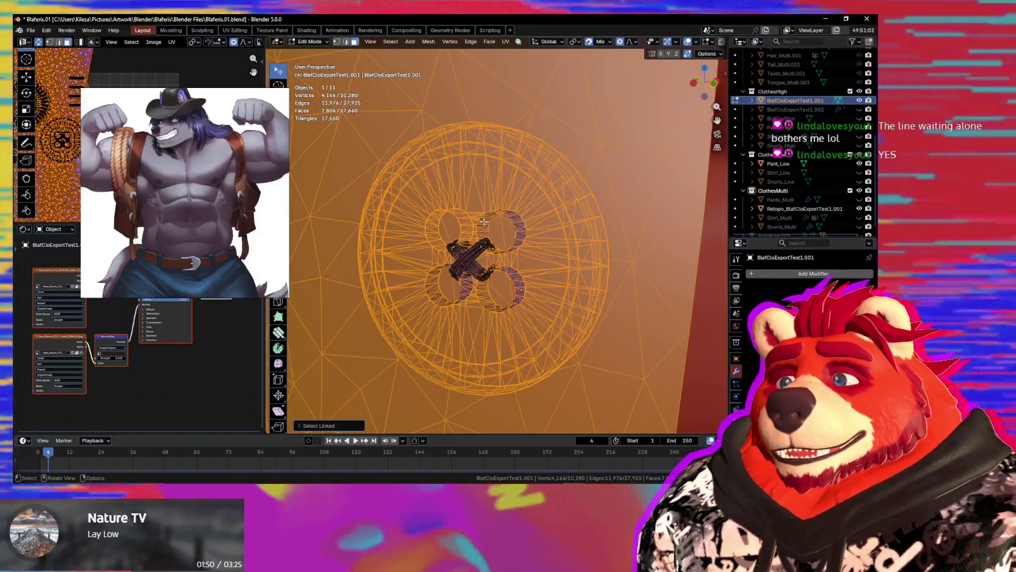
key(l)
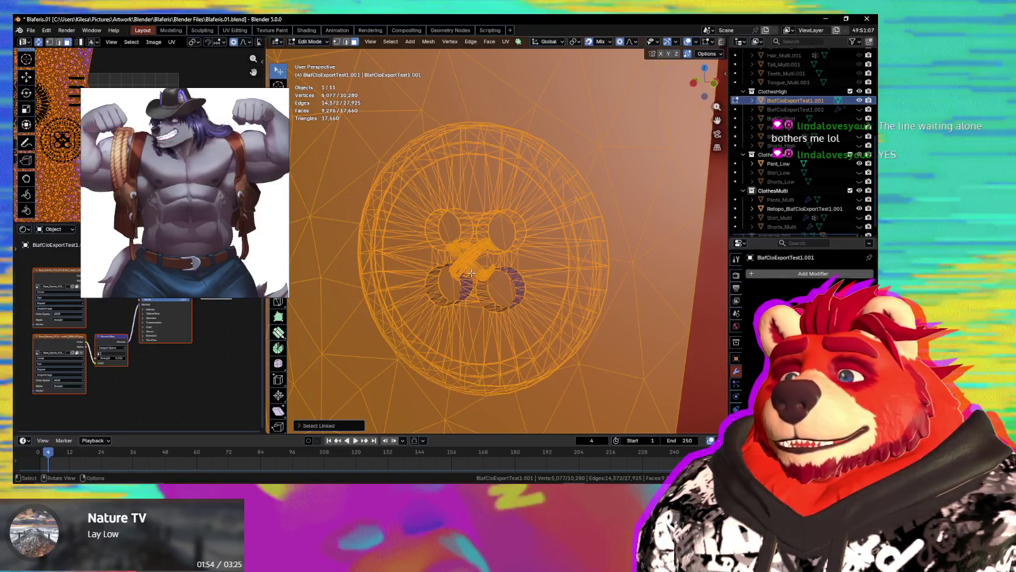
key(l)
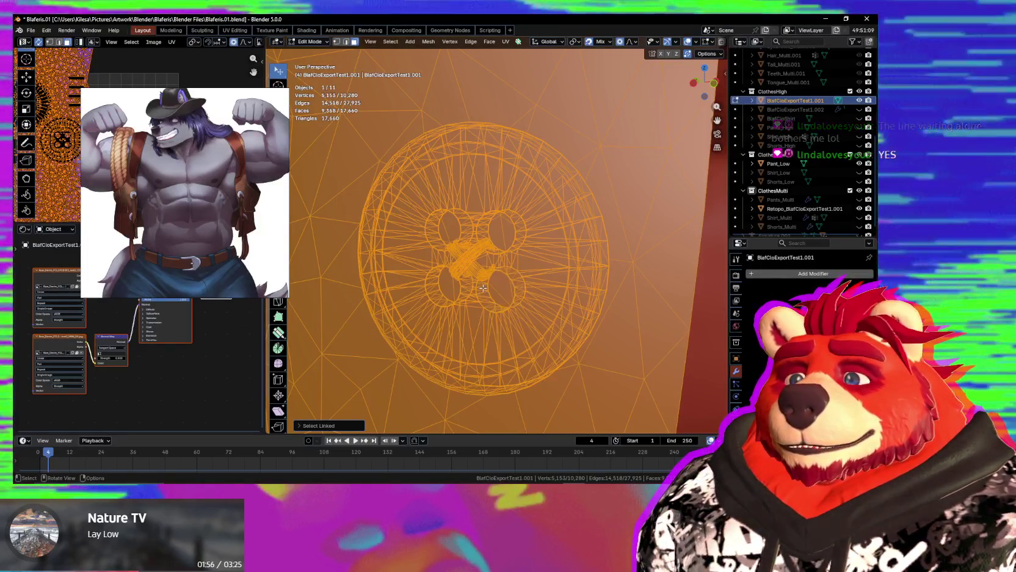
scroll(483, 288, down, 3)
middle_drag(489, 256, 507, 220)
Reselect the linked shirt mesh, leaving the upper button piece out of the selection.
click(508, 217)
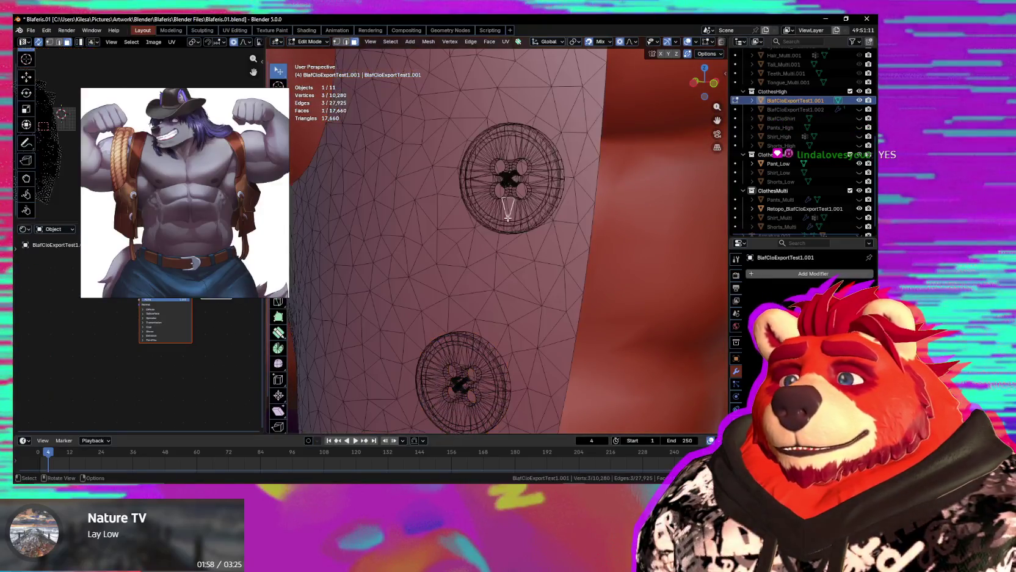
key(l)
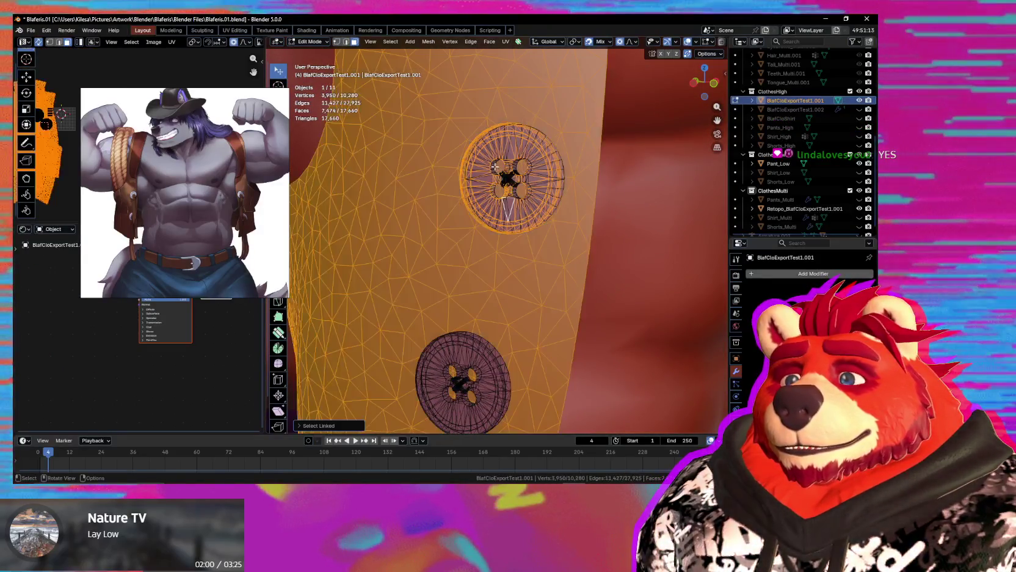
key(shift+l)
middle_drag(576, 214, 514, 122)
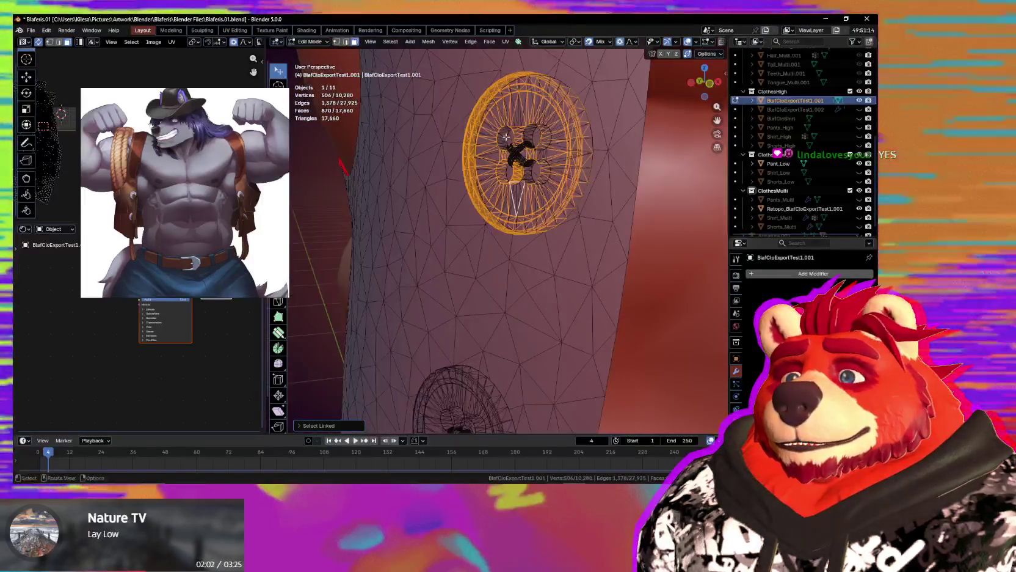
key(l)
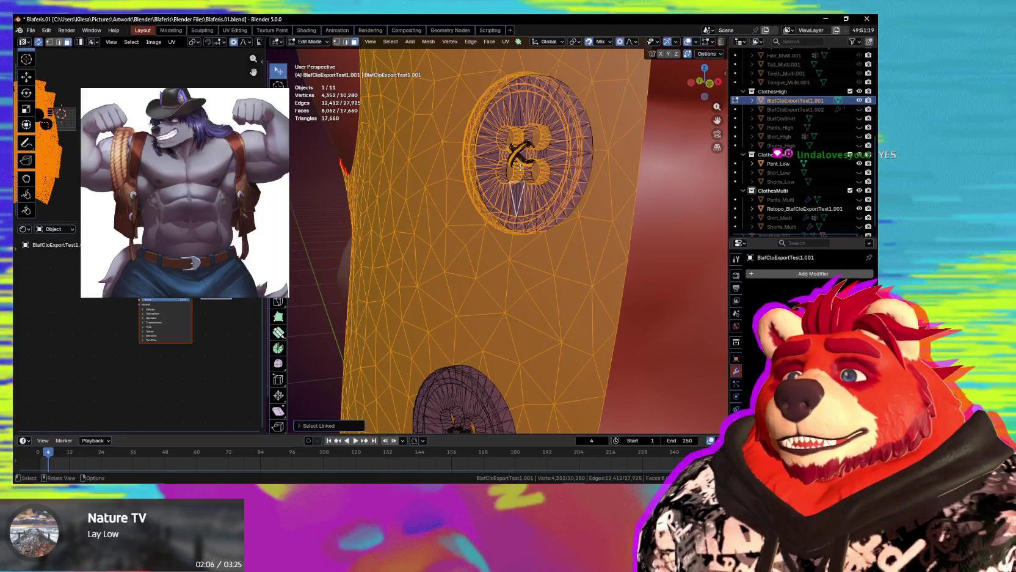
scroll(510, 184, down, 5)
scroll(517, 236, down, 2)
middle_drag(517, 237, 556, 243)
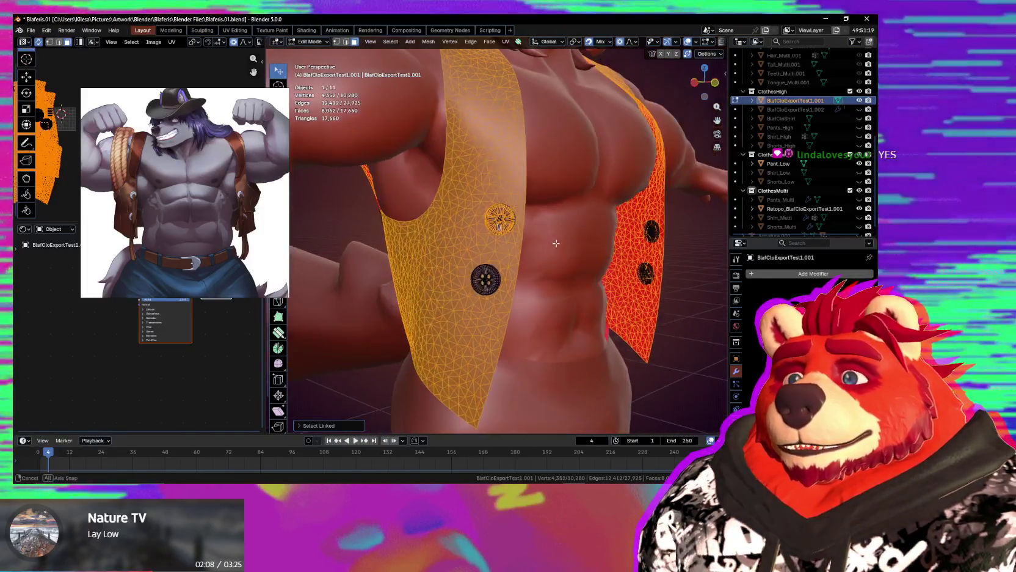
key(shift+l)
Invert the selection to the buttons, separate them into a new object, and return to Object Mode.
key(ctrl+i)
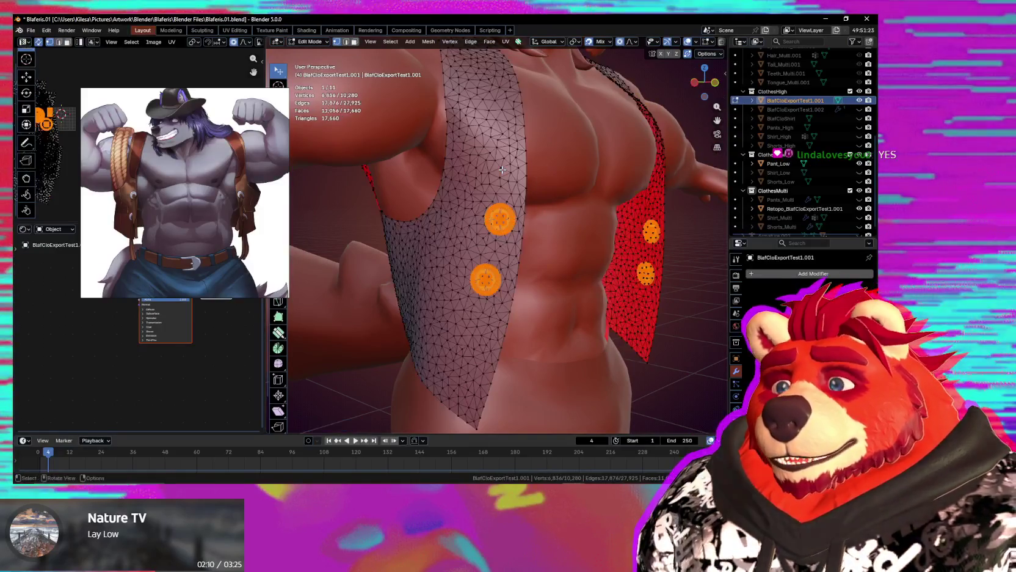
middle_drag(516, 160, 461, 259)
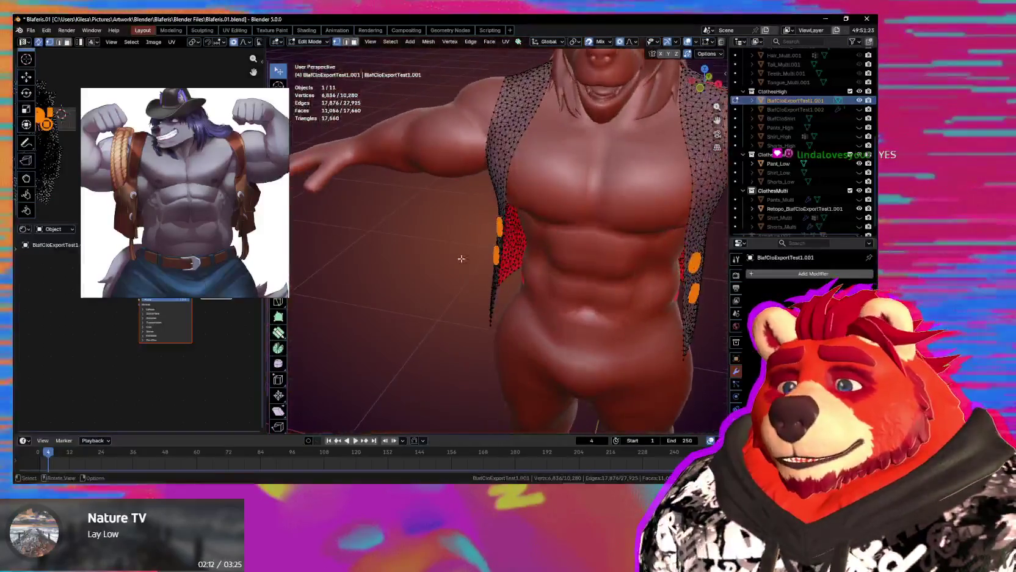
click(538, 283)
middle_drag(537, 282, 555, 265)
key(ctrl+Tab)
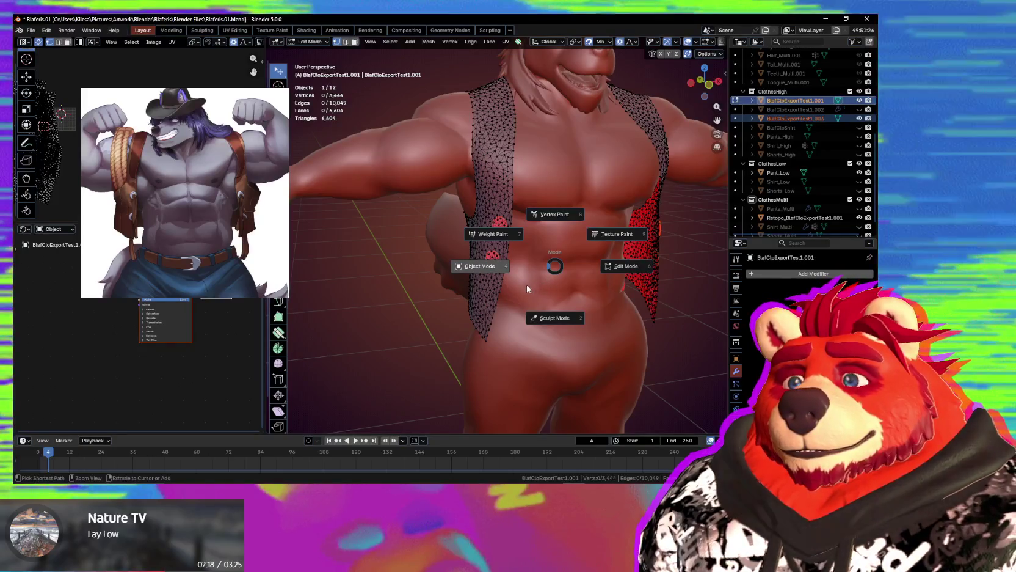
key(4)
scroll(550, 287, up, 2)
Select the new button object and recalculate normals across its whole mesh.
scroll(558, 290, up, 2)
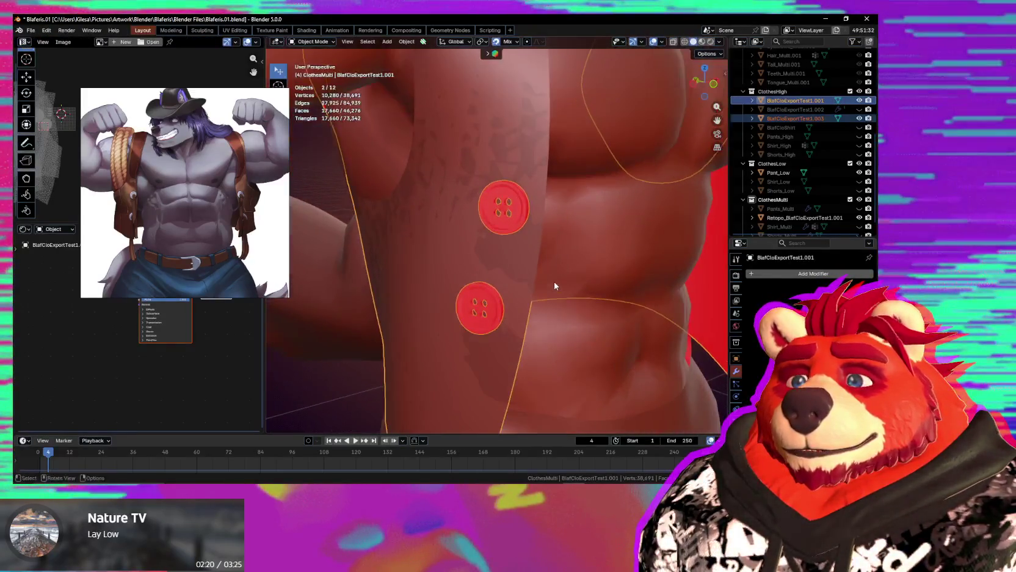
scroll(544, 284, up, 2)
scroll(594, 290, up, 2)
click(506, 221)
key(Tab)
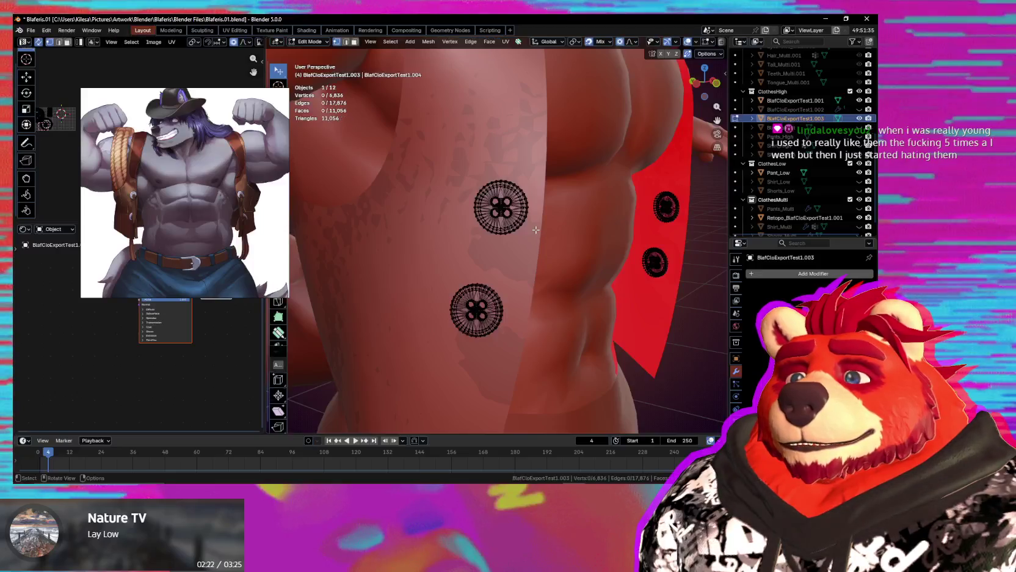
scroll(532, 223, up, 2)
key(a)
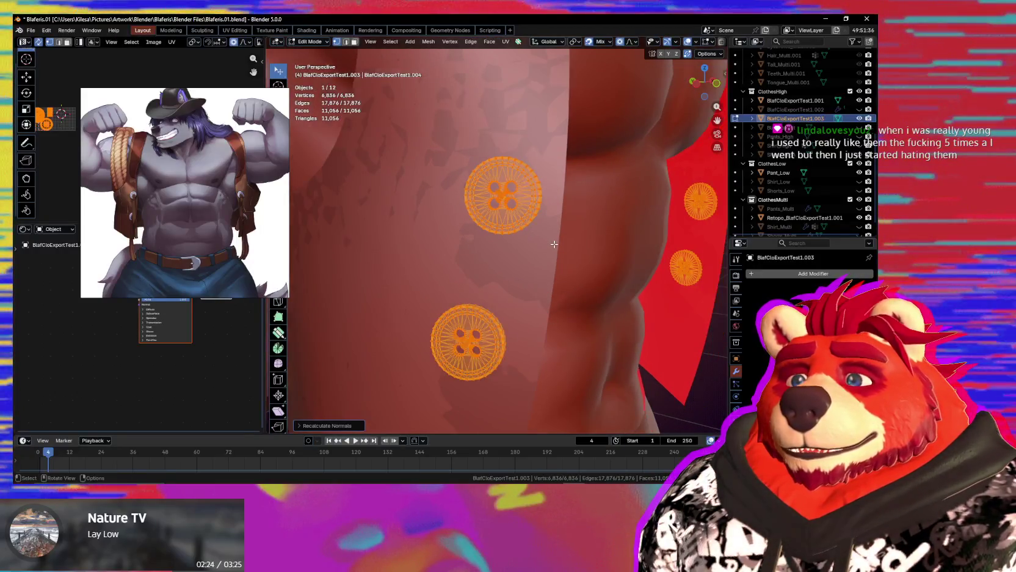
key(Tab)
scroll(550, 256, up, 2)
scroll(526, 263, up, 3)
scroll(519, 305, up, 2)
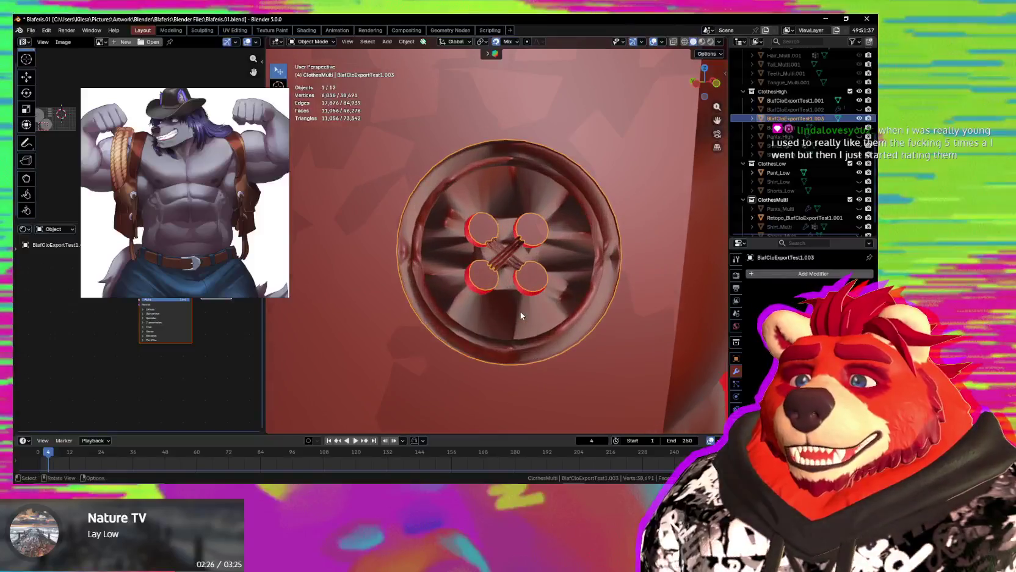
Inspect the buttons' shading from several angles, then edit the retopologised shirt object.
mouse_move(520, 316)
middle_down()
mouse_move(540, 272)
mouse_move(527, 316)
mouse_move(554, 339)
mouse_move(497, 354)
mouse_move(443, 339)
middle_up()
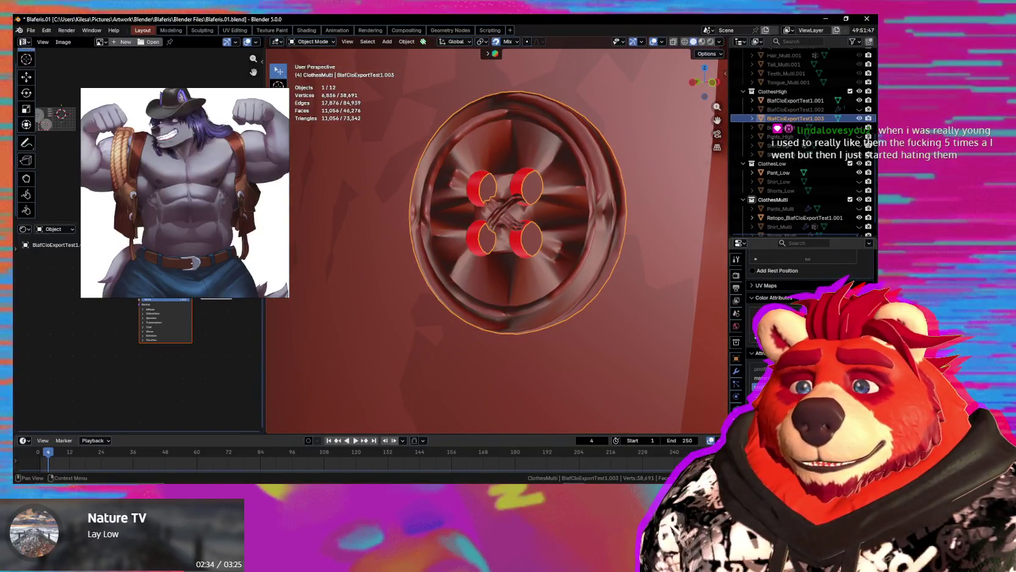
scroll(670, 343, down, 5)
mouse_move(615, 343)
middle_down()
mouse_move(590, 309)
mouse_move(594, 347)
mouse_move(635, 345)
mouse_move(561, 363)
mouse_move(477, 318)
mouse_move(589, 314)
mouse_move(507, 271)
mouse_move(530, 246)
mouse_move(528, 273)
middle_up()
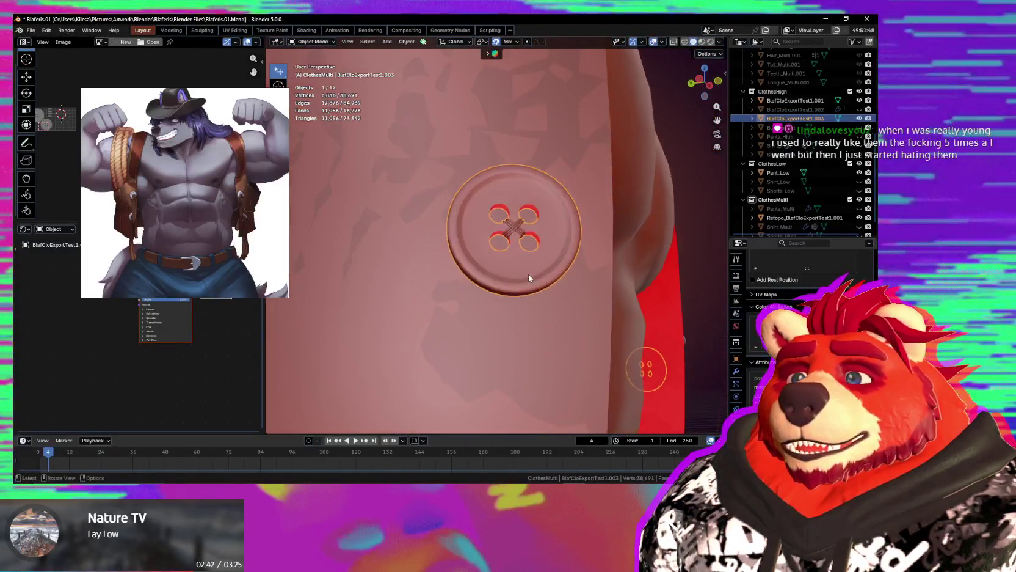
scroll(525, 294, up, 2)
mouse_move(523, 316)
middle_down()
mouse_move(590, 282)
mouse_move(524, 259)
mouse_move(523, 227)
middle_up()
click(524, 227)
key(Tab)
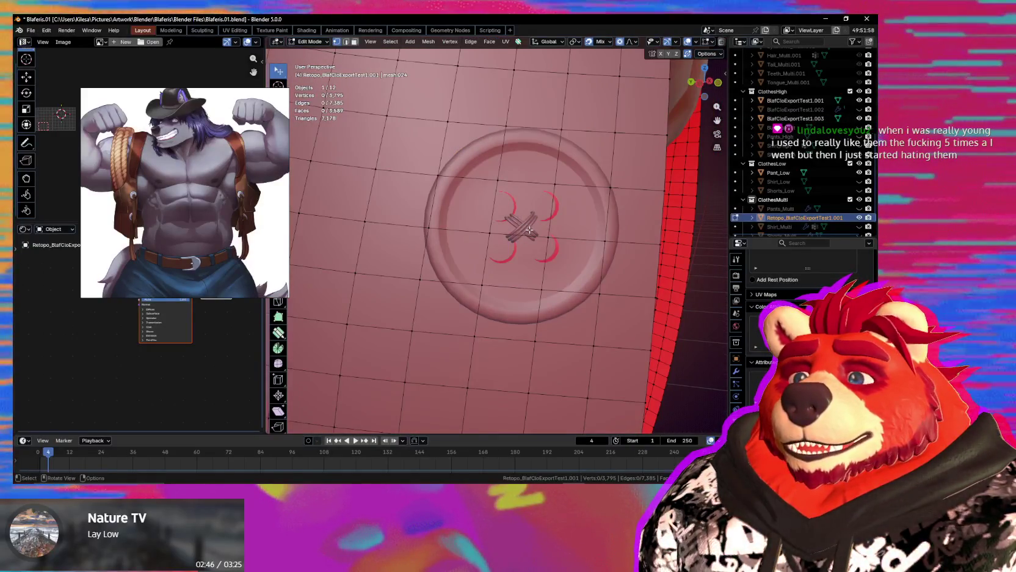
Select the whole button mesh and merge by distance, removing 1140 duplicate vertices.
key(Tab)
click(553, 241)
key(Tab)
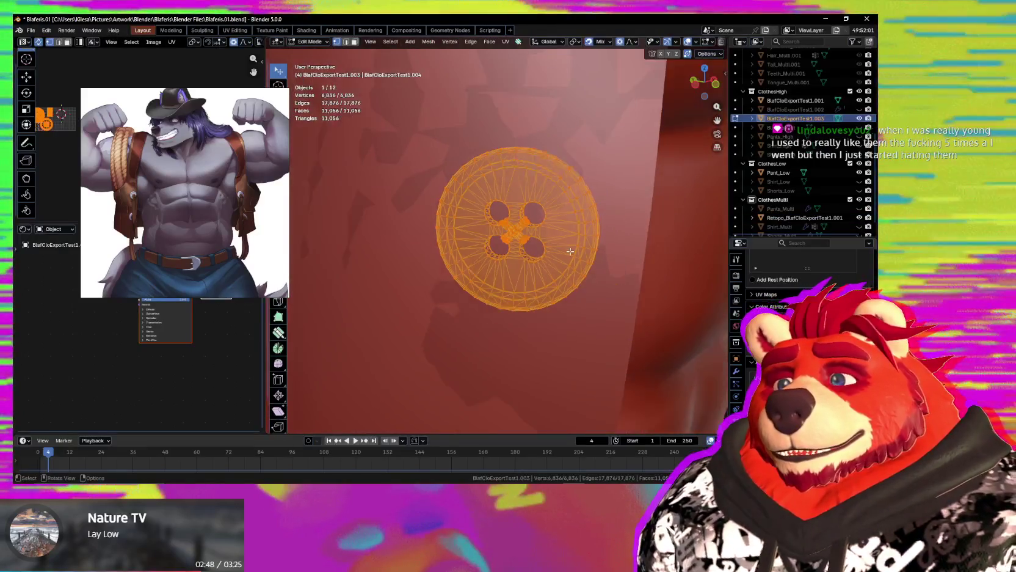
scroll(570, 251, down, 2)
mouse_move(570, 251)
middle_down()
mouse_move(539, 248)
mouse_move(610, 243)
middle_up()
click(536, 247)
scroll(610, 243, up, 3)
scroll(610, 243, up, 3)
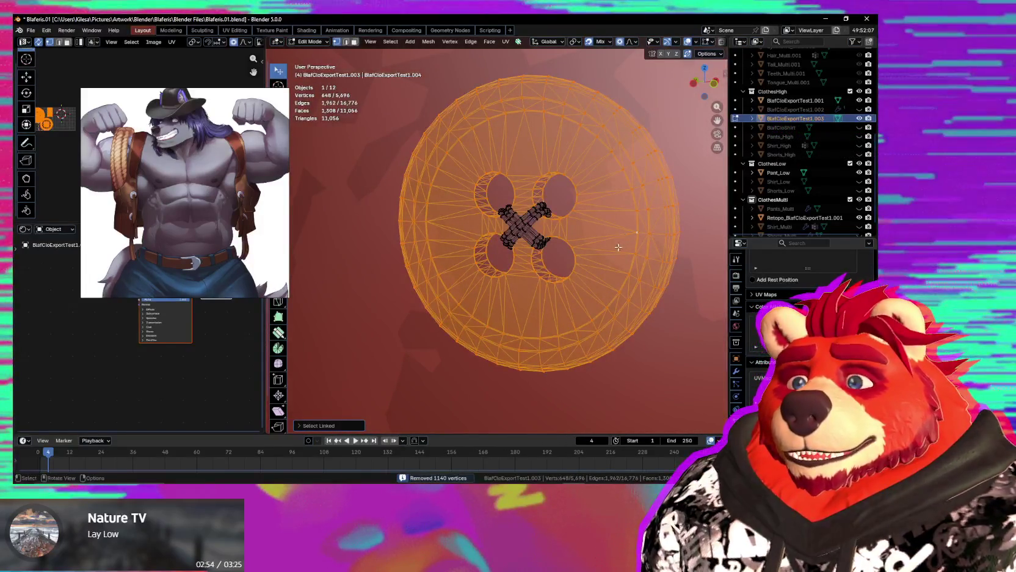
scroll(618, 247, down, 4)
Add the second, upper and lower buttons to the selection with linked picks.
key(l)
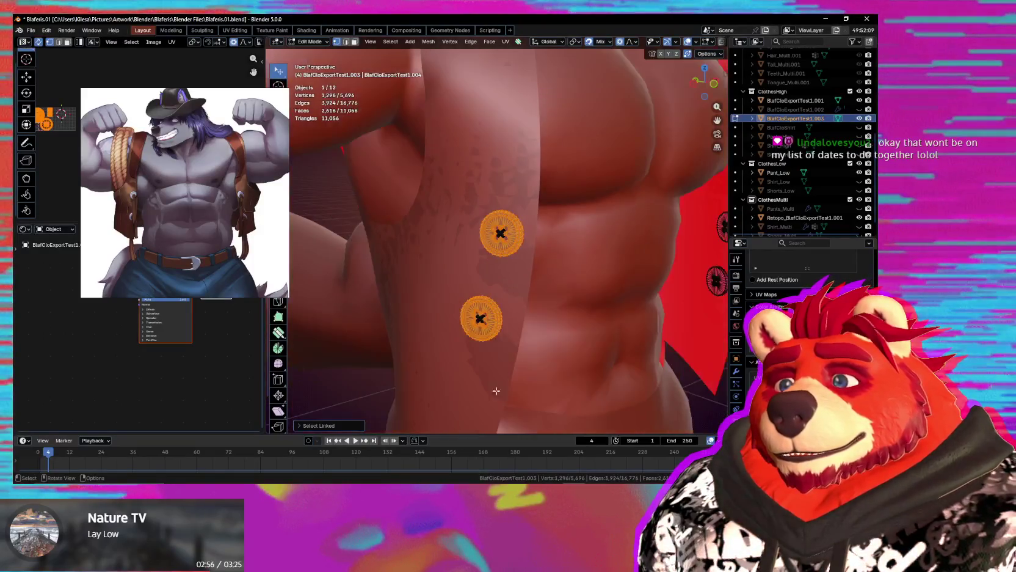
scroll(472, 383, down, 4)
mouse_move(471, 384)
middle_down()
mouse_move(488, 273)
mouse_move(536, 234)
middle_up()
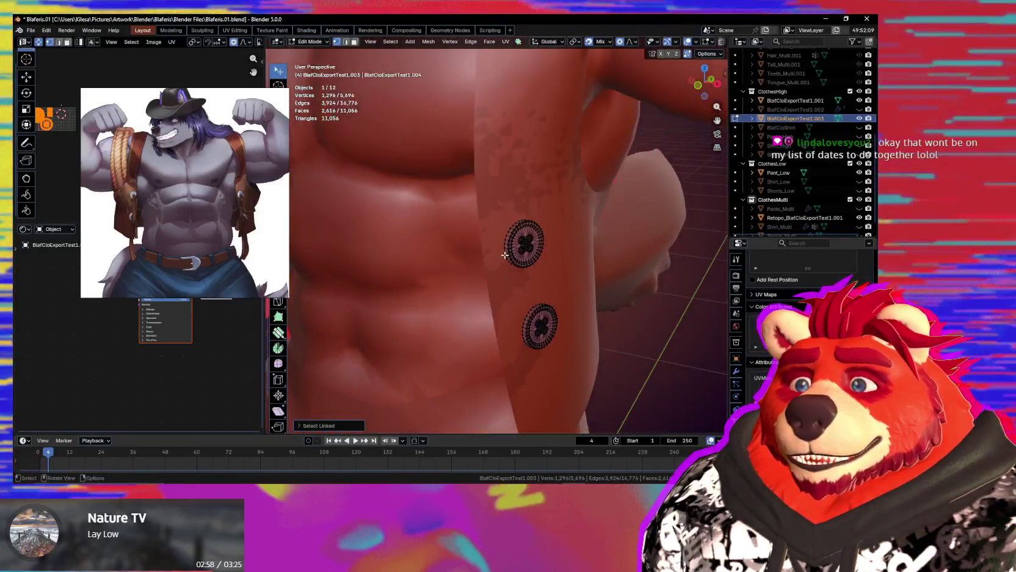
scroll(535, 235, up, 3)
key(l)
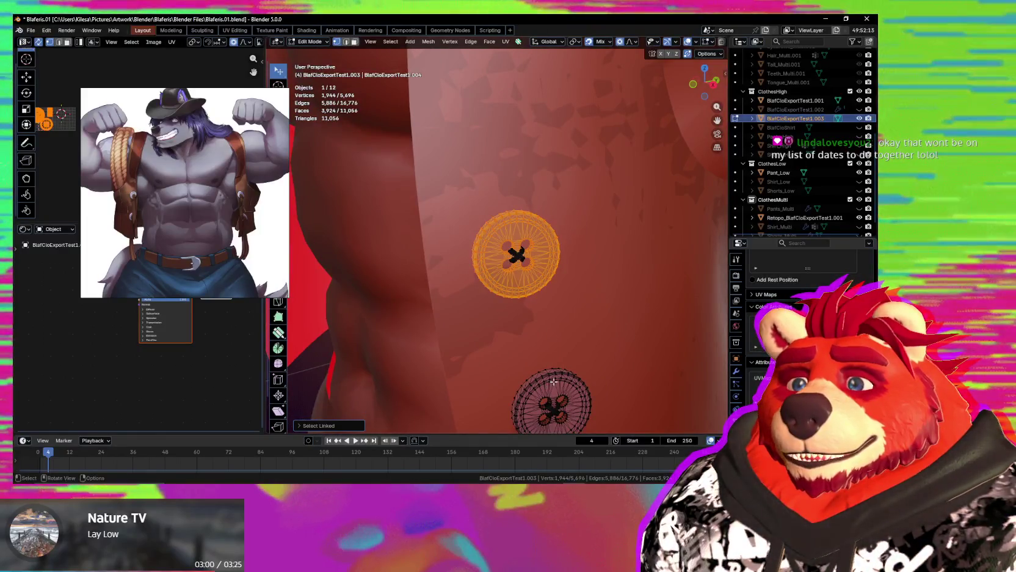
key(l)
scroll(554, 381, down, 3)
mouse_move(554, 381)
middle_down()
mouse_move(505, 341)
mouse_move(546, 279)
middle_up()
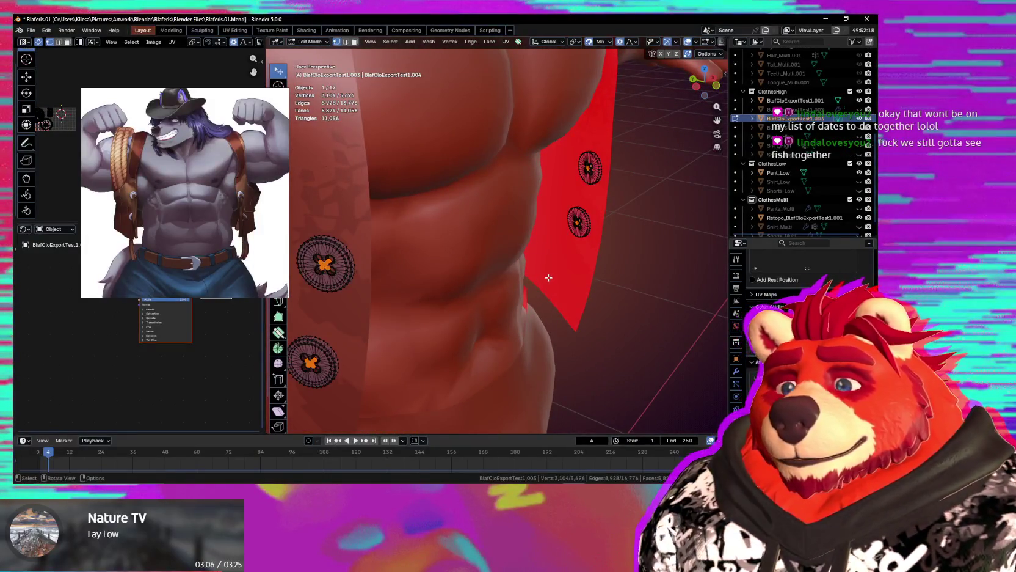
Bring up the delete options, then select an edge on the button's upper rim in edge mode.
key(x)
mouse_move(344, 283)
middle_down()
mouse_move(397, 283)
mouse_move(470, 245)
middle_up()
scroll(473, 245, up, 4)
scroll(474, 245, up, 2)
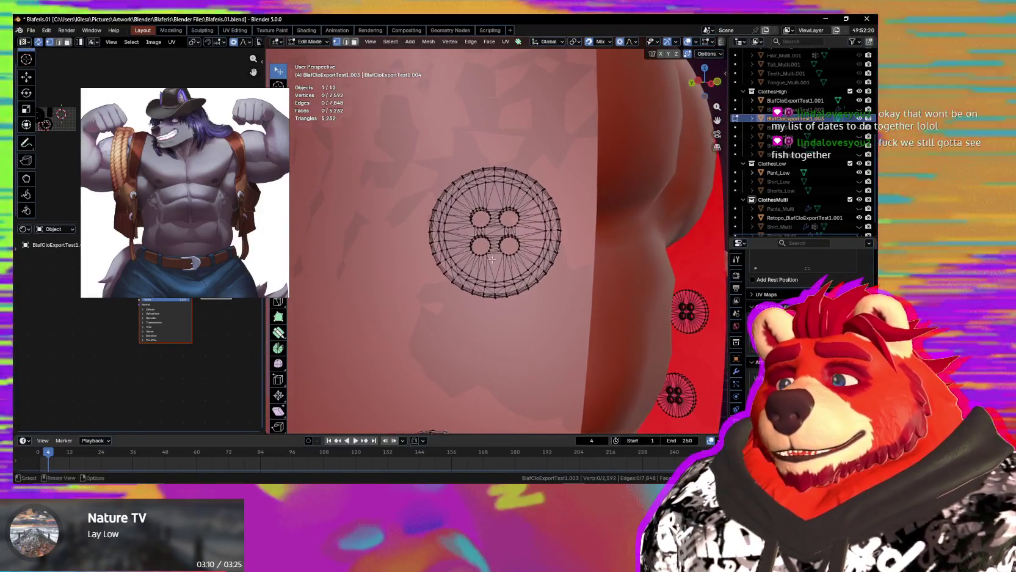
scroll(474, 262, up, 1)
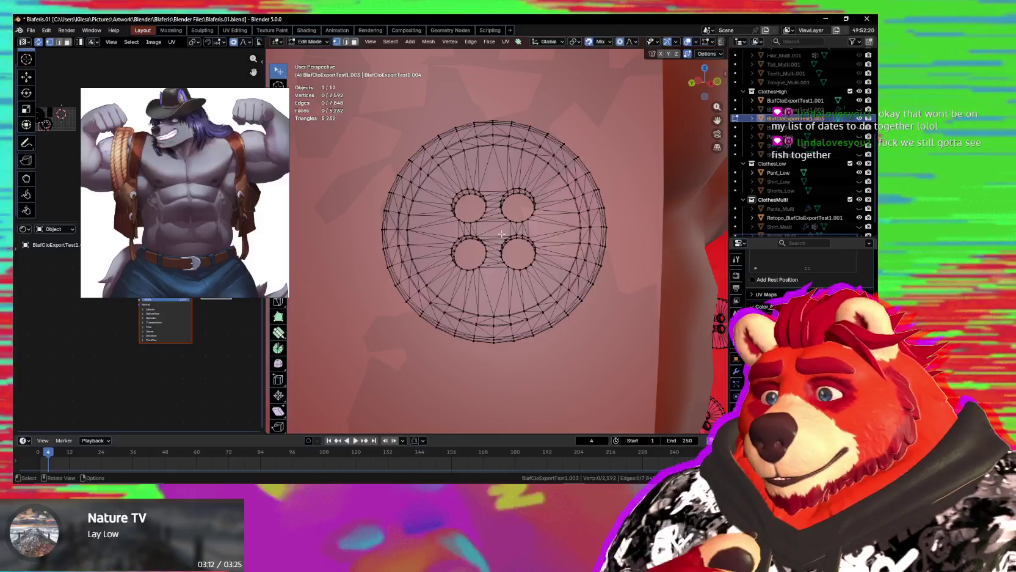
scroll(501, 234, up, 1)
middle_drag(502, 234, 511, 251)
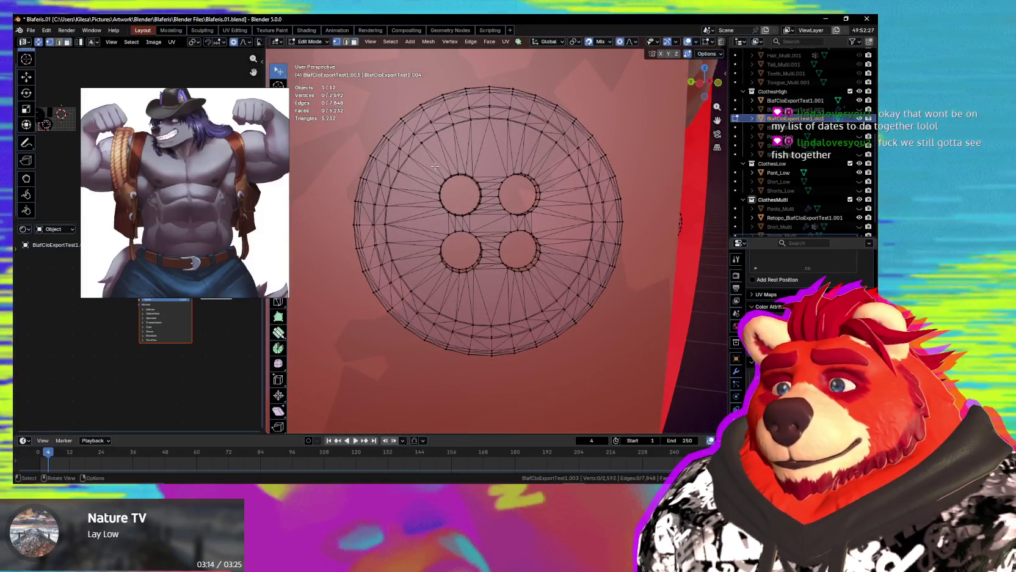
key(2)
click(416, 147)
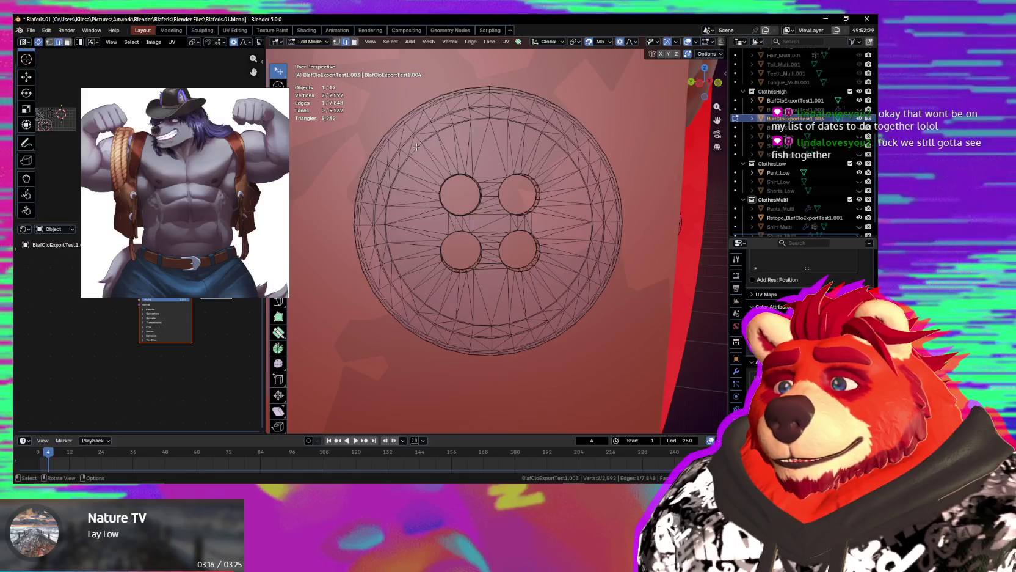
Circle-select the faces of the button's inner disc.
scroll(416, 147, up, 3)
scroll(428, 159, up, 2)
scroll(452, 183, up, 2)
mouse_move(464, 189)
middle_down()
mouse_move(477, 202)
mouse_move(472, 273)
middle_up()
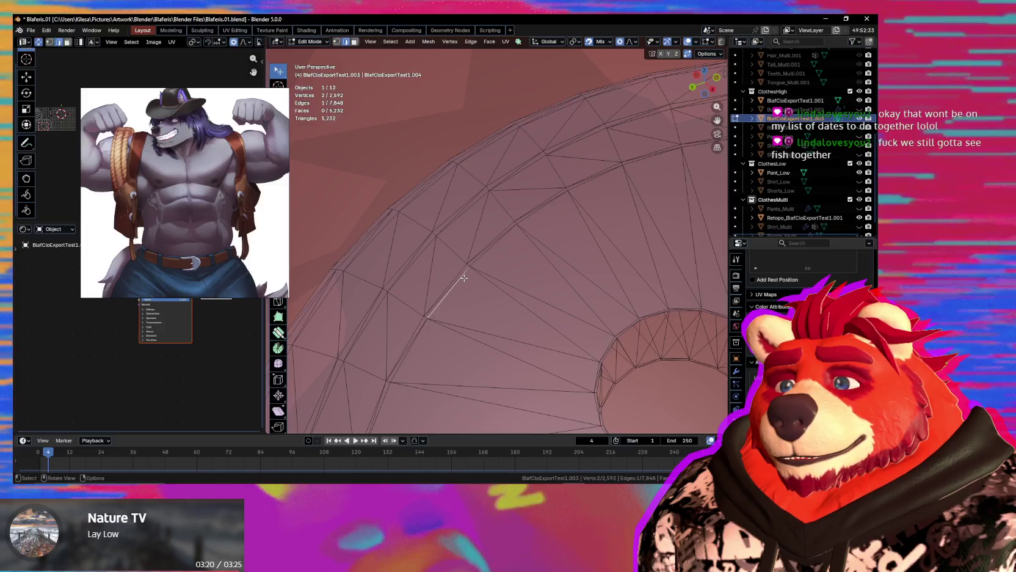
scroll(464, 278, down, 3)
scroll(476, 269, down, 3)
middle_drag(489, 257, 593, 209)
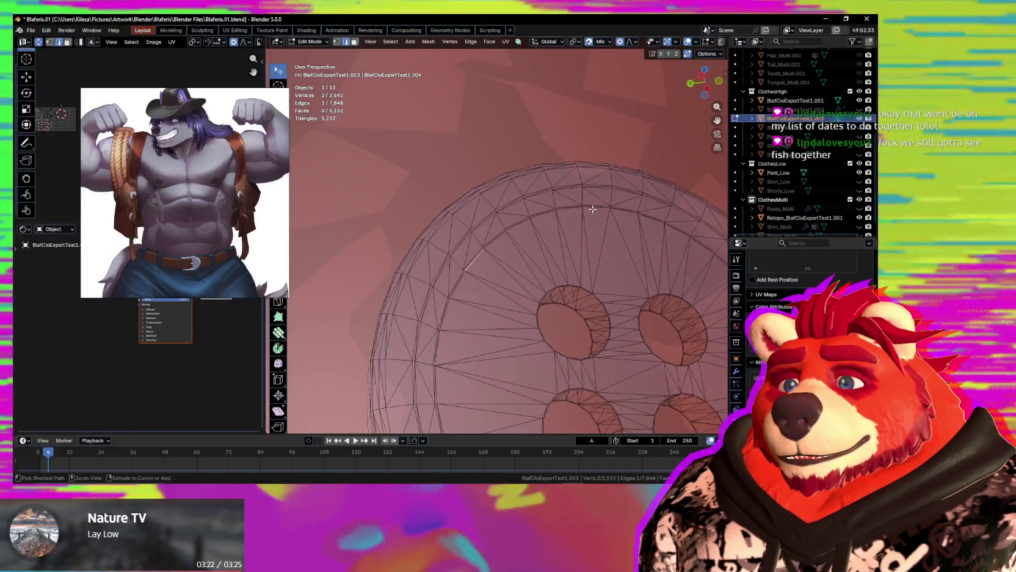
scroll(676, 259, down, 3)
middle_drag(544, 152, 516, 185)
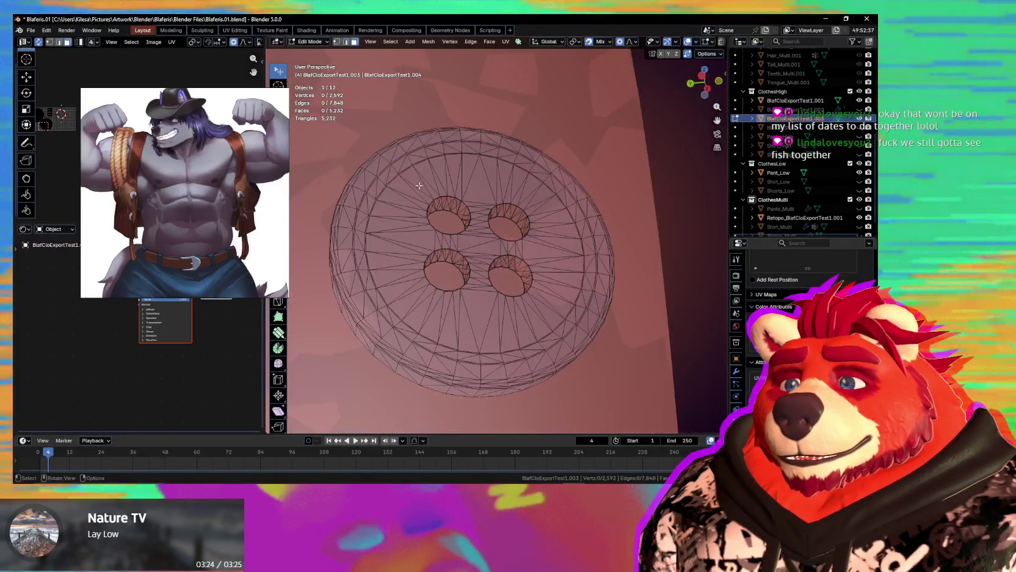
drag(436, 178, 515, 318)
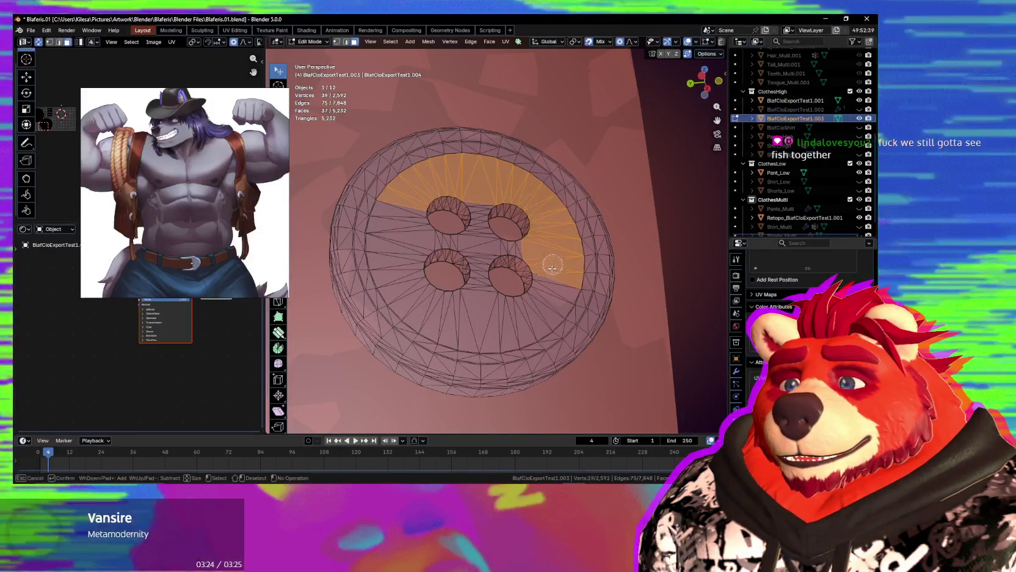
right_click(408, 209)
Trim the left, bottom and lower-right faces from the selection, then select everything linked.
middle_drag(408, 208, 416, 231)
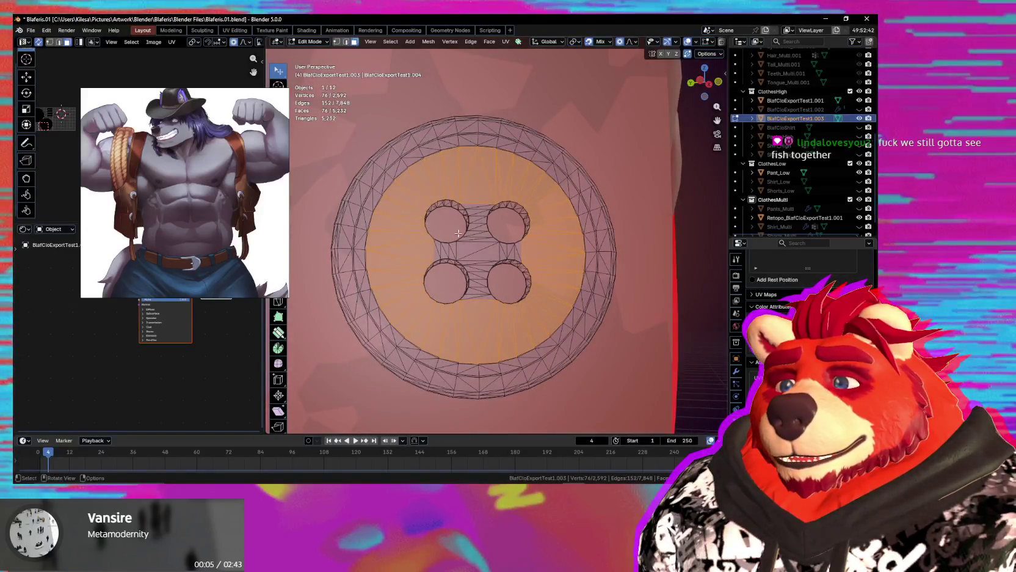
shift+drag(431, 213, 540, 296)
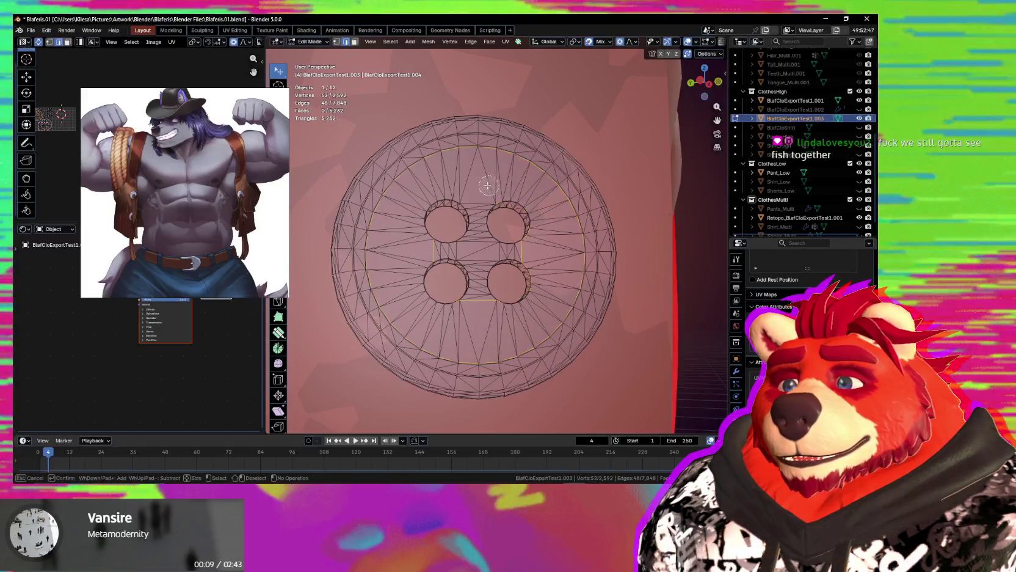
shift+drag(487, 185, 510, 209)
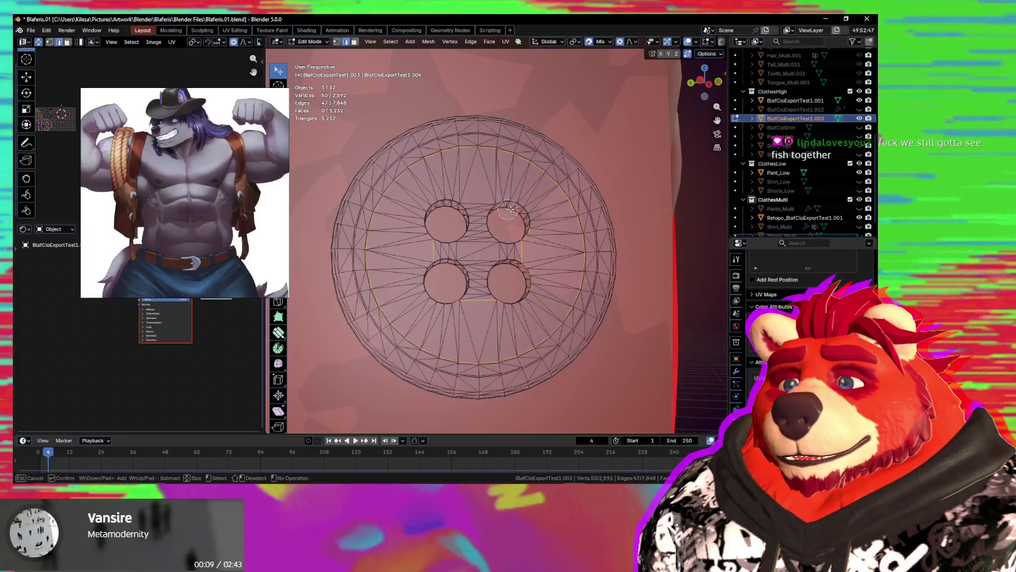
right_click(449, 244)
middle_drag(449, 244, 533, 274)
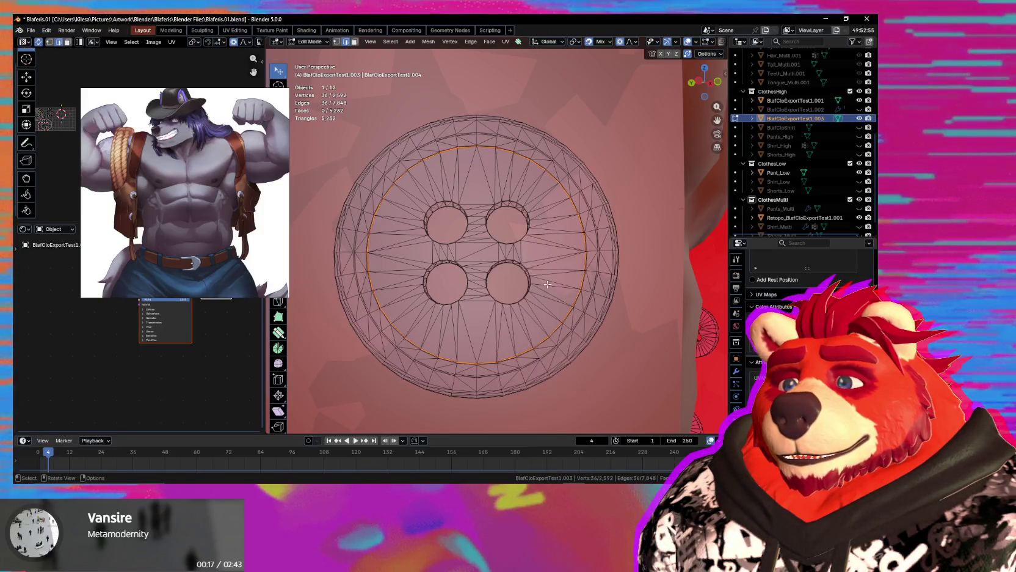
key(l)
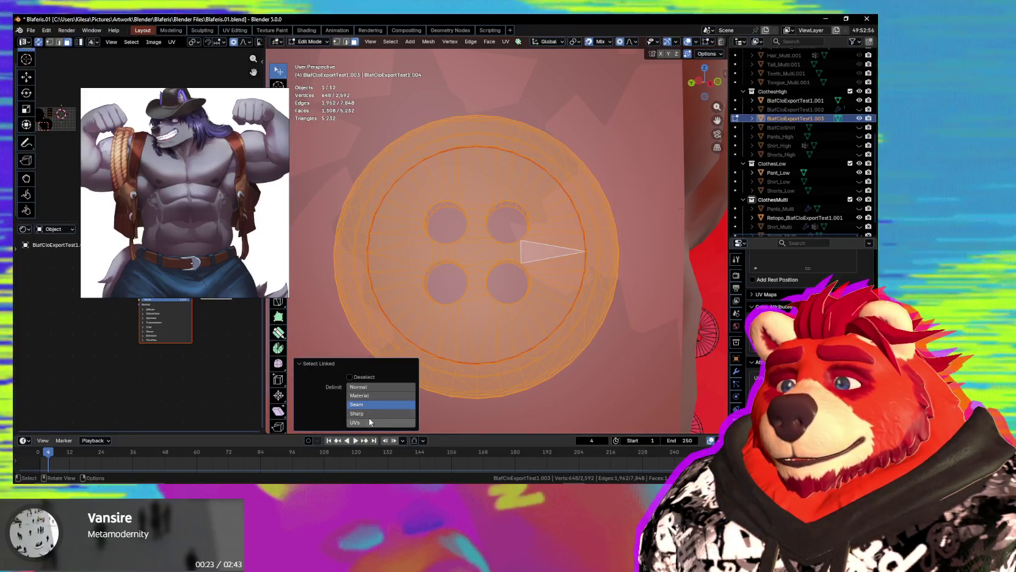
Undo the linked selection and select all seam edges with Select Similar > Seam.
middle_drag(488, 299, 499, 293)
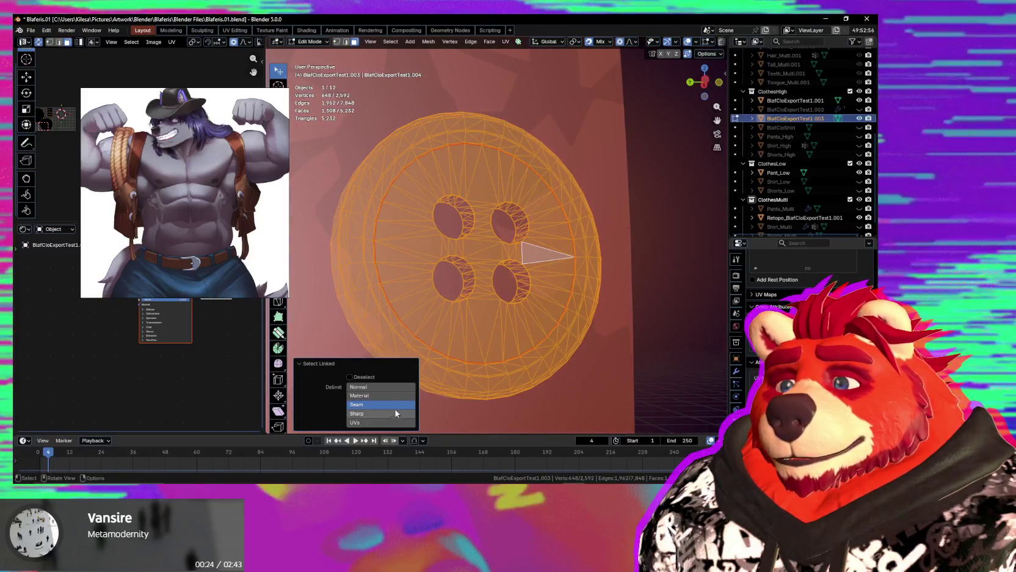
key(ctrl+z)
scroll(451, 292, up, 3)
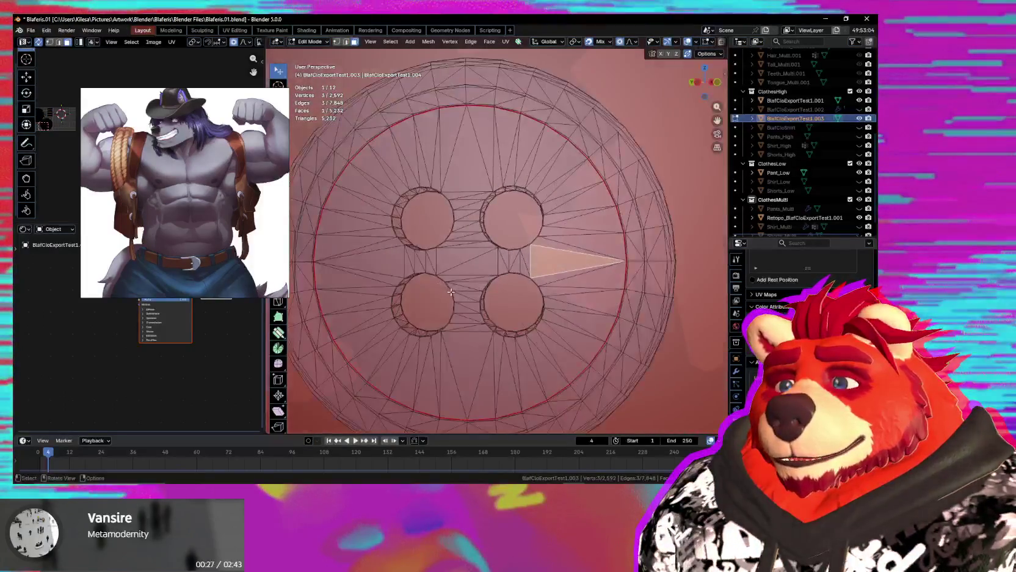
scroll(638, 274, up, 2)
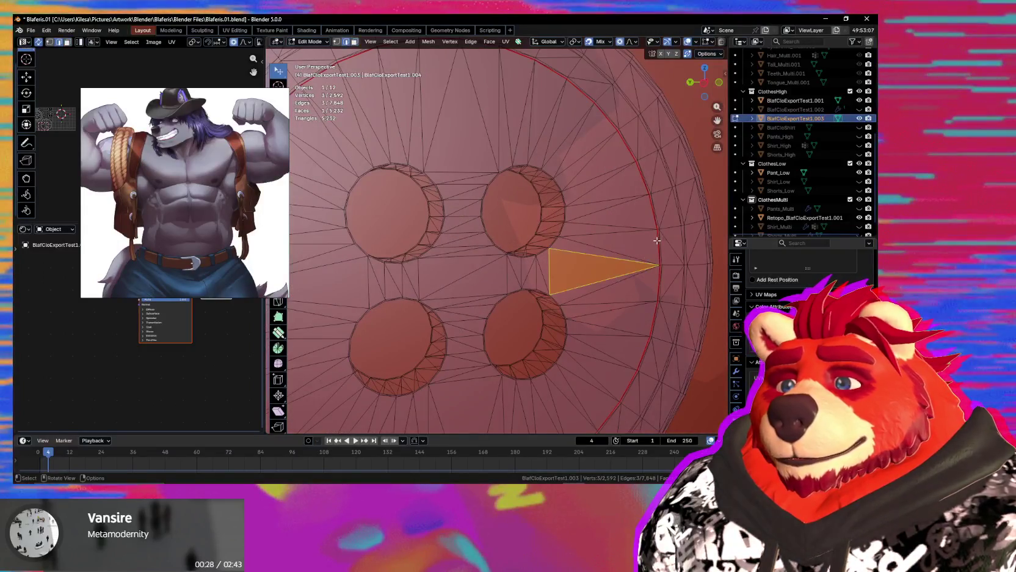
key(shift+g)
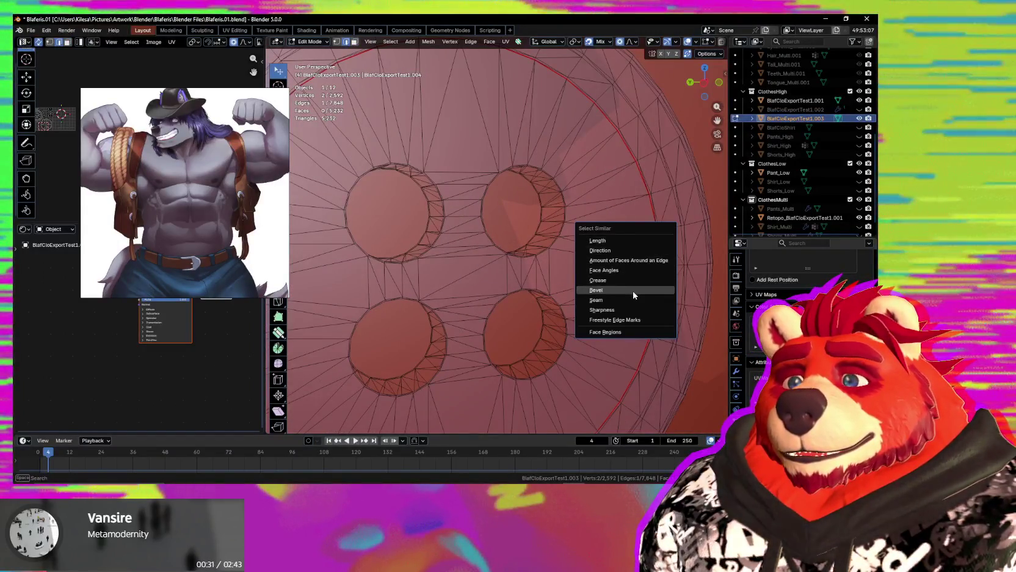
click(631, 299)
mouse_move(629, 298)
middle_down()
mouse_move(558, 281)
mouse_move(483, 344)
mouse_move(477, 332)
middle_up()
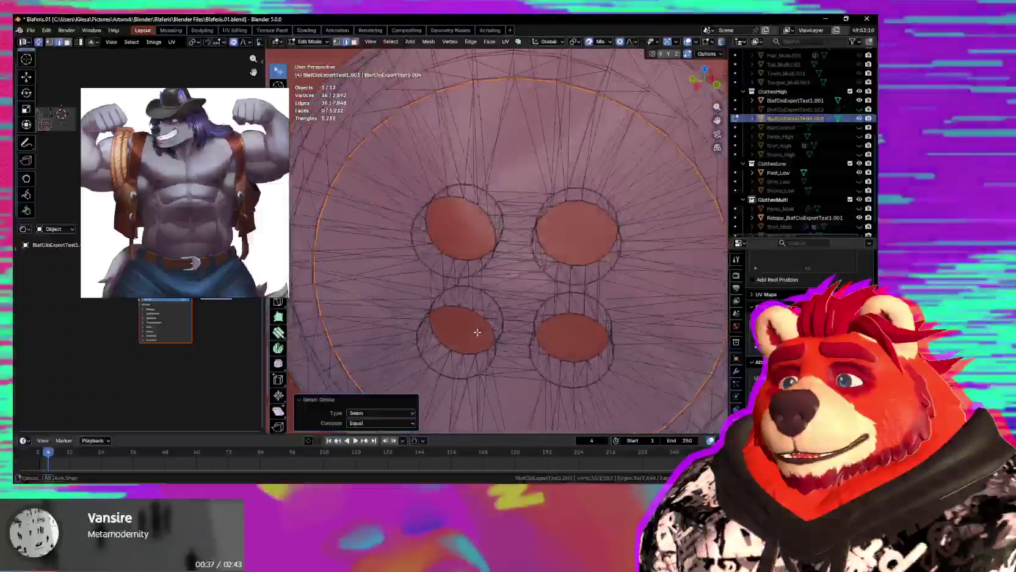
mouse_move(525, 93)
middle_down()
mouse_move(568, 220)
mouse_move(535, 293)
mouse_move(470, 241)
mouse_move(482, 257)
middle_up()
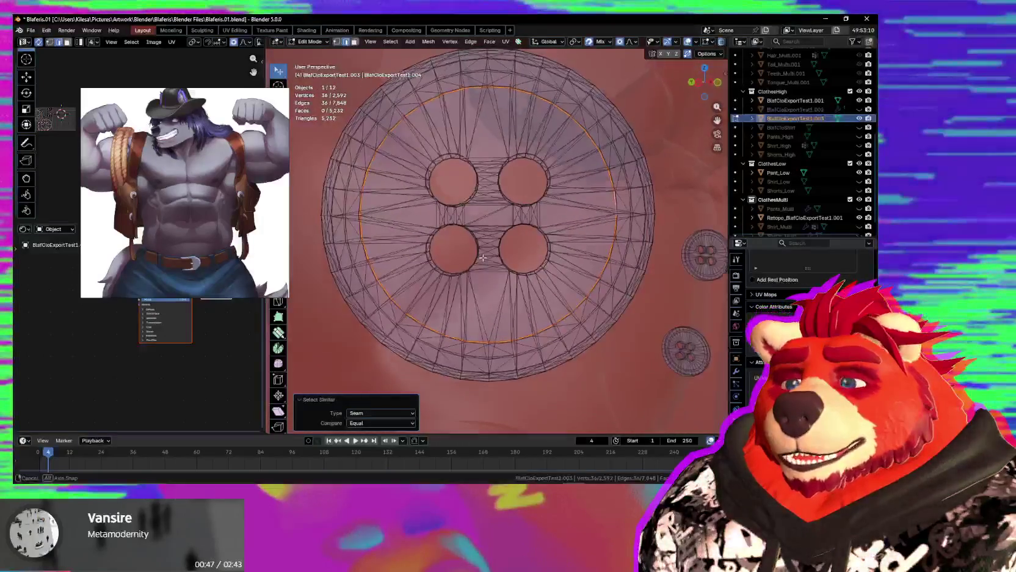
Clear the selection, select the linked button mesh, and pick a single triangle.
mouse_move(448, 233)
middle_down()
mouse_move(441, 212)
mouse_move(524, 186)
mouse_move(365, 231)
mouse_move(416, 207)
middle_up()
key(alt+a)
key(ctrl+l)
scroll(422, 205, up, 3)
scroll(427, 202, up, 2)
key(2)
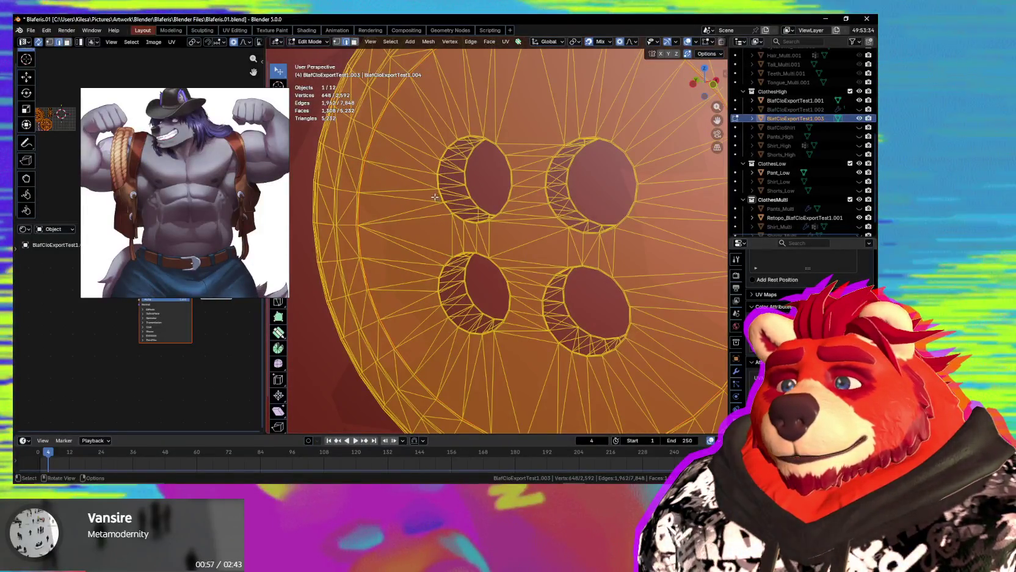
scroll(434, 197, down, 5)
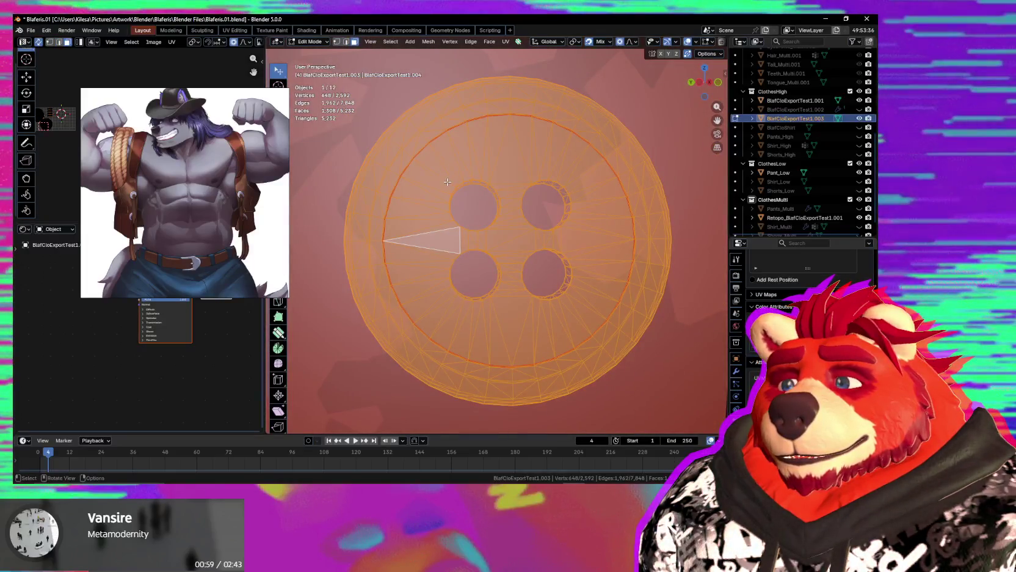
click(446, 178)
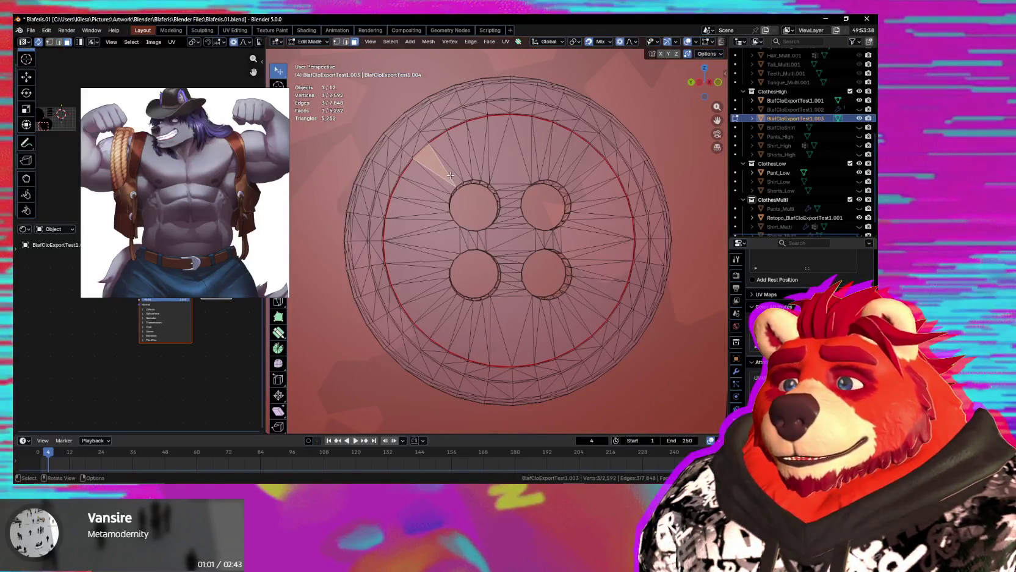
Brush-select the inner ring and faces between the four holes, then trim the lower-right and bottom faces.
drag(435, 177, 542, 167)
mouse_move(589, 197)
mouse_down()
mouse_move(596, 305)
mouse_move(464, 342)
mouse_move(415, 207)
mouse_move(482, 163)
mouse_up()
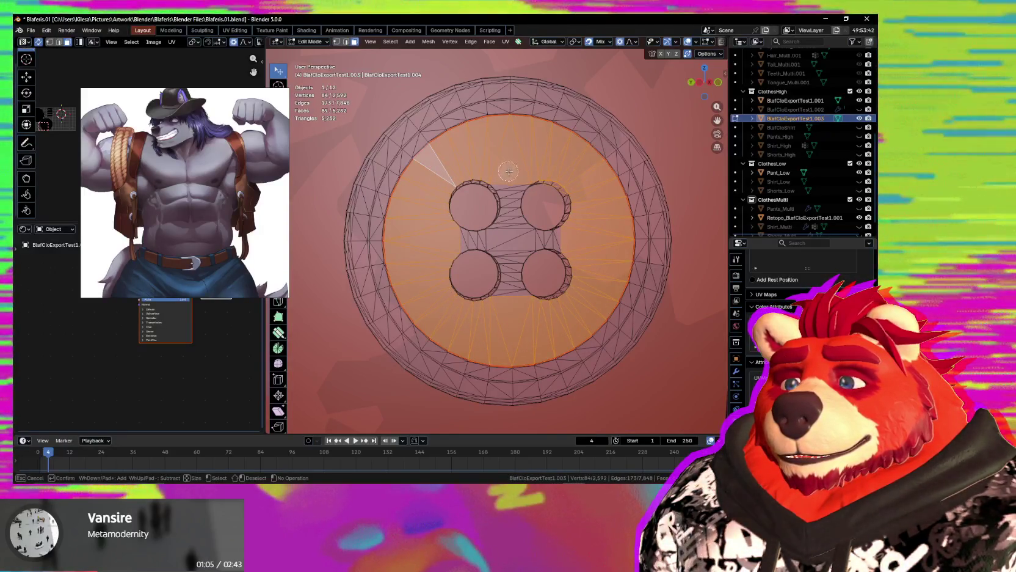
drag(514, 219, 511, 269)
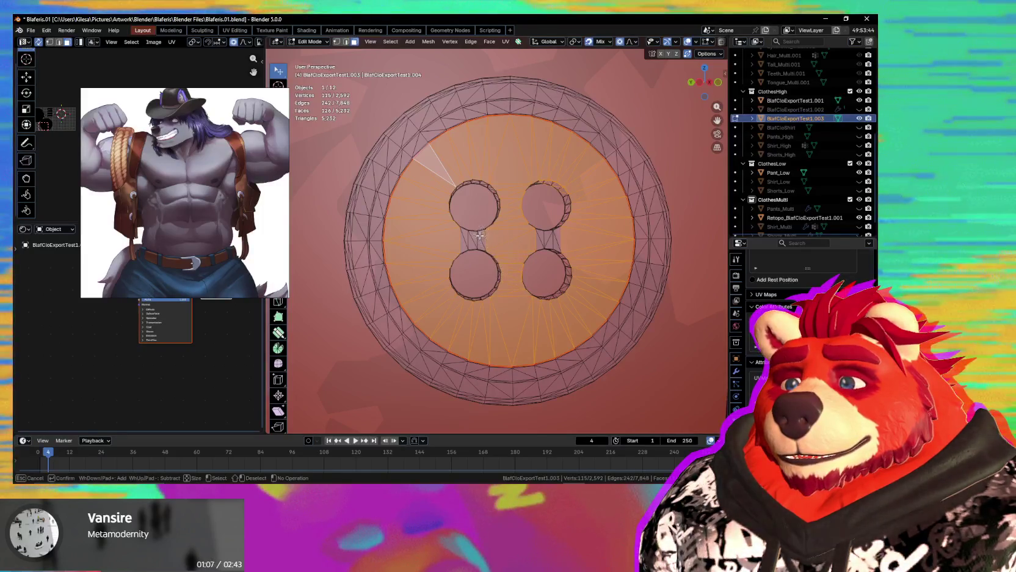
drag(462, 238, 445, 208)
key(Escape)
middle_drag(446, 208, 431, 194)
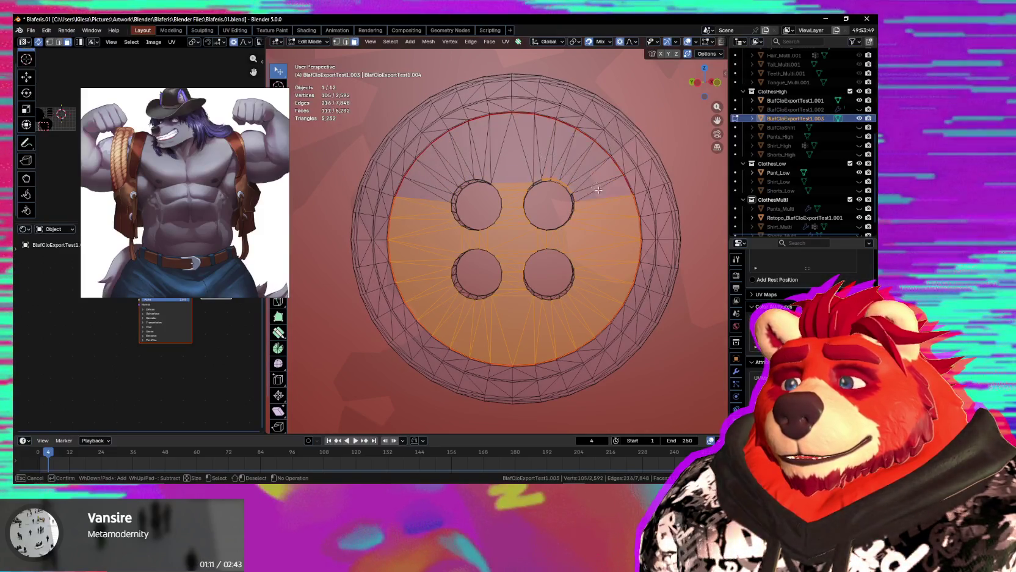
shift+drag(599, 282, 529, 331)
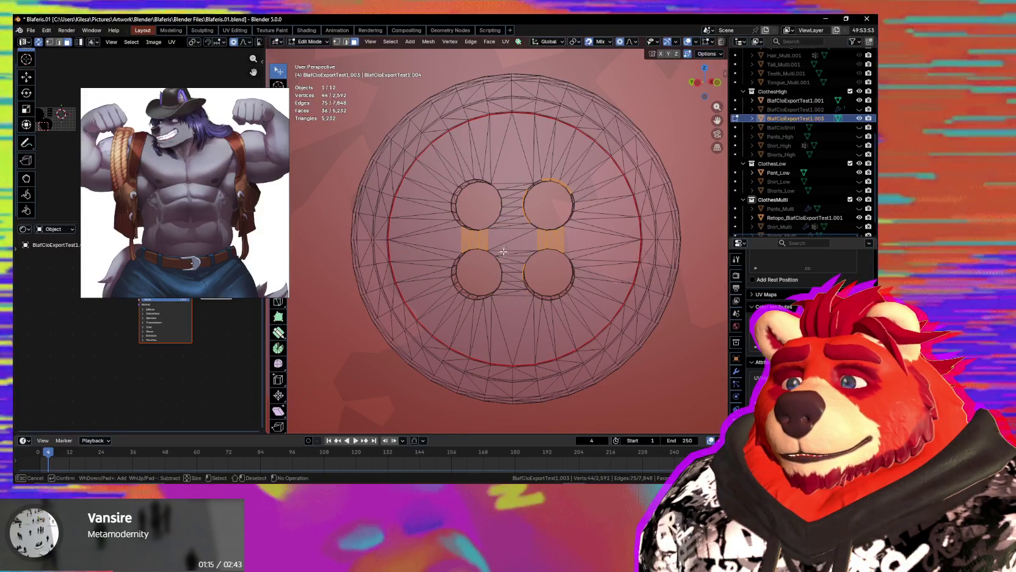
mouse_move(513, 283)
shift+mouse_down()
mouse_move(447, 235)
mouse_move(602, 233)
shift+mouse_up()
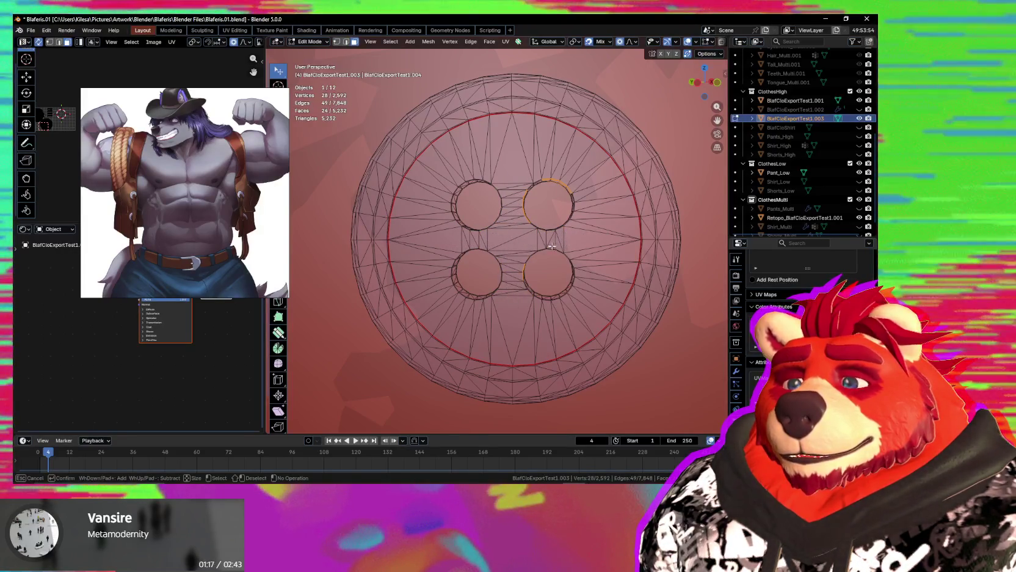
right_click(508, 266)
Deselect faces along the upper arc and select one triangle face near the top.
scroll(513, 228, up, 4)
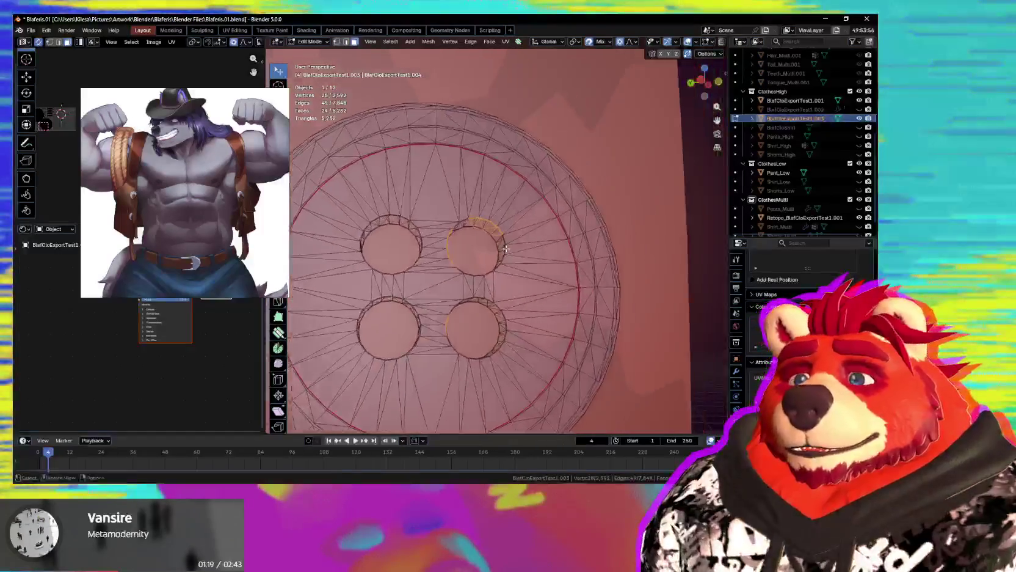
key(c)
shift+drag(470, 235, 487, 259)
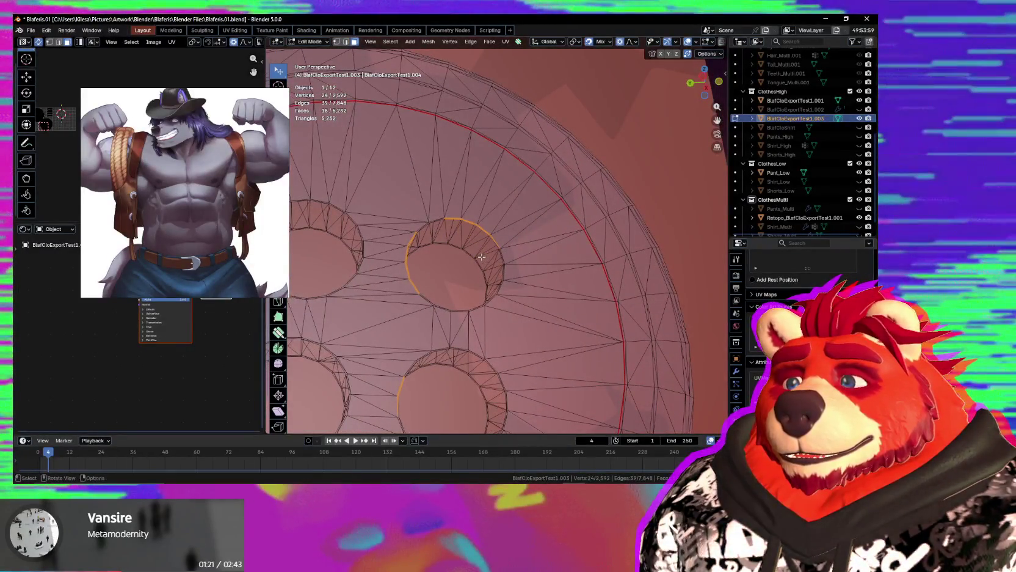
mouse_move(482, 257)
middle_down()
mouse_move(438, 286)
mouse_move(544, 234)
middle_up()
scroll(480, 259, up, 3)
middle_drag(481, 258, 421, 199)
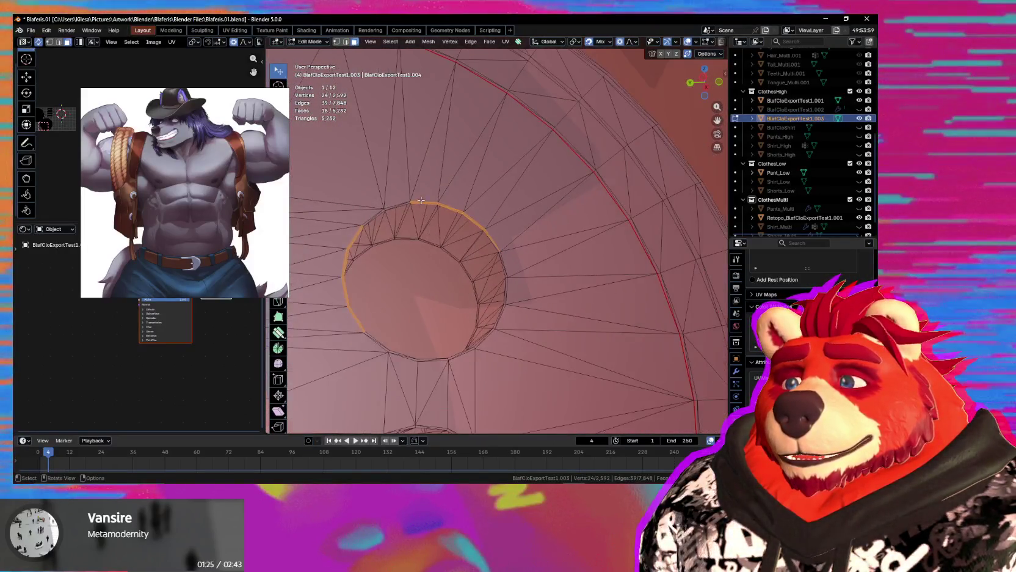
click(421, 200)
Switch to face selection and zoom in on a straight-on front view of the button.
scroll(428, 208, down, 5)
middle_drag(464, 226, 528, 251)
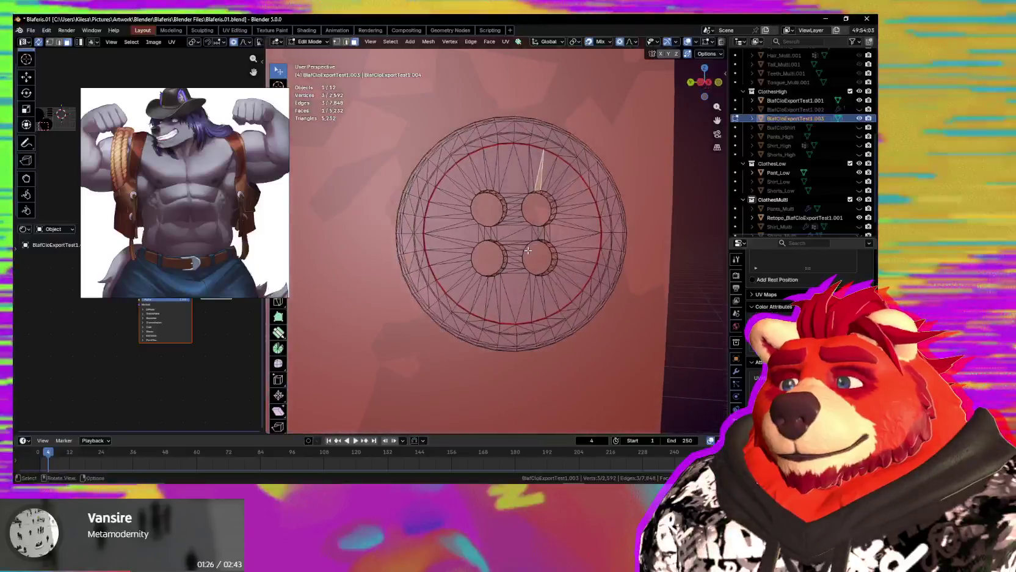
key(2)
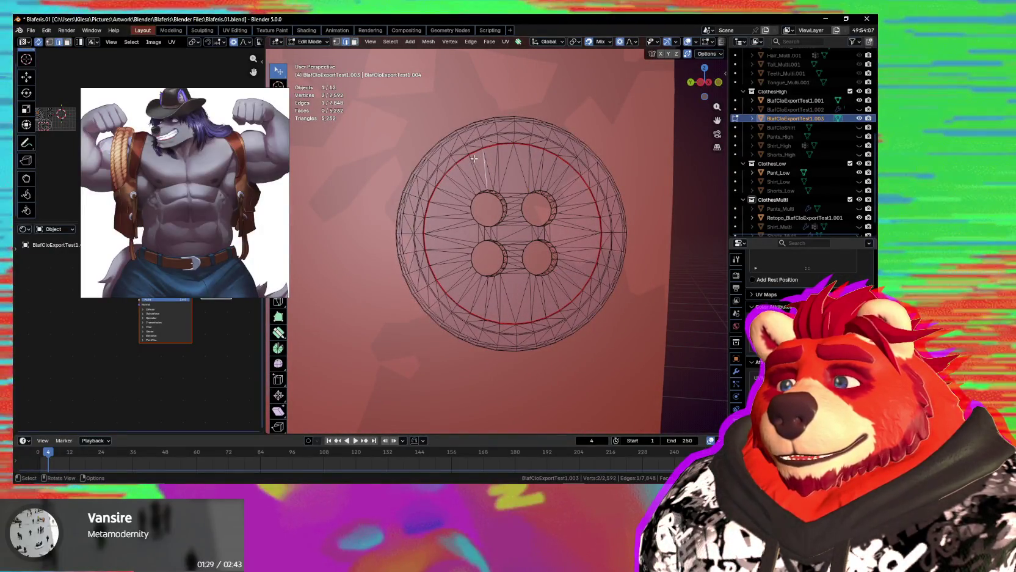
middle_drag(475, 163, 450, 187)
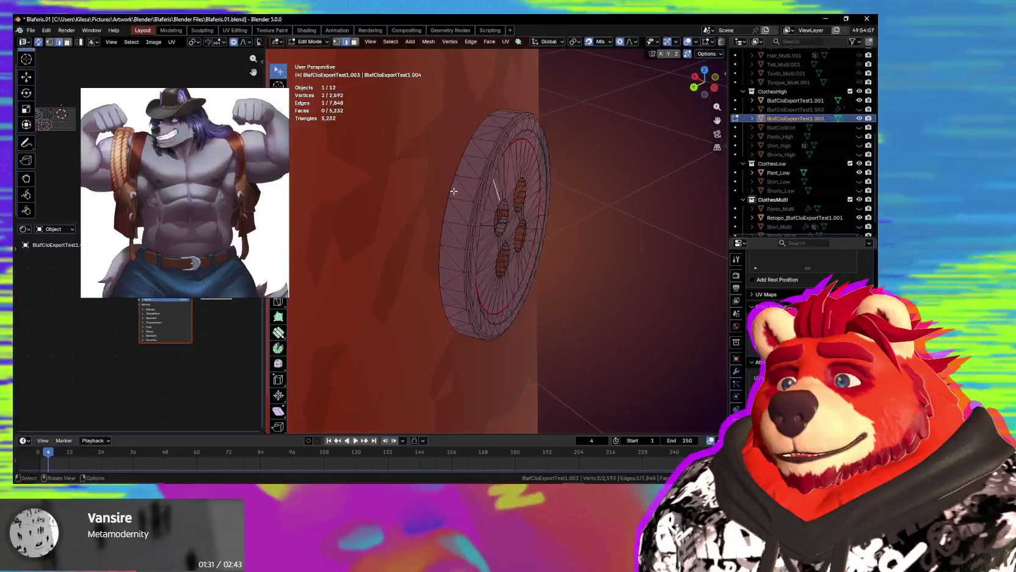
key(KP_1)
scroll(431, 184, up, 2)
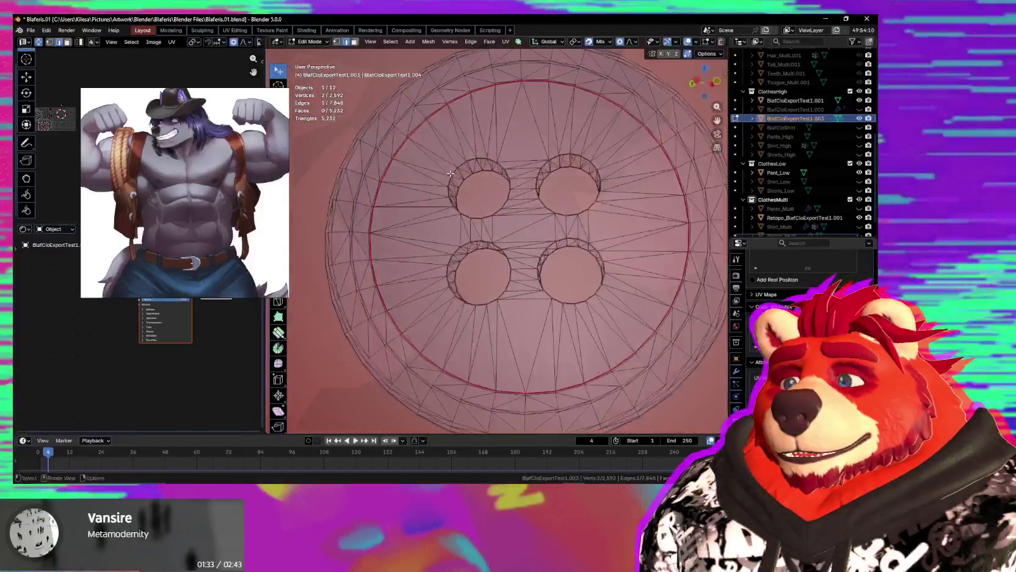
scroll(430, 182, up, 2)
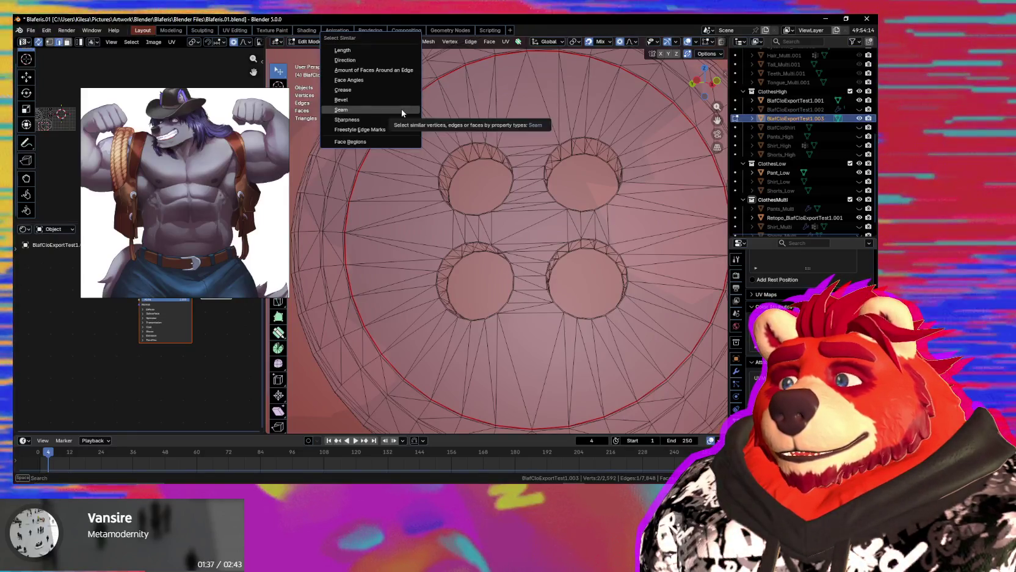
Grow the selection across the button's front faces and delete those 148 faces.
click(402, 111)
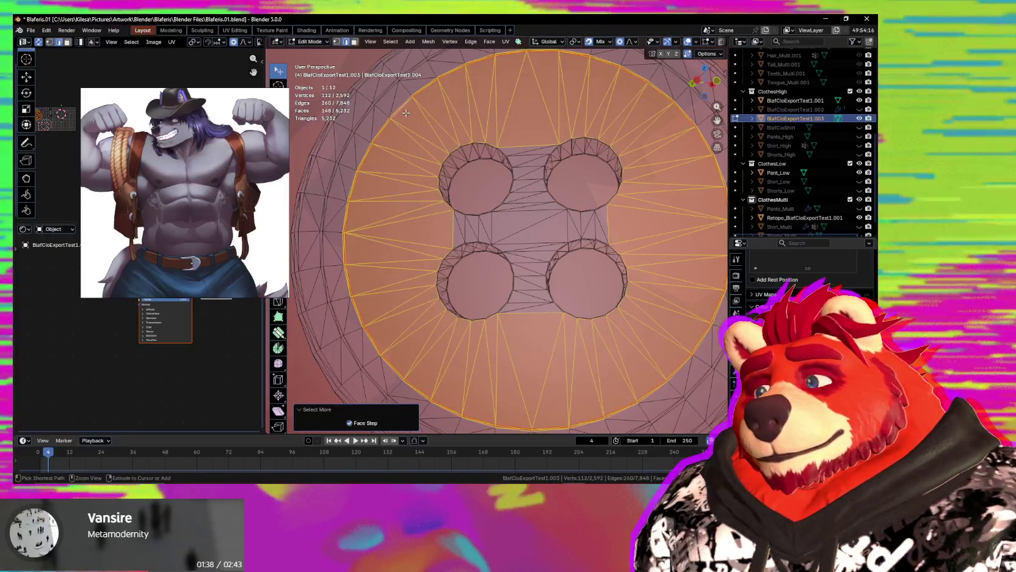
key(x)
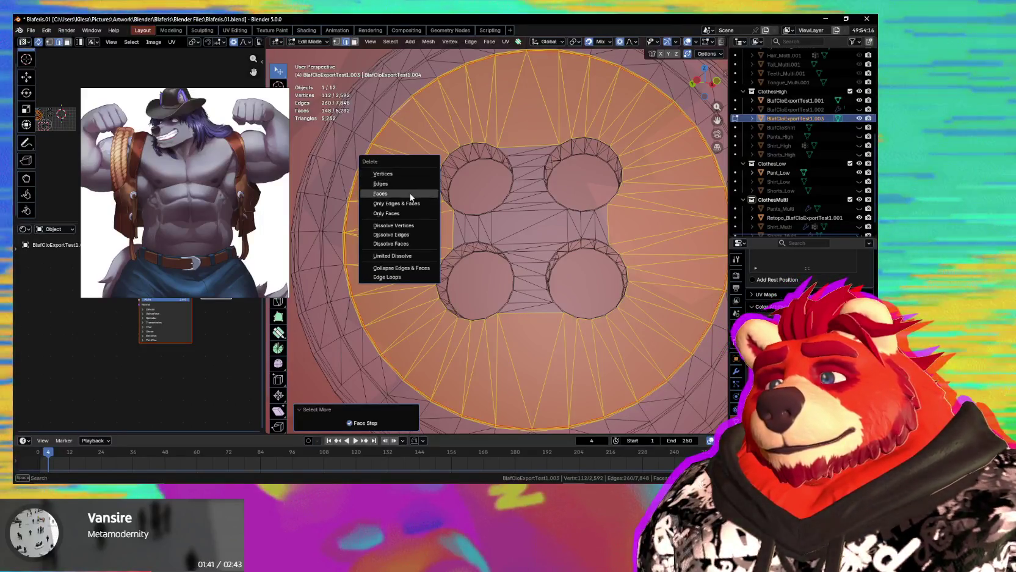
click(411, 193)
scroll(408, 163, down, 2)
Try filling the button's inner edge loop with a face, then undo the fill.
click(409, 160)
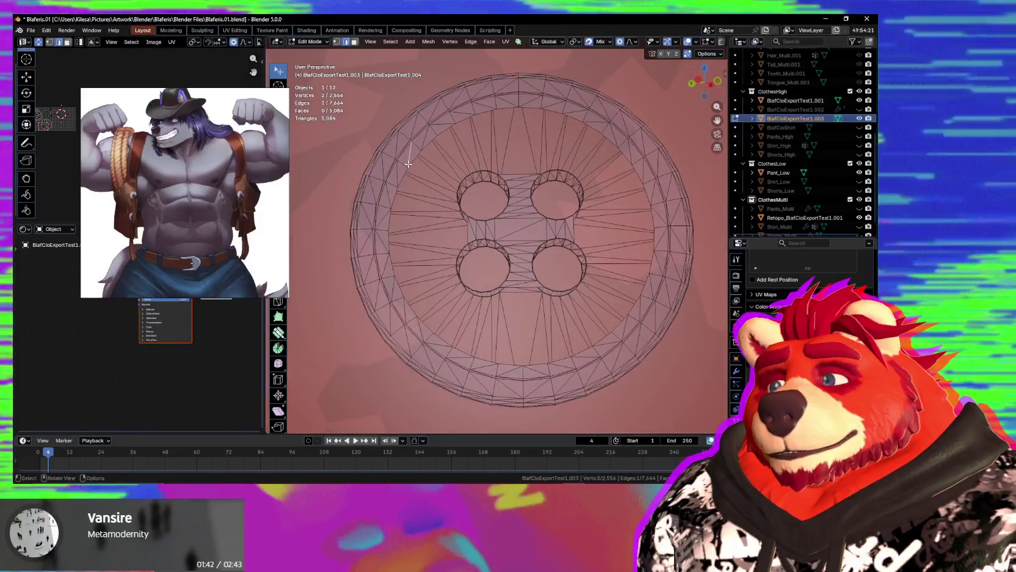
alt+click(412, 160)
mouse_move(441, 184)
middle_down()
mouse_move(603, 245)
mouse_move(577, 238)
mouse_move(641, 245)
middle_up()
key(f)
key(ctrl+z)
click(392, 191)
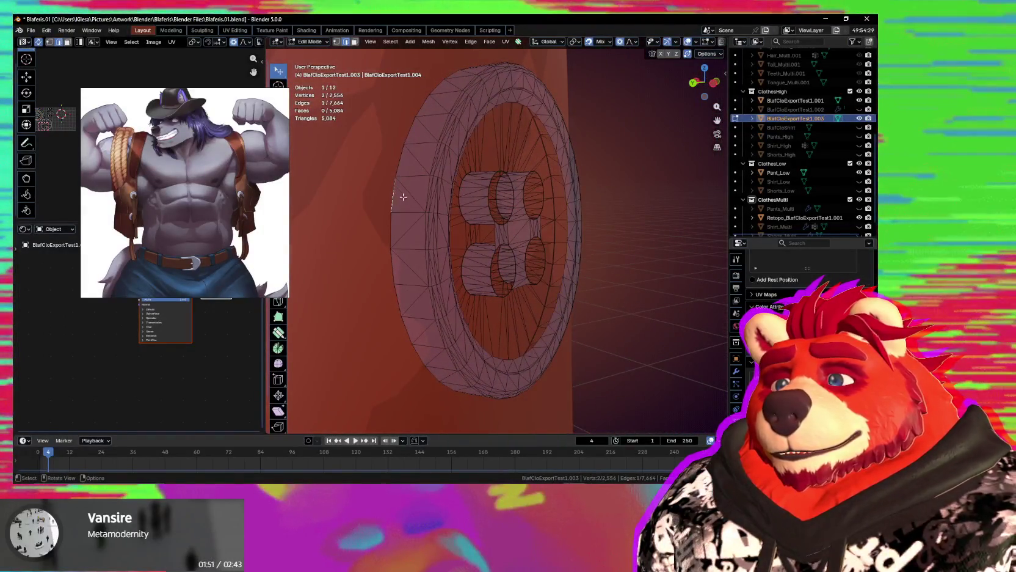
Isolate the button mesh in Local View with numpad /.
scroll(426, 227, up, 3)
scroll(463, 232, up, 2)
mouse_move(463, 232)
middle_down()
mouse_move(506, 246)
mouse_move(491, 238)
middle_up()
key(KP_Divide)
Turn the view to face the second button's disc head-on and clear the edge selection.
middle_drag(618, 220, 596, 238)
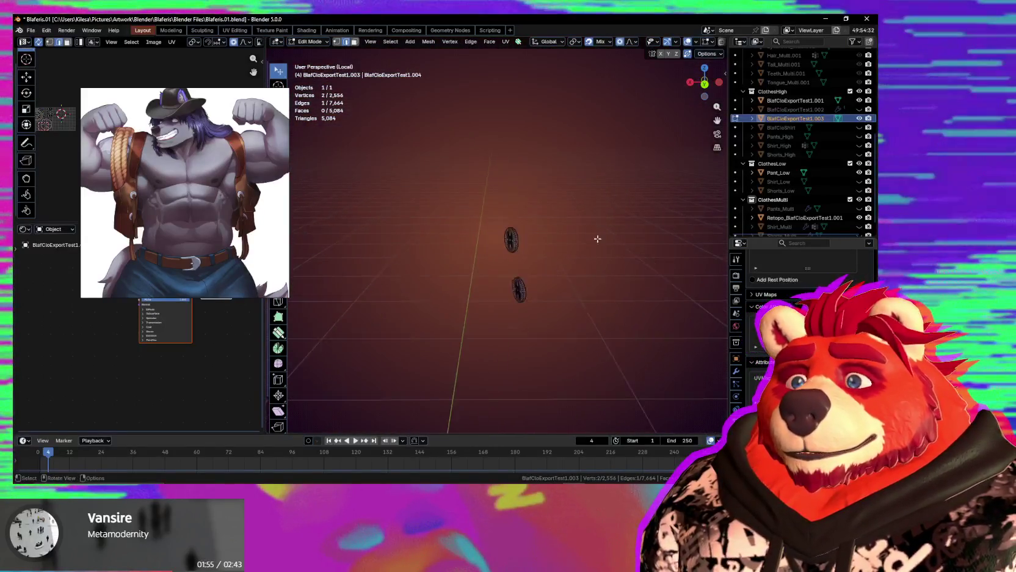
scroll(529, 274, up, 2)
mouse_move(529, 275)
middle_down()
mouse_move(556, 282)
mouse_move(480, 265)
middle_up()
scroll(543, 233, up, 2)
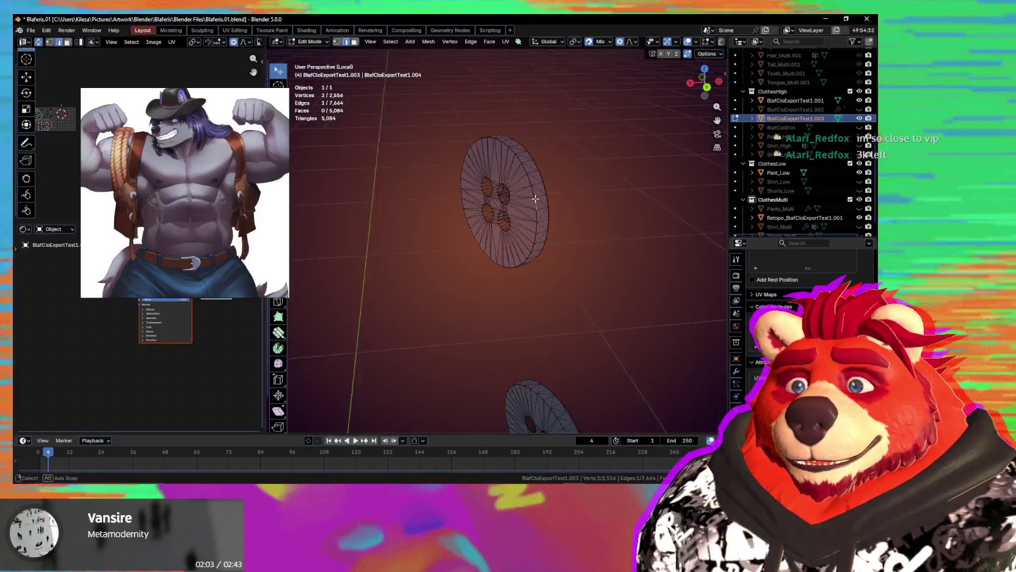
middle_drag(569, 299, 569, 165)
scroll(552, 219, up, 3)
click(552, 218)
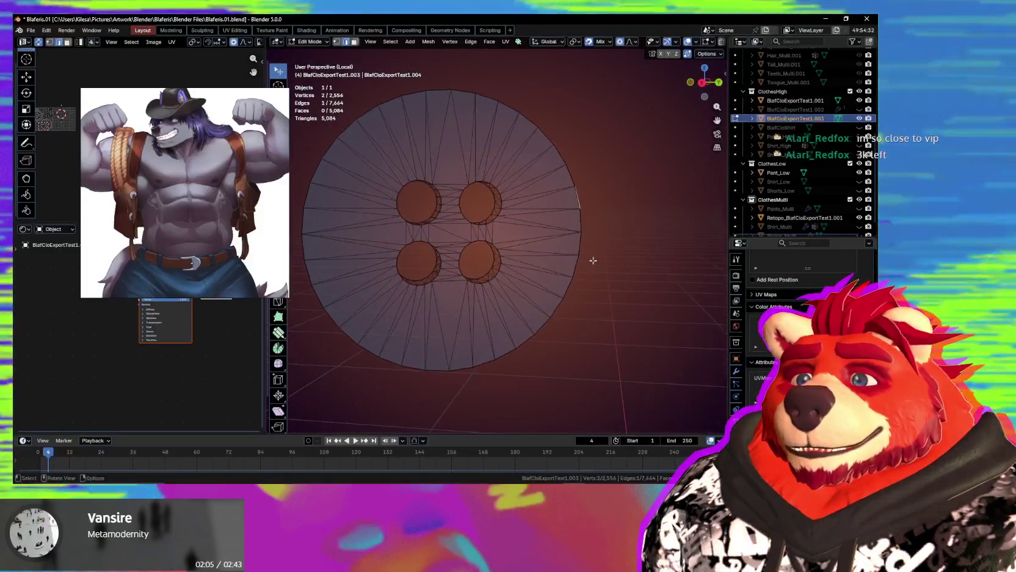
mouse_move(595, 259)
middle_down()
mouse_move(632, 226)
mouse_move(529, 209)
mouse_move(548, 211)
middle_up()
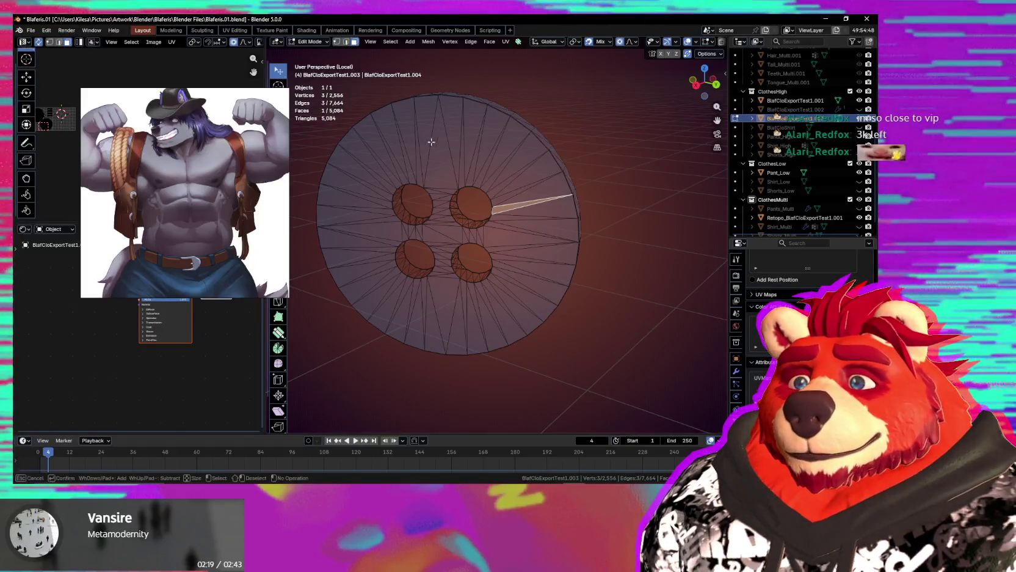
middle_drag(471, 143, 479, 149)
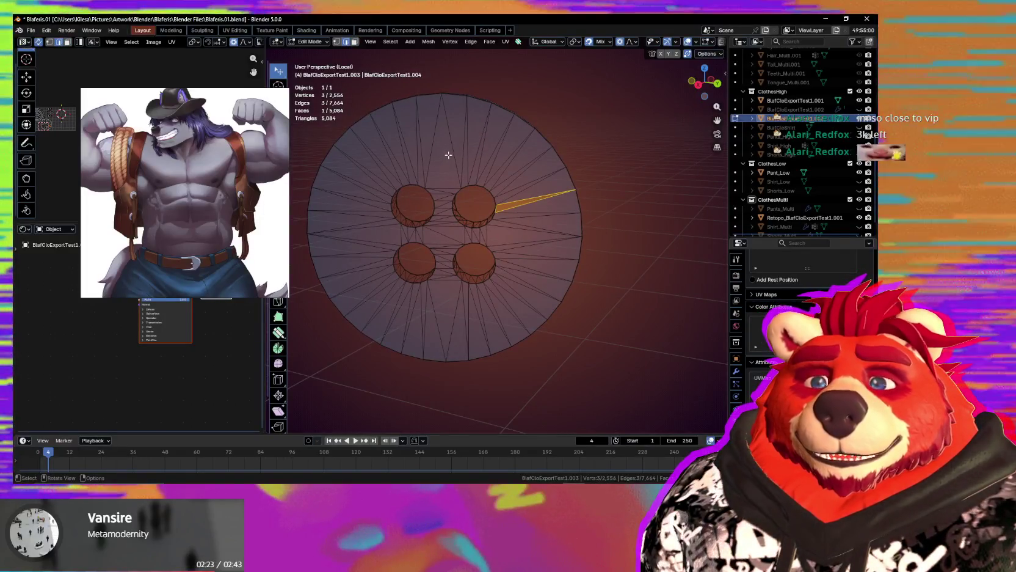
Circle-select the spoke edges at the disc top and the faces across its right half.
key(c)
drag(461, 148, 528, 197)
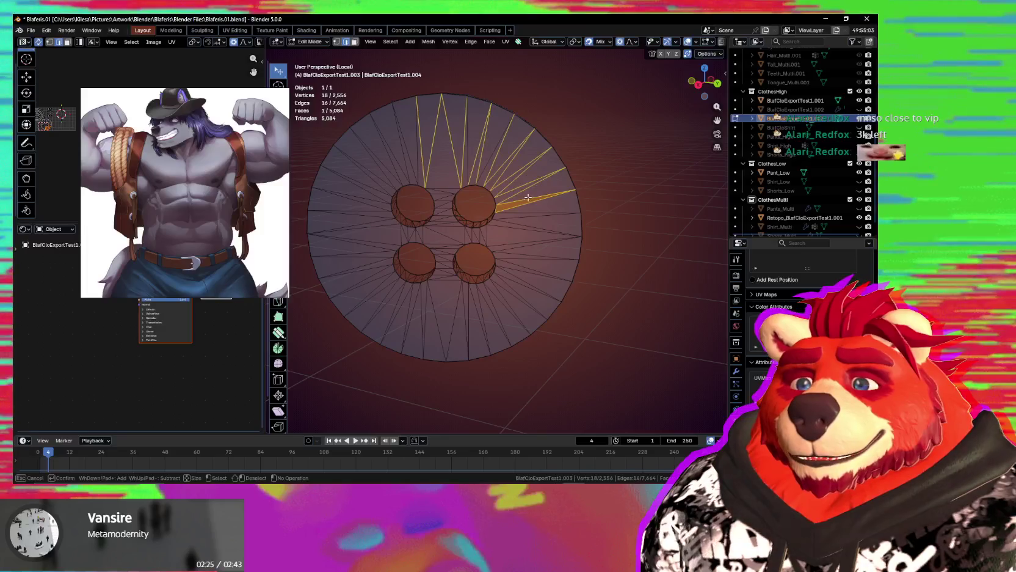
mouse_move(542, 205)
middle_down()
mouse_move(528, 198)
mouse_move(552, 184)
middle_up()
scroll(556, 180, up, 2)
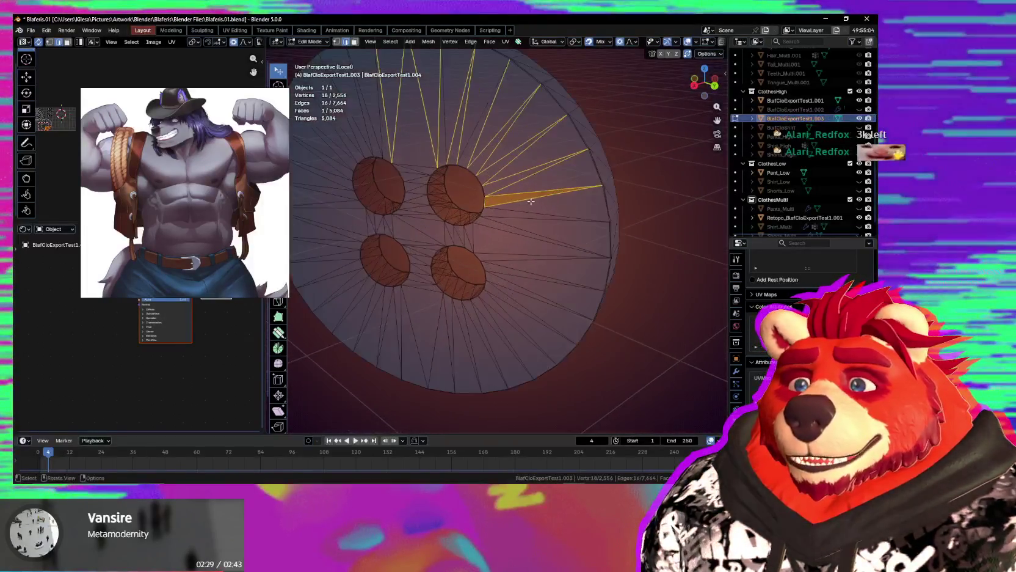
scroll(561, 178, up, 2)
scroll(562, 177, down, 3)
key(c)
mouse_move(457, 140)
mouse_down()
mouse_move(410, 317)
mouse_move(389, 296)
mouse_move(436, 296)
mouse_up()
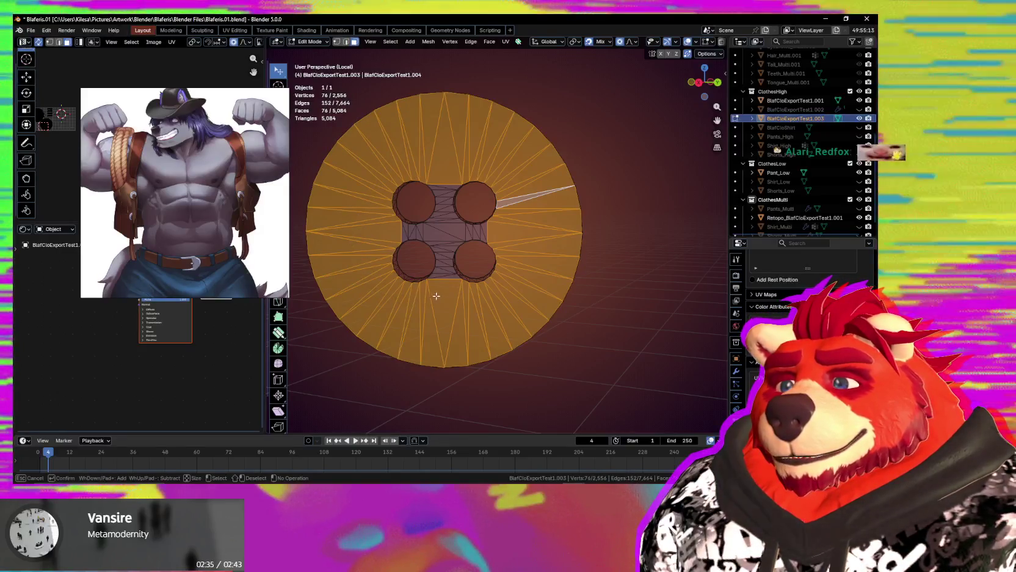
right_click(437, 296)
Deselect the rim faces on both sides and the stray edges near the upper holes.
middle_drag(458, 292, 482, 290)
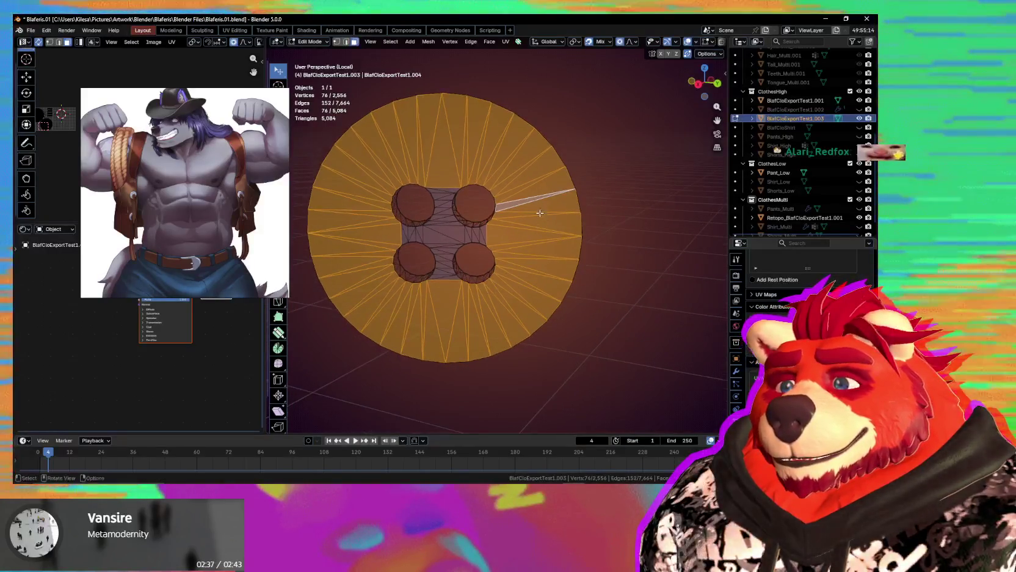
mouse_move(406, 147)
middle_down()
mouse_move(489, 140)
mouse_move(537, 226)
mouse_move(525, 293)
mouse_move(429, 318)
mouse_move(524, 280)
middle_up()
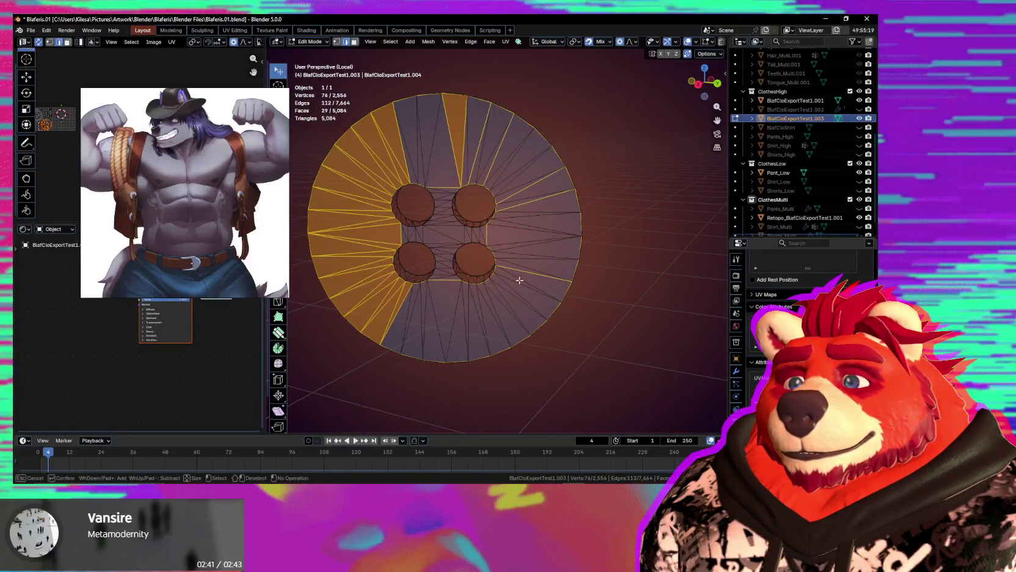
mouse_move(371, 163)
middle_down()
mouse_move(339, 244)
mouse_move(415, 317)
middle_up()
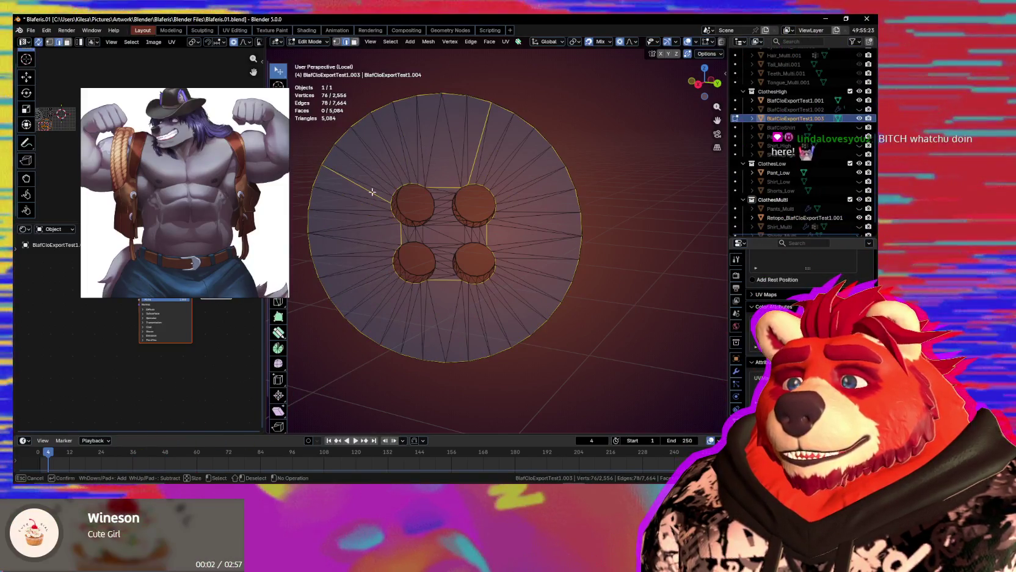
middle_drag(372, 192, 483, 150)
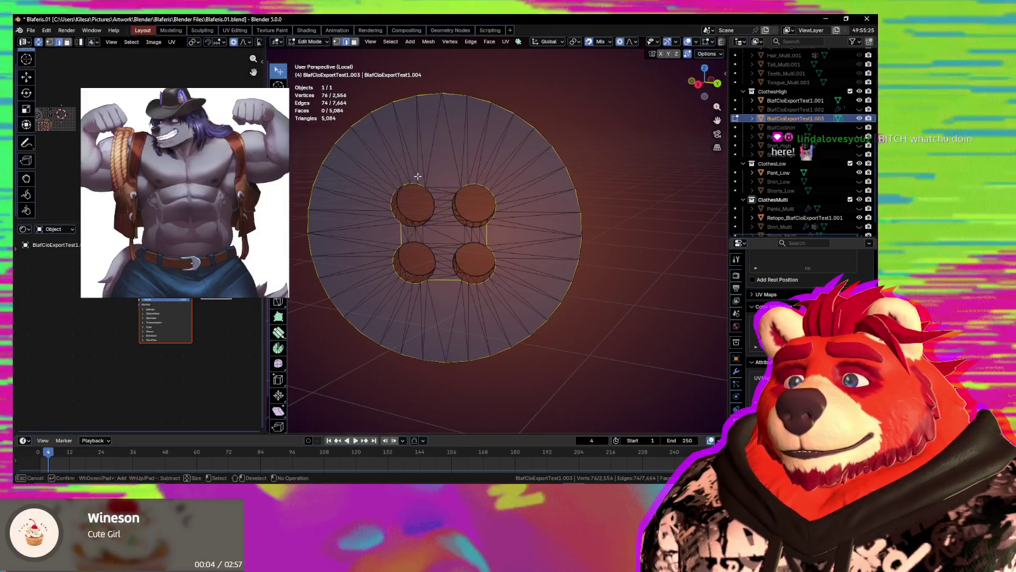
mouse_move(418, 175)
middle_down()
mouse_move(394, 227)
mouse_move(469, 208)
mouse_move(404, 199)
mouse_move(478, 267)
mouse_move(454, 181)
mouse_move(448, 221)
middle_up()
key(Escape)
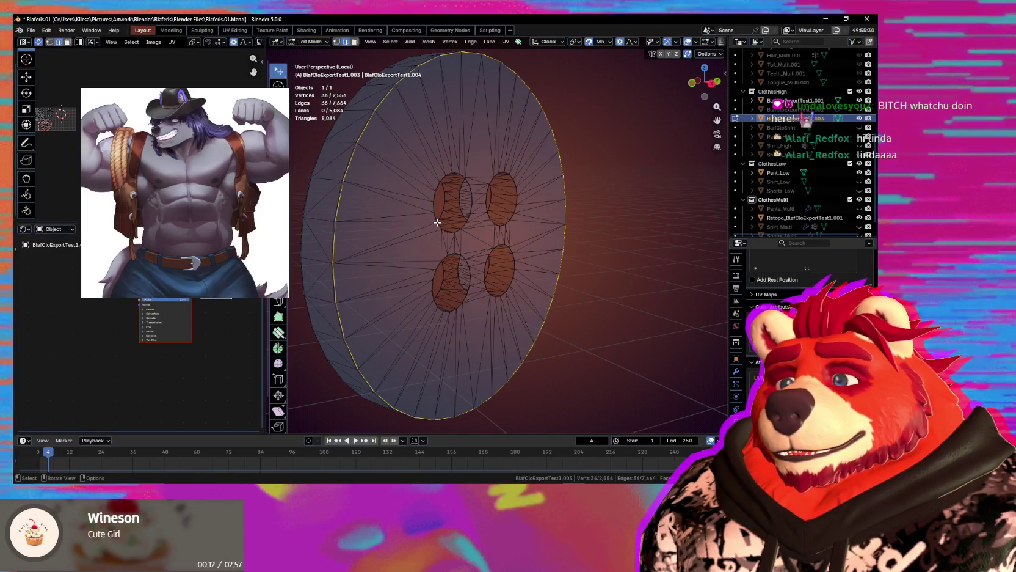
Grow the selection over the disc's front faces and delete them.
key(l)
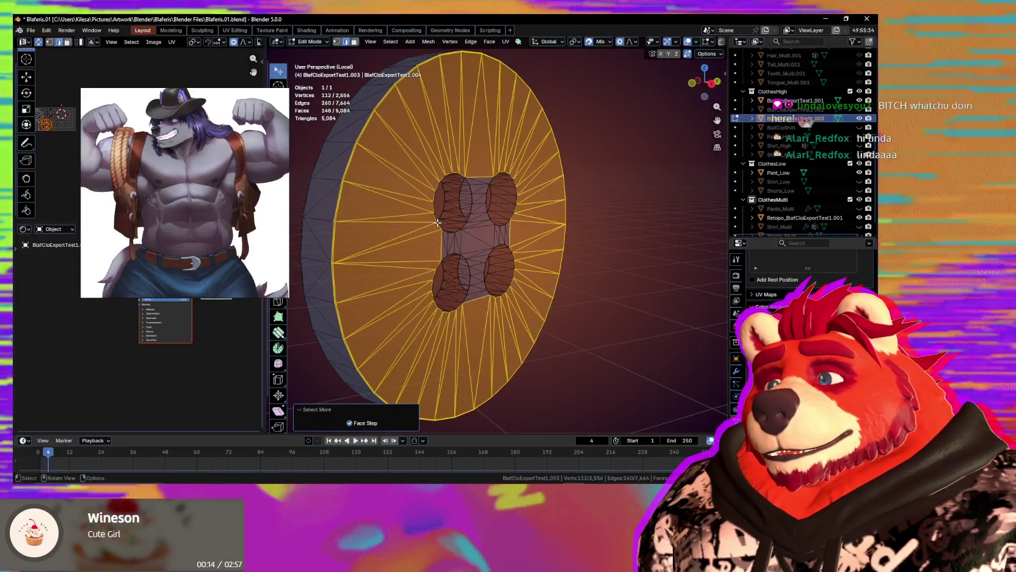
key(x)
click(437, 225)
mouse_move(438, 227)
middle_down()
mouse_move(456, 250)
mouse_move(583, 242)
mouse_move(575, 166)
middle_up()
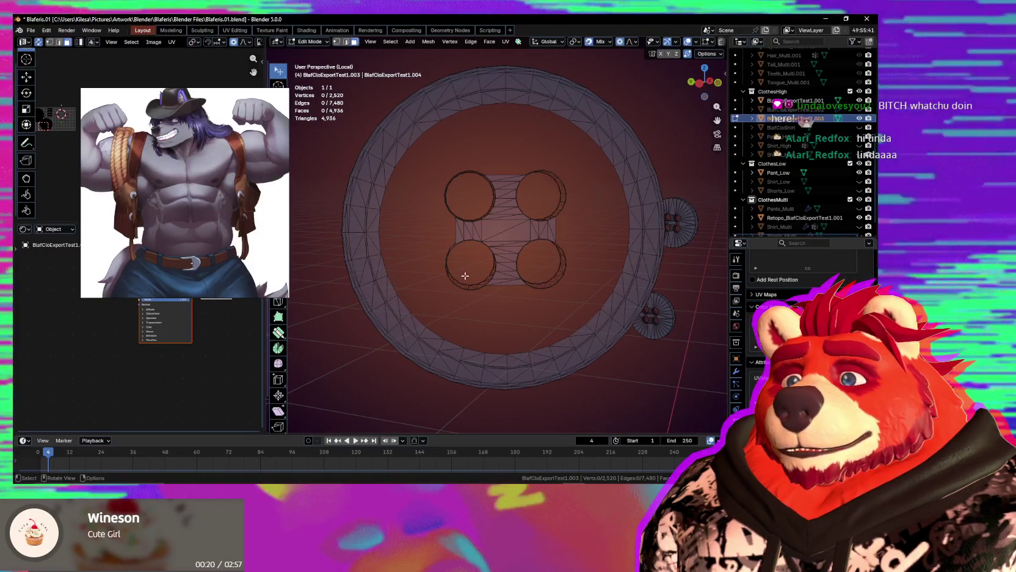
middle_drag(465, 276, 525, 225)
Select the centre bridge and hole geometry and delete those vertices.
drag(560, 171, 471, 180)
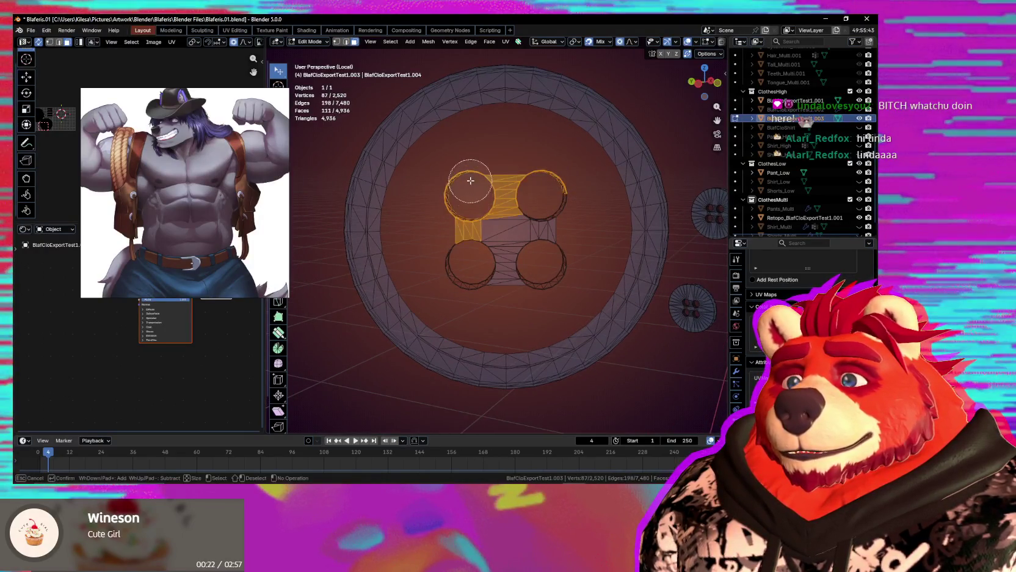
drag(464, 271, 487, 264)
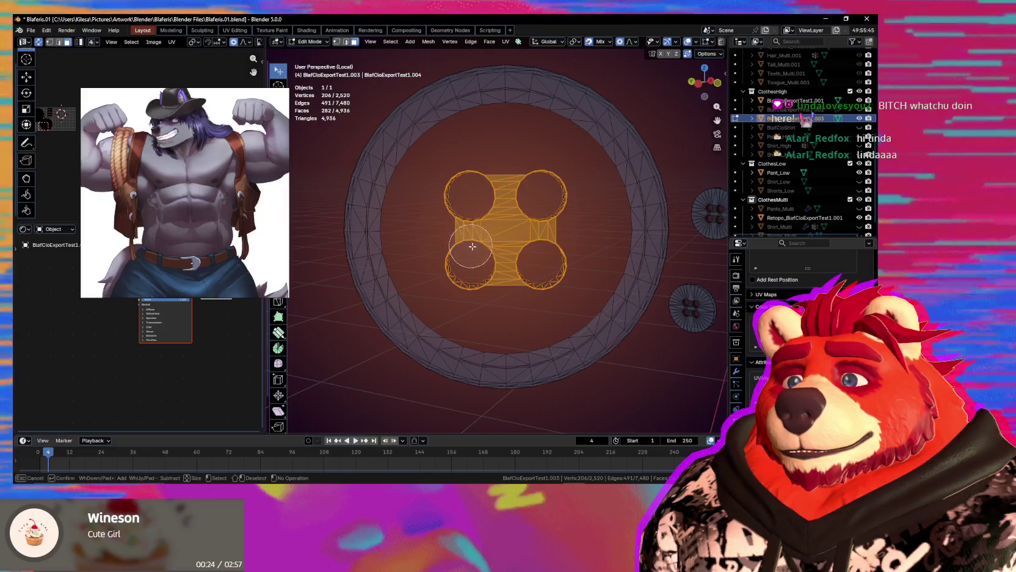
key(c)
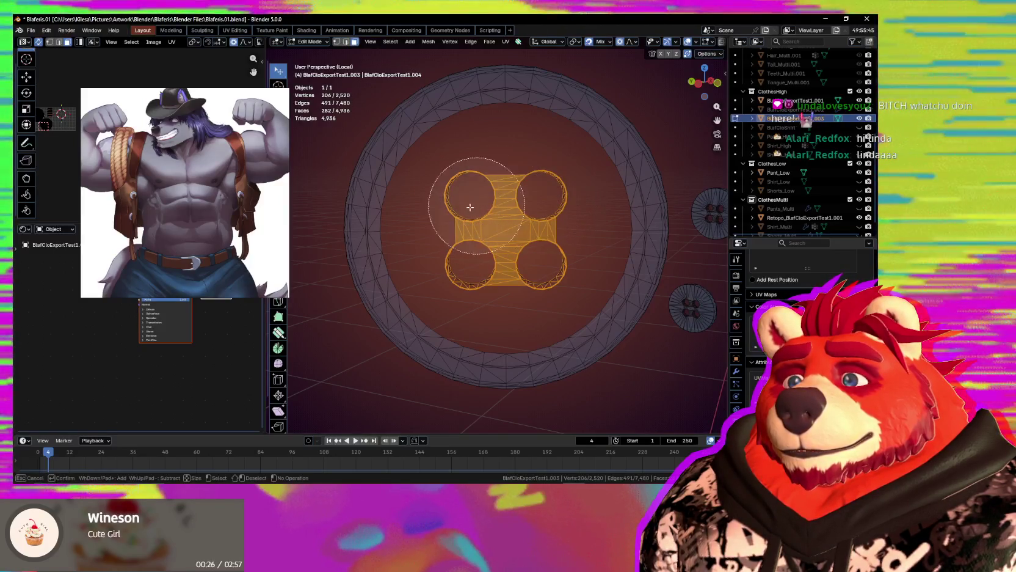
drag(529, 214, 529, 210)
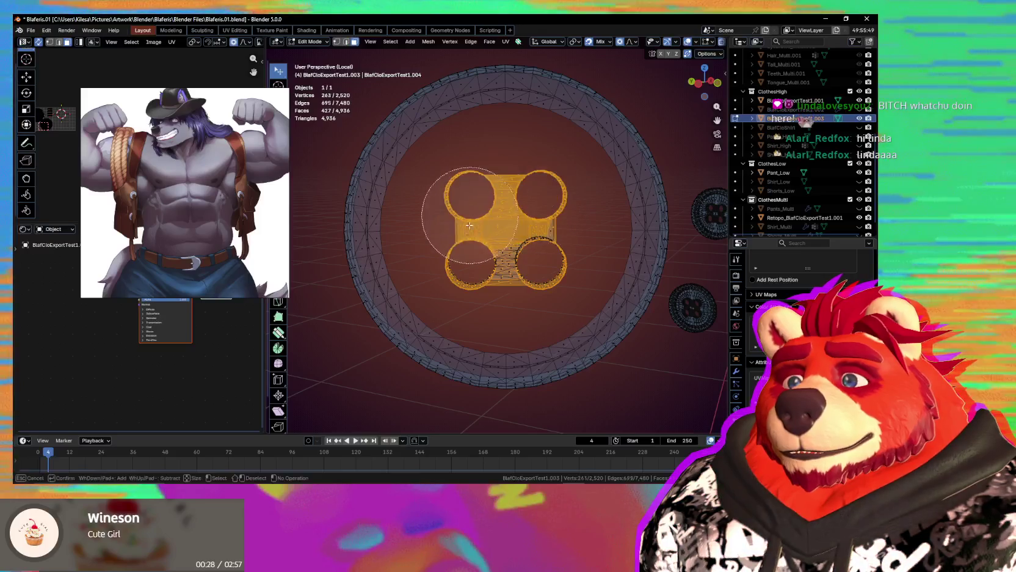
right_click(535, 219)
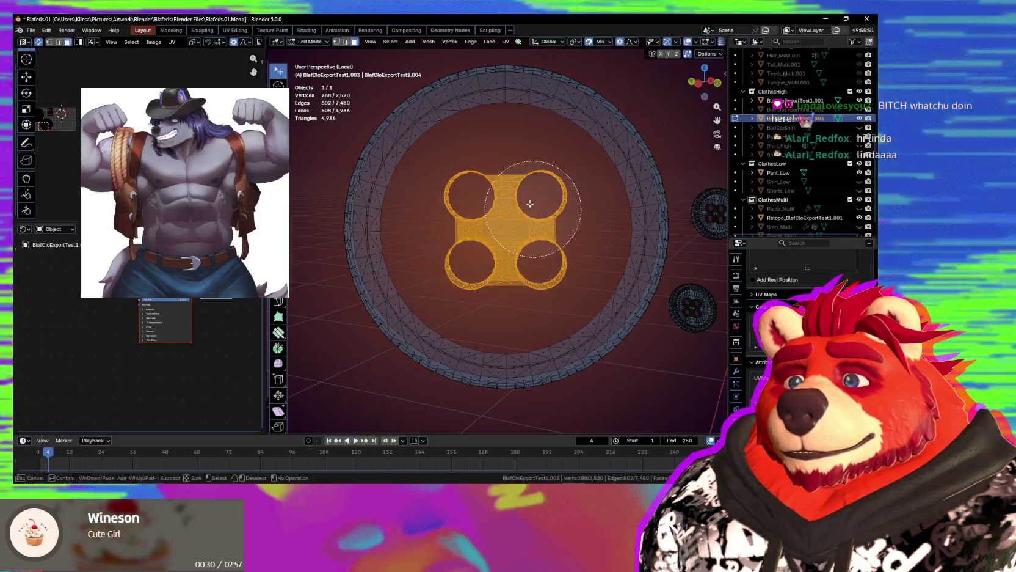
key(x)
click(539, 230)
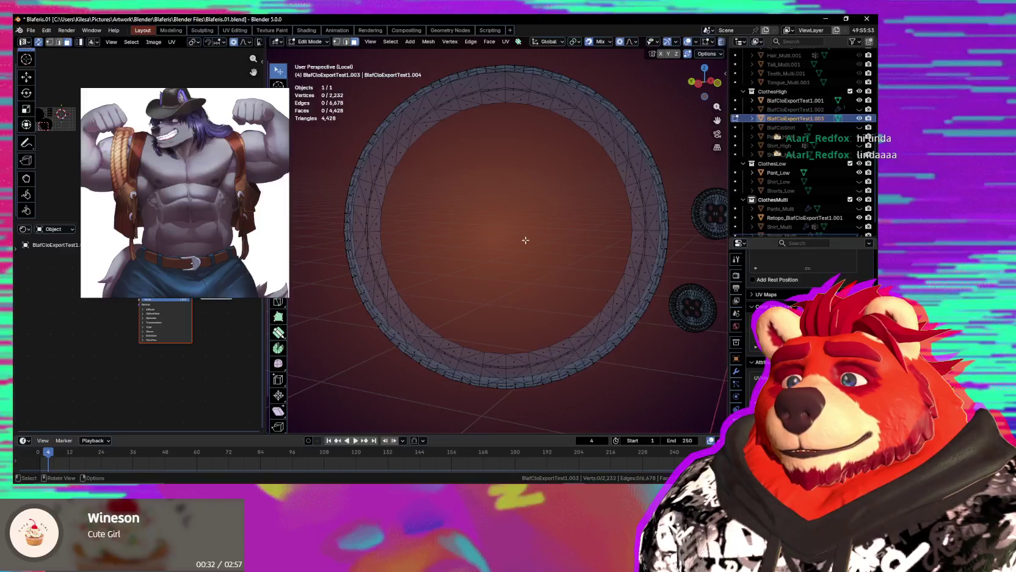
Convert the whole remaining ring from triangles to quads with 40° limits.
mouse_move(539, 230)
middle_down()
mouse_move(524, 255)
mouse_move(461, 254)
mouse_move(342, 227)
middle_up()
key(a)
right_click(342, 227)
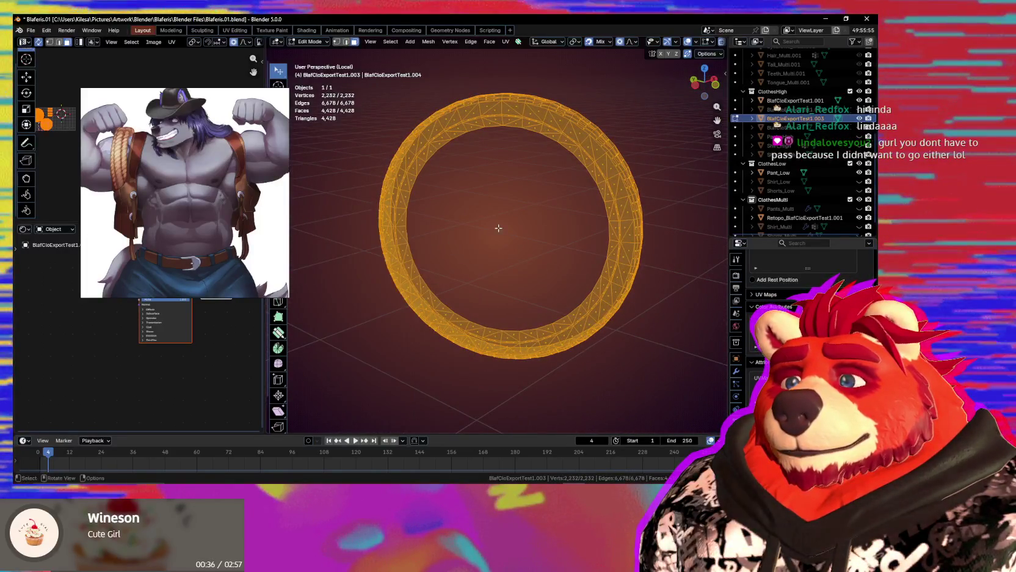
key(alt+j)
mouse_move(442, 247)
middle_down()
mouse_move(479, 242)
mouse_move(456, 231)
mouse_move(553, 340)
mouse_move(567, 313)
middle_up()
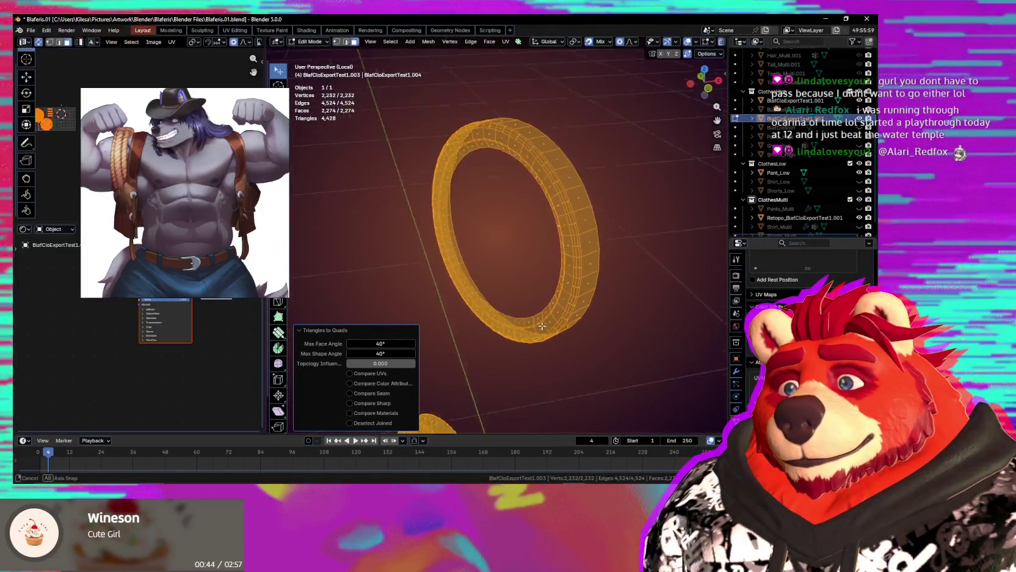
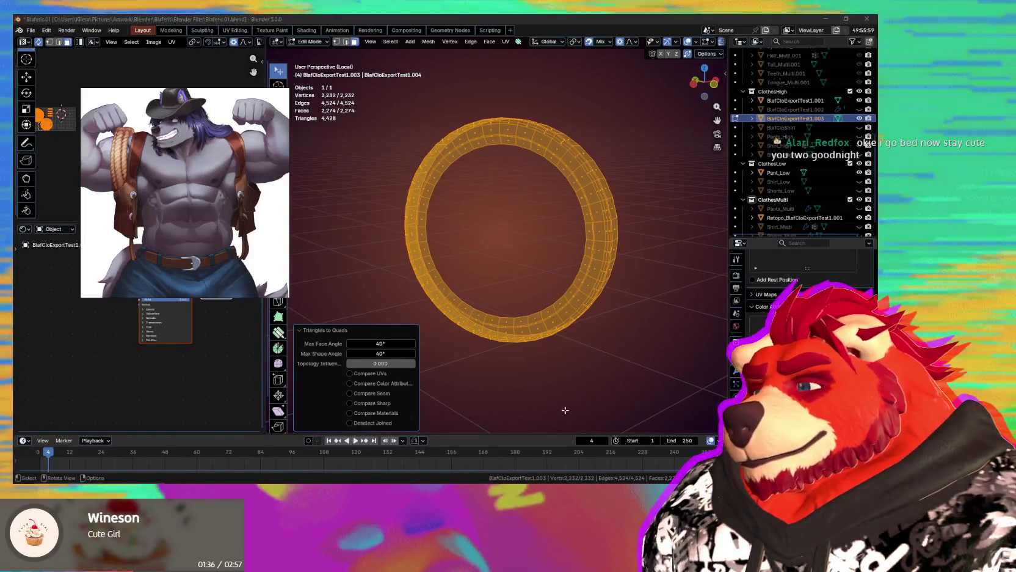
Select the centre faces of one button's disc, front and upper half.
middle_drag(527, 329, 623, 336)
key(alt+h)
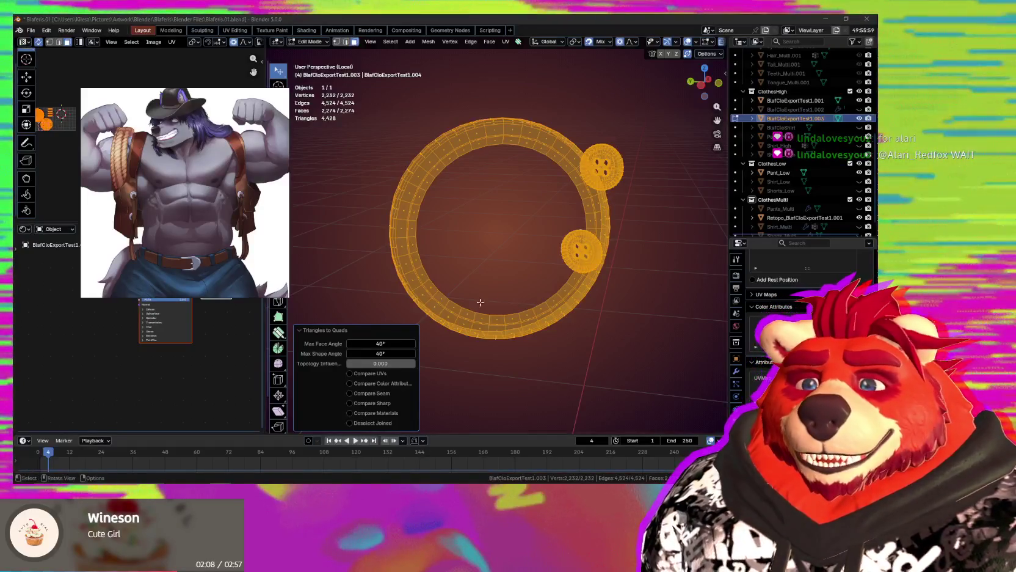
middle_drag(480, 302, 587, 271)
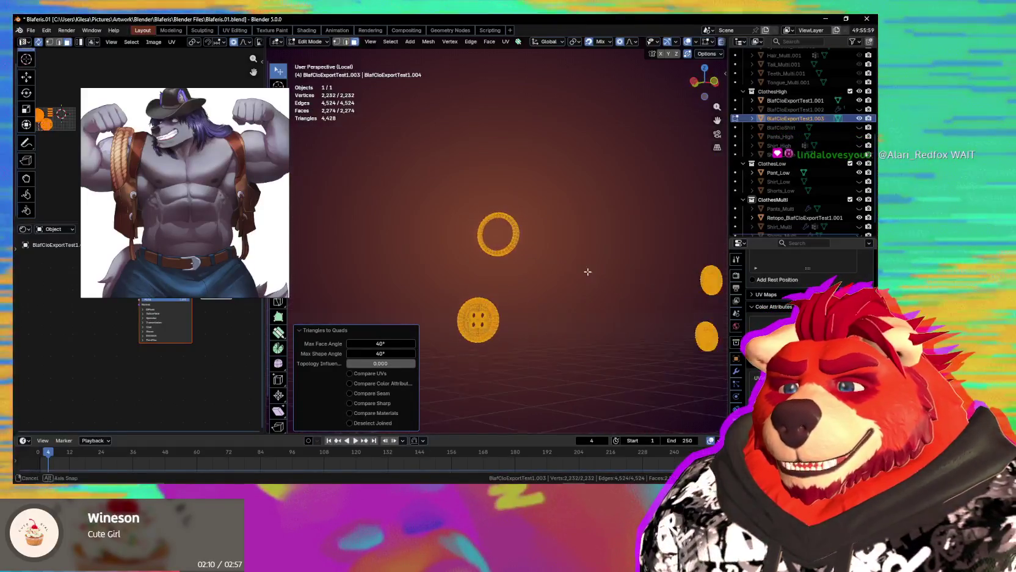
mouse_move(487, 338)
middle_down()
mouse_move(554, 320)
mouse_move(581, 298)
middle_up()
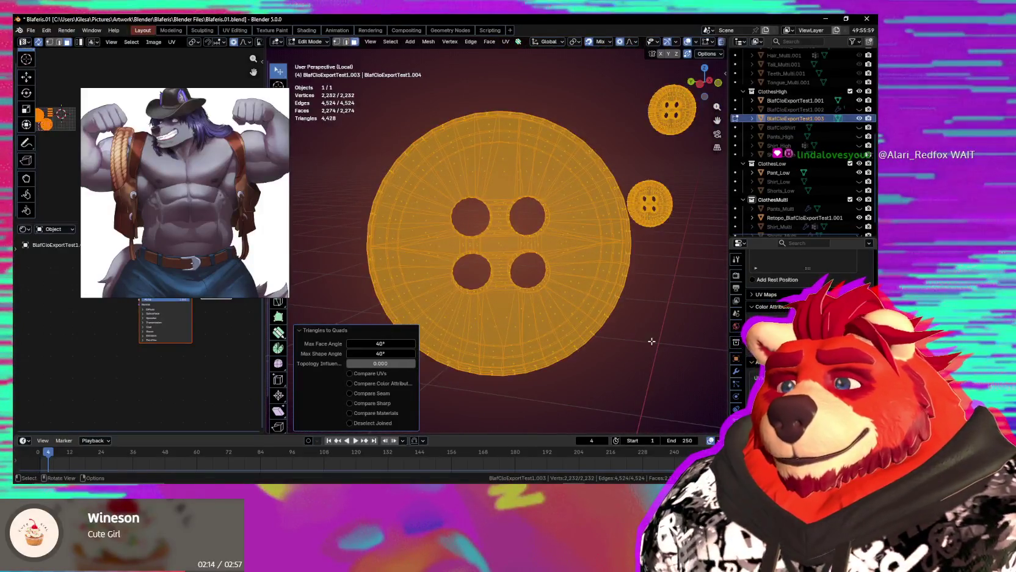
click(652, 340)
mouse_move(513, 245)
mouse_down()
mouse_move(485, 252)
mouse_move(513, 243)
mouse_up()
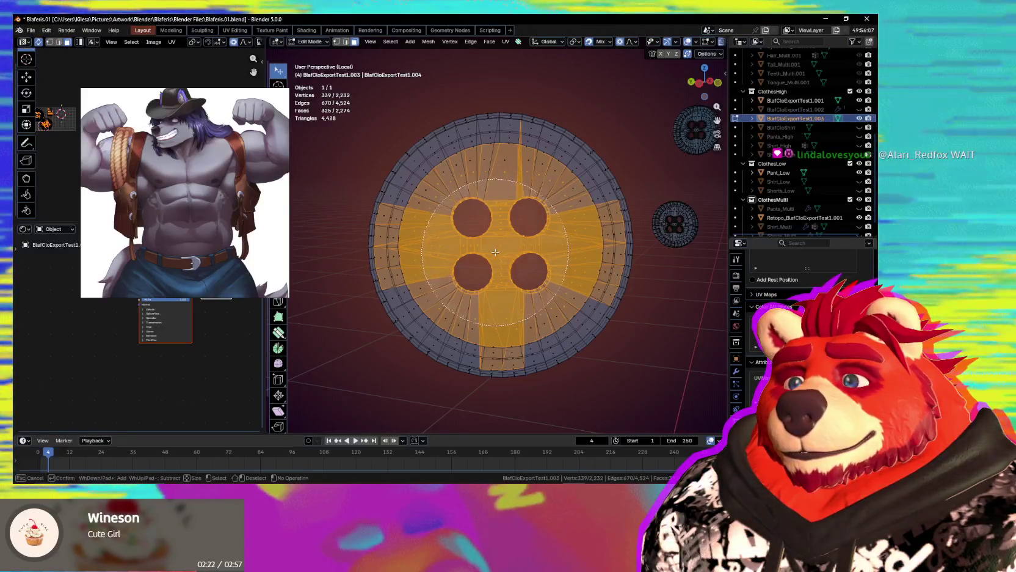
middle_drag(502, 248, 684, 249)
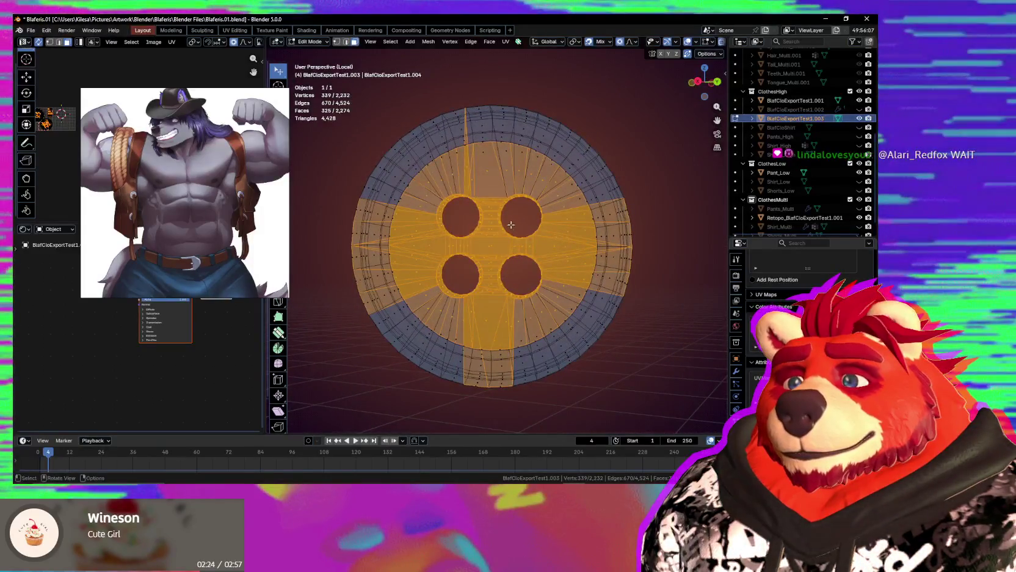
key(Escape)
key(alt+z)
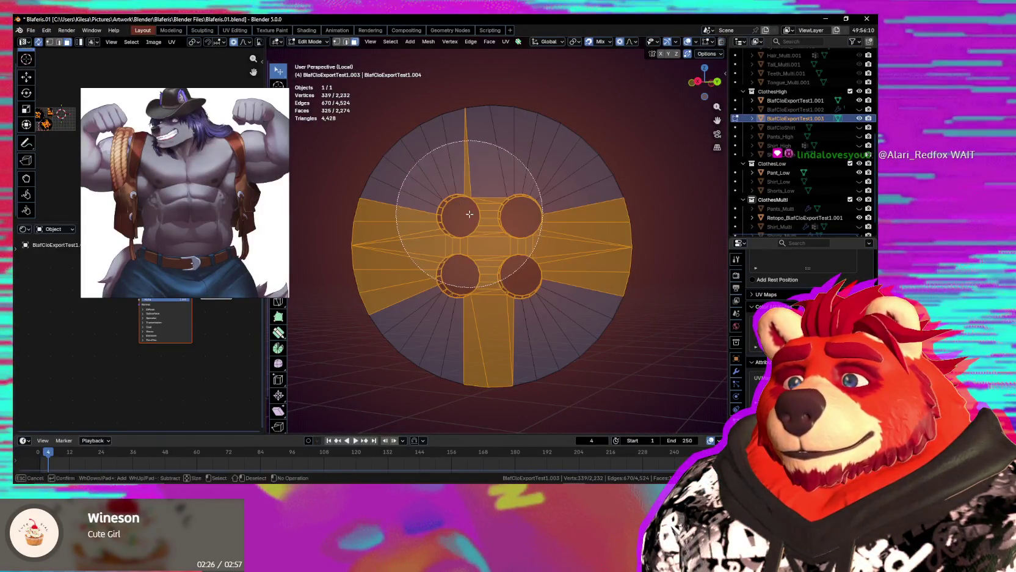
drag(469, 213, 477, 213)
mouse_move(480, 262)
middle_down()
mouse_move(647, 286)
mouse_move(529, 294)
mouse_move(692, 288)
mouse_move(620, 338)
mouse_move(474, 293)
mouse_move(514, 284)
middle_up()
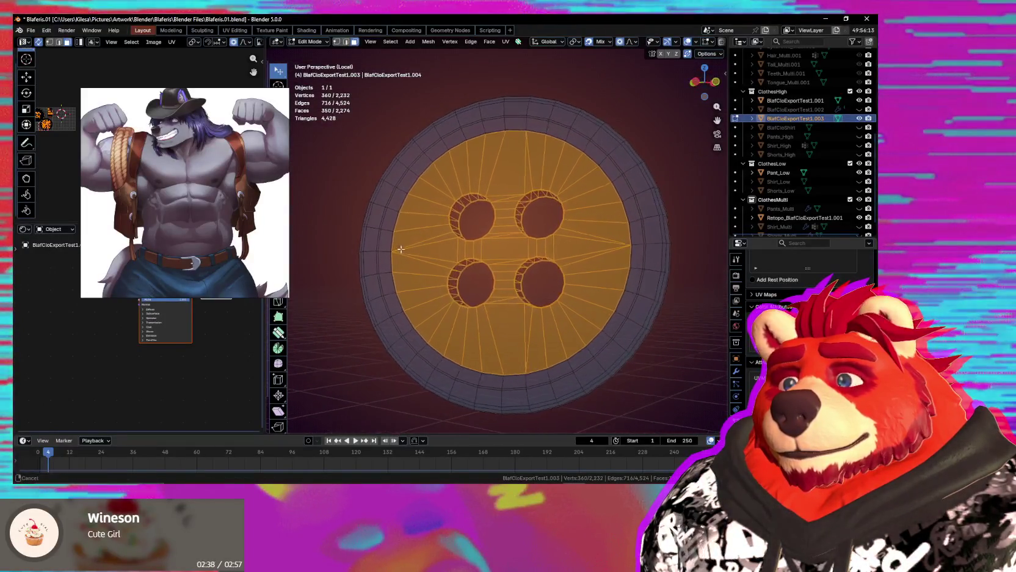
scroll(387, 239, up, 3)
scroll(455, 251, up, 3)
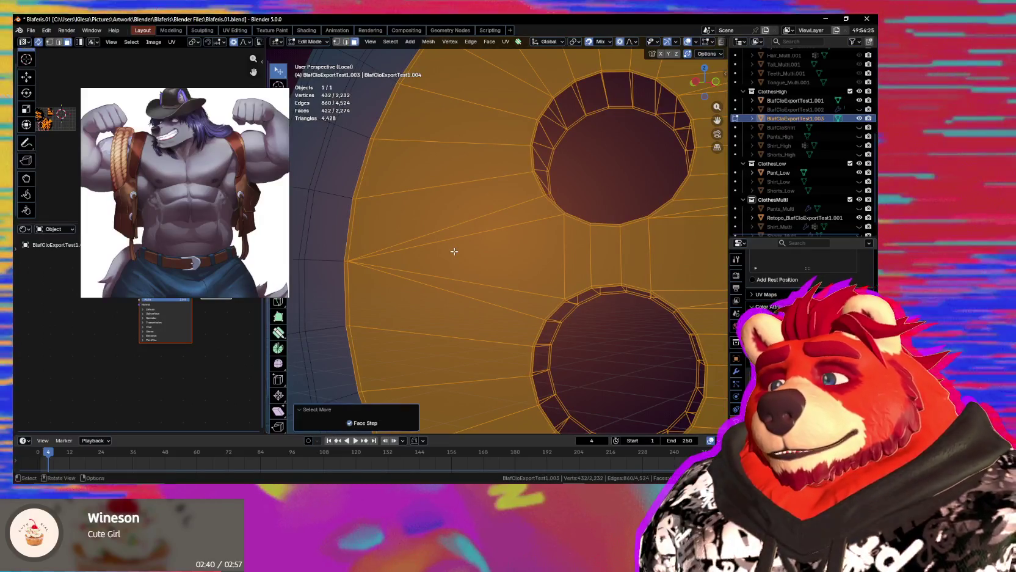
Delete the selected centre faces so only the button's outer rim remains.
key(x)
click(456, 257)
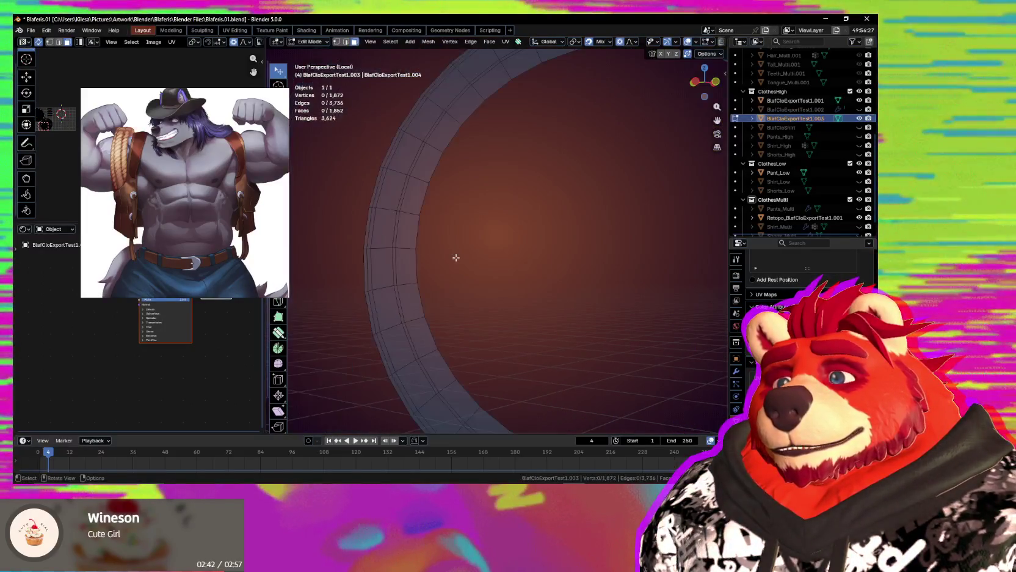
scroll(456, 257, down, 6)
mouse_move(464, 262)
middle_down()
mouse_move(516, 273)
mouse_move(575, 309)
mouse_move(474, 290)
middle_up()
Symmetrize the whole mesh.
key(a)
key(q)
click(487, 270)
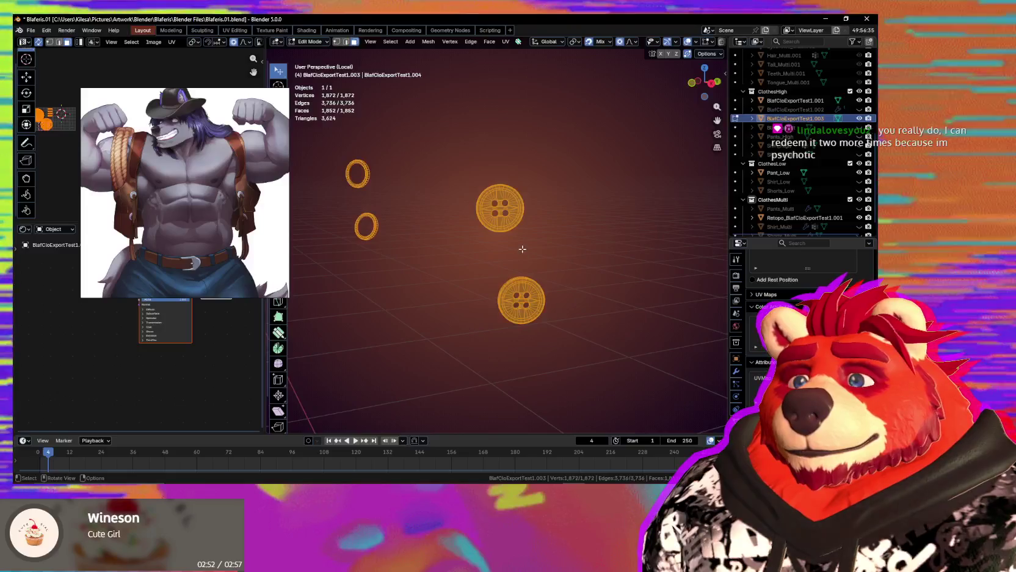
Circle-select another button's central faces and centre the view on that button.
scroll(518, 247, up, 4)
scroll(519, 244, up, 2)
scroll(513, 232, up, 5)
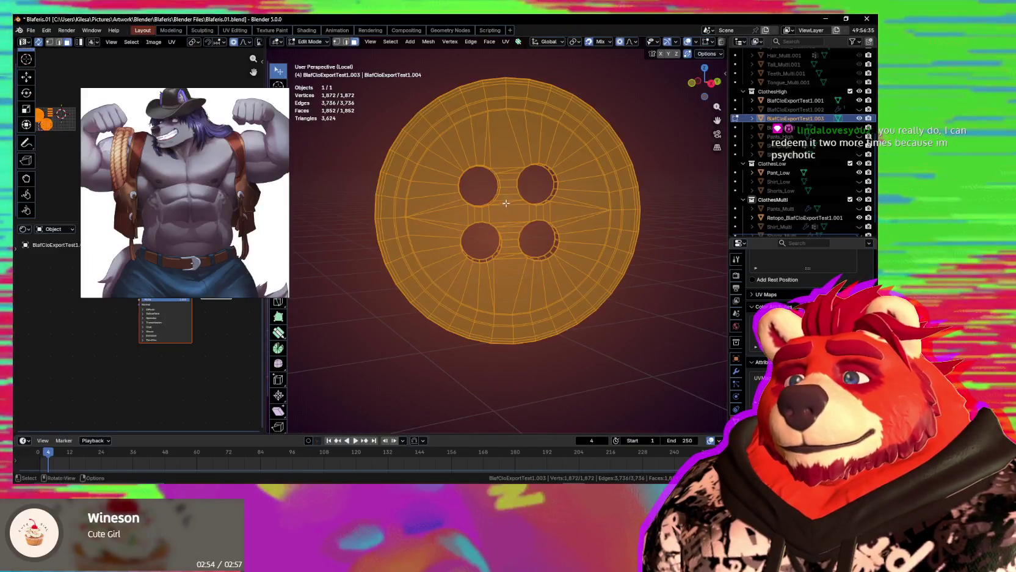
key(alt+a)
key(c)
drag(497, 207, 511, 212)
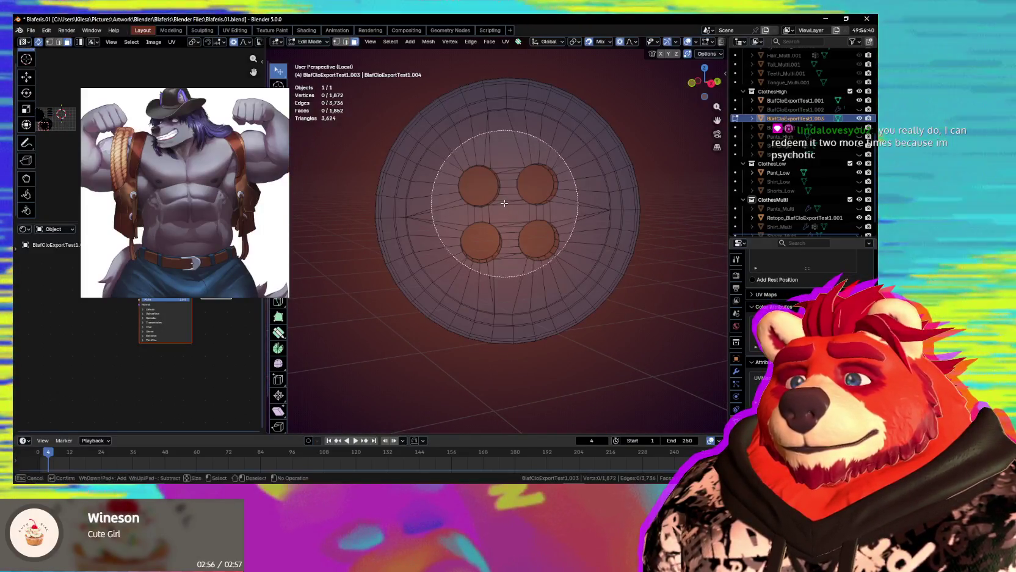
scroll(657, 226, down, 8)
right_click(629, 216)
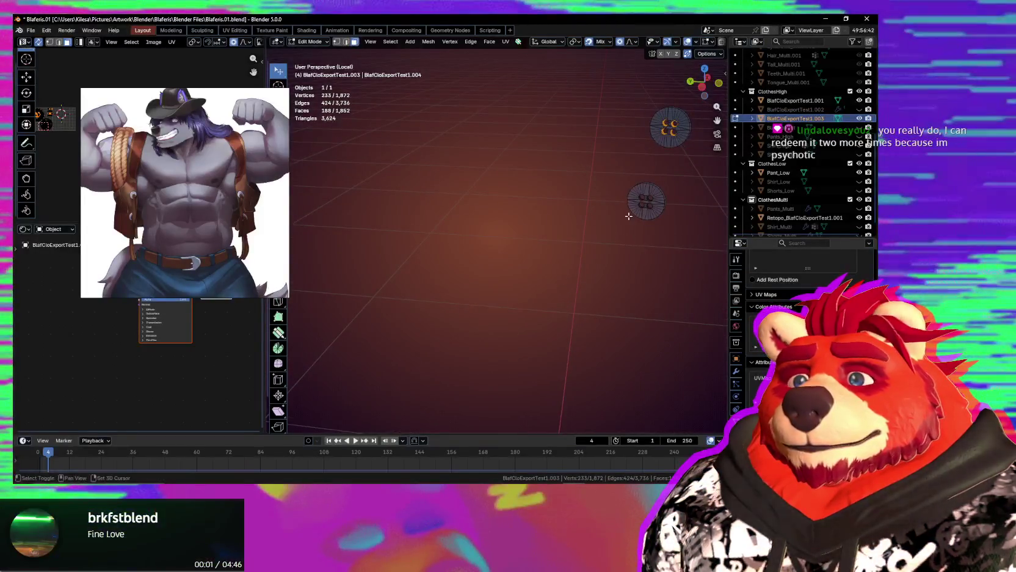
key(KP_Decimal)
scroll(593, 238, up, 2)
scroll(584, 268, up, 3)
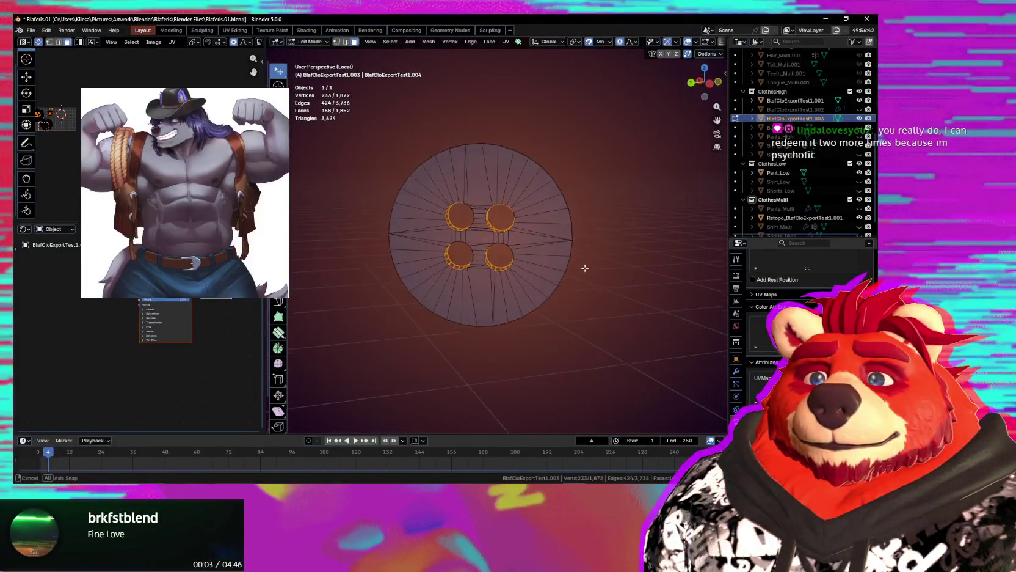
scroll(596, 275, up, 1)
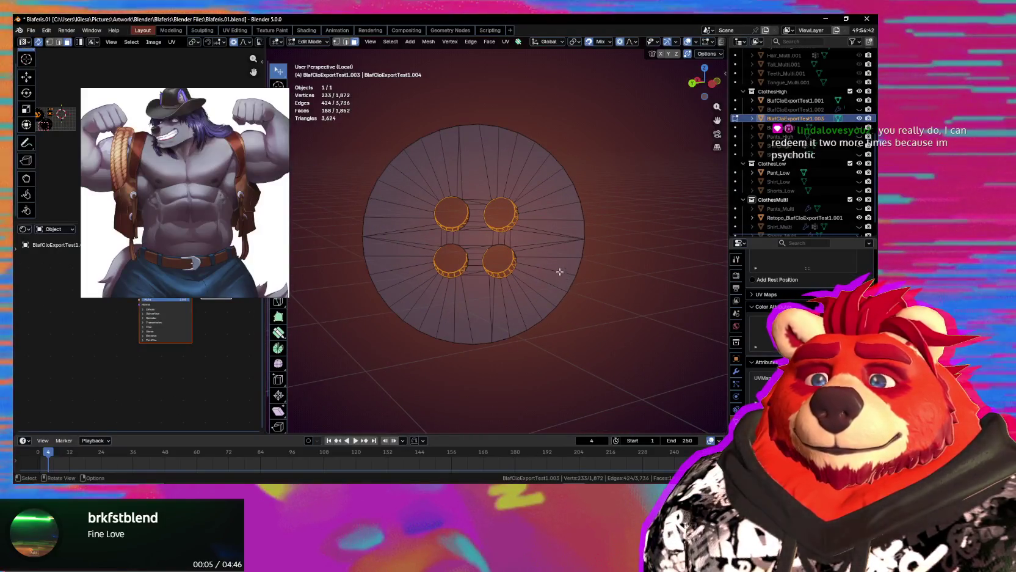
Refine the centre-face selection with X-ray and delete those faces, leaving the rim.
key(c)
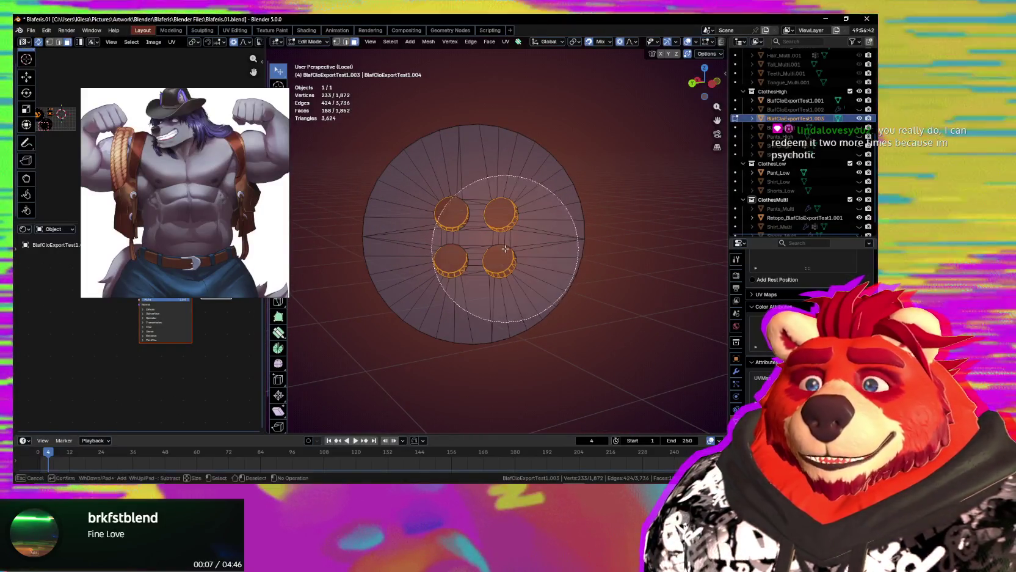
drag(486, 232, 465, 241)
key(Escape)
mouse_move(467, 239)
middle_down()
mouse_move(621, 293)
mouse_move(537, 193)
mouse_move(521, 230)
mouse_move(532, 246)
middle_up()
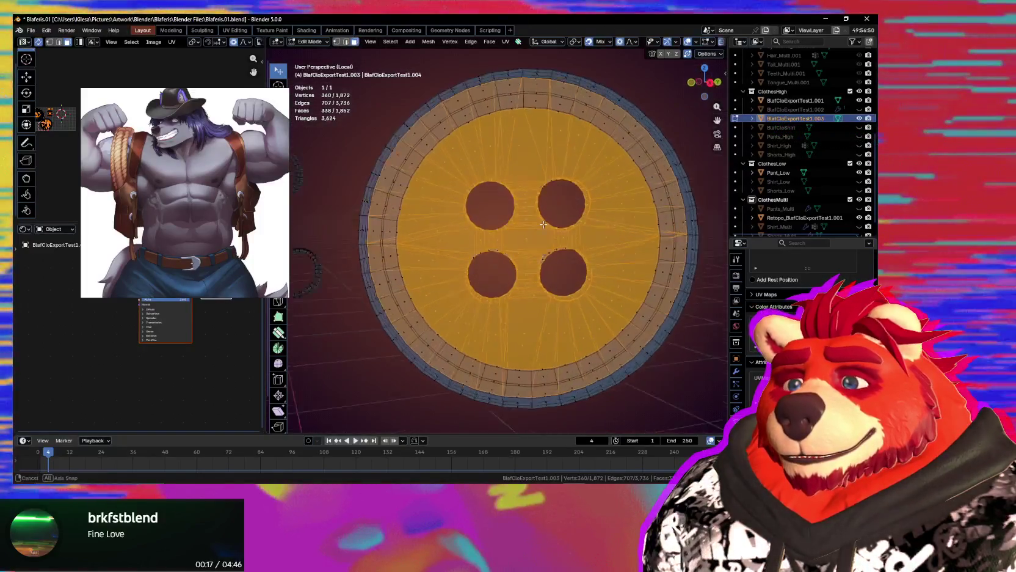
key(alt+z)
key(c)
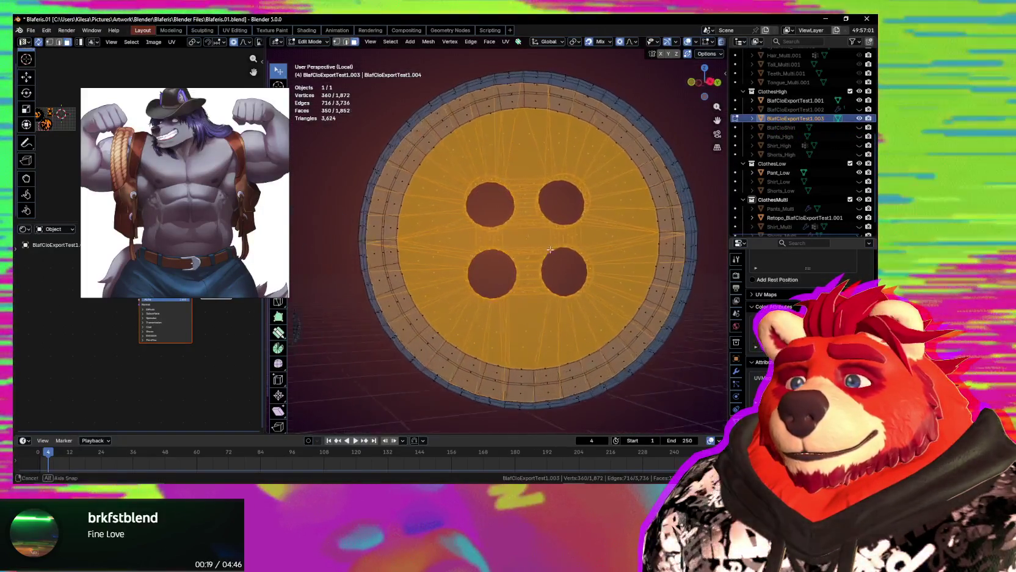
key(Escape)
key(alt+z)
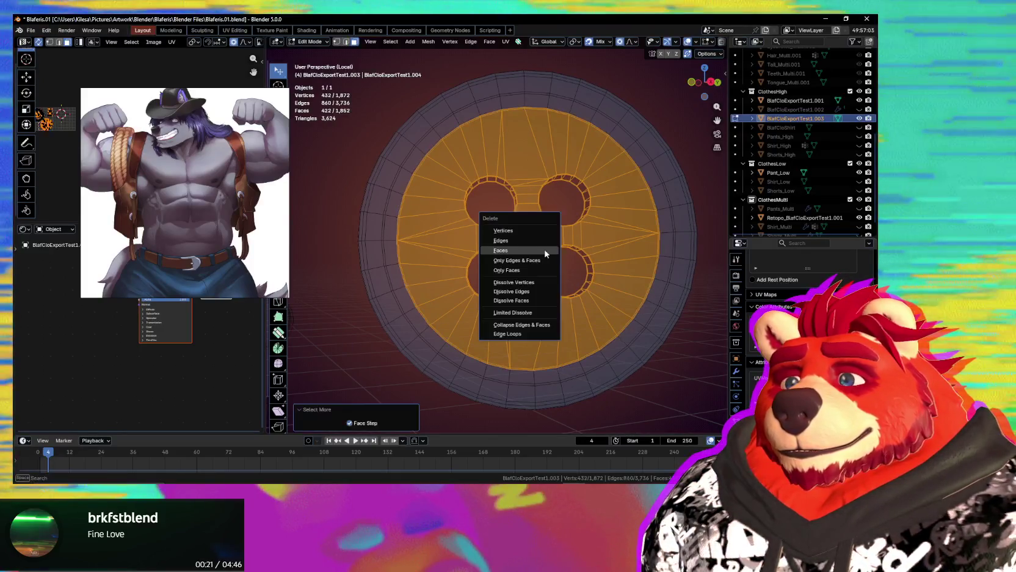
click(546, 251)
scroll(519, 272, down, 1)
shift+middle_drag(513, 279, 536, 224)
scroll(552, 284, down, 3)
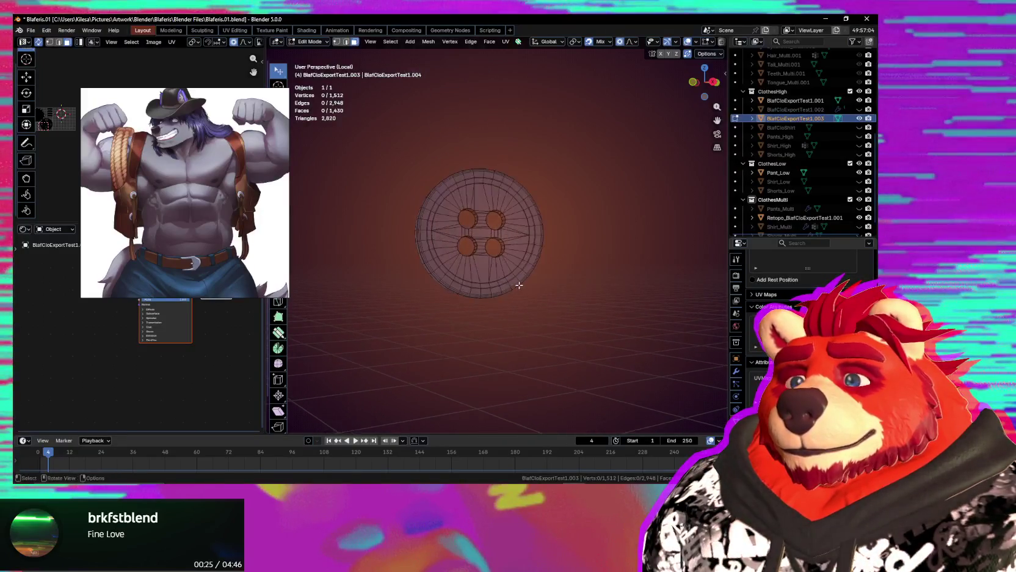
scroll(519, 284, up, 3)
mouse_move(519, 285)
shift+middle_down()
mouse_move(551, 295)
mouse_move(541, 293)
shift+middle_up()
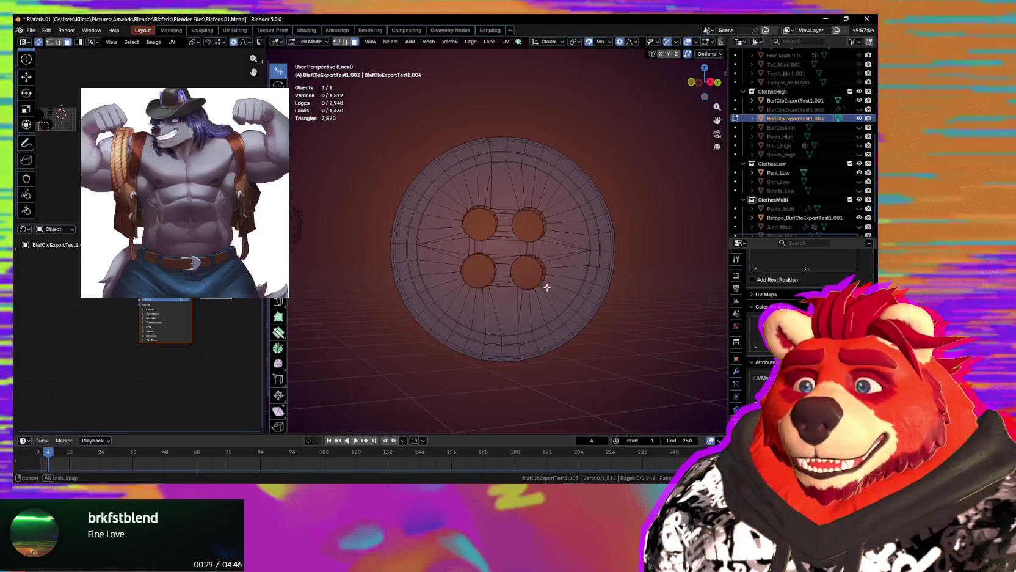
Circle-select the inner faces on the front of the remaining button.
scroll(537, 278, up, 1)
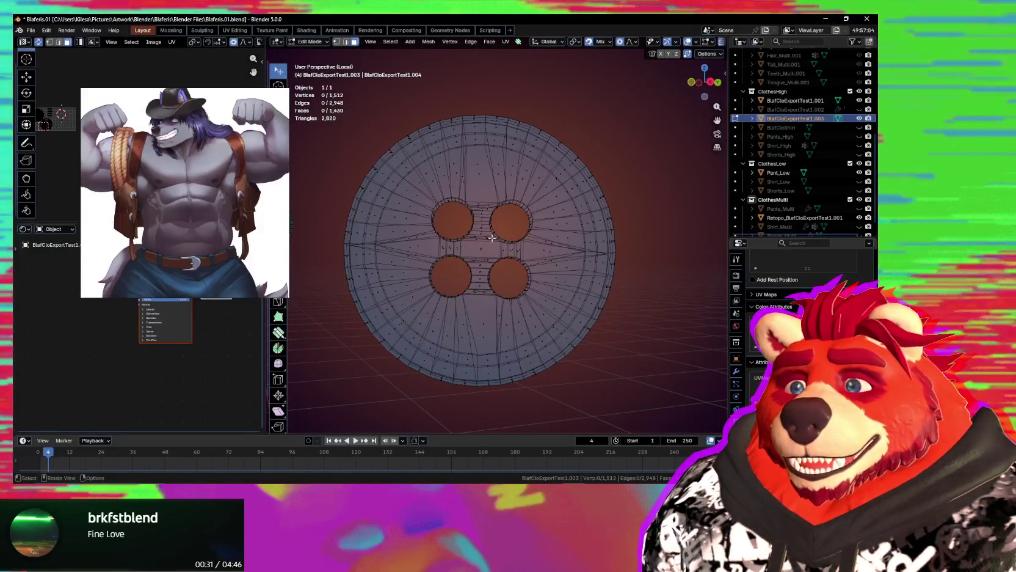
key(c)
mouse_move(489, 231)
mouse_down()
mouse_move(478, 236)
mouse_move(601, 130)
mouse_up()
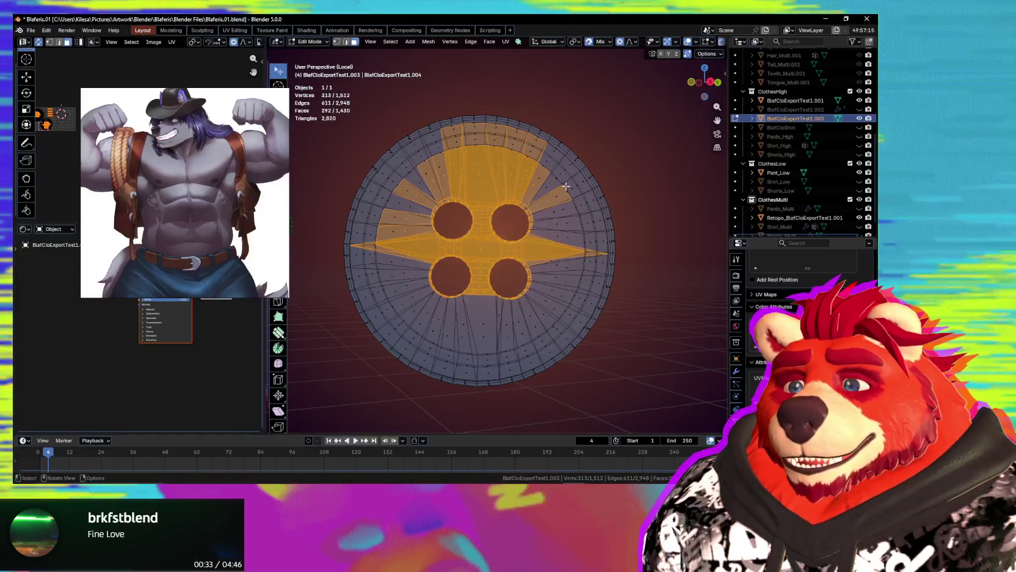
drag(488, 233, 478, 237)
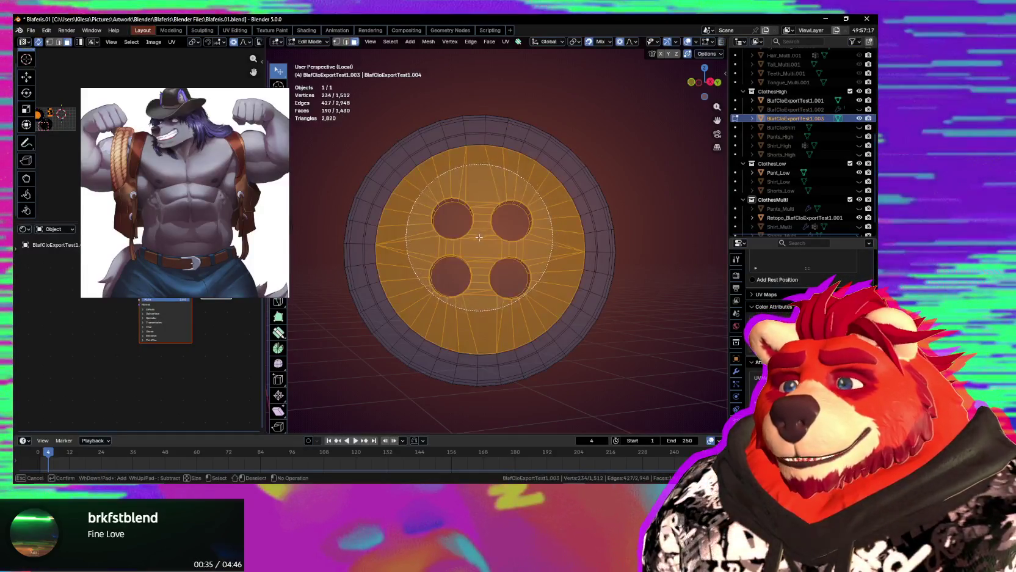
middle_drag(511, 247, 513, 239)
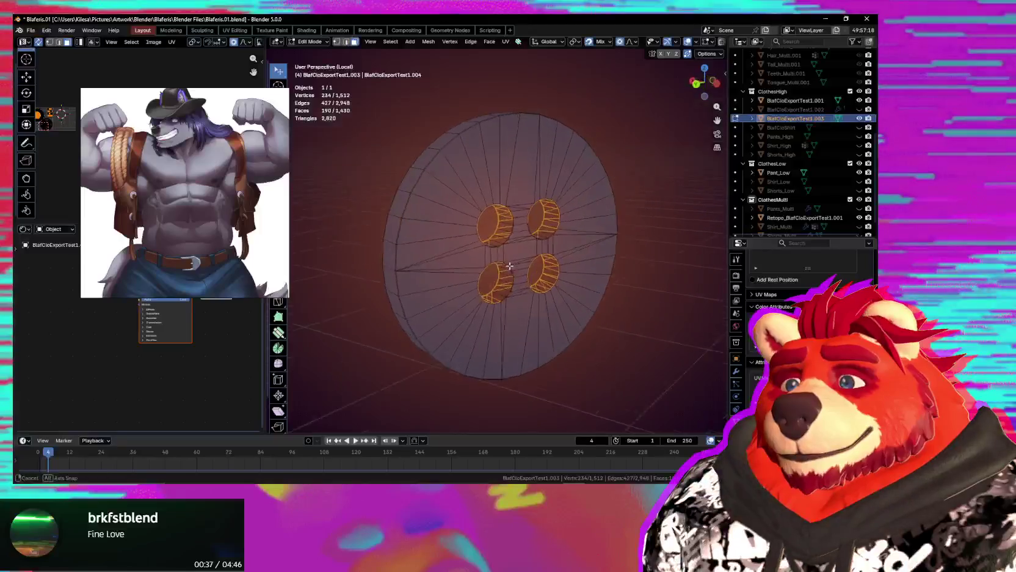
click(513, 239)
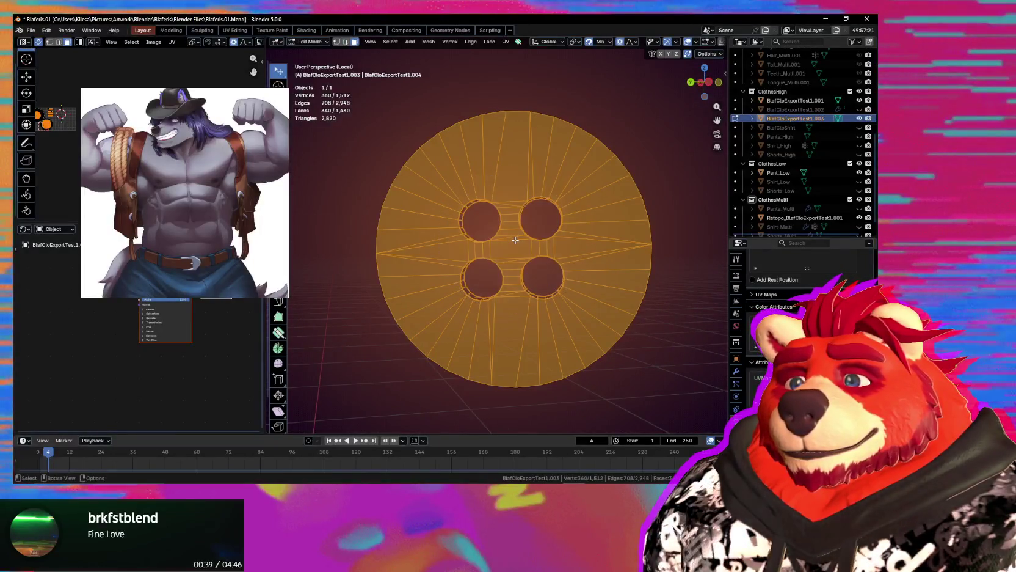
click(518, 239)
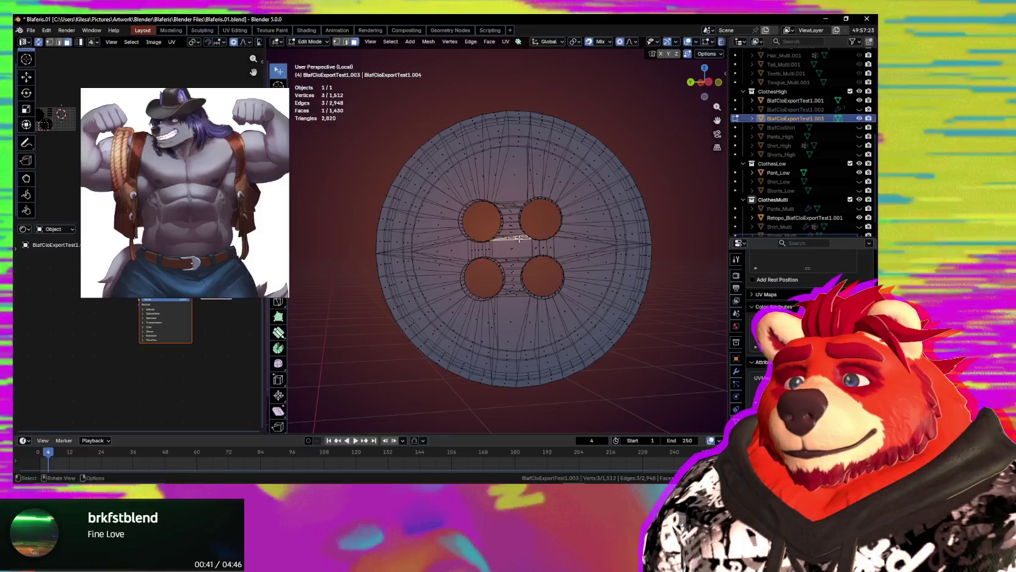
key(ctrl+z)
Add the back-side inner faces and delete them, leaving only rim rings.
key(c)
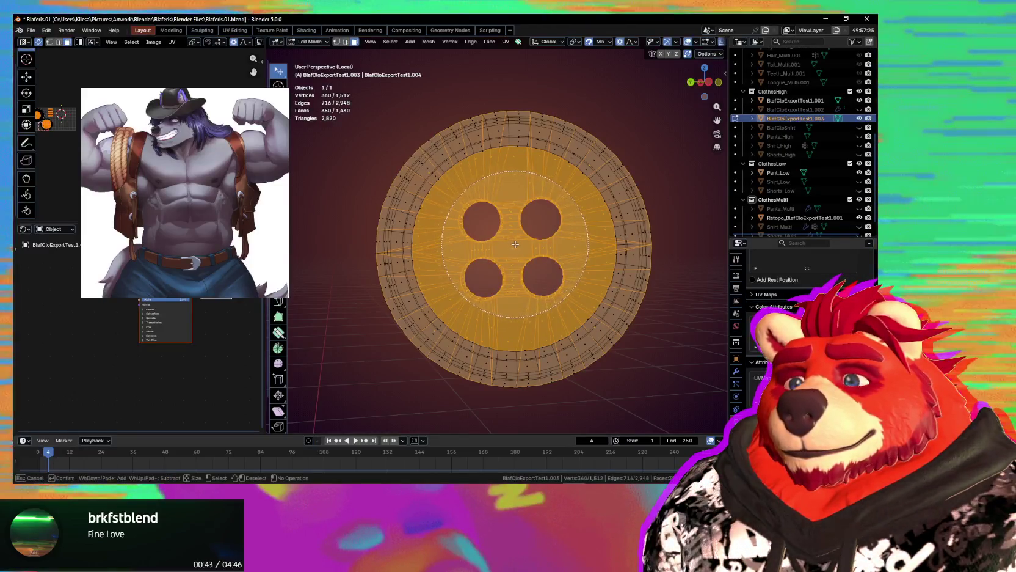
middle_drag(515, 245, 425, 240)
right_click(424, 239)
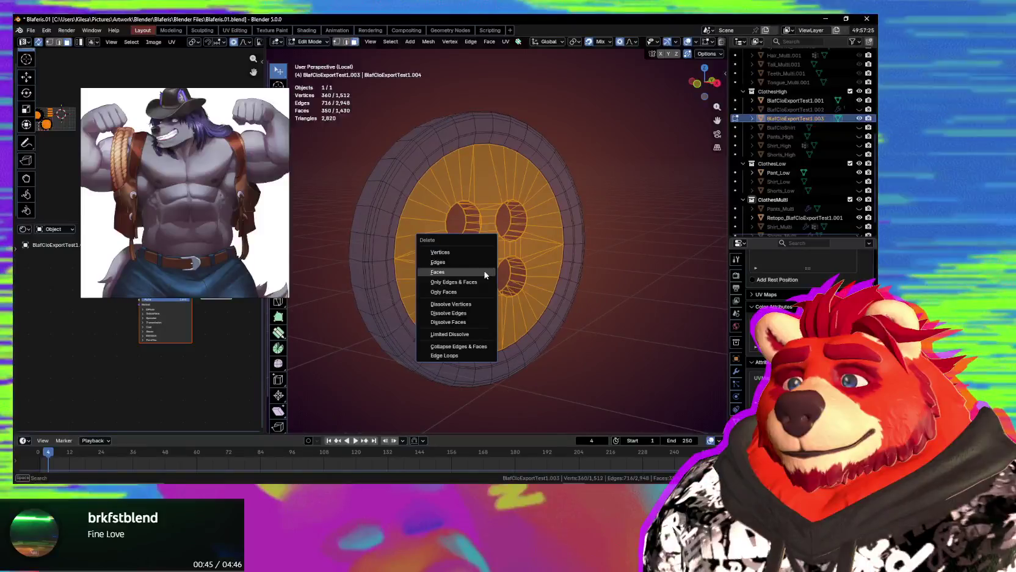
mouse_move(613, 245)
middle_down()
mouse_move(583, 229)
mouse_move(591, 248)
mouse_move(623, 252)
mouse_move(594, 268)
middle_up()
key(x)
click(624, 250)
mouse_move(494, 295)
middle_down()
mouse_move(544, 302)
mouse_move(317, 336)
mouse_move(437, 317)
middle_up()
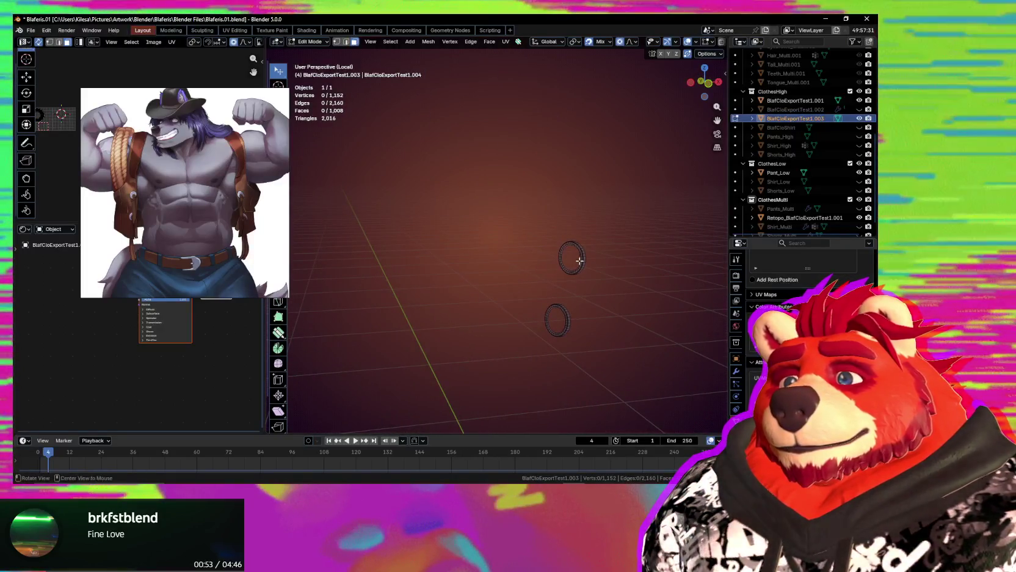
Fill the first ring's inner hole and poke it into a triangle fan.
middle_drag(579, 260, 451, 258)
mouse_move(580, 275)
middle_down()
mouse_move(478, 245)
mouse_move(535, 262)
mouse_move(560, 209)
middle_up()
scroll(561, 218, up, 2)
alt+click(563, 217)
scroll(618, 188, up, 3)
scroll(619, 188, down, 2)
scroll(630, 207, down, 2)
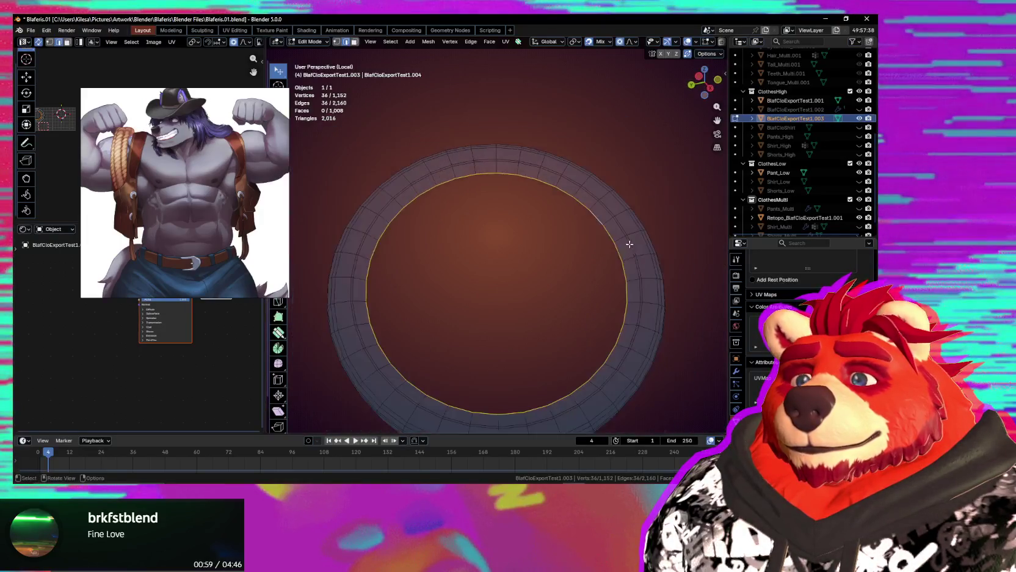
key(f)
key(ctrl+f)
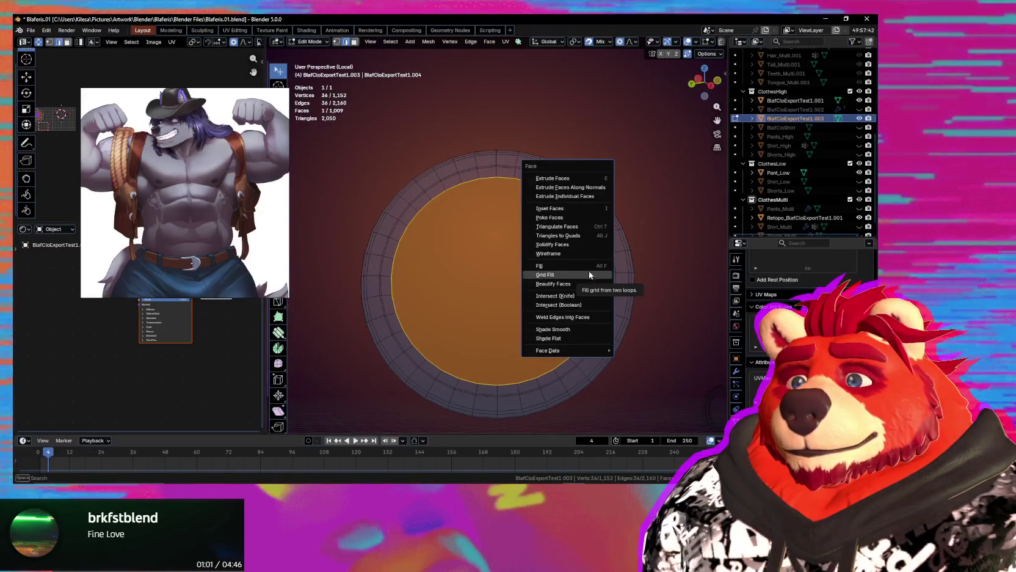
click(550, 217)
Fill and poke the lower and side rings' inner holes into triangle fans.
scroll(561, 322, down, 3)
middle_drag(560, 323, 519, 204)
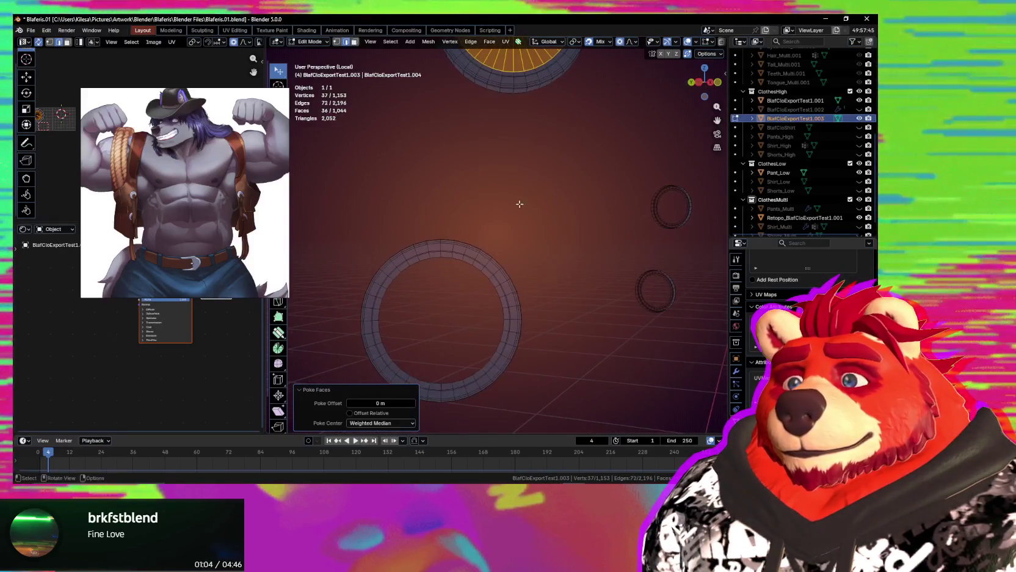
alt+click(476, 266)
key(f)
key(ctrl+f)
click(476, 284)
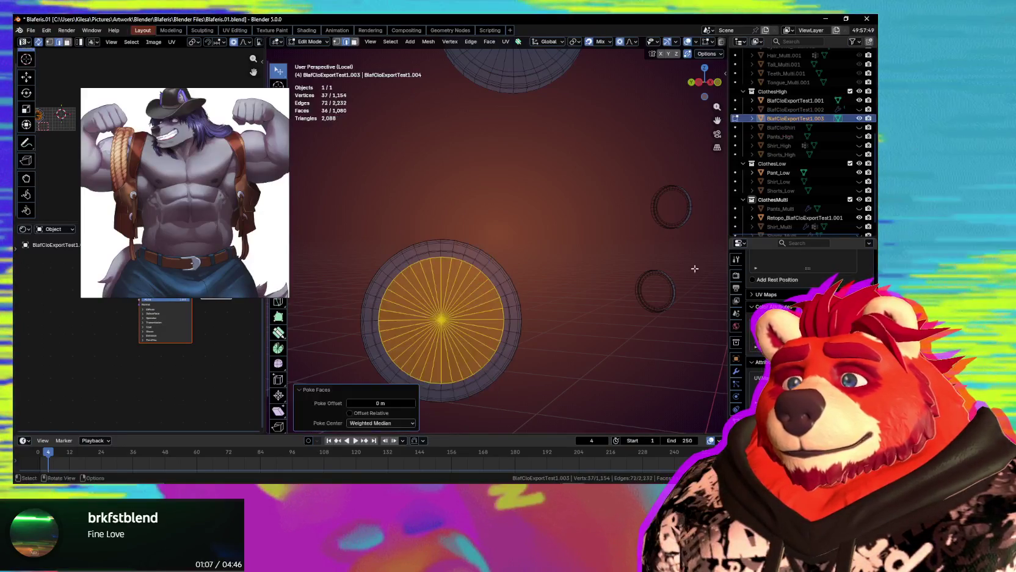
middle_drag(694, 269, 673, 216)
scroll(611, 223, up, 4)
click(558, 183)
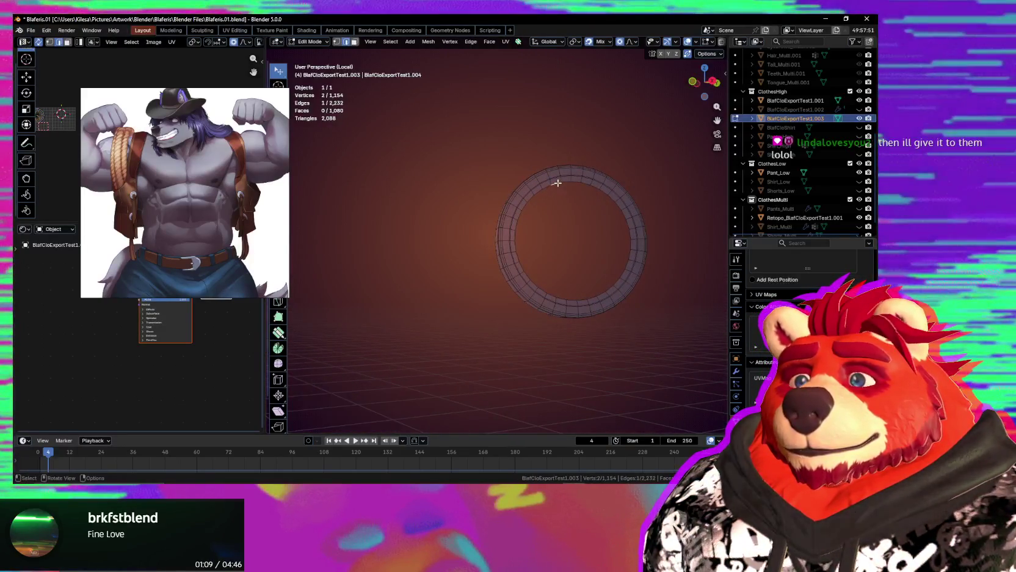
key(f)
key(ctrl+f)
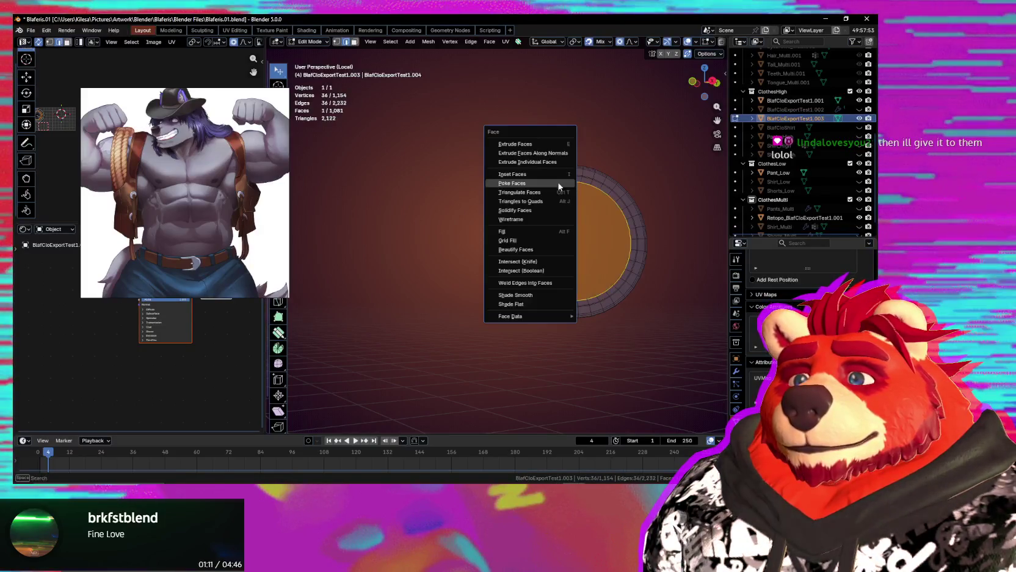
click(553, 183)
scroll(605, 395, down, 3)
Fill and poke the next ring's inner hole into a triangle fan.
key(ctrl+z)
scroll(588, 379, up, 3)
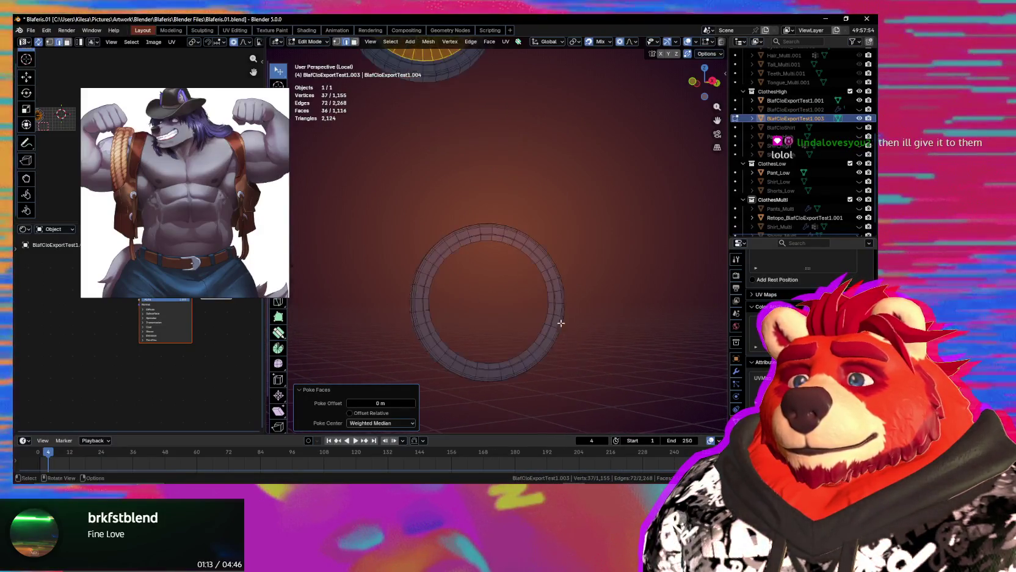
alt+click(529, 254)
key(f)
key(ctrl+f)
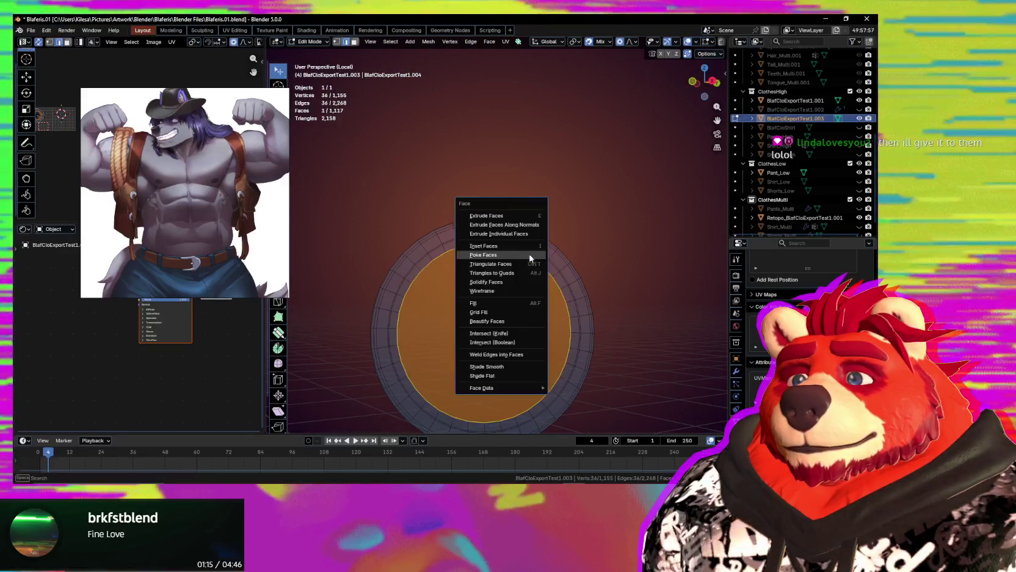
click(529, 256)
scroll(529, 254, down, 4)
Inspect the filled discs face-on and undo the last poke.
mouse_move(529, 254)
middle_down()
mouse_move(588, 309)
mouse_move(533, 279)
mouse_move(642, 241)
middle_up()
scroll(547, 186, up, 2)
scroll(527, 221, up, 4)
scroll(526, 222, up, 2)
middle_drag(526, 222, 495, 232)
scroll(495, 232, up, 2)
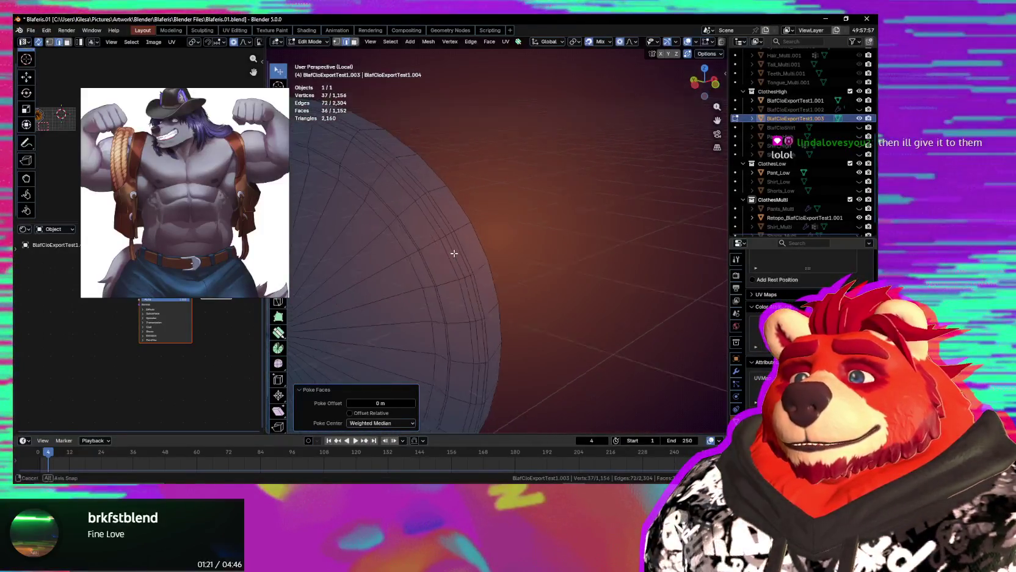
scroll(491, 235, up, 2)
key(ctrl+z)
scroll(516, 238, down, 3)
Dissolve four concentric edge loops on the disc.
click(503, 244)
key(ctrl+x)
mouse_move(502, 244)
middle_down()
mouse_move(333, 243)
mouse_move(542, 273)
middle_up()
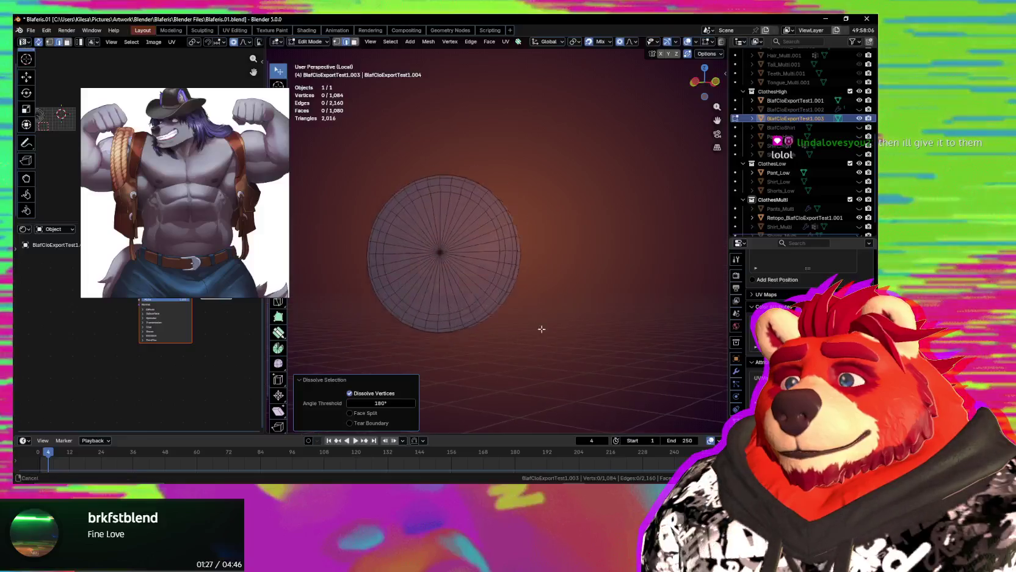
scroll(517, 330, up, 3)
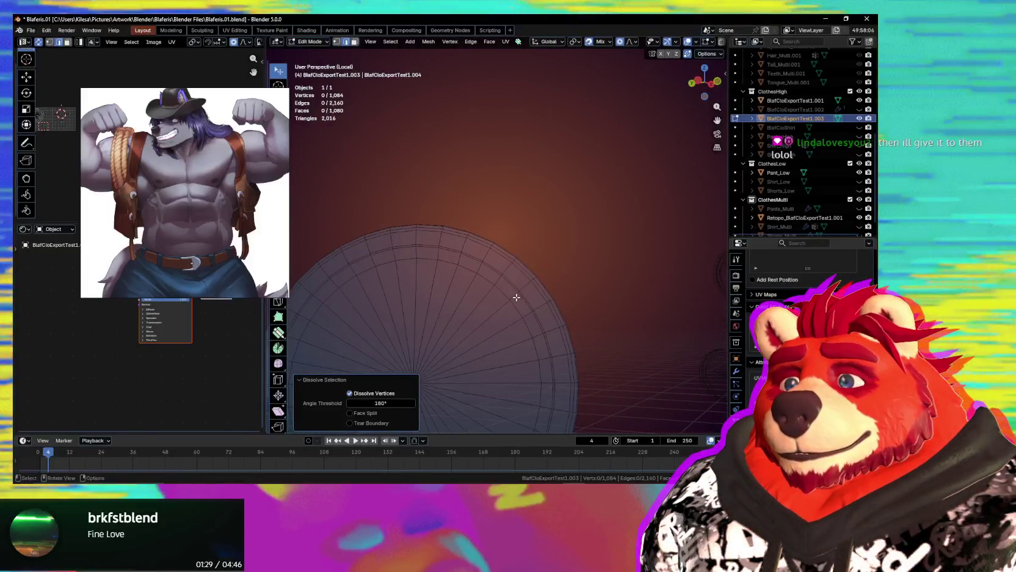
alt+click(517, 297)
key(ctrl+x)
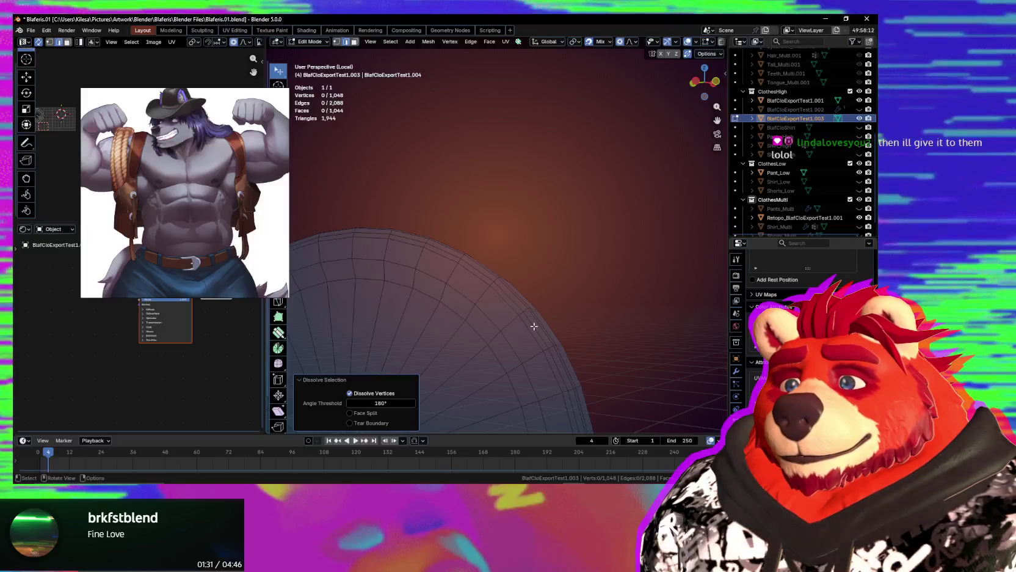
alt+click(534, 326)
key(ctrl+x)
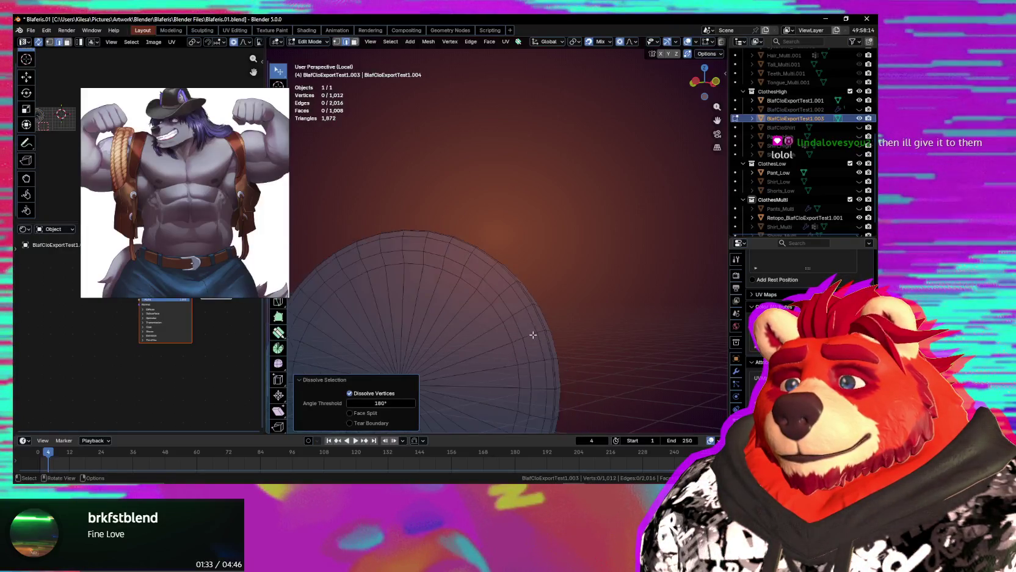
alt+click(530, 331)
key(ctrl+x)
scroll(550, 330, down, 3)
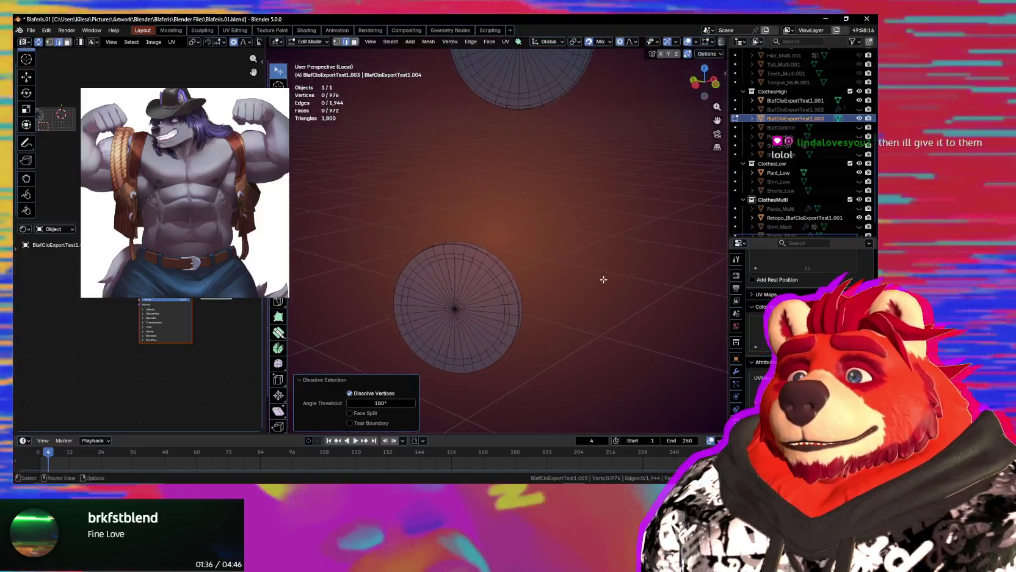
Dissolve an edge loop on the upper disc and view the discs edge-on.
shift+middle_drag(603, 279, 526, 345)
scroll(578, 215, up, 2)
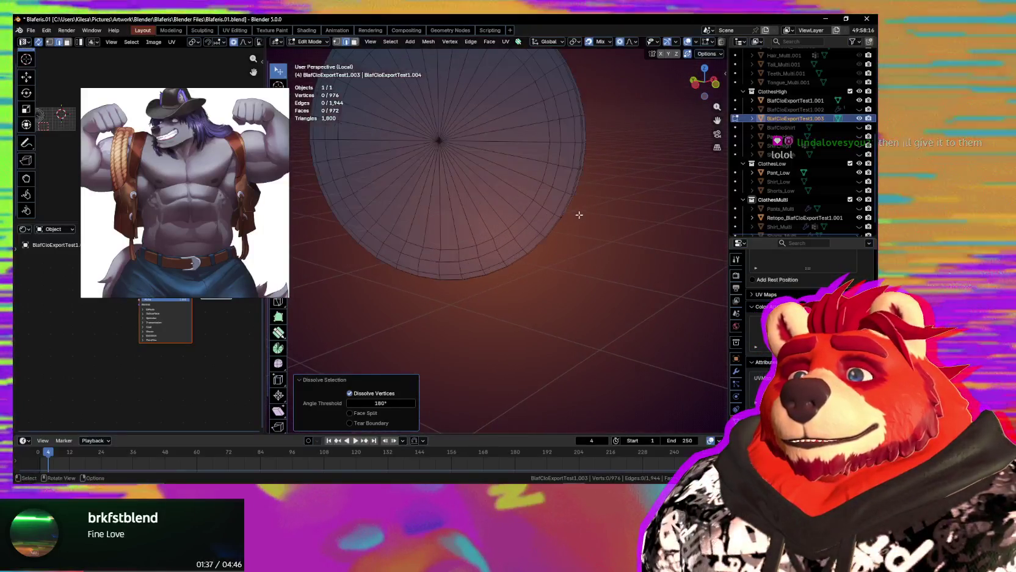
key(ctrl+x)
scroll(610, 214, down, 3)
mouse_move(632, 245)
middle_down()
mouse_move(501, 274)
mouse_move(657, 281)
mouse_move(586, 244)
middle_up()
key(Home)
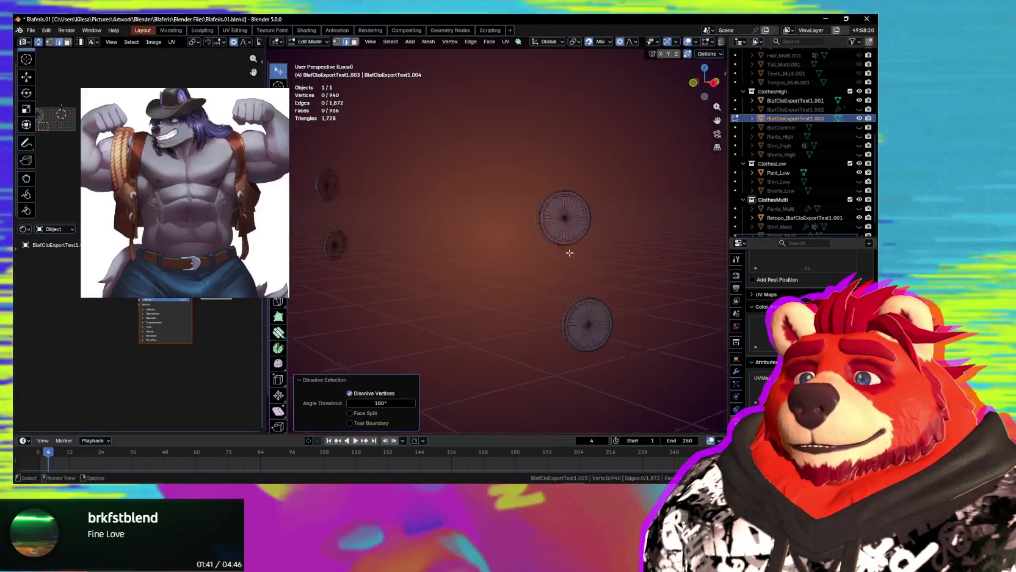
scroll(562, 242, up, 3)
scroll(540, 243, up, 2)
scroll(539, 243, up, 2)
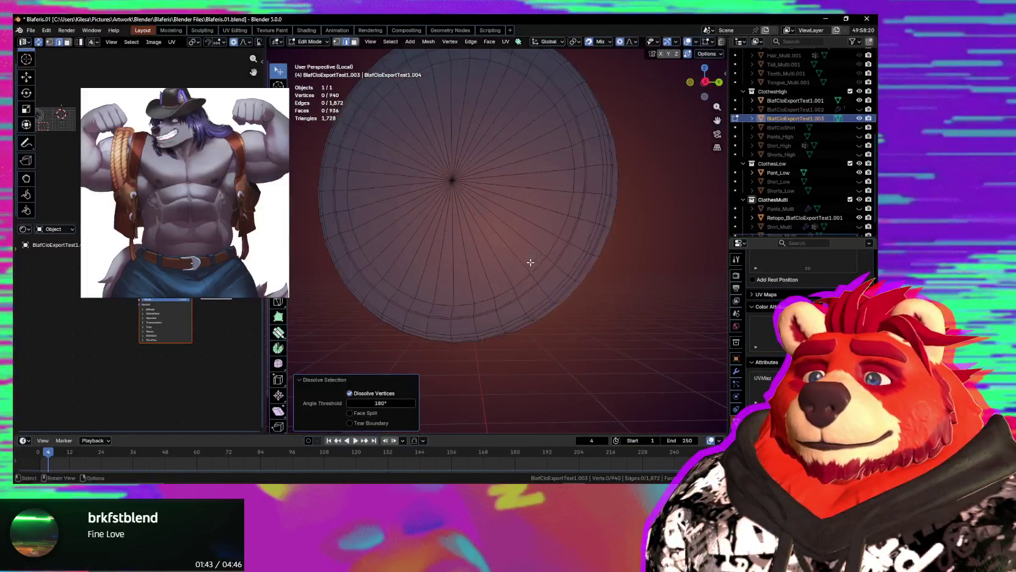
scroll(596, 284, up, 2)
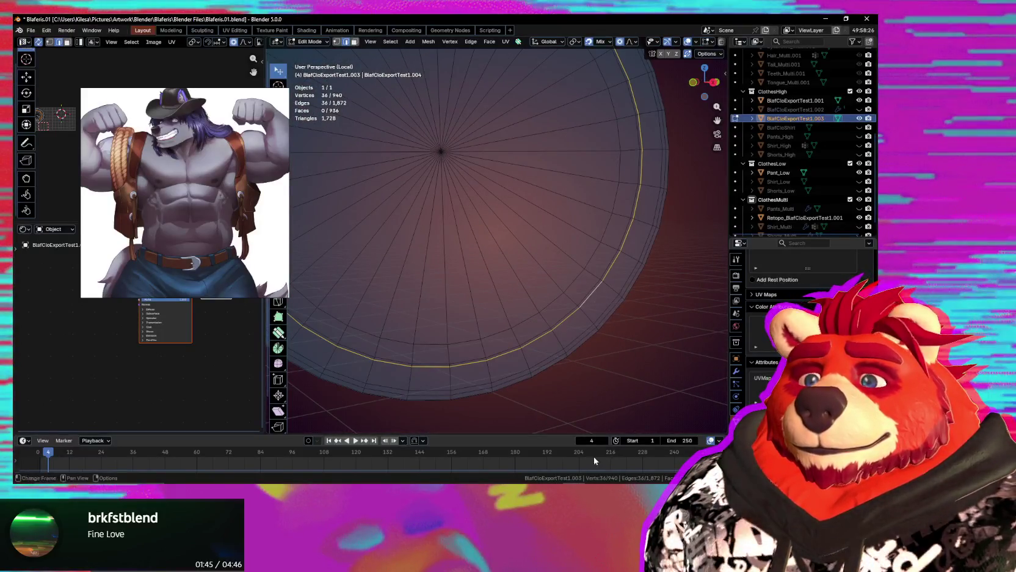
key(alt+Tab)
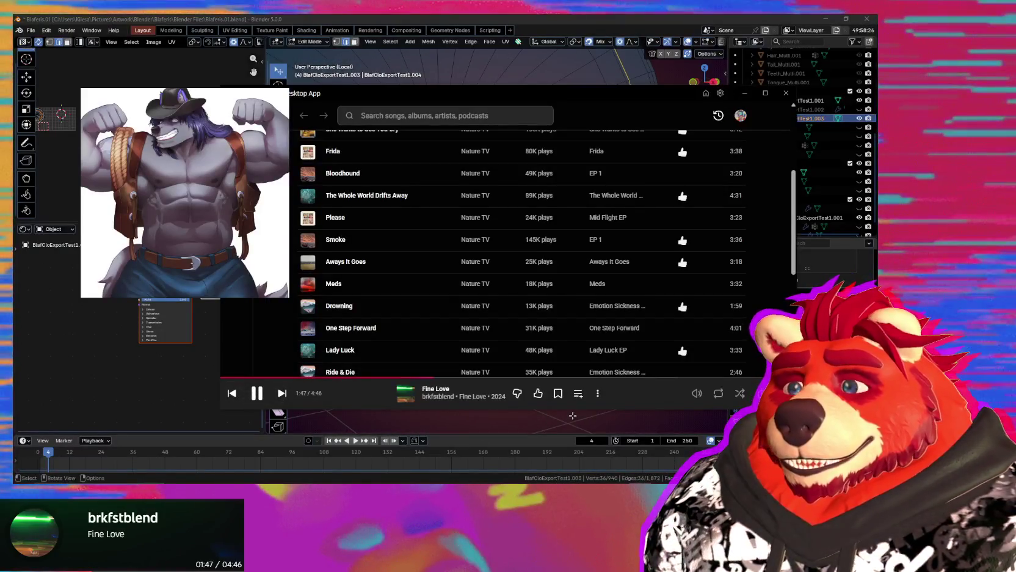
key(alt+Tab)
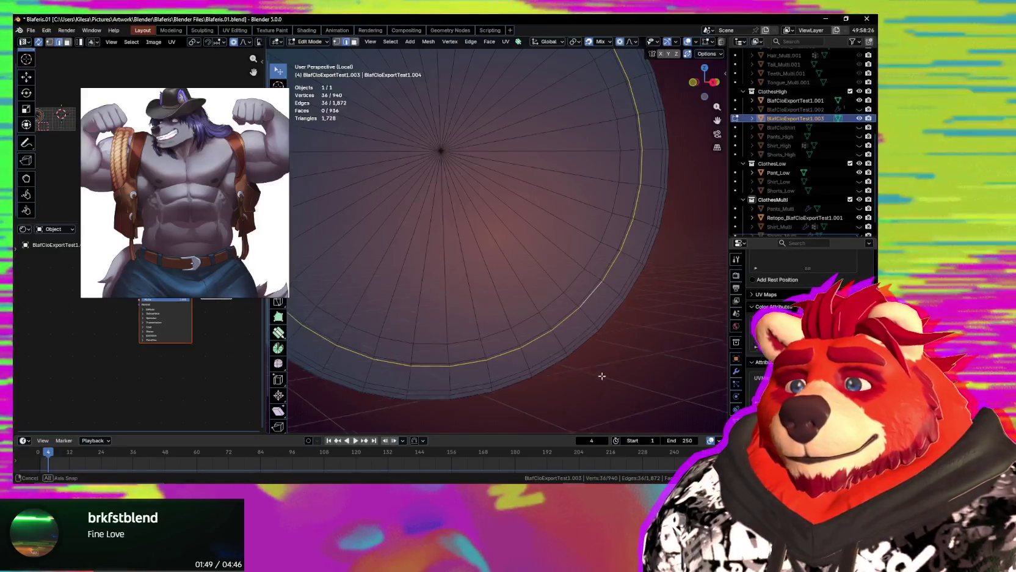
Dissolve five more concentric edge rings across the disc to thin it out.
key(ctrl+x)
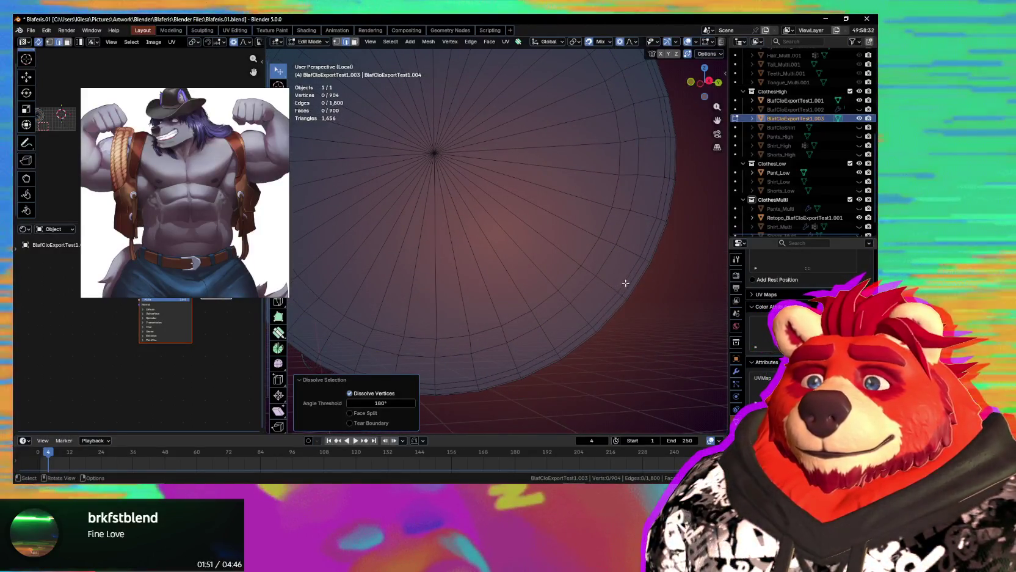
key(ctrl+x)
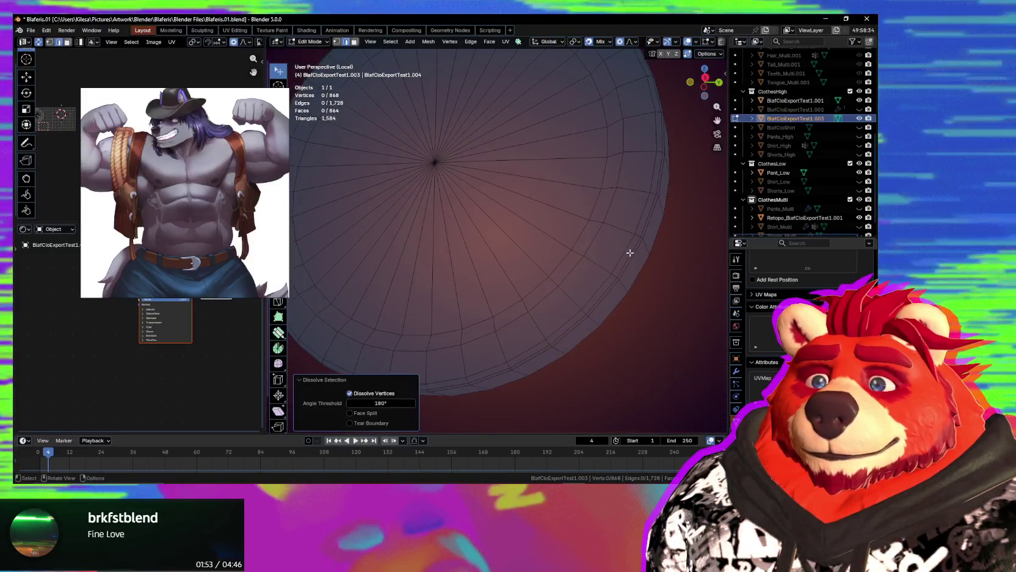
key(ctrl+x)
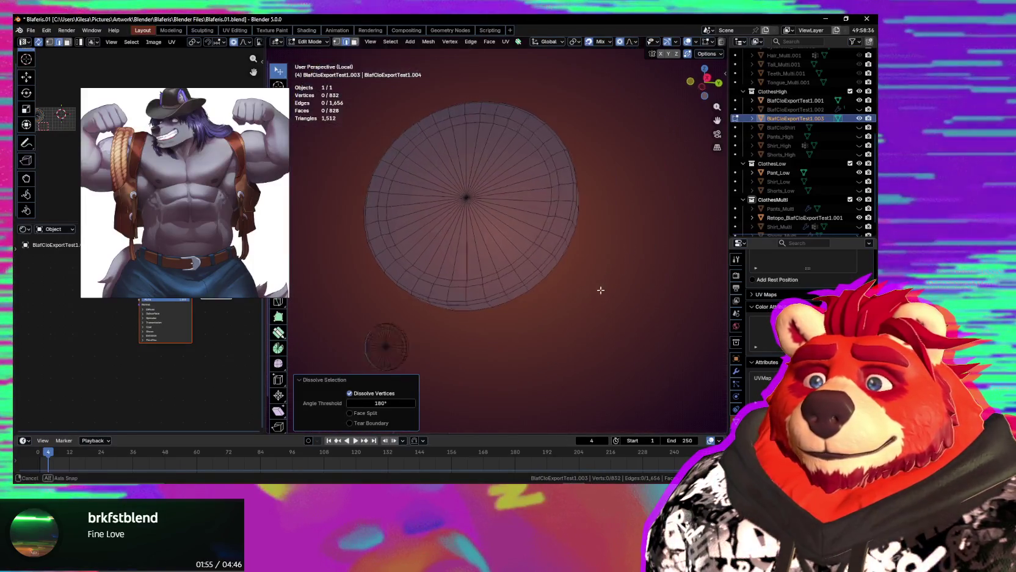
middle_drag(601, 290, 582, 306)
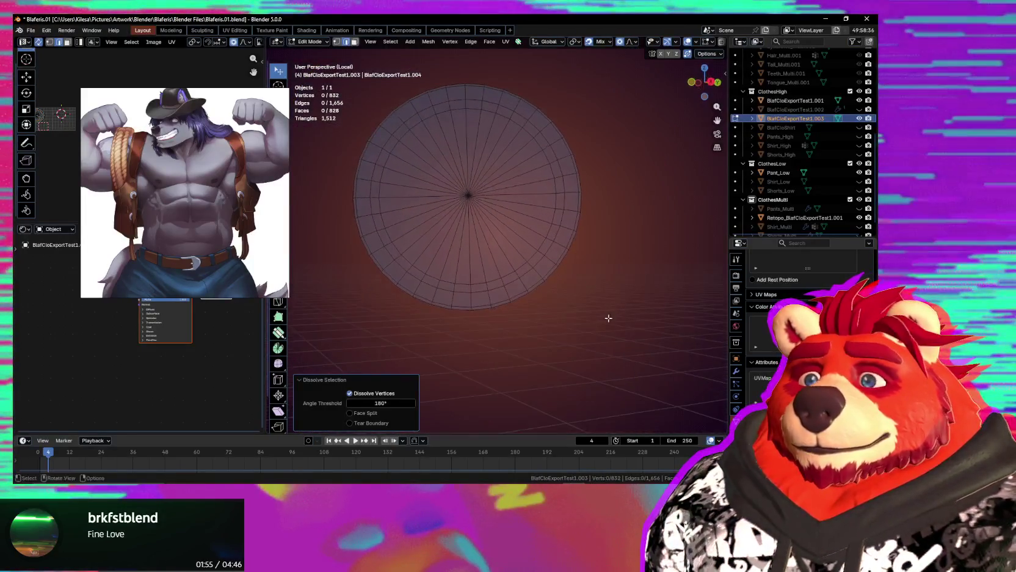
scroll(583, 306, up, 3)
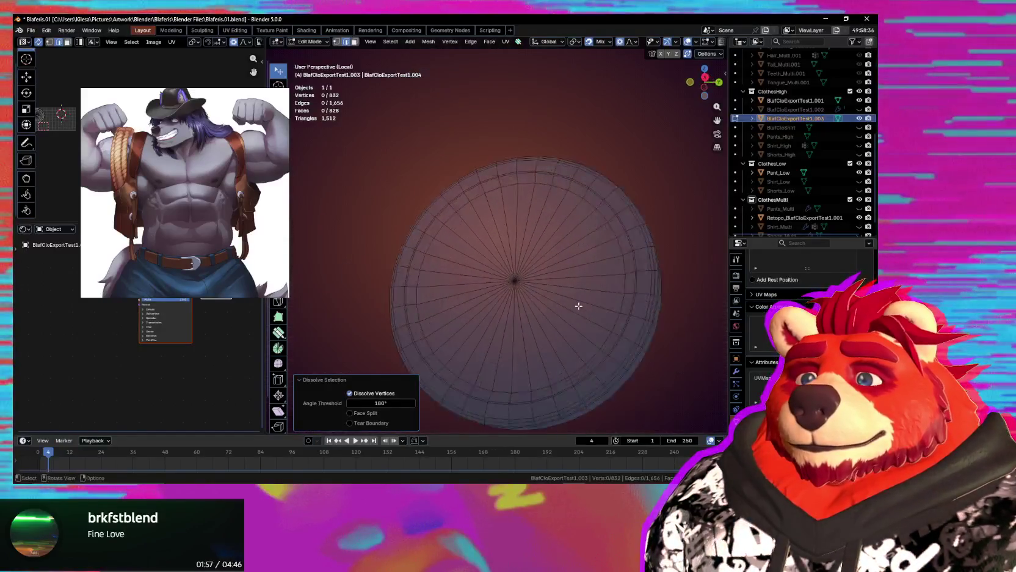
scroll(570, 269, up, 3)
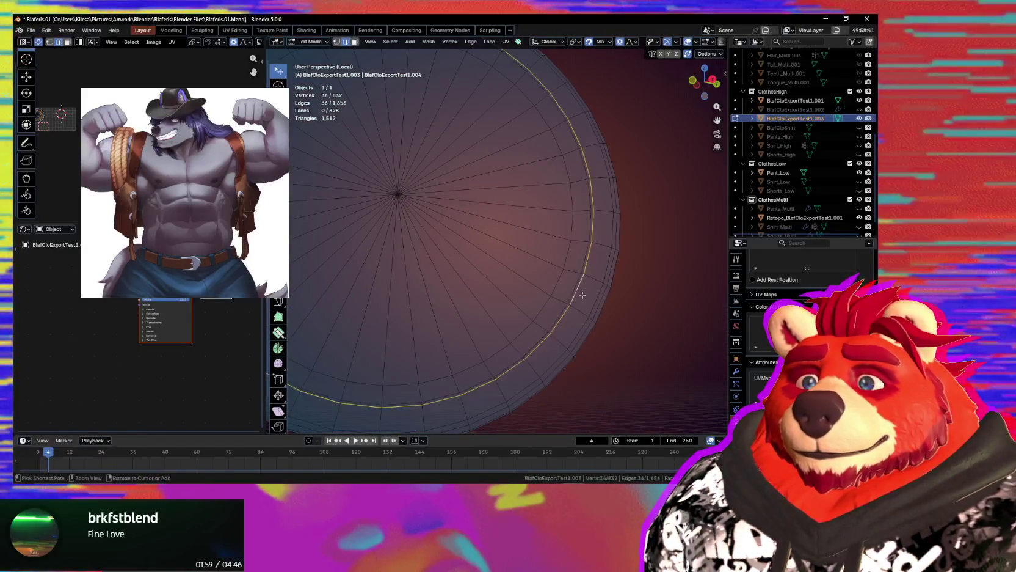
alt+click(592, 295)
key(ctrl+x)
alt+click(603, 304)
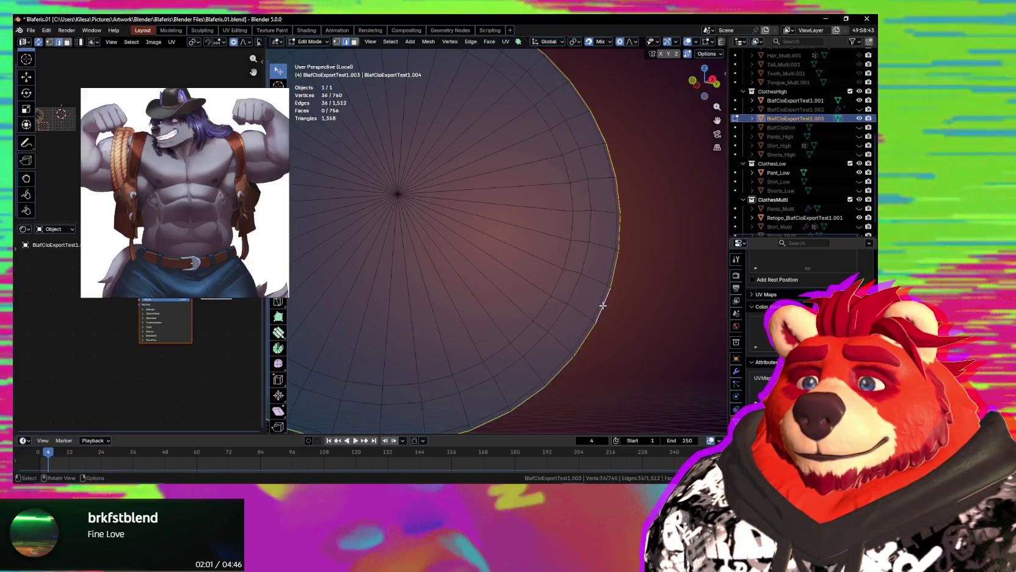
key(ctrl+x)
scroll(558, 302, down, 4)
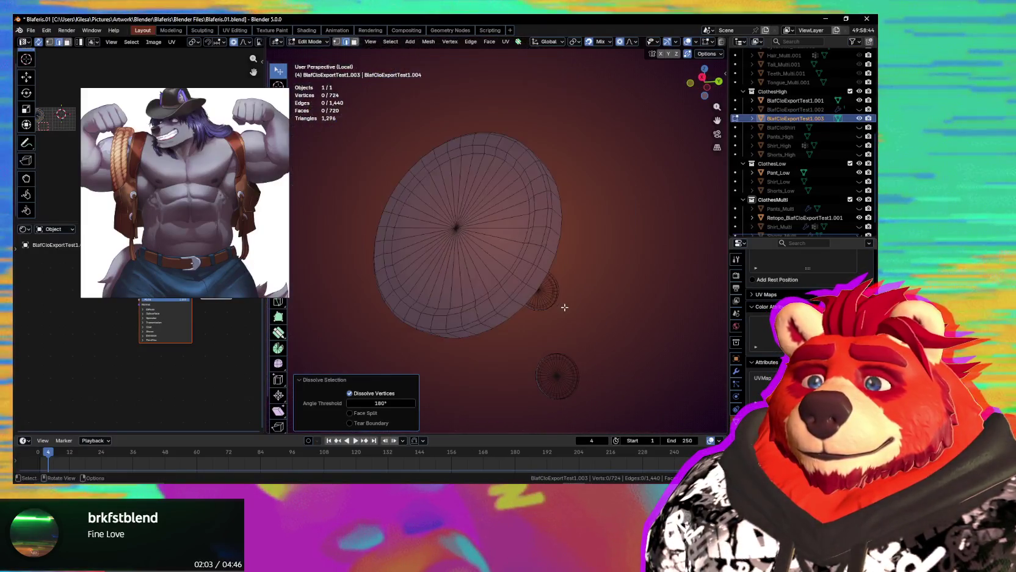
scroll(564, 307, down, 3)
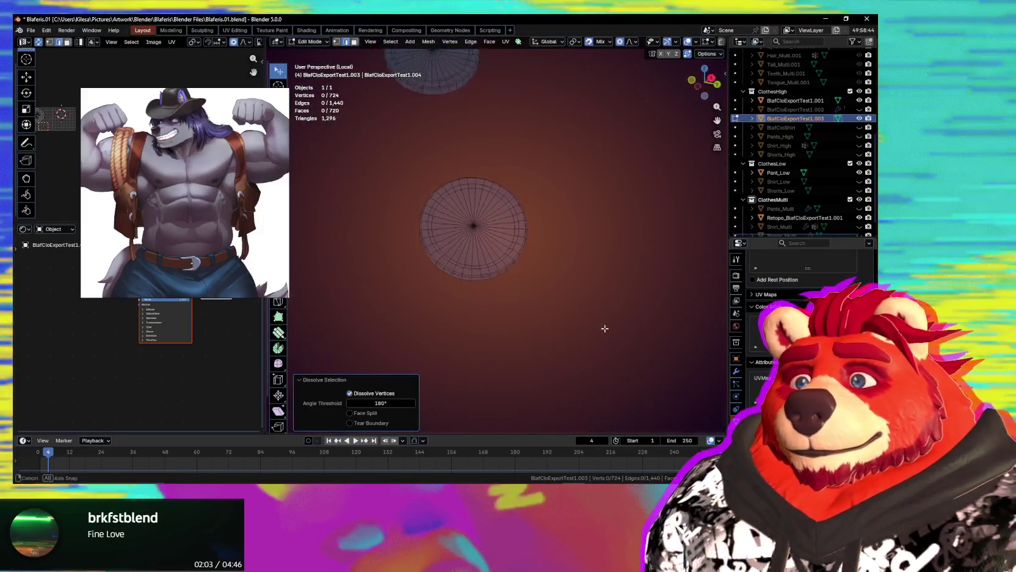
middle_drag(603, 330, 503, 272)
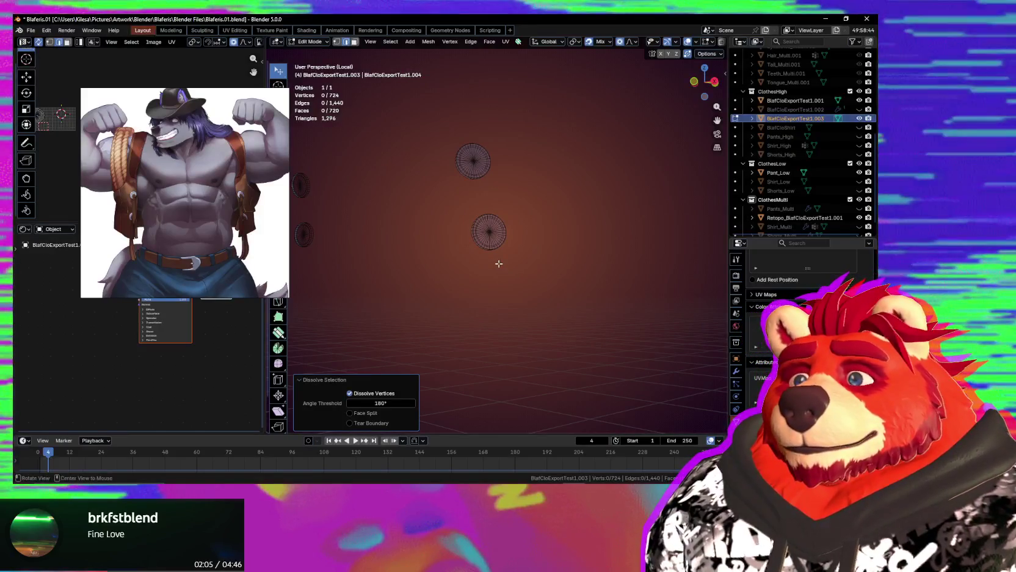
Mark the large disc's inner edge loop sharp via Quick Favorites.
click(694, 41)
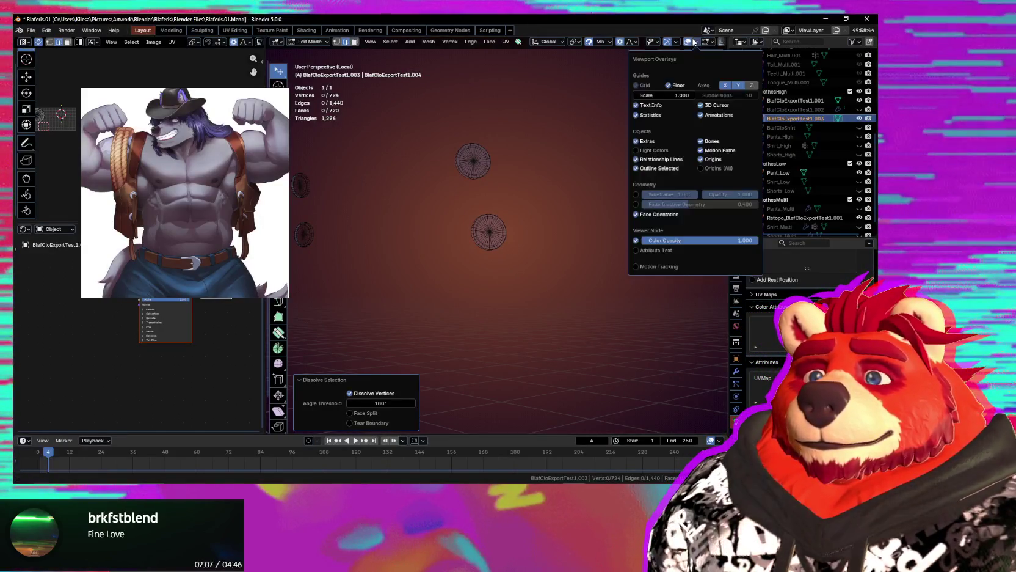
click(709, 42)
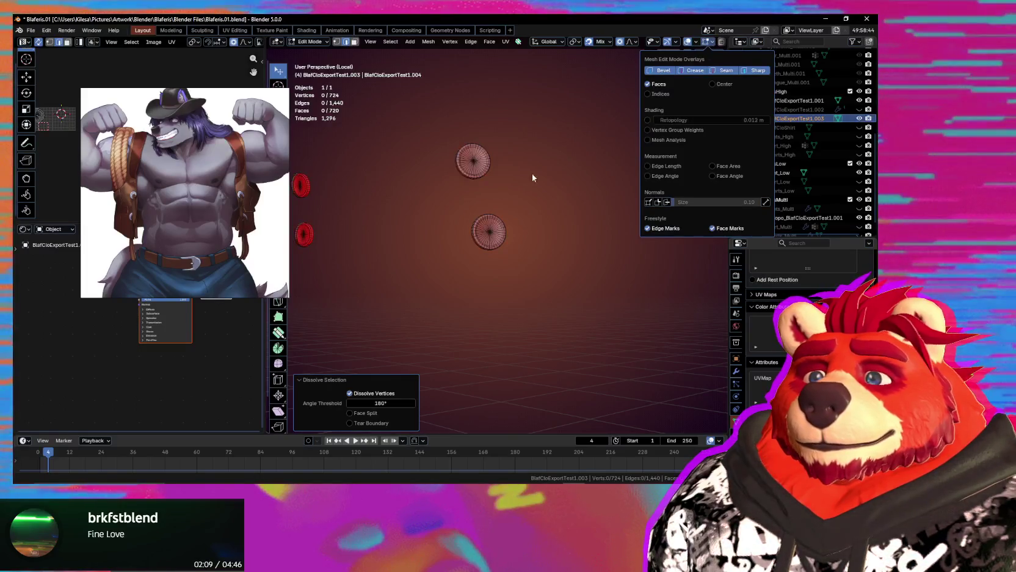
middle_drag(532, 177, 441, 225)
middle_drag(478, 263, 478, 208)
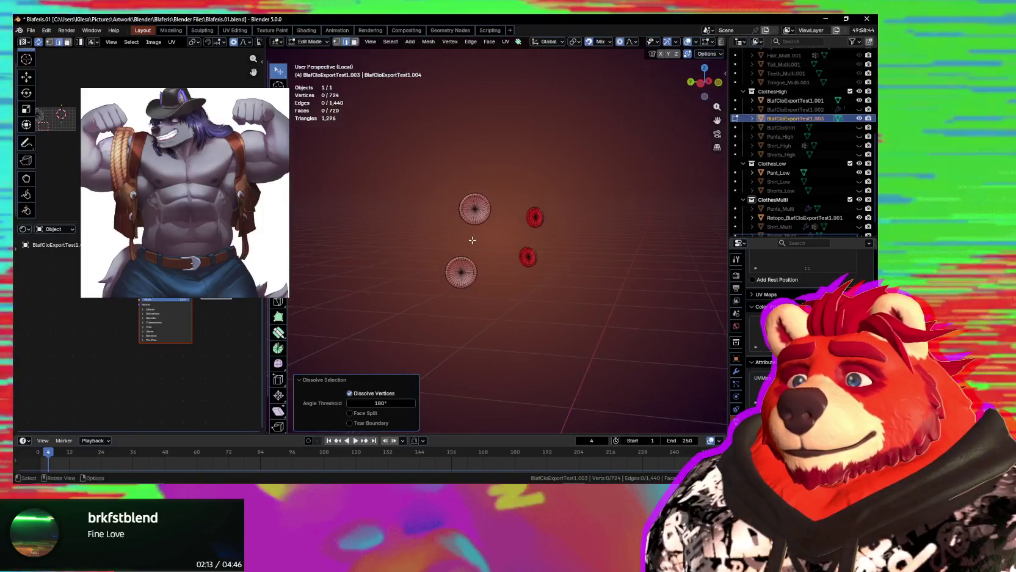
scroll(478, 202, up, 3)
scroll(478, 199, up, 3)
scroll(478, 200, up, 2)
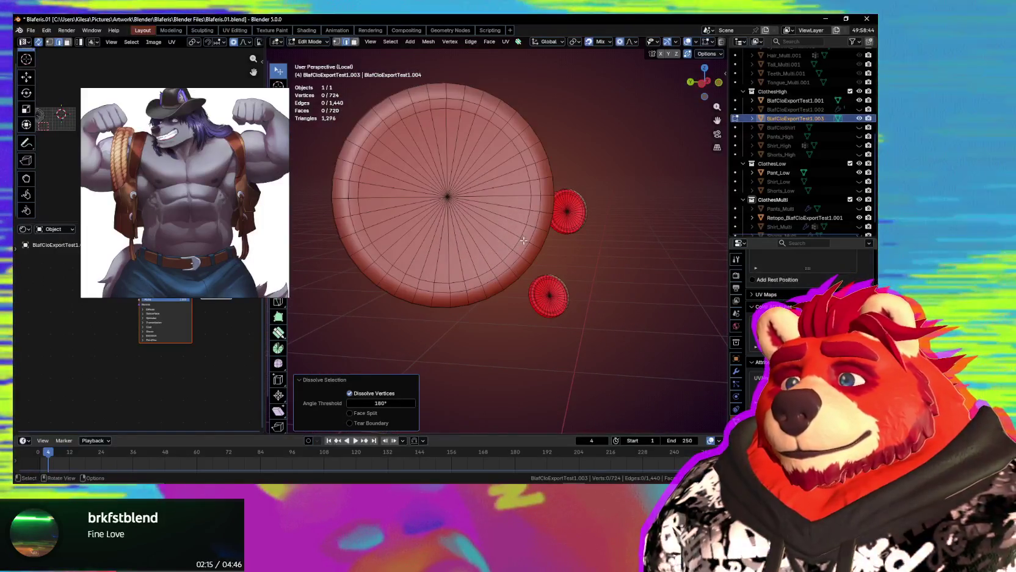
alt+click(523, 235)
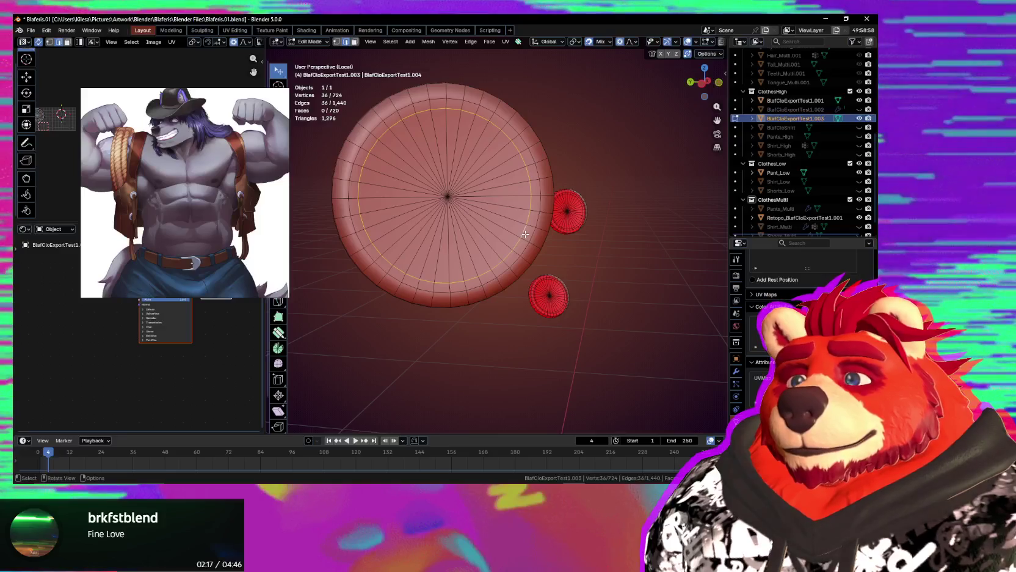
key(q)
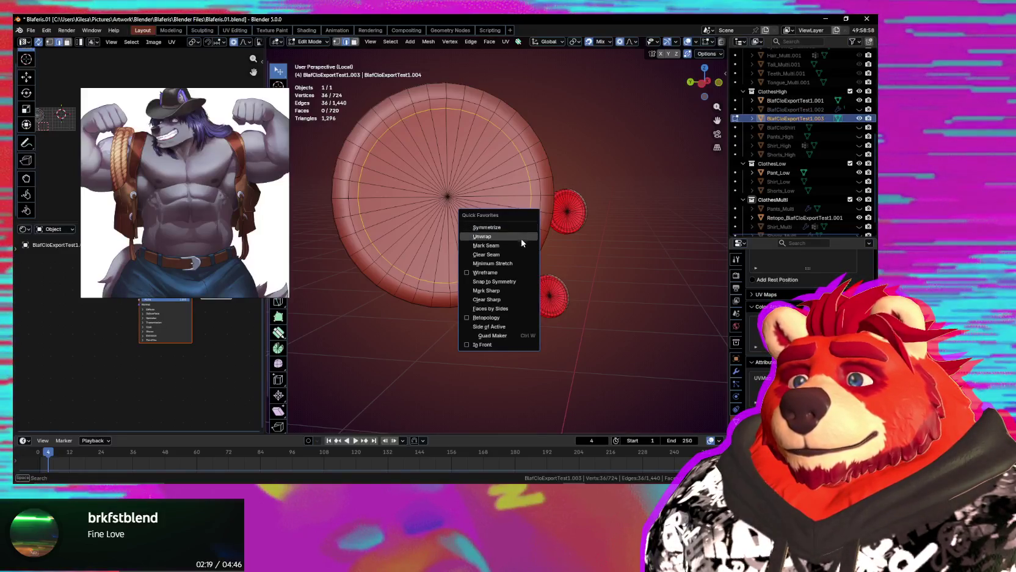
click(502, 291)
Mark the remaining ring edges sharp from the context menu, then leave local view.
scroll(471, 332, down, 8)
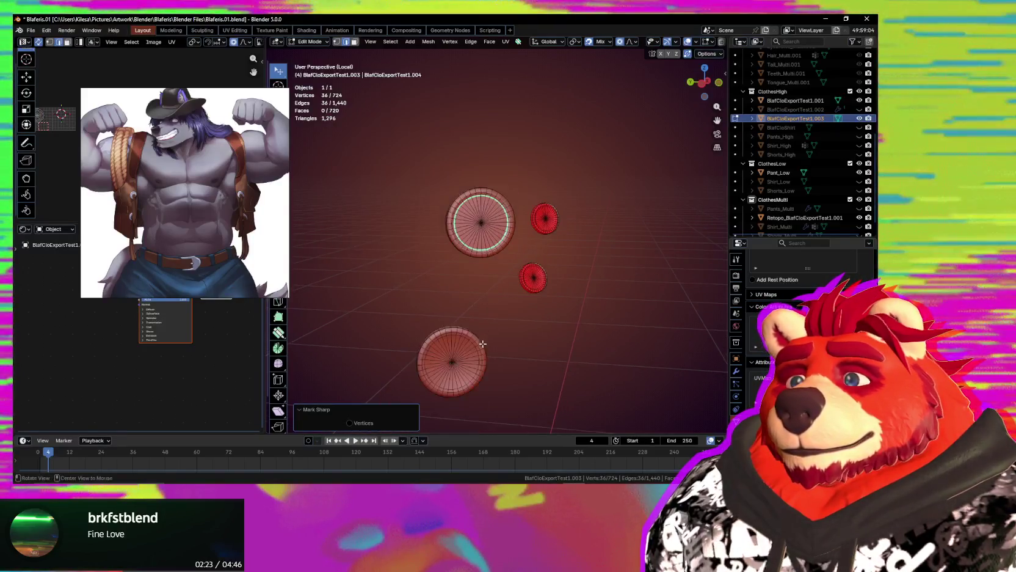
scroll(497, 241, up, 4)
mouse_move(499, 242)
middle_down()
mouse_move(525, 213)
mouse_move(530, 230)
mouse_move(551, 240)
mouse_move(541, 364)
mouse_move(530, 213)
mouse_move(495, 252)
mouse_move(509, 237)
middle_up()
right_click(563, 229)
click(563, 230)
right_click(530, 212)
click(530, 211)
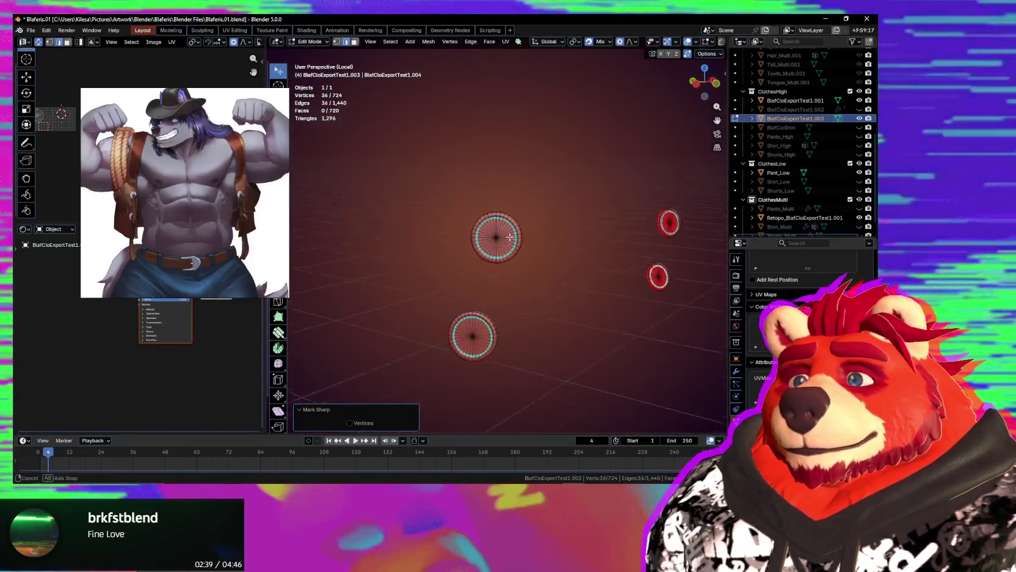
key(KP_Divide)
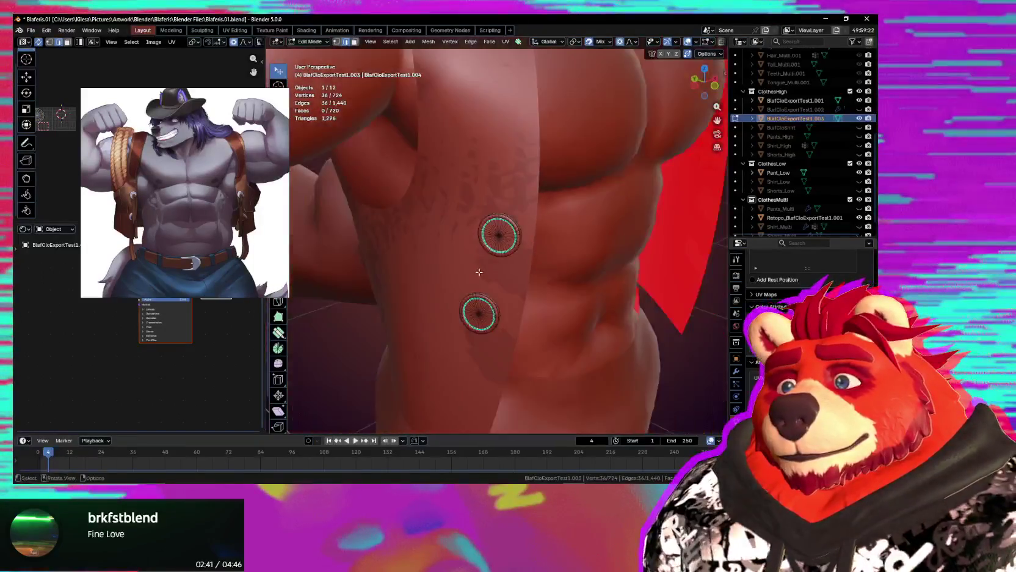
Return to Object Mode, orbit around the character and select the vest object.
middle_drag(503, 270, 527, 255)
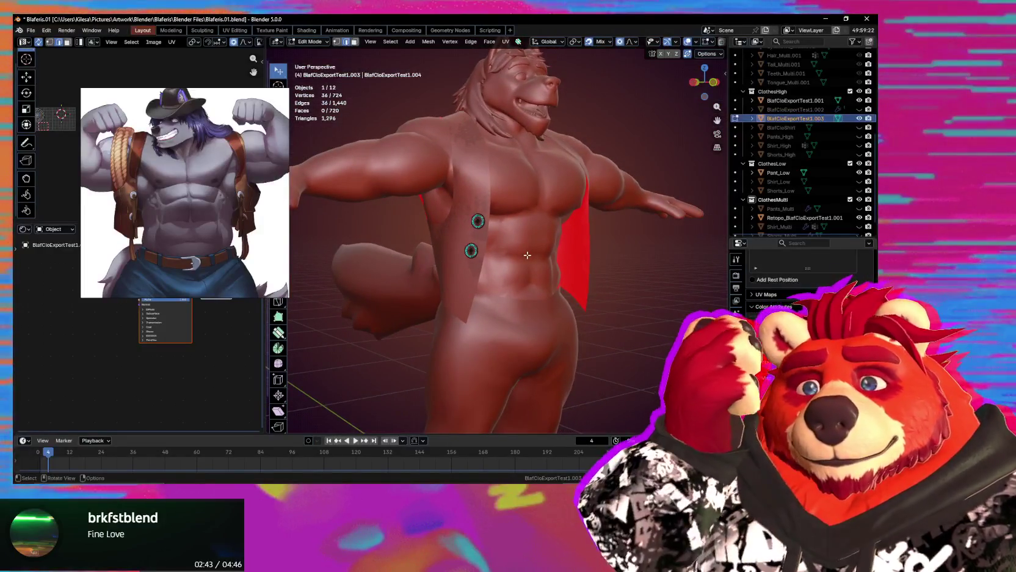
mouse_move(527, 254)
middle_down()
mouse_move(534, 269)
mouse_move(621, 295)
middle_up()
key(ctrl+Tab)
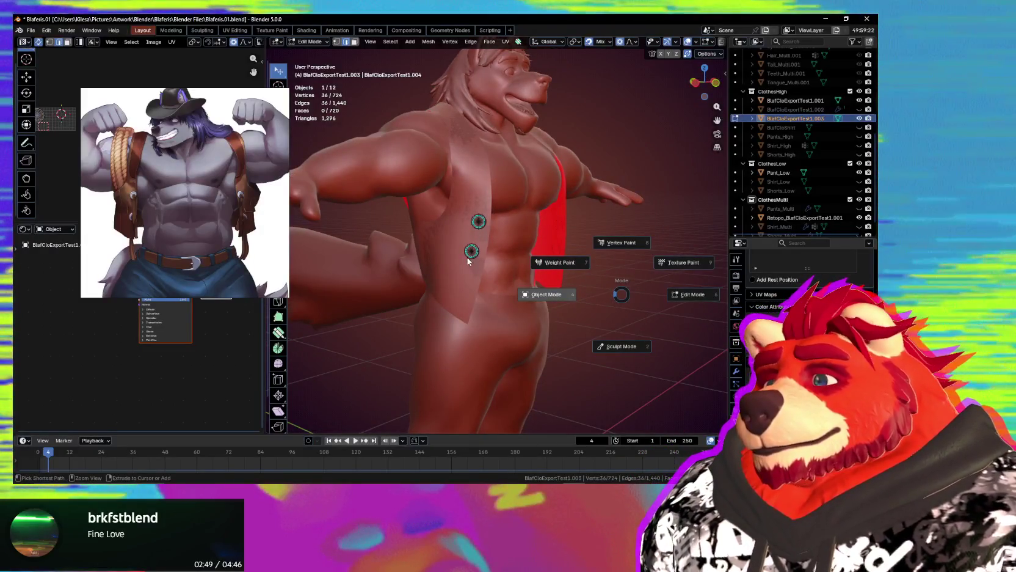
click(506, 259)
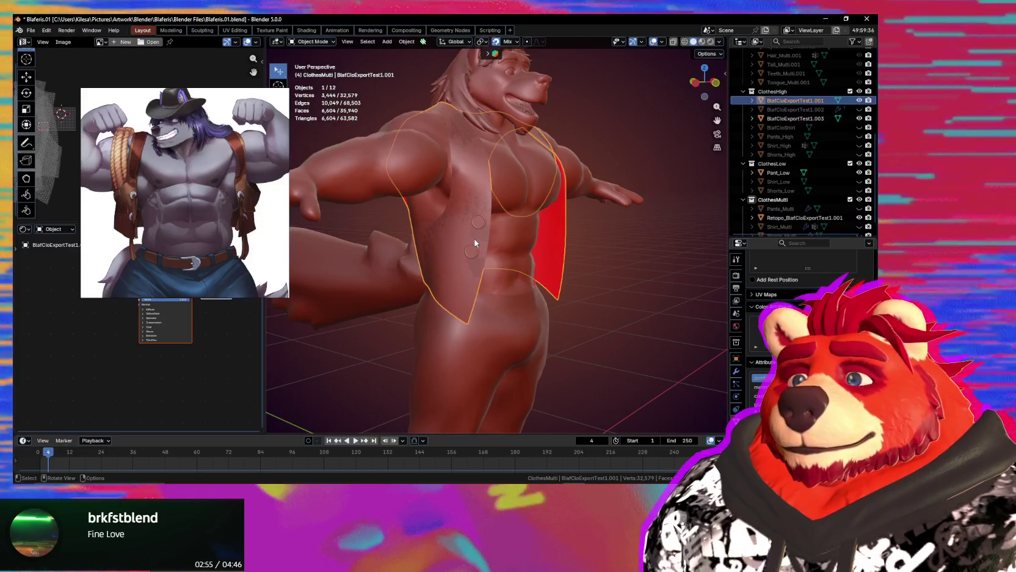
key(Tab)
mouse_move(475, 243)
middle_down()
mouse_move(596, 245)
mouse_move(721, 183)
mouse_move(480, 191)
mouse_move(608, 213)
middle_up()
key(Tab)
click(480, 191)
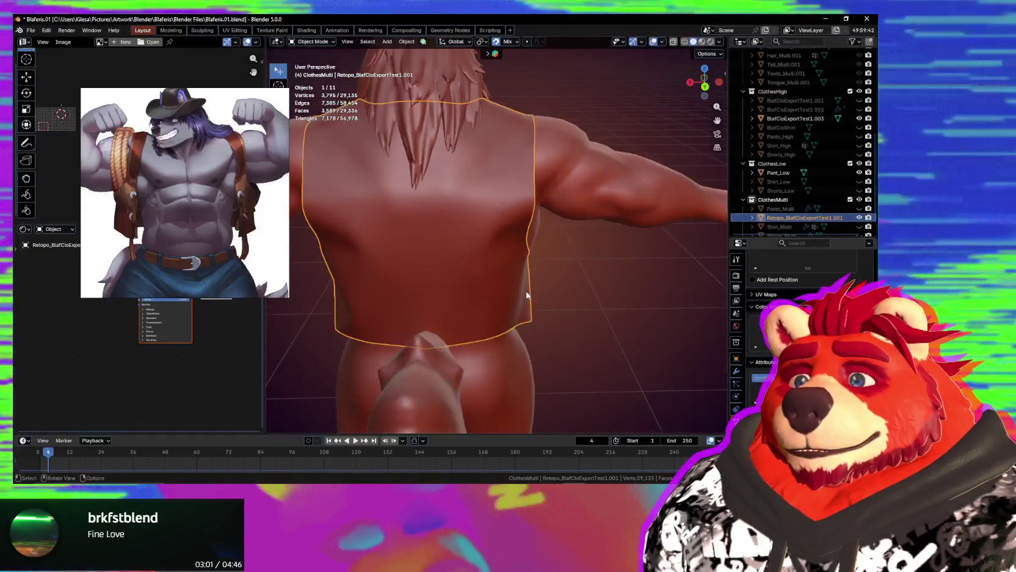
middle_drag(526, 294, 492, 290)
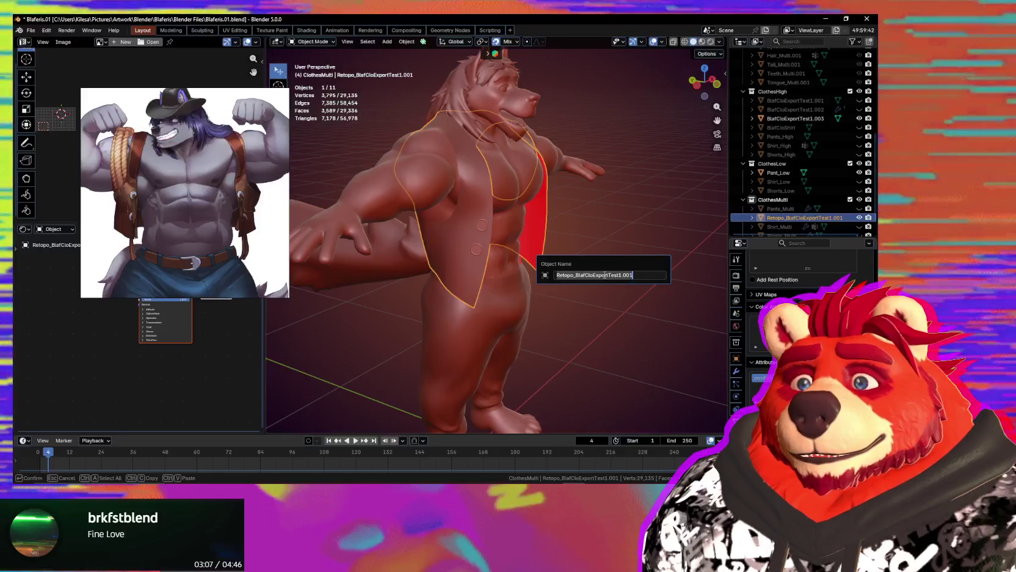
text(Vest)
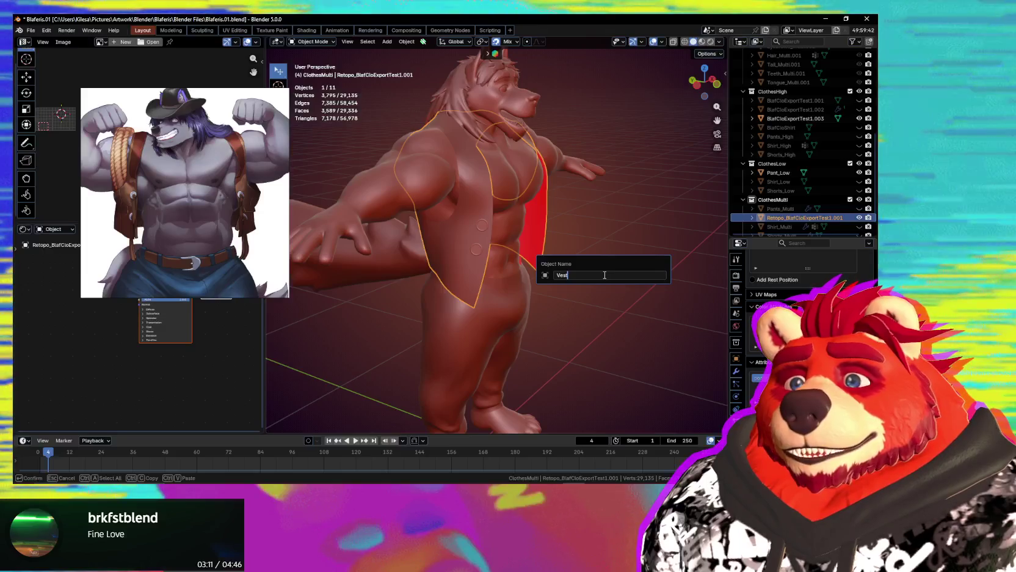
Rename the vest to Vest_Multi and inspect it from front and side angles.
text(_Multi)
key(Return)
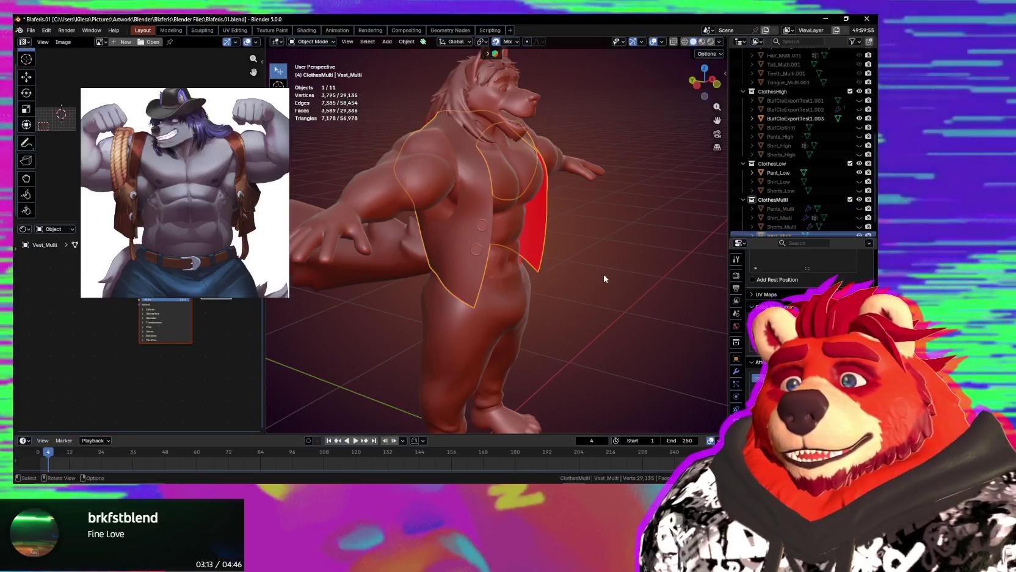
mouse_move(725, 361)
middle_down()
mouse_move(526, 301)
mouse_move(554, 270)
middle_up()
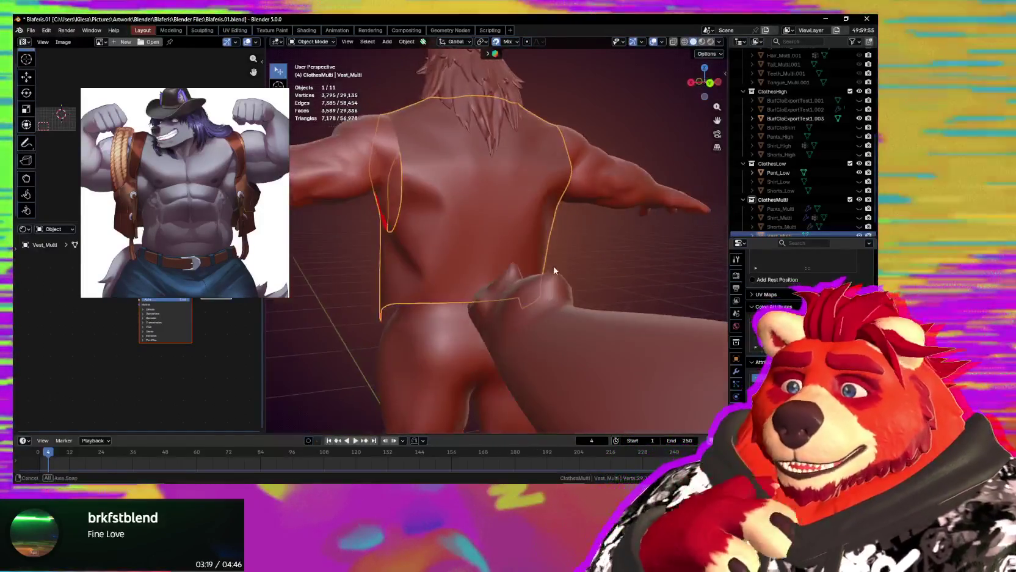
mouse_move(541, 312)
middle_down()
mouse_move(622, 299)
mouse_move(586, 325)
mouse_move(644, 324)
mouse_move(471, 263)
mouse_move(550, 284)
mouse_move(488, 272)
mouse_move(494, 282)
mouse_move(544, 280)
mouse_move(451, 290)
mouse_move(663, 276)
mouse_move(445, 298)
mouse_move(455, 288)
mouse_move(346, 277)
mouse_move(493, 273)
middle_up()
mouse_move(371, 271)
middle_down()
mouse_move(450, 233)
mouse_move(455, 207)
middle_up()
Zoom and pan the reference image onto the vest's side strap and rings.
scroll(454, 207, up, 1)
scroll(464, 208, up, 2)
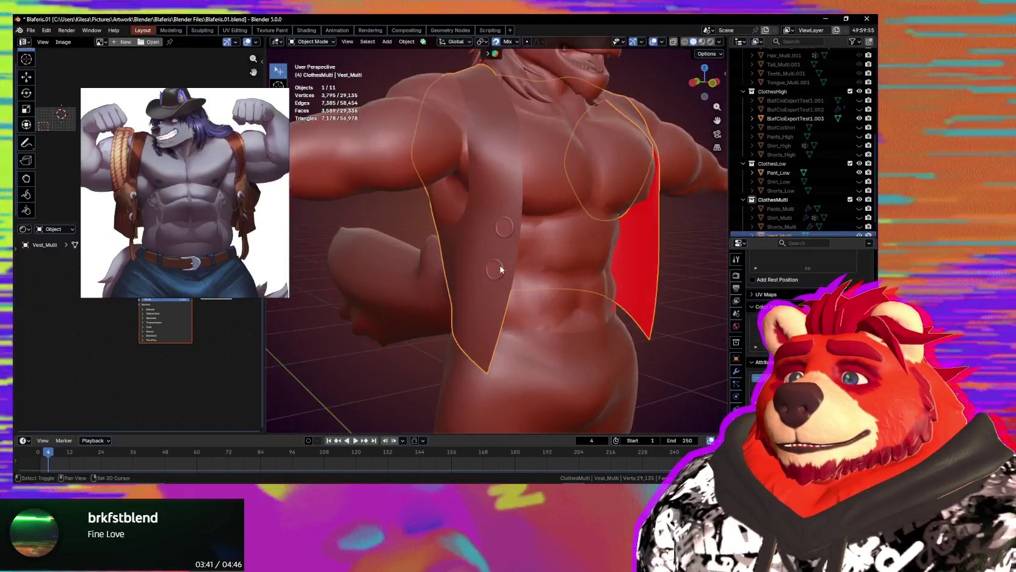
scroll(481, 208, up, 2)
scroll(451, 217, up, 2)
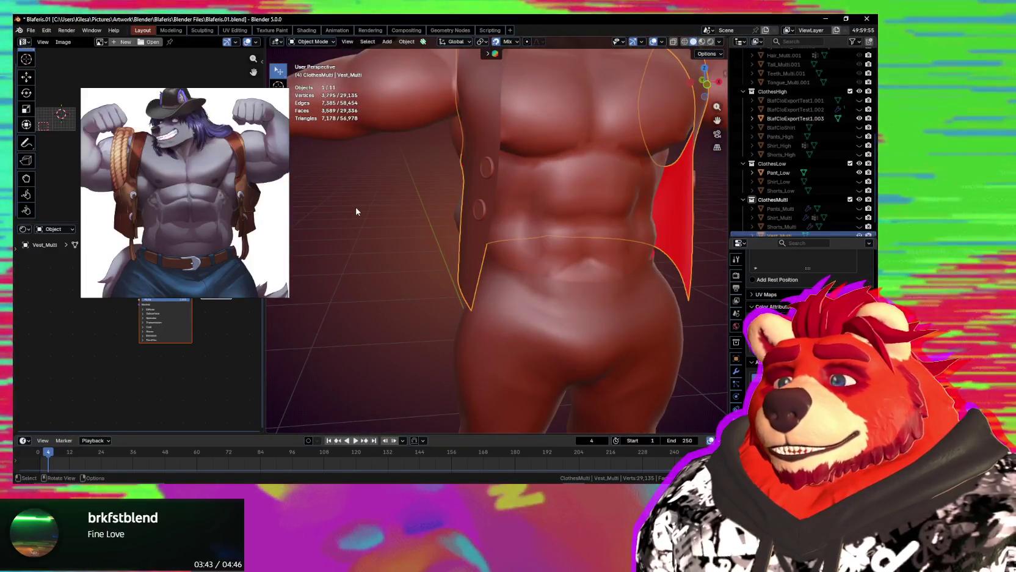
scroll(137, 208, up, 2)
scroll(137, 208, up, 3)
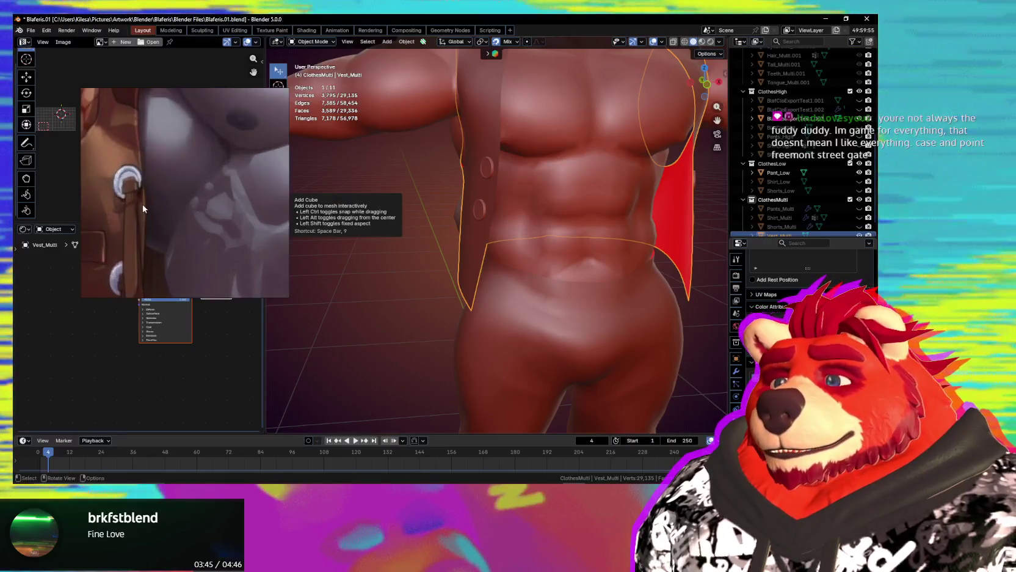
middle_drag(141, 200, 167, 160)
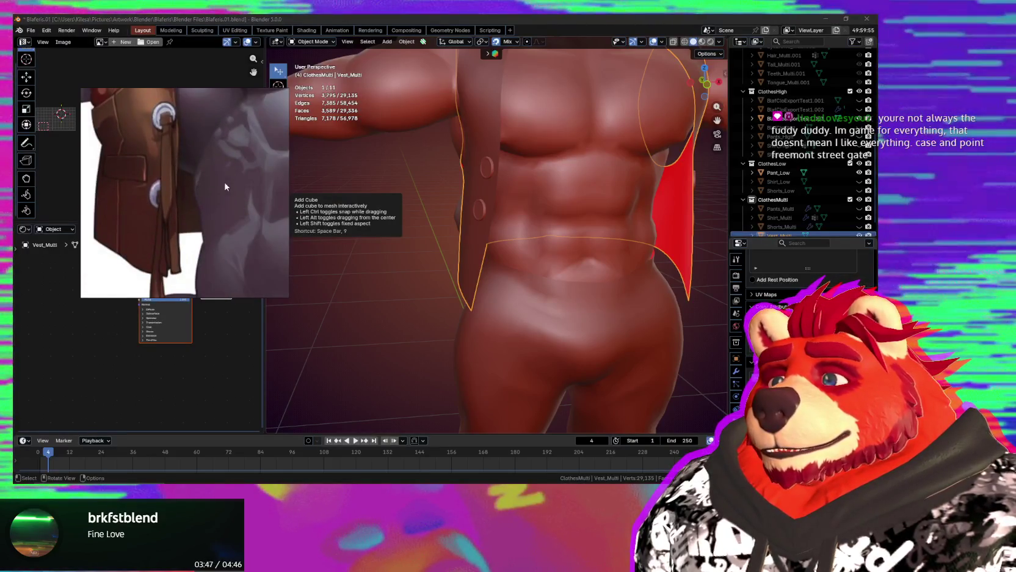
Orbit to a three-quarter side view of the torso and bring up the Snap pie menu.
mouse_move(498, 215)
middle_down()
mouse_move(514, 211)
mouse_move(488, 206)
mouse_move(513, 226)
middle_up()
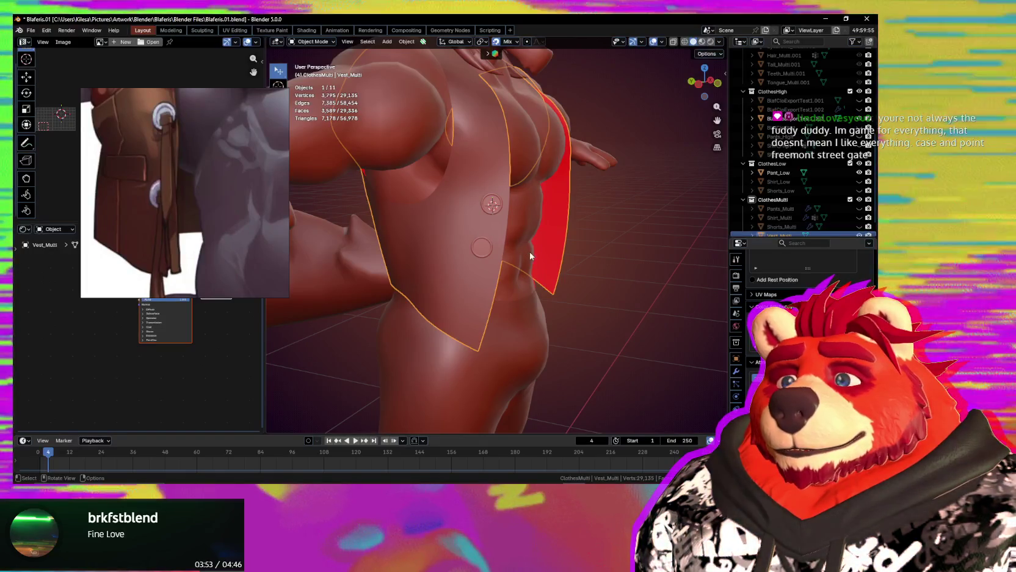
mouse_move(521, 250)
middle_down()
mouse_move(532, 232)
mouse_move(521, 226)
middle_up()
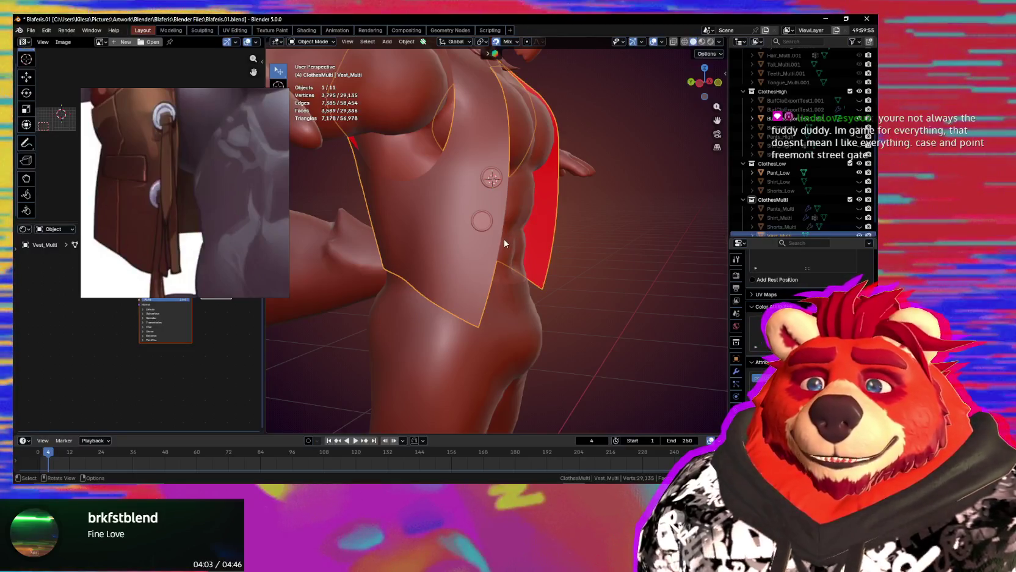
key(shift+s)
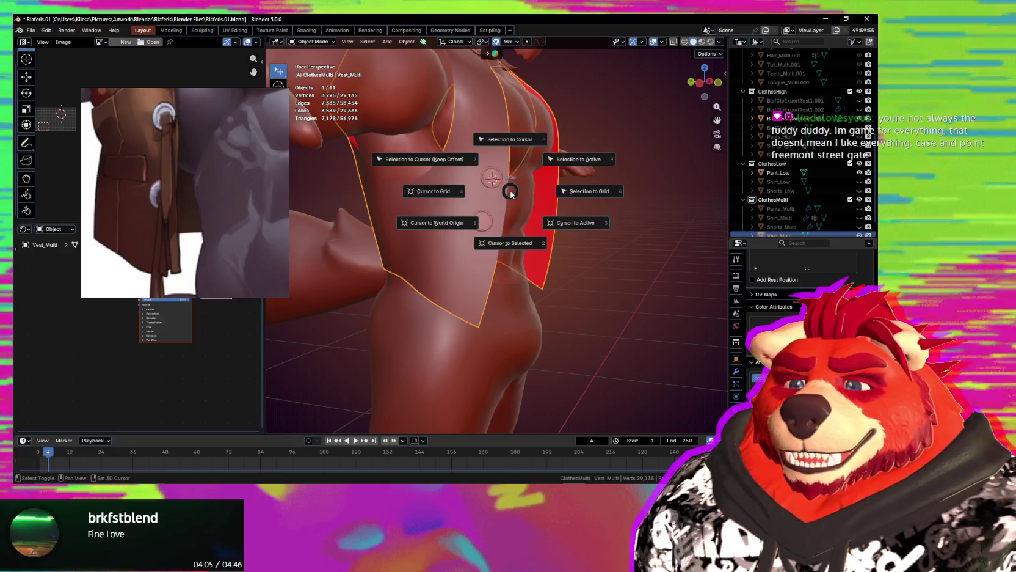
Add a NURBS path at the upper vest ring and enter Edit Mode on its points.
key(shift+a)
mouse_move(468, 212)
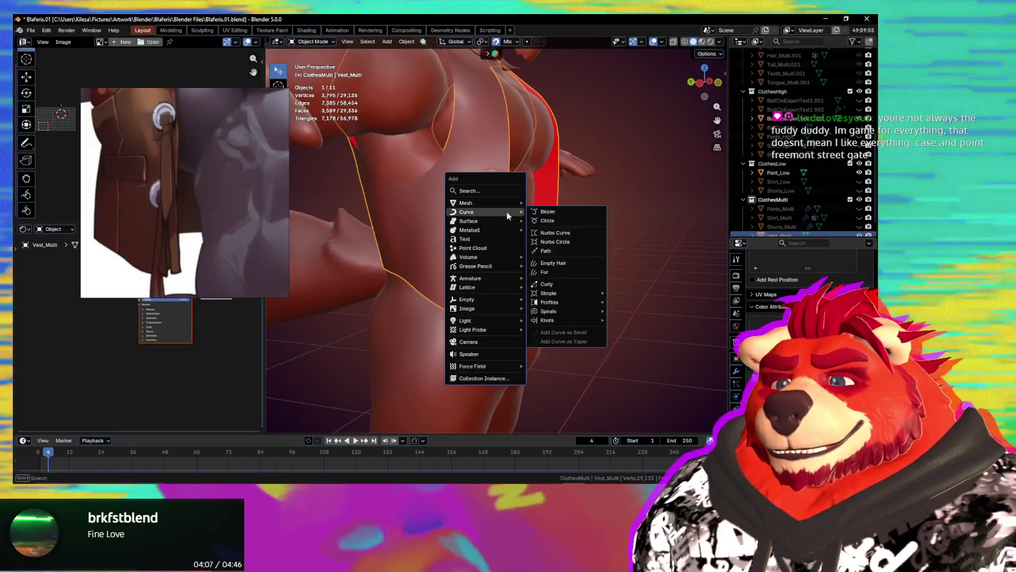
click(555, 253)
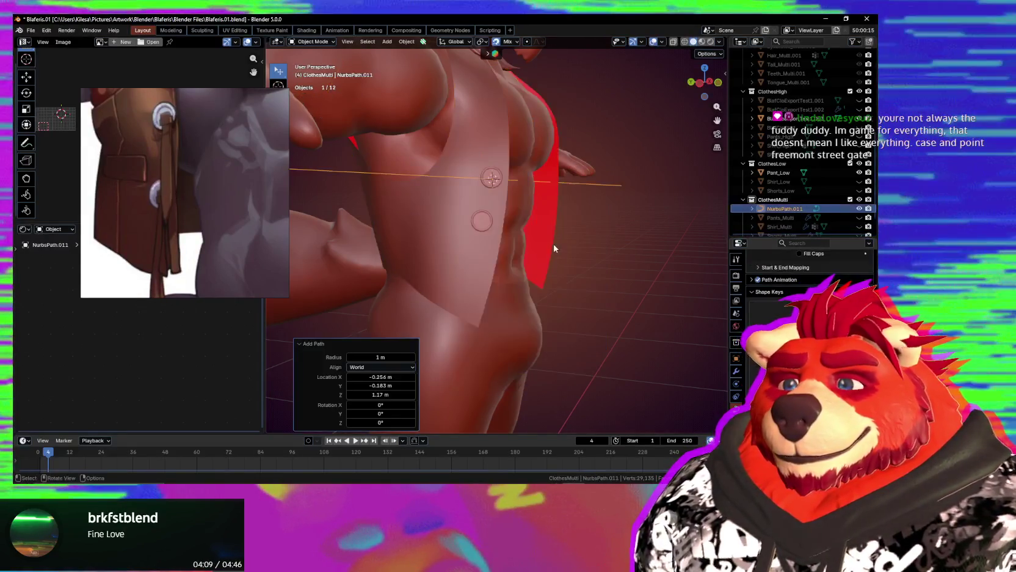
scroll(532, 271, down, 3)
scroll(482, 256, down, 2)
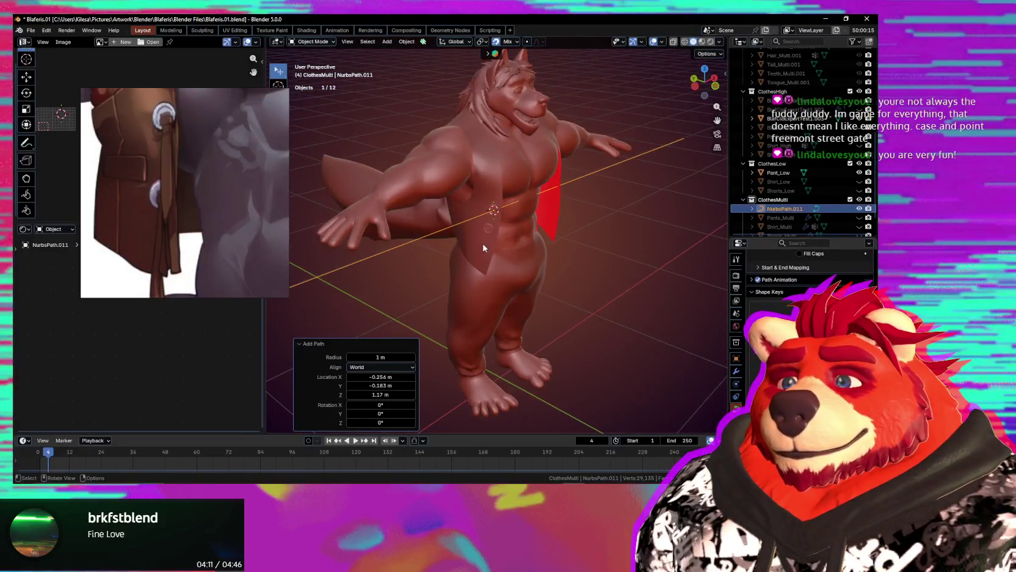
scroll(483, 257, up, 2)
middle_drag(484, 257, 449, 247)
scroll(448, 247, down, 2)
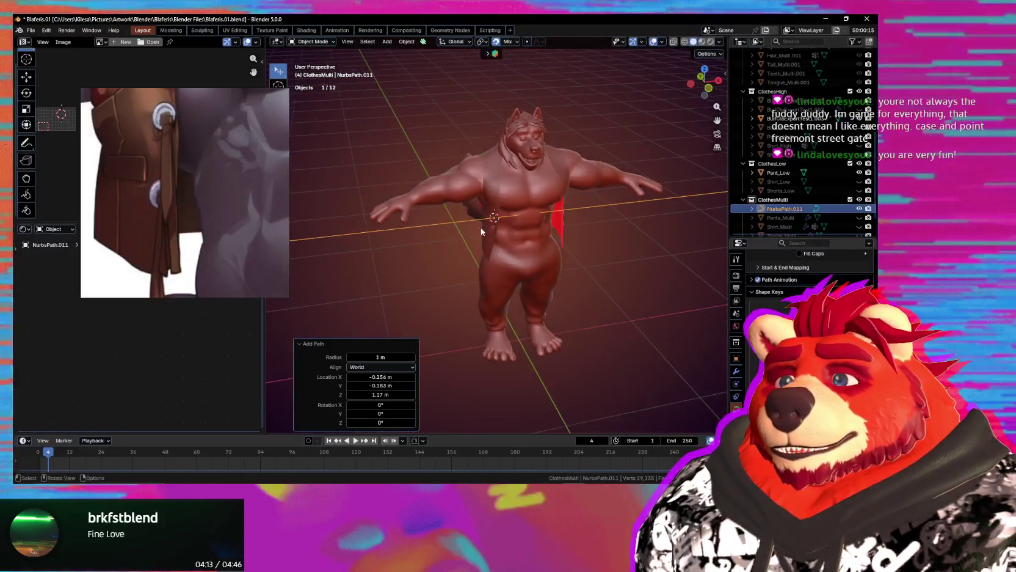
key(Tab)
scroll(403, 241, down, 2)
scroll(363, 236, down, 1)
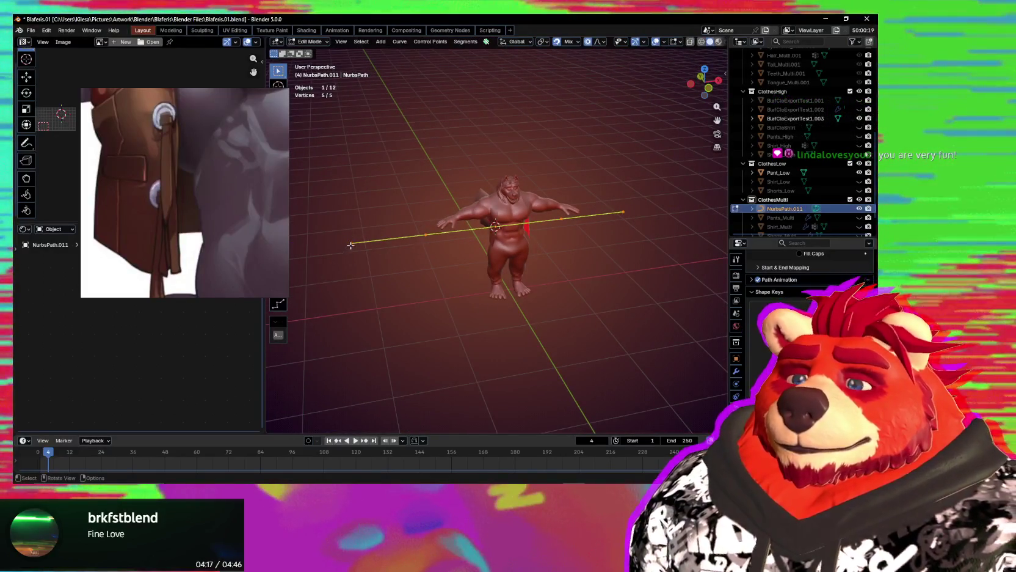
Select all the path's control points and scale the path down near the upper ring.
key(shift+s)
key(a)
key(s)
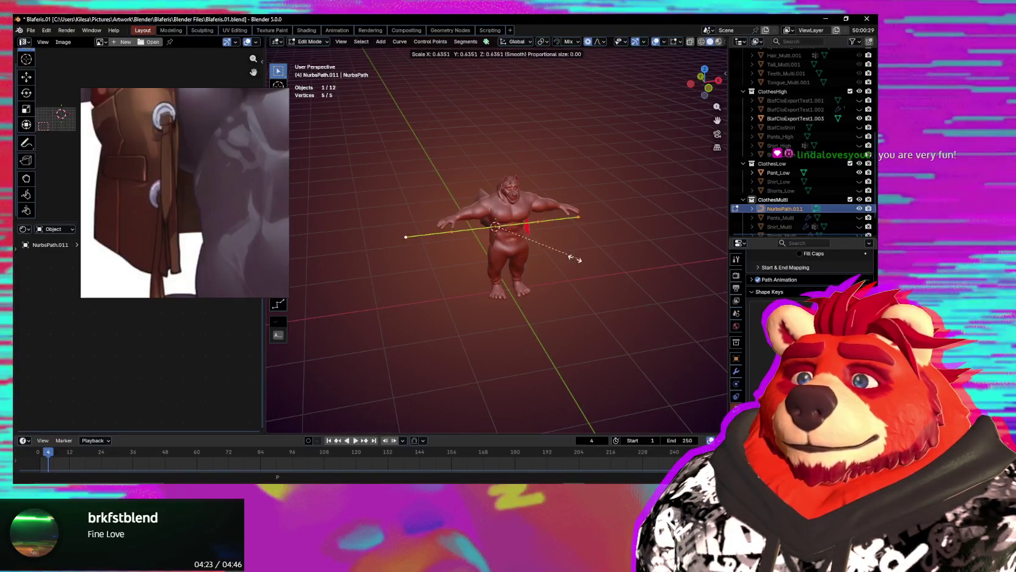
click(499, 237)
scroll(500, 238, up, 5)
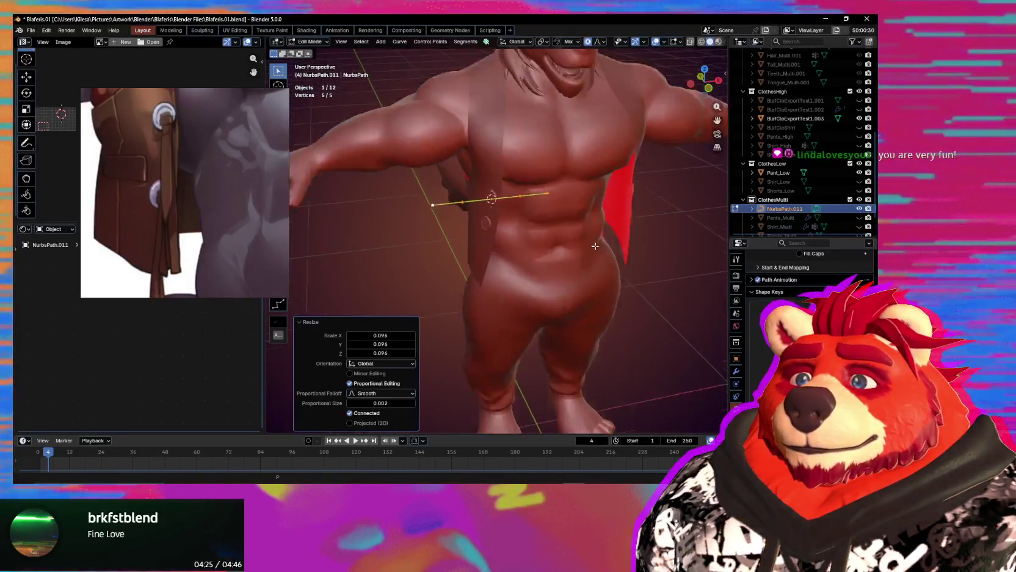
key(s)
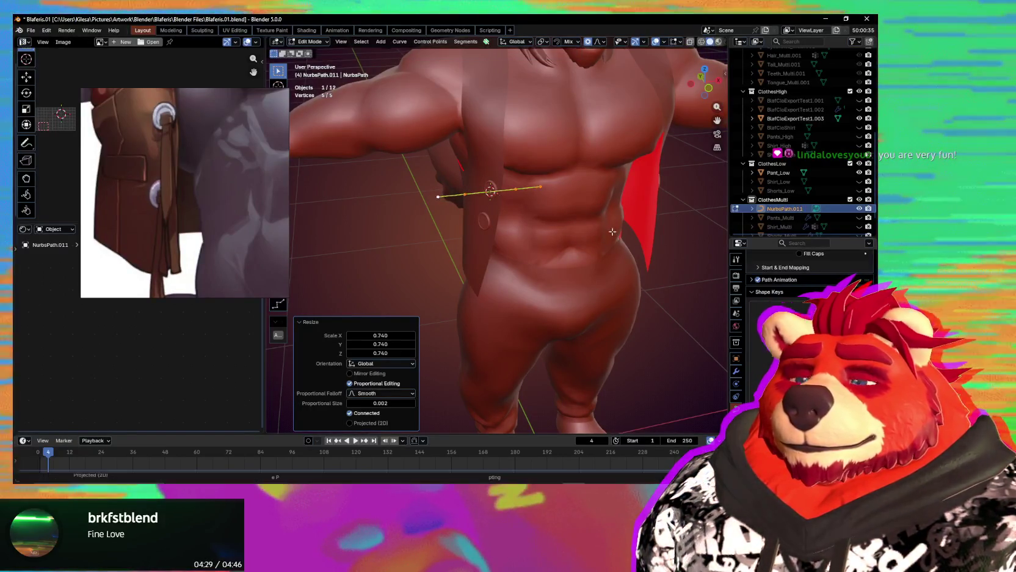
middle_drag(585, 247, 611, 244)
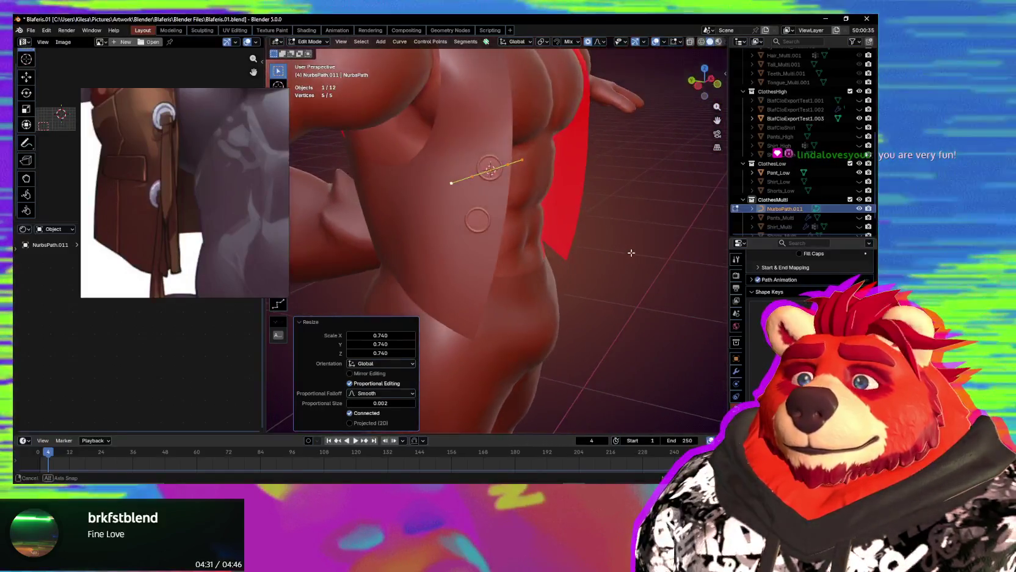
scroll(610, 244, up, 2)
key(r)
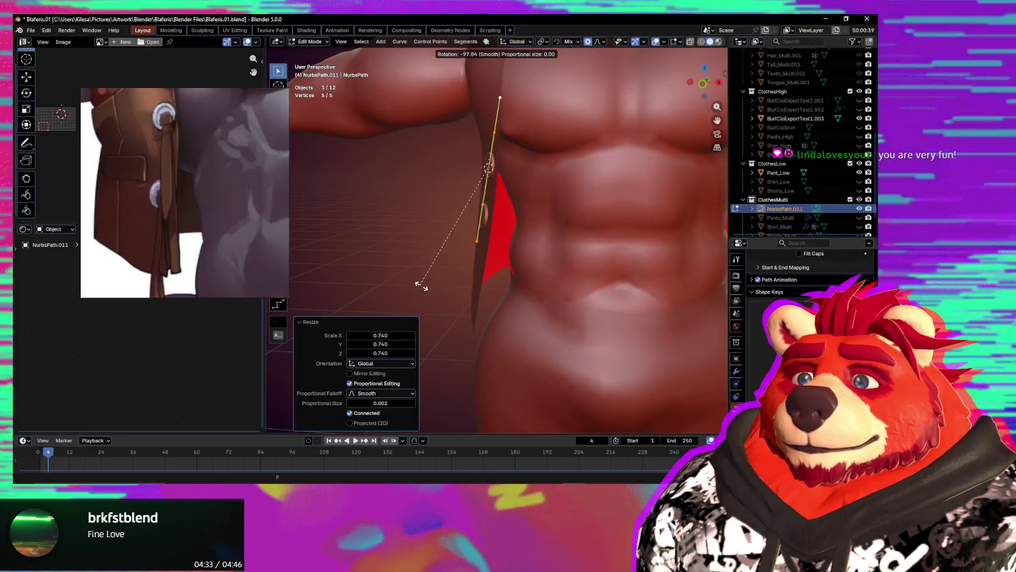
Move the path onto the vest front and rotate it to stand upright.
middle_drag(483, 278, 470, 281)
key(g)
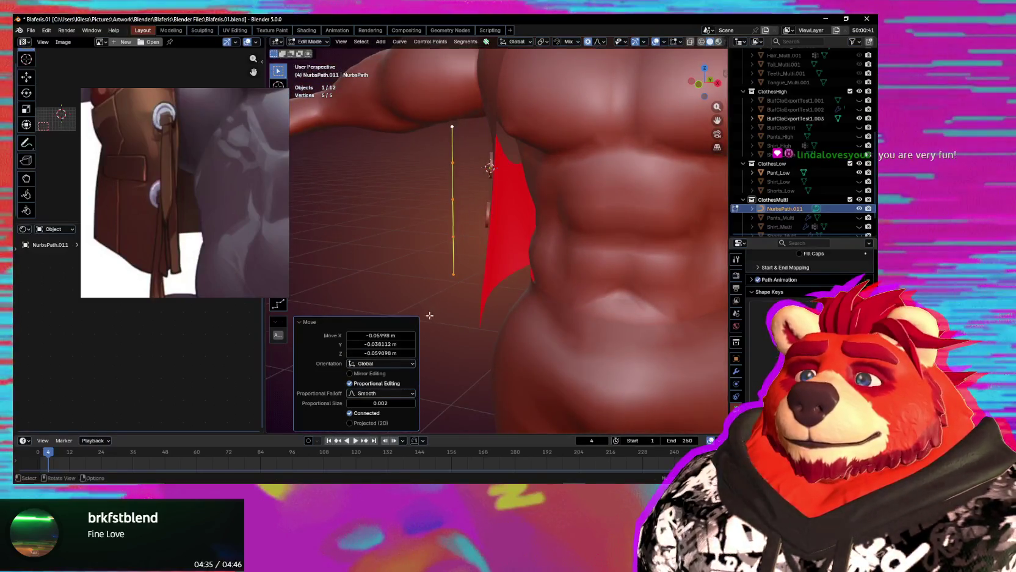
key(g)
mouse_move(564, 331)
middle_down()
mouse_move(461, 311)
mouse_move(486, 232)
middle_up()
key(r)
click(582, 324)
click(504, 289)
Check the curve's placement from front and side views of the torso.
right_click(486, 233)
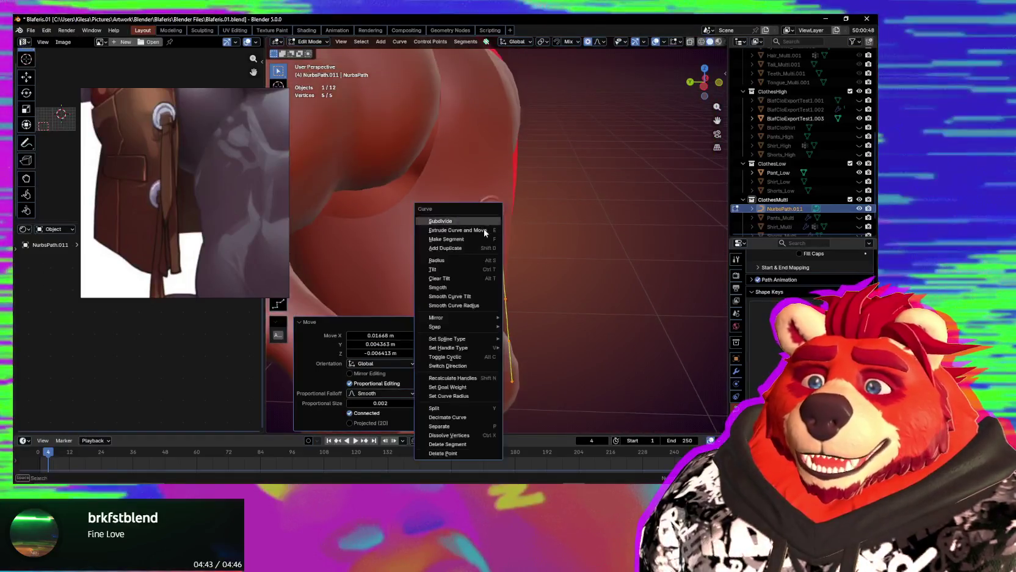
middle_drag(410, 172, 512, 276)
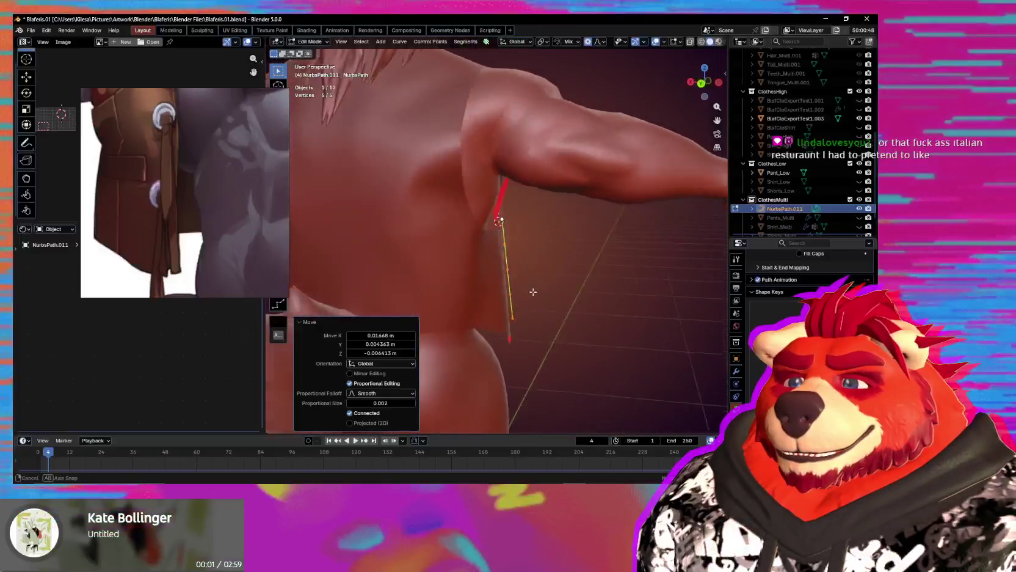
middle_drag(512, 276, 456, 261)
scroll(456, 261, up, 2)
scroll(530, 243, up, 2)
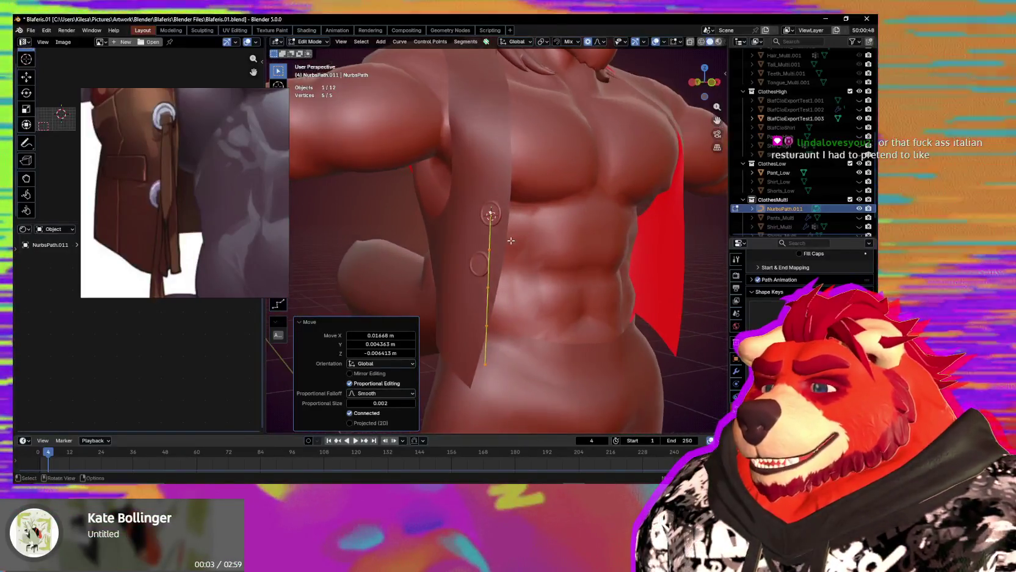
scroll(531, 244, up, 2)
mouse_move(531, 244)
middle_down()
mouse_move(462, 249)
mouse_move(739, 394)
middle_up()
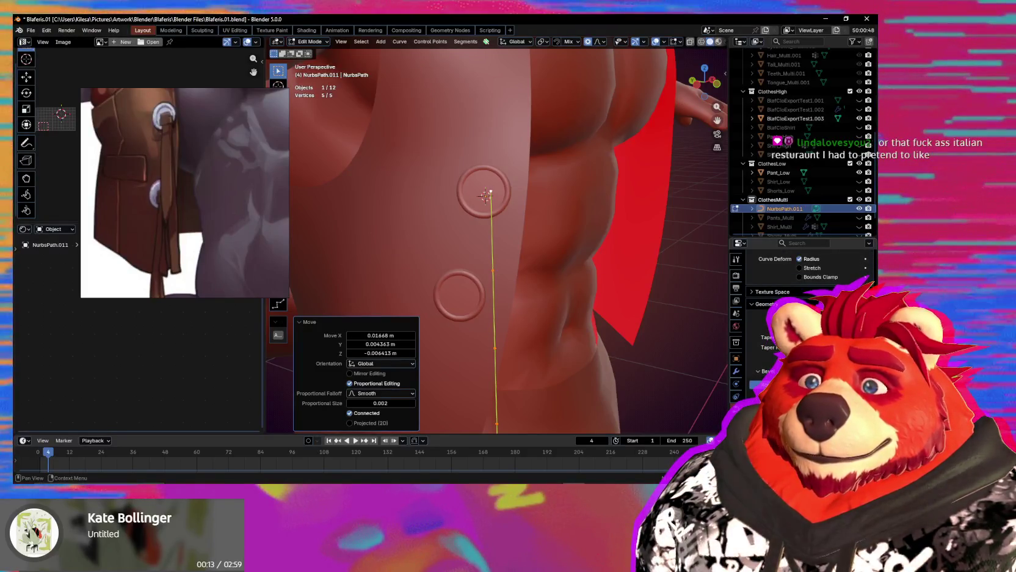
click(736, 371)
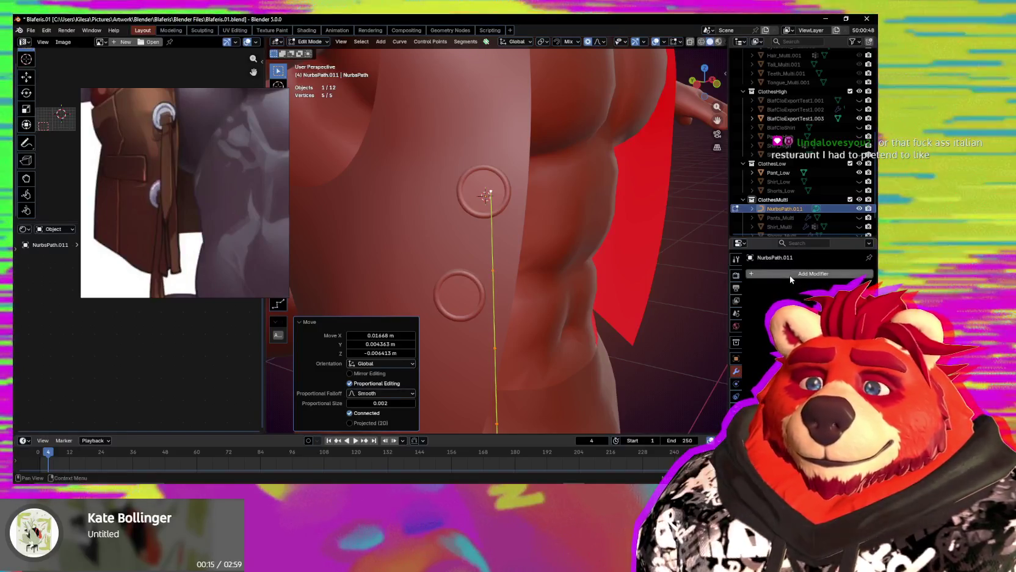
click(792, 274)
mouse_move(750, 296)
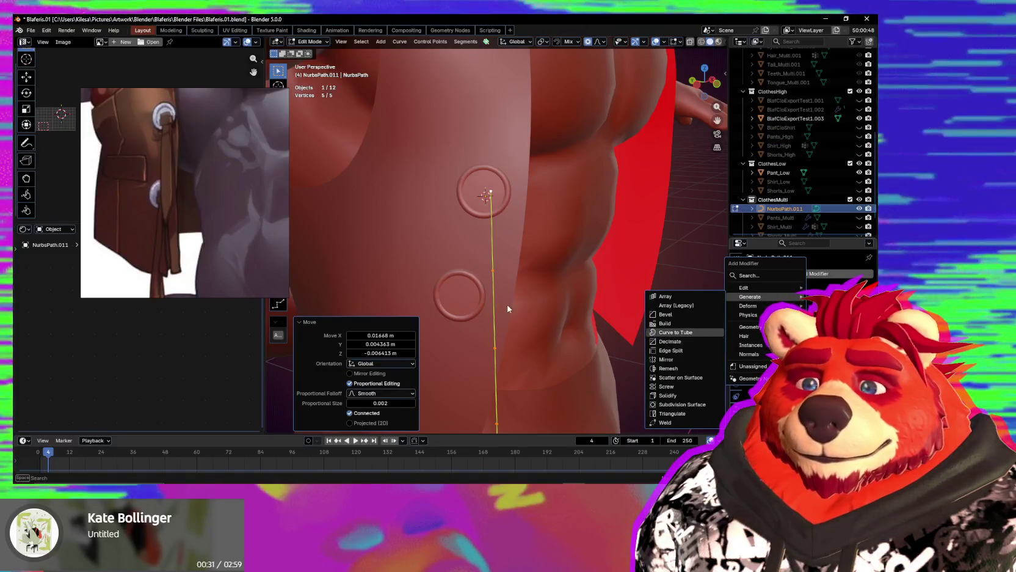
click(568, 285)
scroll(633, 373, down, 2)
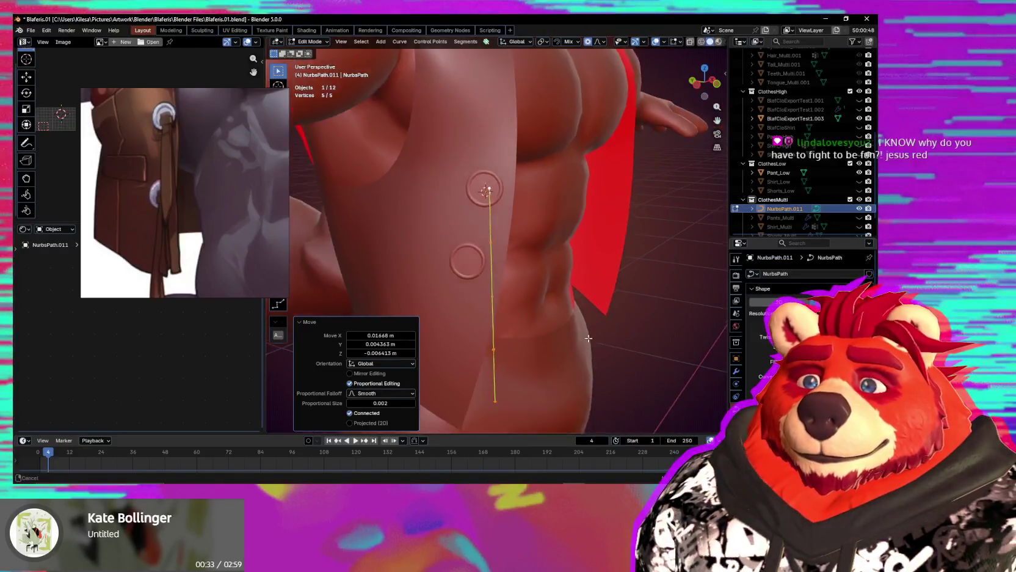
Orbit and zoom around the torso to frame the trim curve from the side.
shift+middle_drag(660, 415, 689, 360)
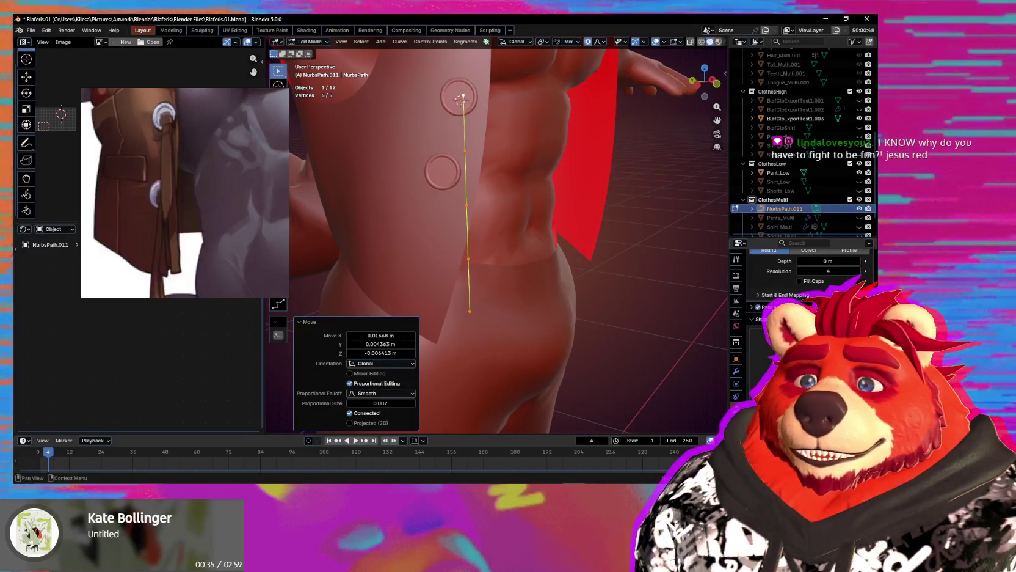
scroll(806, 269, up, 5)
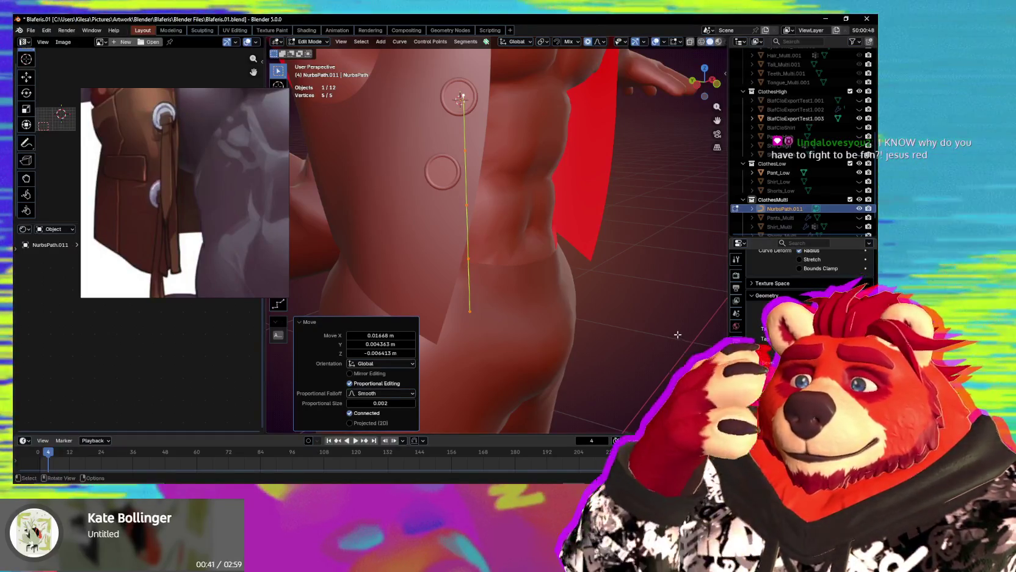
scroll(633, 325, down, 2)
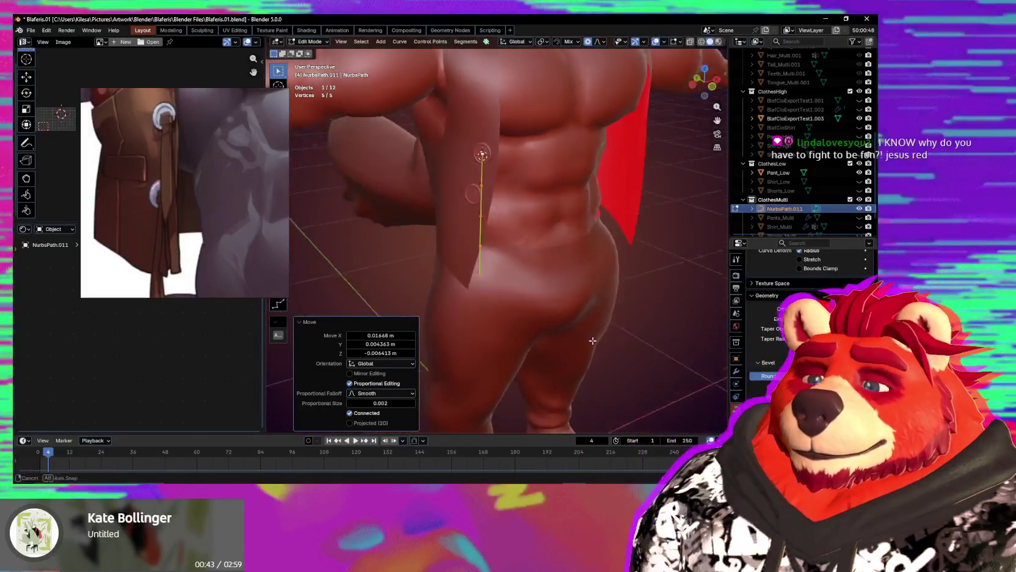
scroll(590, 340, down, 4)
middle_drag(574, 354, 594, 367)
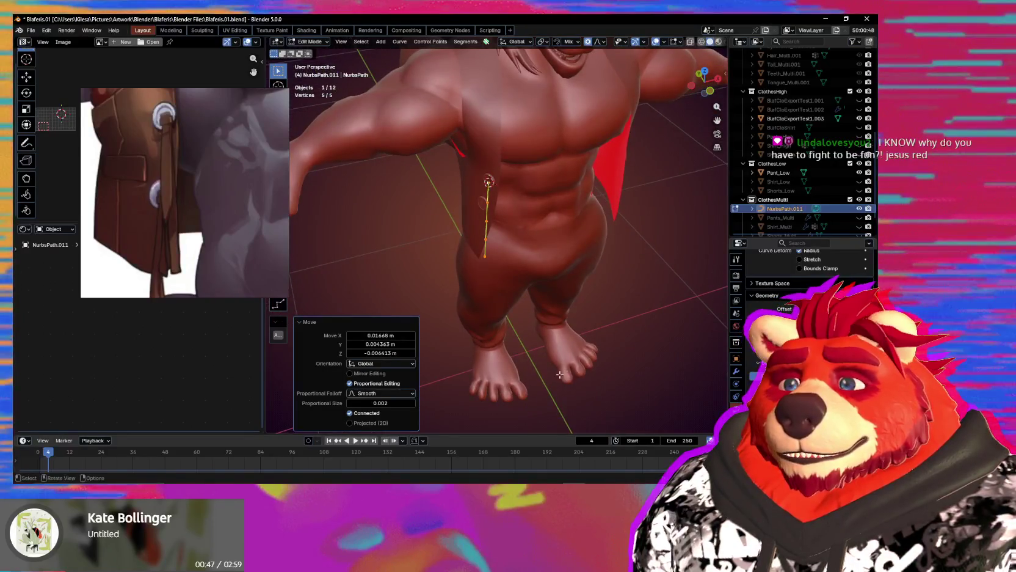
middle_drag(489, 390, 519, 304)
scroll(519, 305, up, 5)
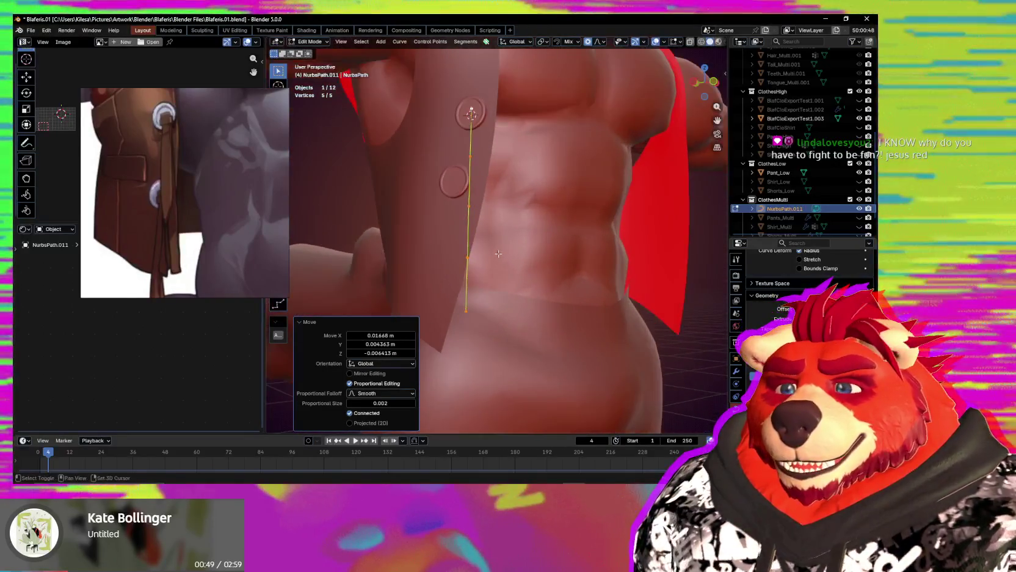
scroll(519, 304, up, 2)
middle_drag(531, 286, 444, 260)
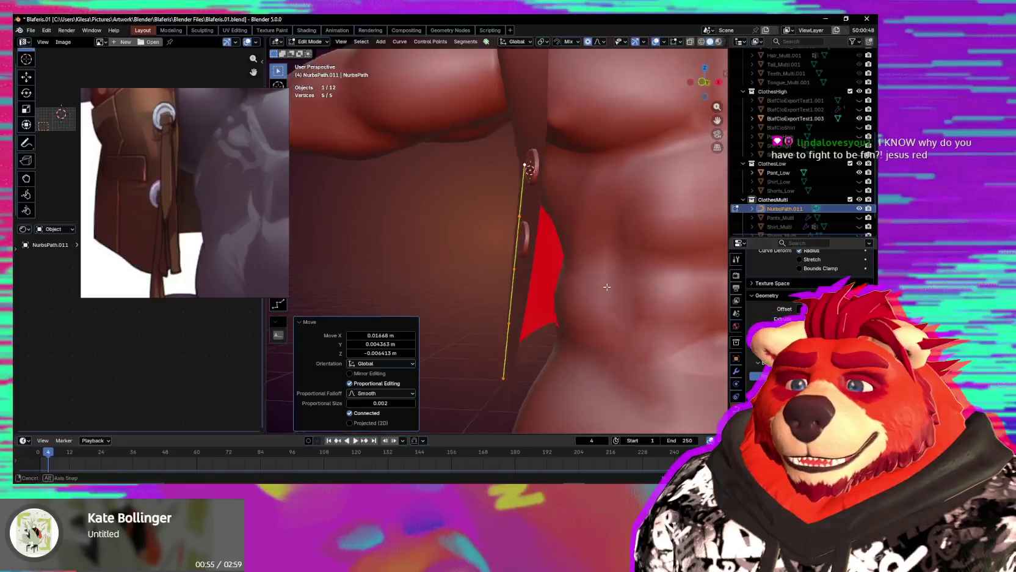
Tilt the trim curve about -3° to follow the vest edge, undoing the extra nudge.
key(r)
middle_drag(558, 291, 628, 314)
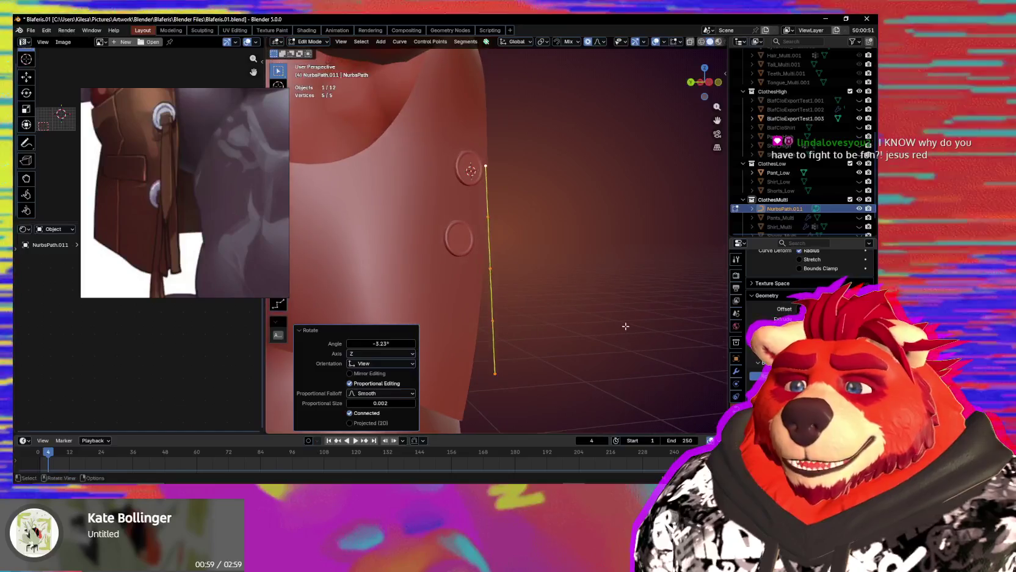
key(g)
click(602, 324)
middle_drag(601, 324, 470, 324)
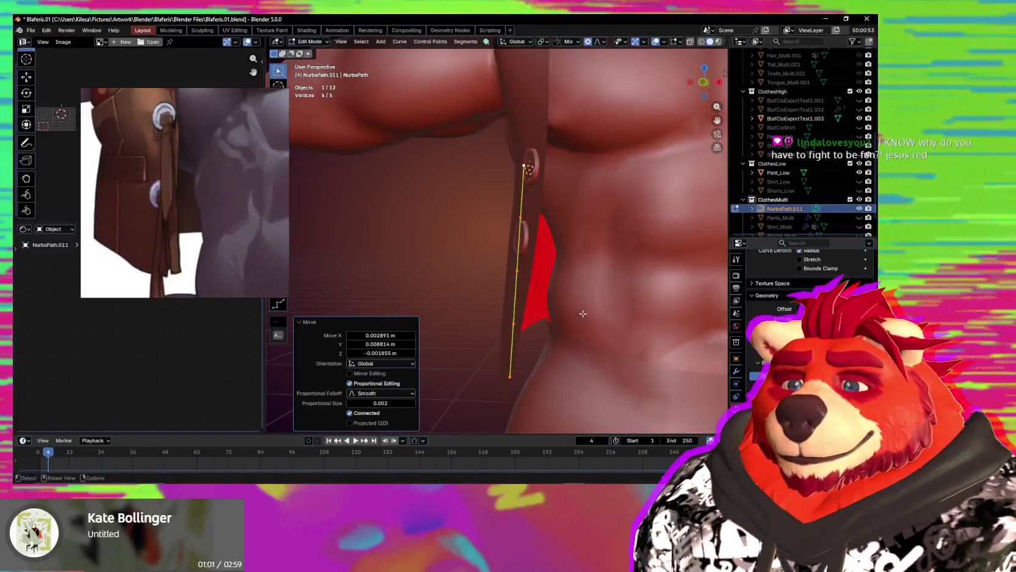
key(ctrl+z)
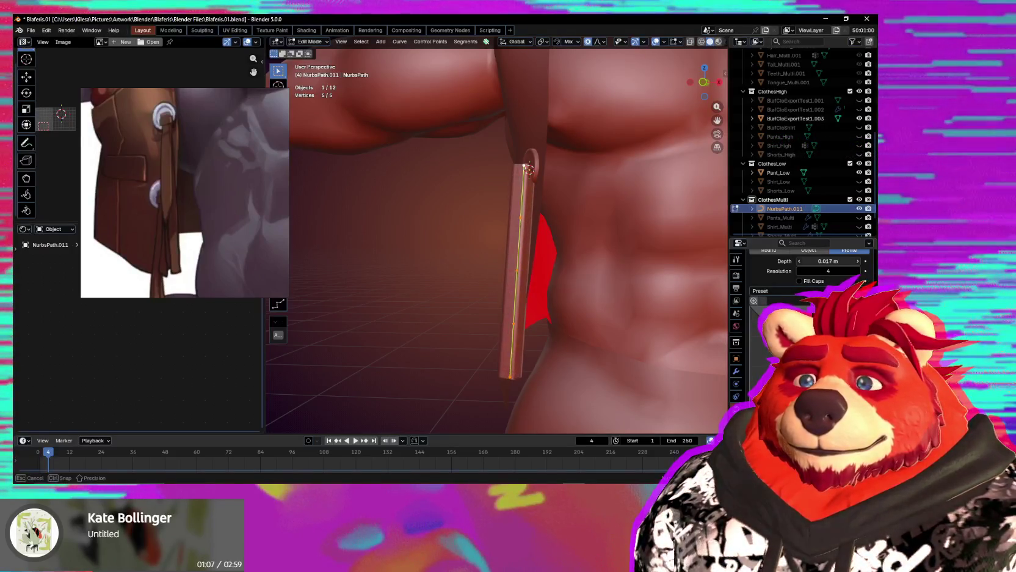
Set the trim curve's bevel depth to 0.018 m and view it from the front.
middle_drag(717, 261, 636, 309)
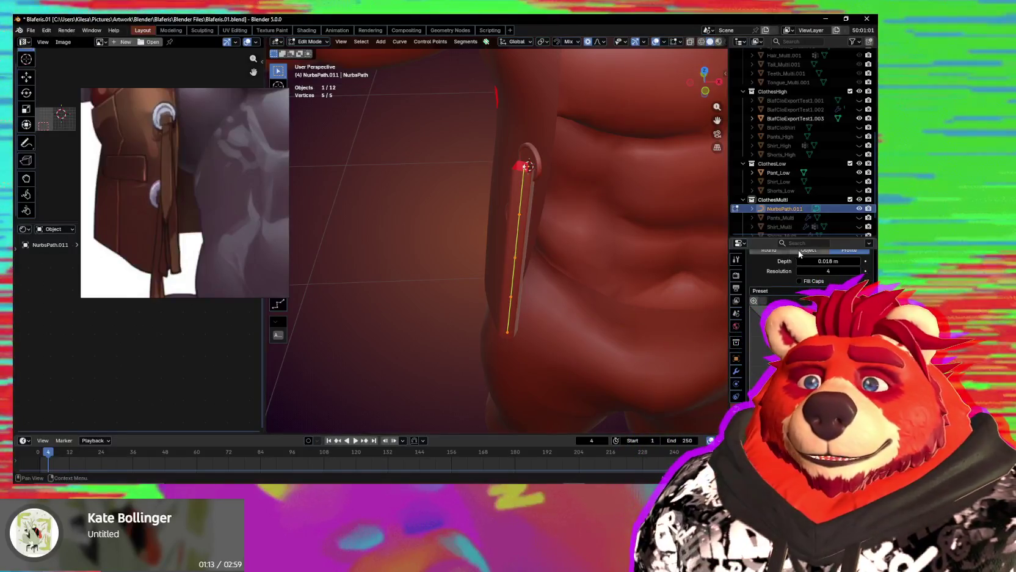
middle_drag(698, 259, 609, 277)
key(ctrl+Tab)
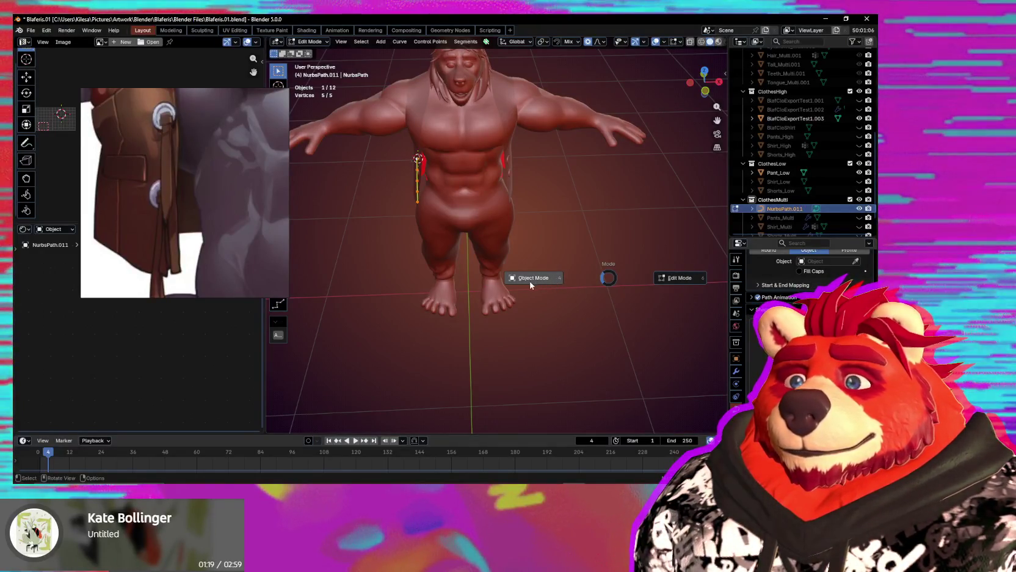
Add a plane and snap it to the world origin with the 3D cursor.
click(533, 287)
click(544, 287)
key(shift+a)
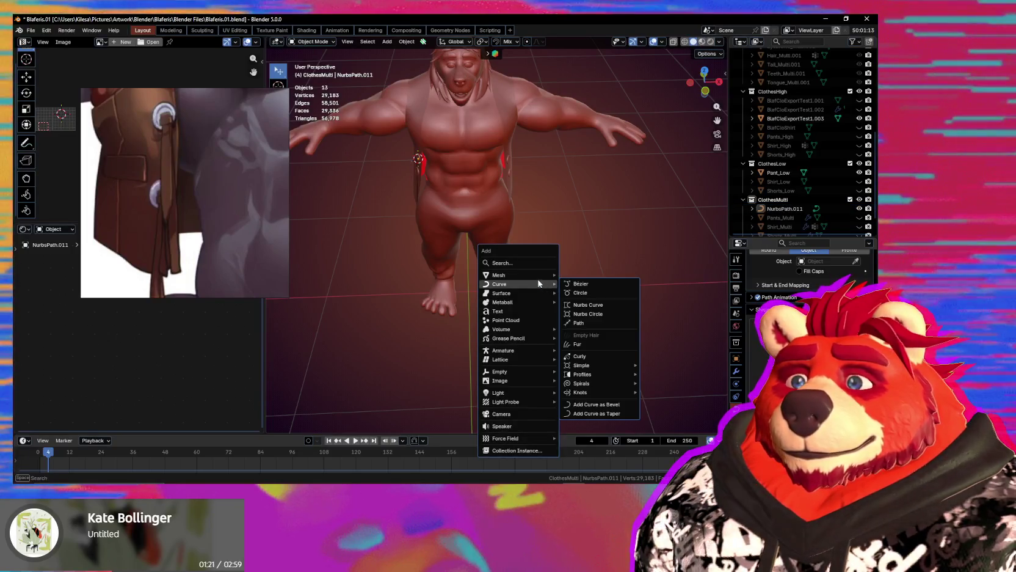
click(602, 280)
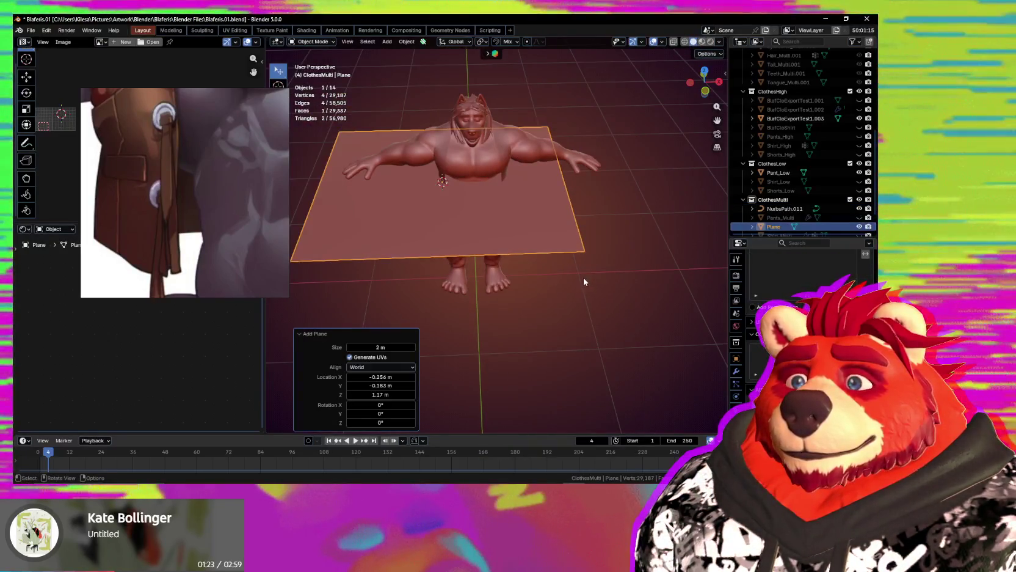
key(shift+s)
click(461, 326)
key(shift+s)
key(Escape)
key(alt+g)
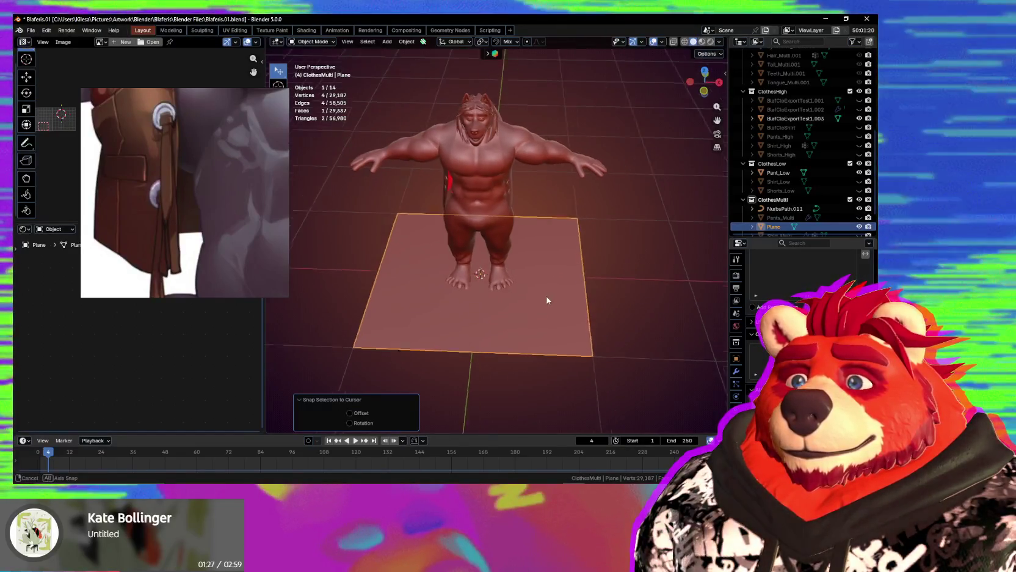
Scale the plane's geometry down to 0.142.
key(Tab)
key(s)
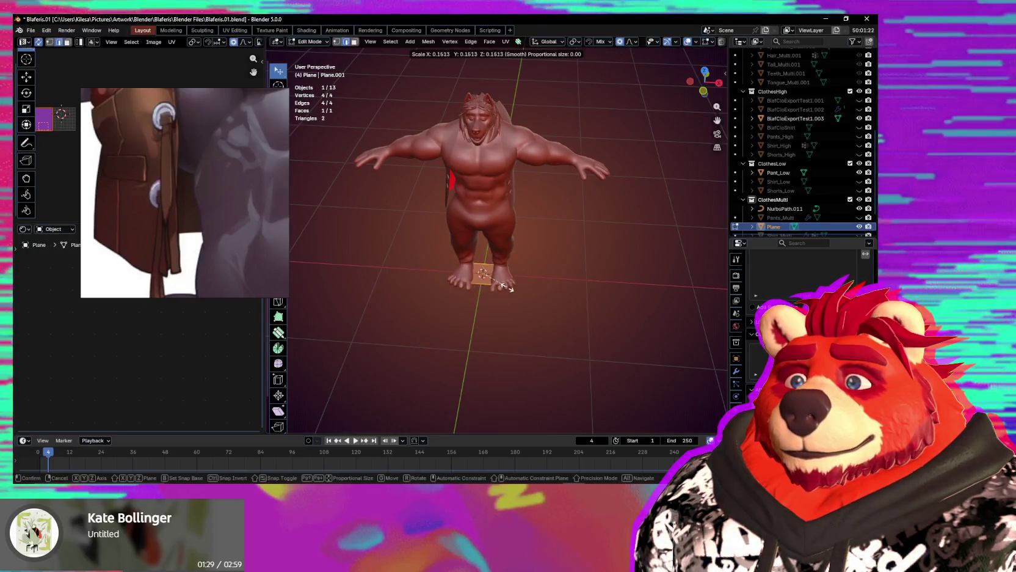
click(506, 286)
key(Tab)
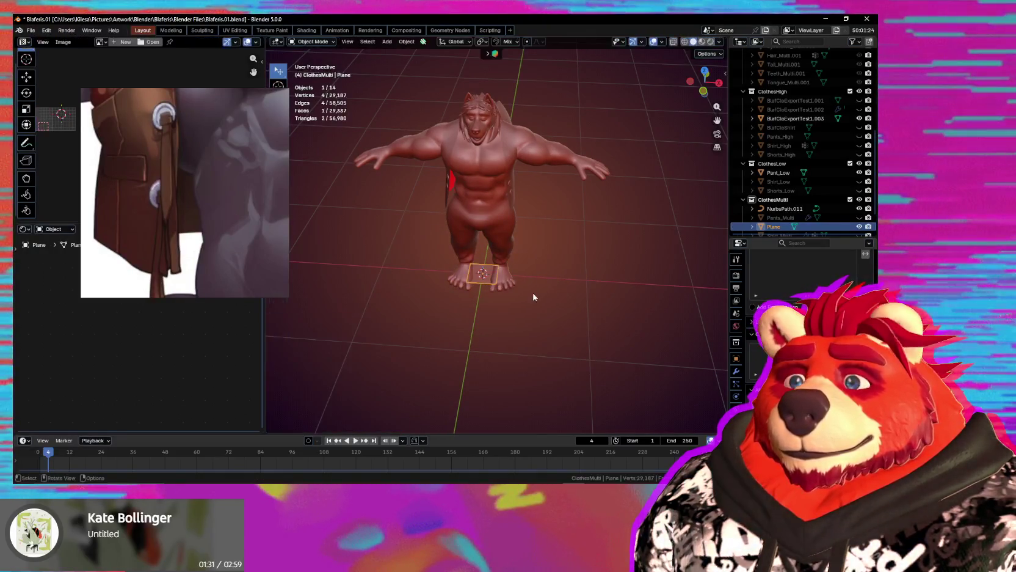
click(609, 303)
middle_drag(609, 303, 600, 310)
Squash the plane to 0.198 along Y and shrink it further into a narrow strip.
key(Tab)
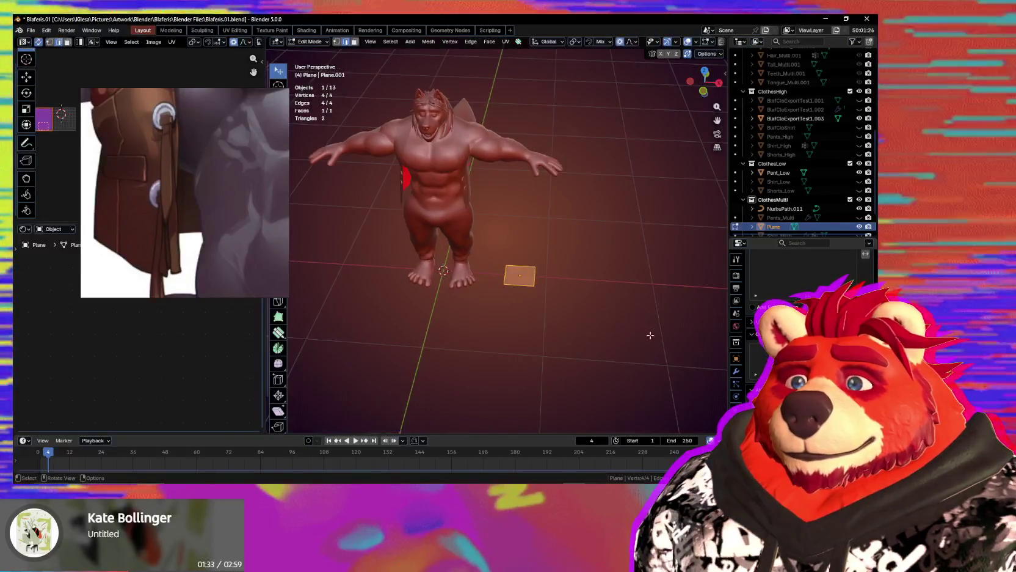
key(s)
key(y)
click(551, 285)
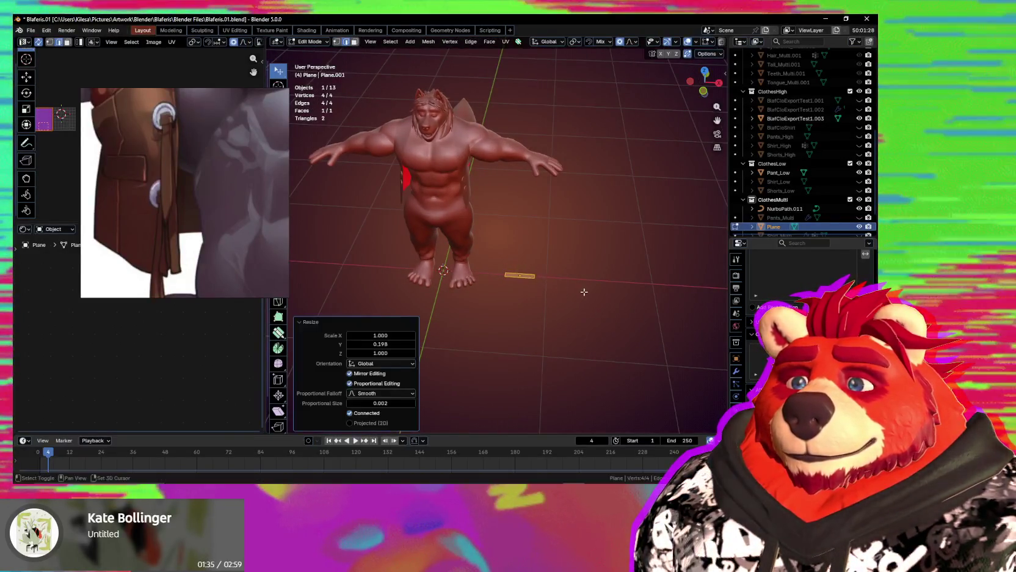
scroll(662, 353, up, 6)
key(s)
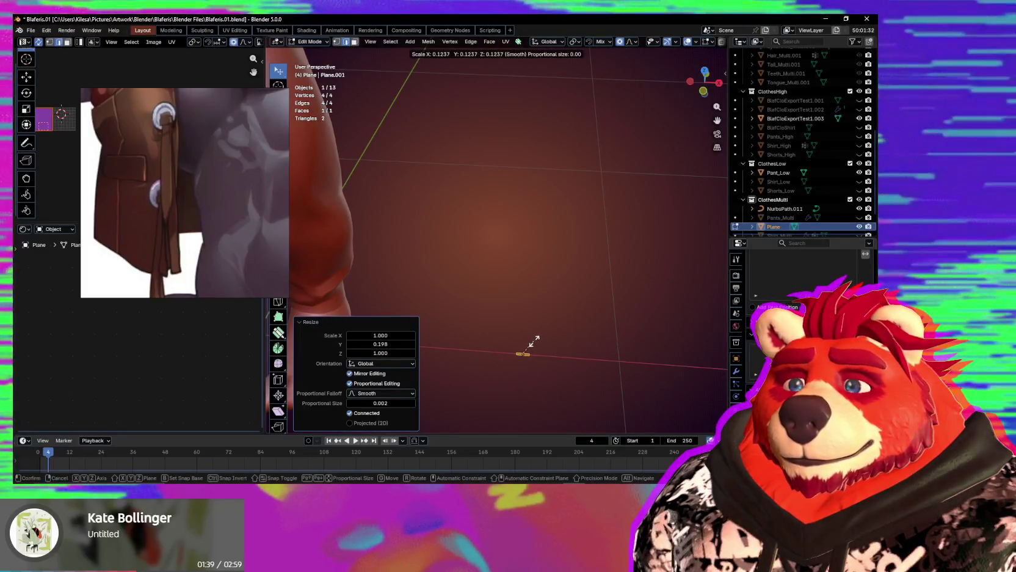
middle_drag(540, 340, 517, 323)
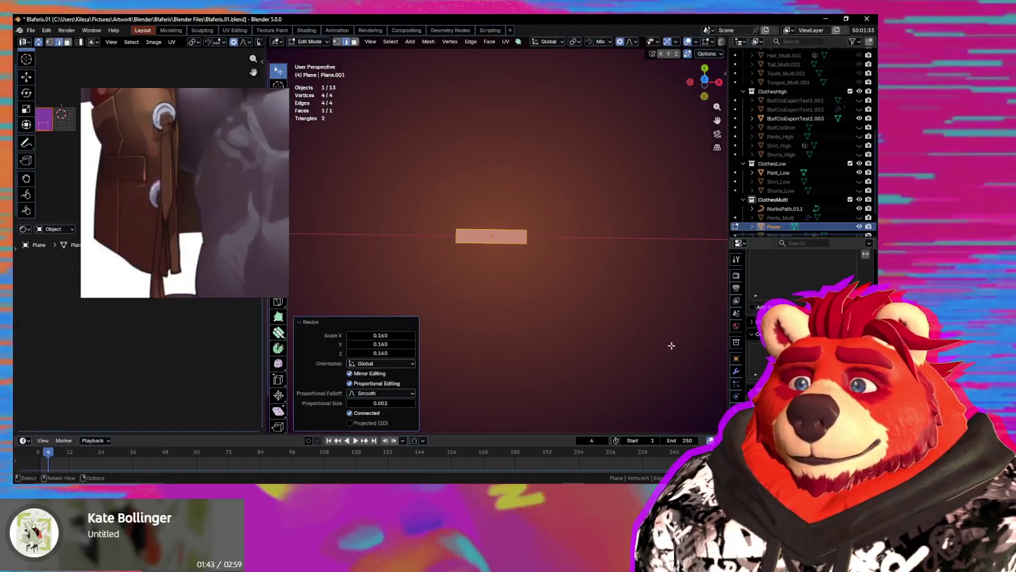
key(Tab)
Delete only the plane's face, keeping its four-edge rectangular outline.
right_click(505, 240)
key(x)
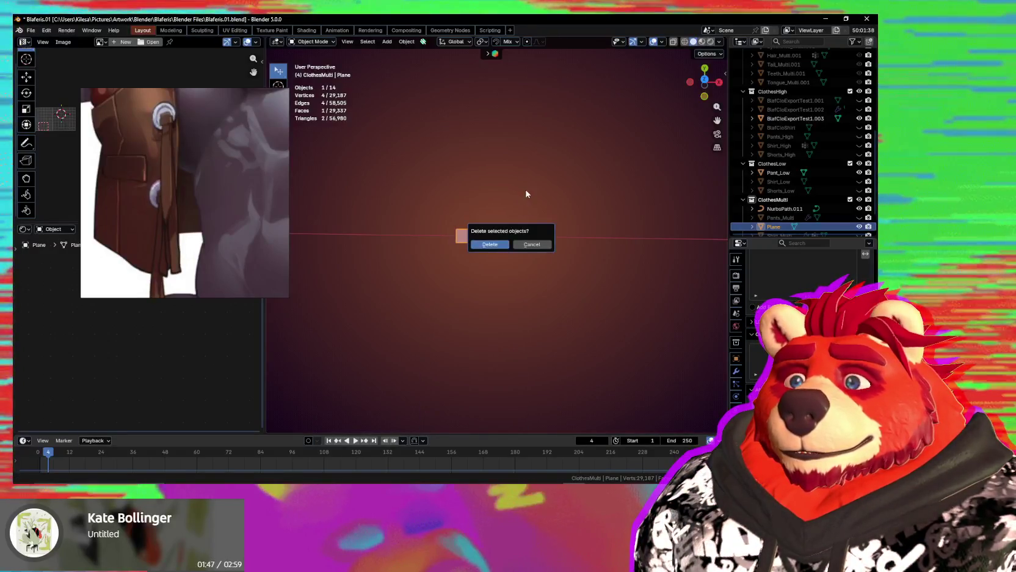
key(Tab)
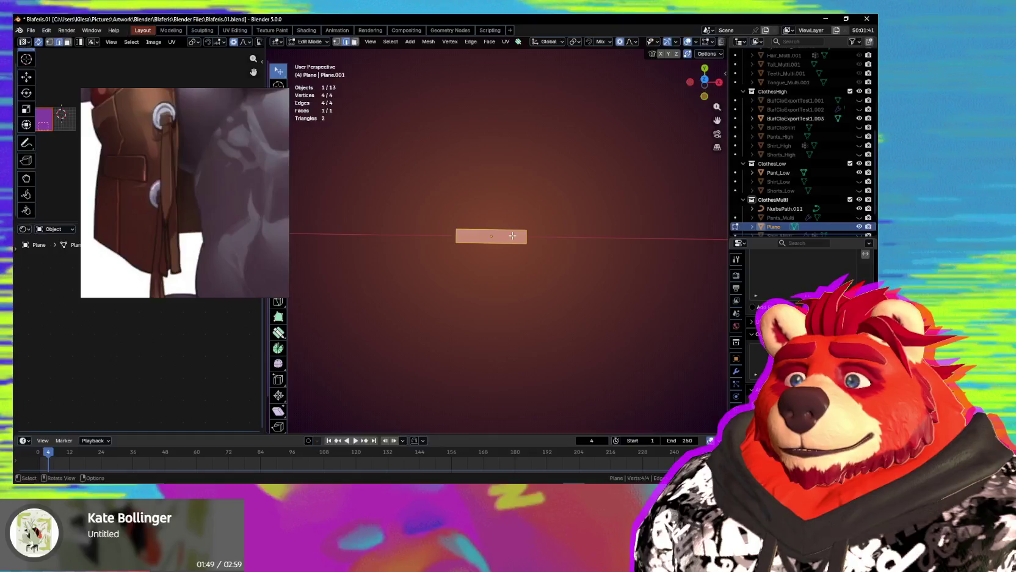
key(a)
key(x)
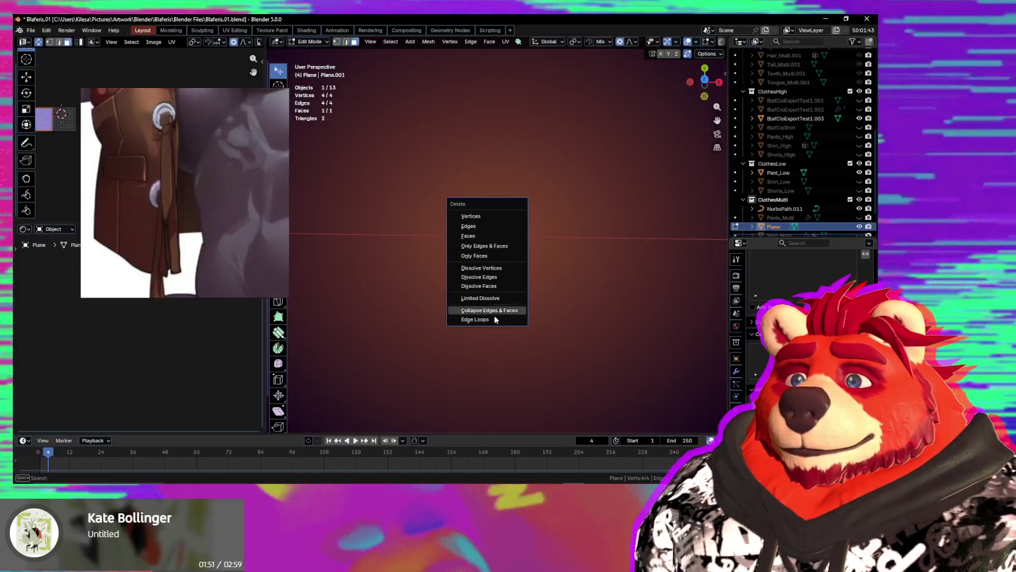
click(501, 257)
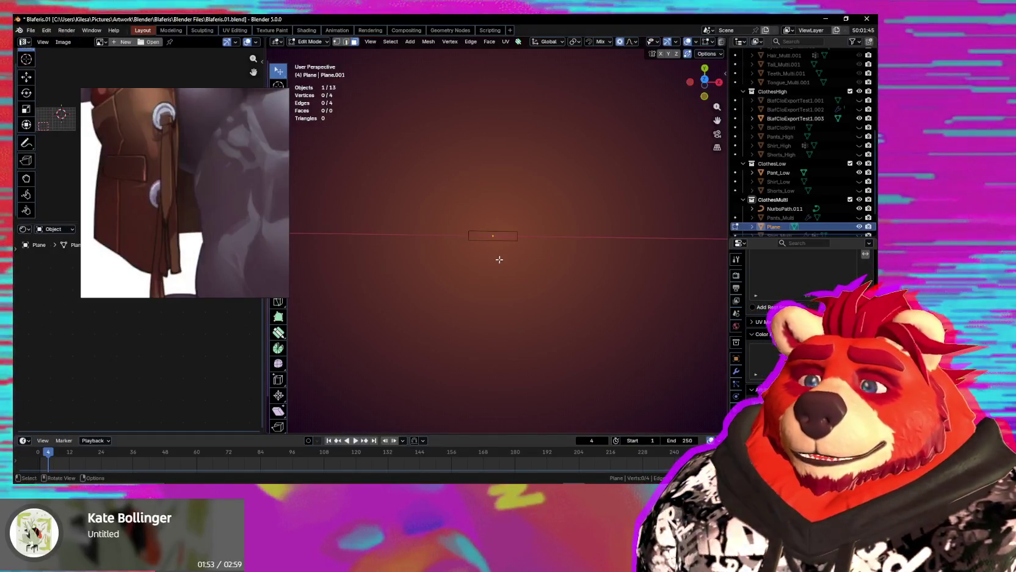
key(Tab)
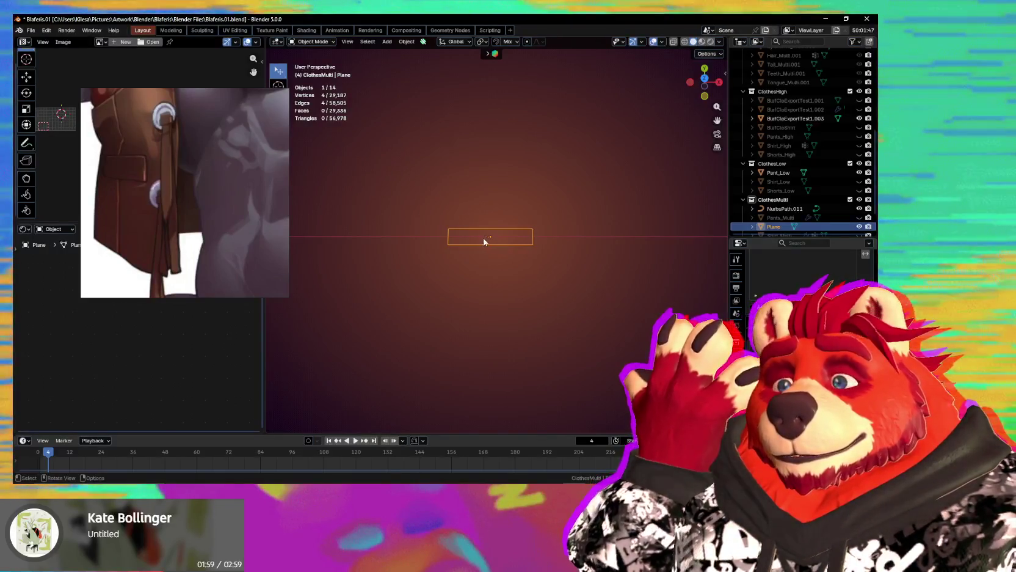
Rip one corner vertex of the outline loose, leaving it in place.
mouse_move(469, 236)
middle_down()
mouse_move(494, 224)
mouse_move(475, 228)
middle_up()
key(Tab)
click(449, 225)
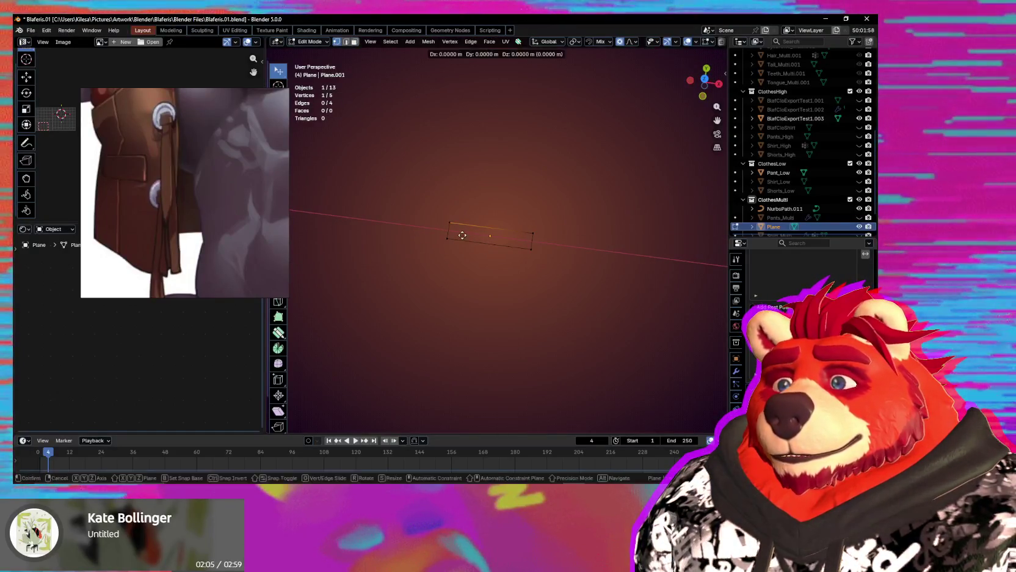
right_click(463, 235)
scroll(502, 265, down, 2)
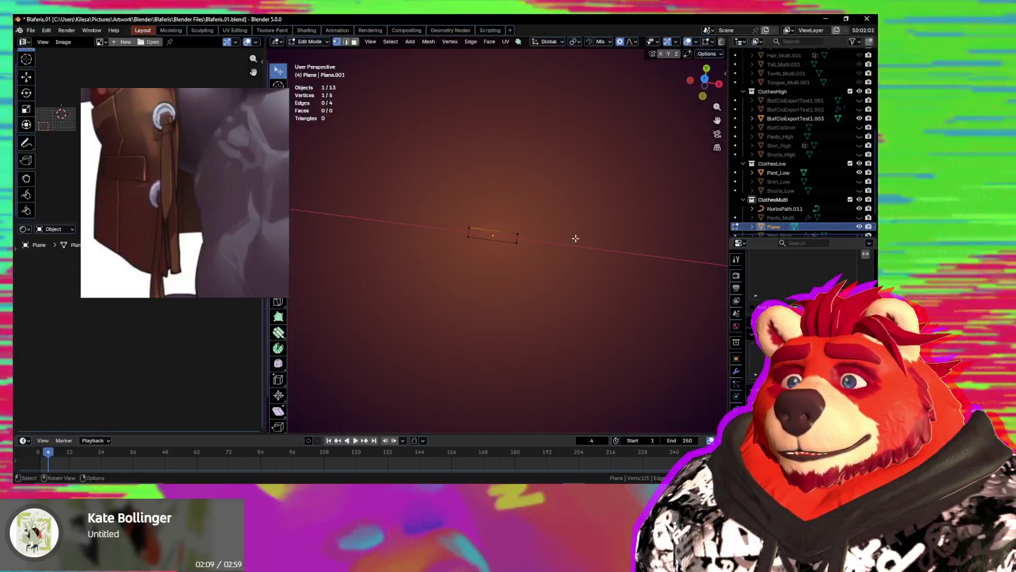
key(Tab)
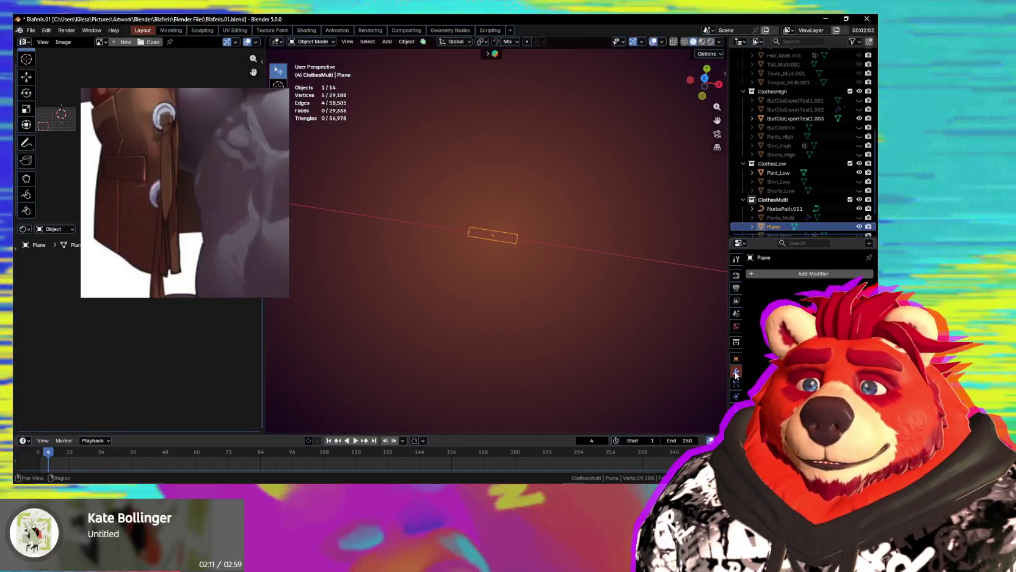
Orbit and zoom the view down to the small Plane on the floor near the feet.
scroll(476, 295, down, 4)
mouse_move(478, 280)
middle_down()
mouse_move(506, 288)
mouse_move(499, 203)
middle_up()
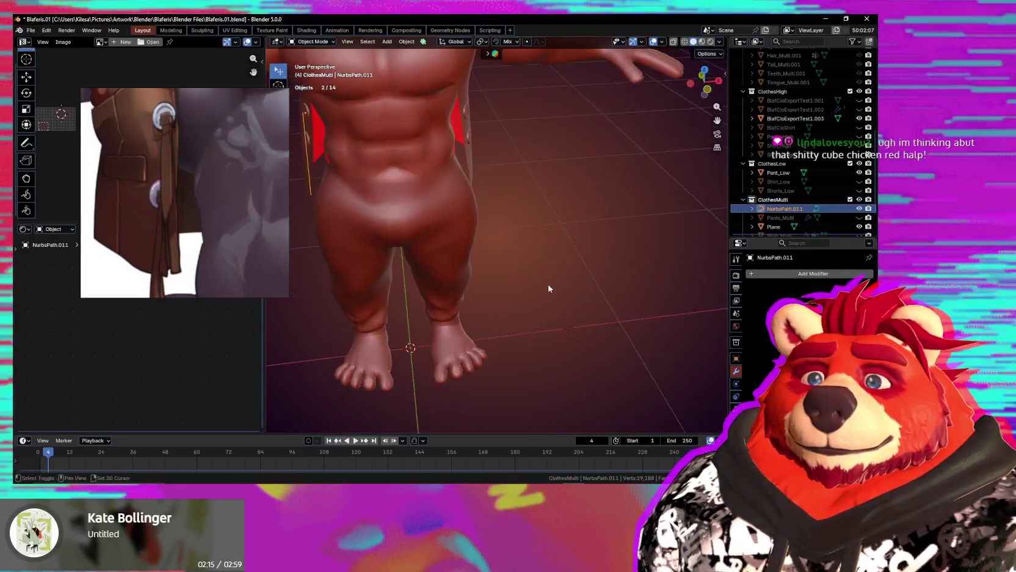
scroll(528, 271, up, 5)
middle_drag(532, 287, 542, 302)
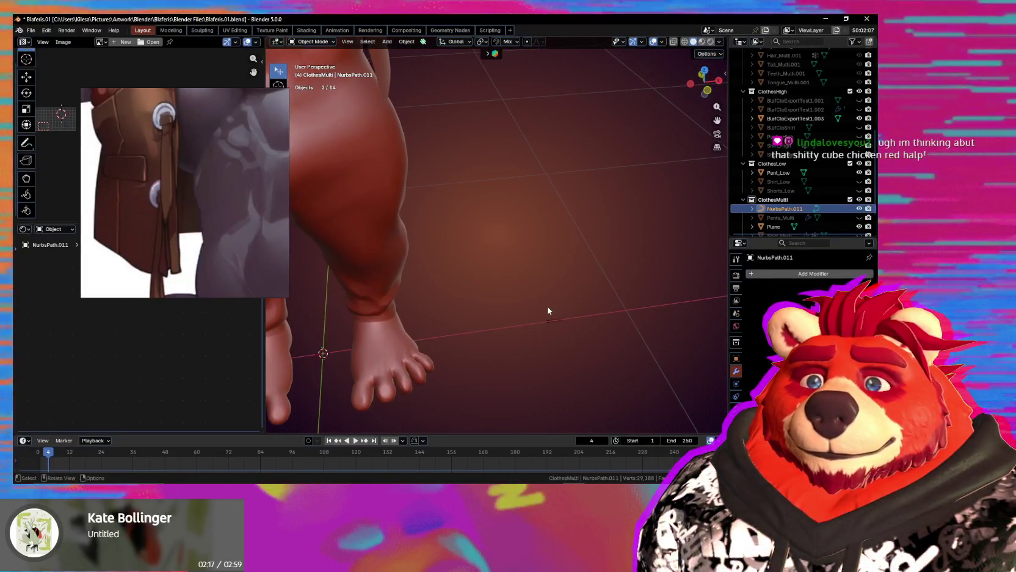
scroll(548, 311, up, 2)
scroll(540, 272, up, 2)
scroll(579, 301, up, 2)
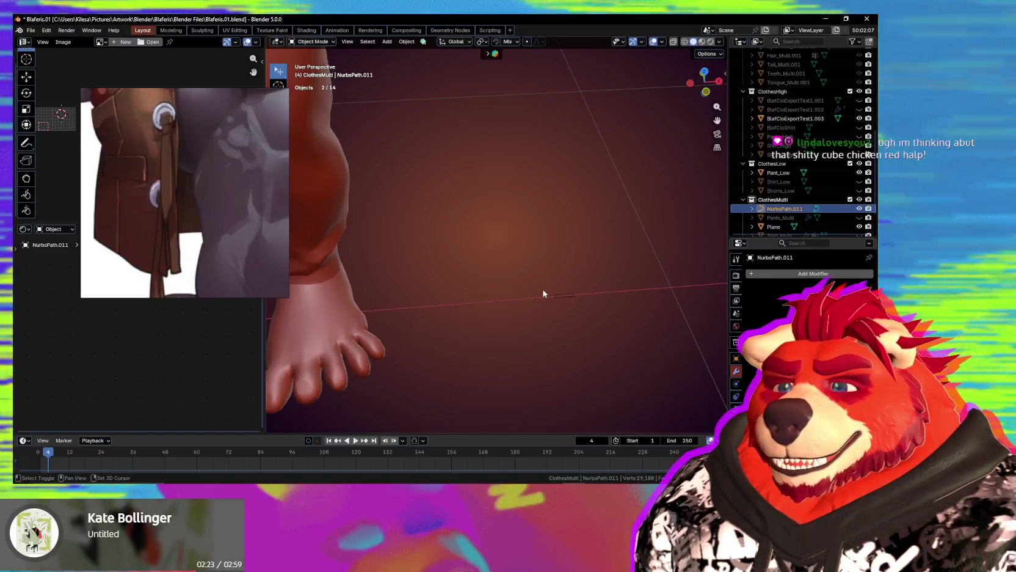
mouse_move(576, 288)
middle_down()
mouse_move(532, 309)
mouse_move(496, 298)
mouse_move(491, 311)
middle_up()
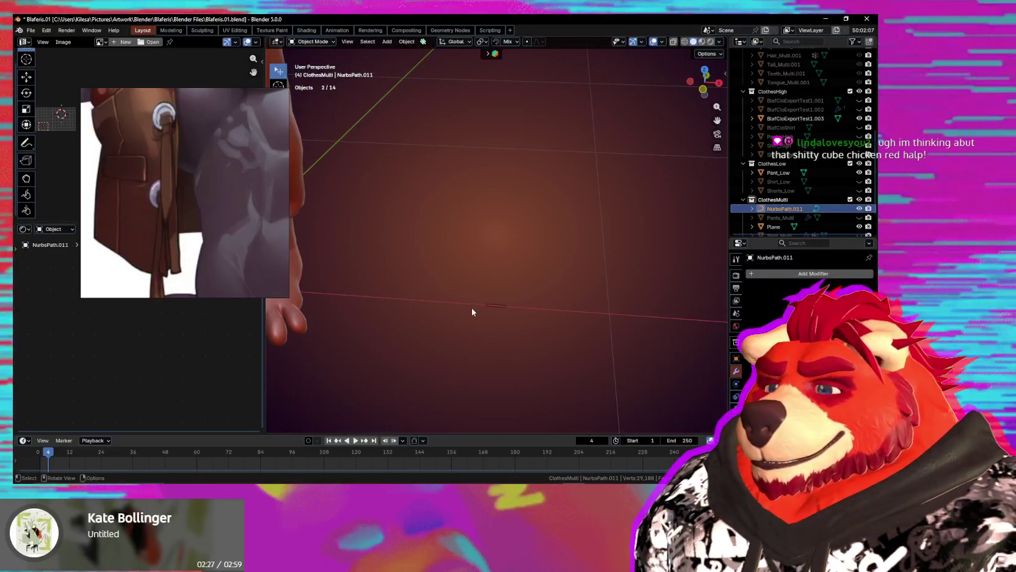
mouse_move(514, 331)
middle_down()
mouse_move(502, 328)
mouse_move(513, 336)
middle_up()
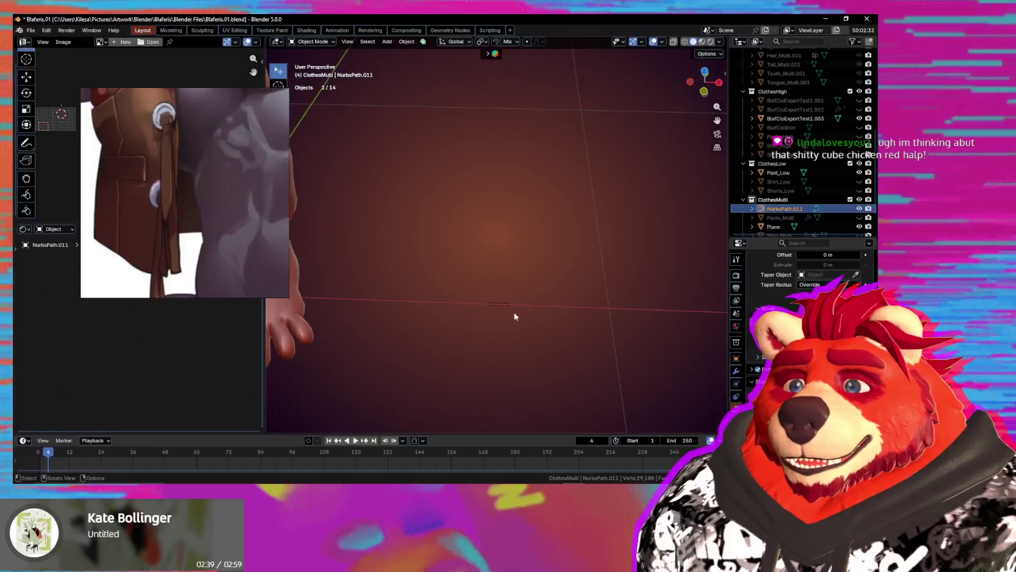
middle_drag(518, 315, 515, 343)
Cancel the Taper Object picker and select the floor Plane.
click(855, 275)
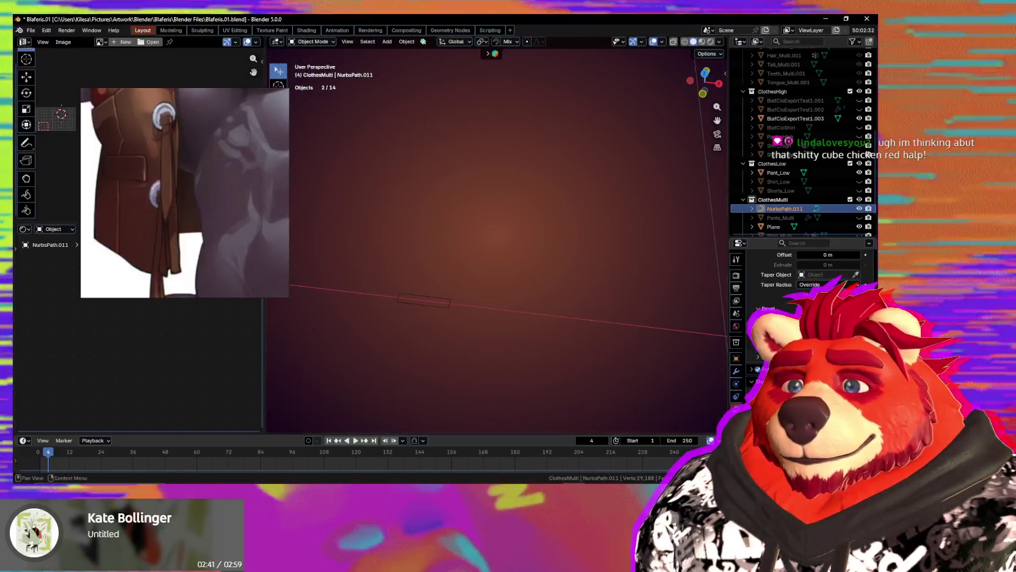
click(429, 295)
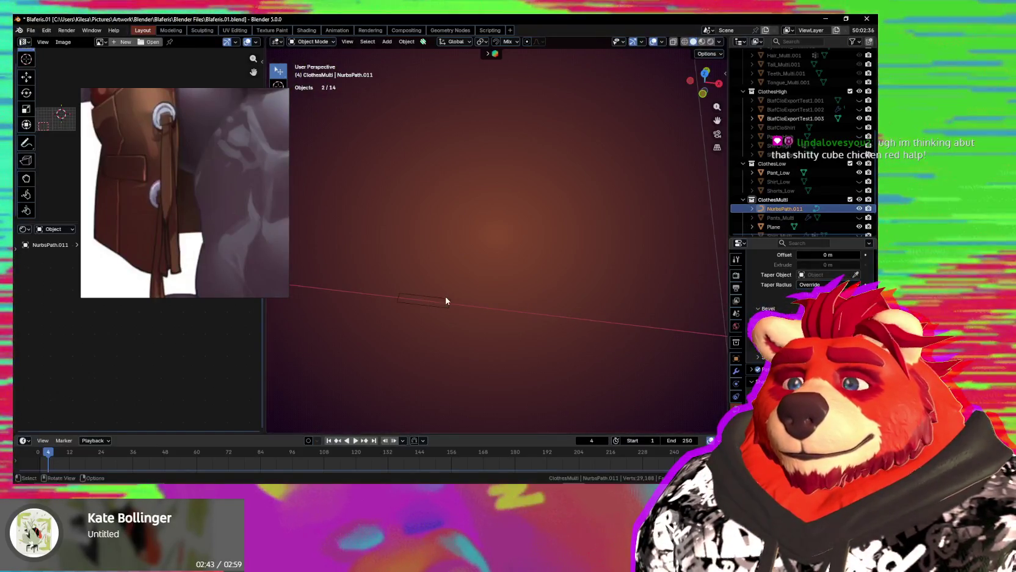
click(457, 297)
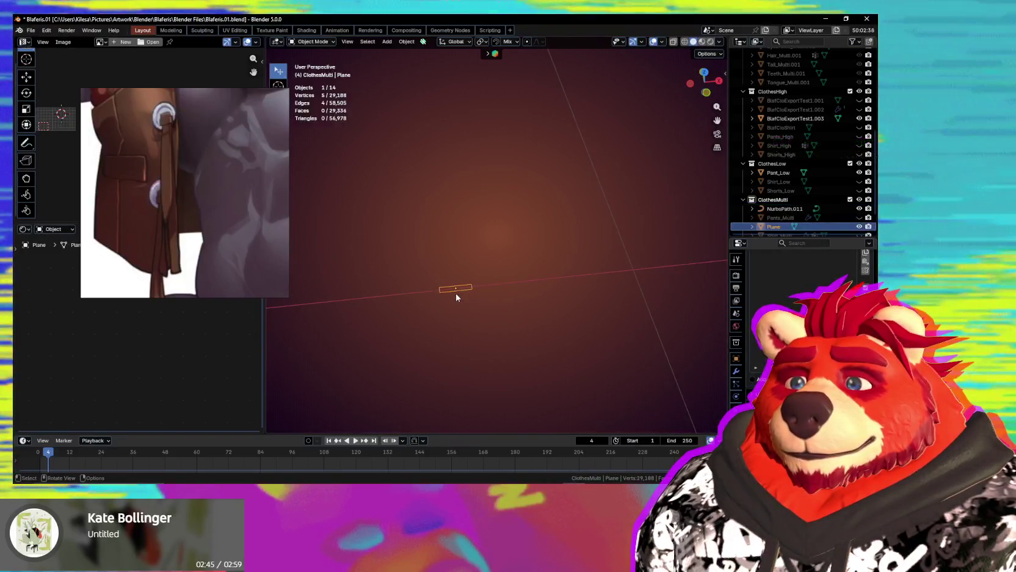
Convert the Plane into a curve.
scroll(458, 292, down, 5)
scroll(491, 272, up, 3)
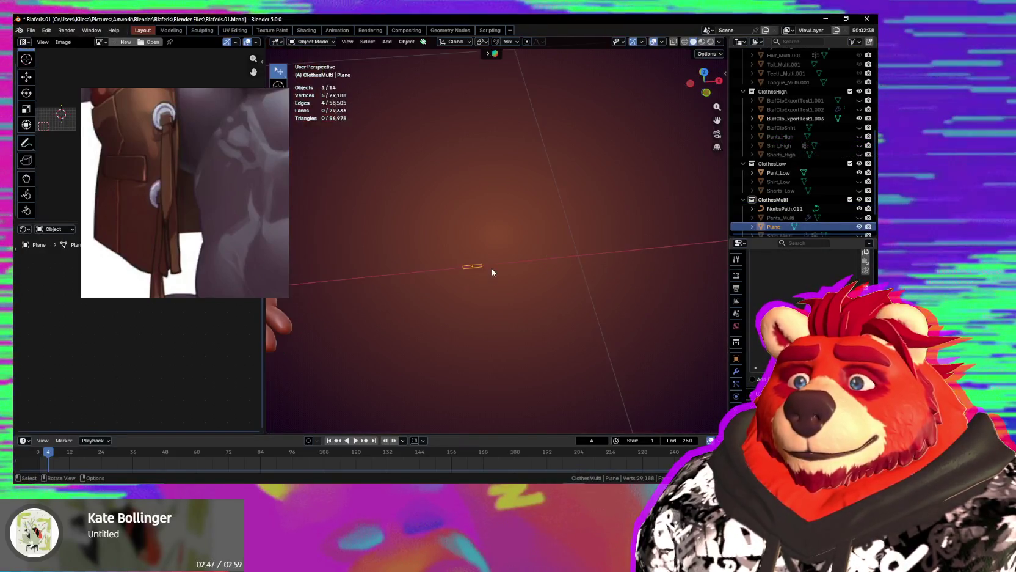
right_click(461, 293)
mouse_move(405, 327)
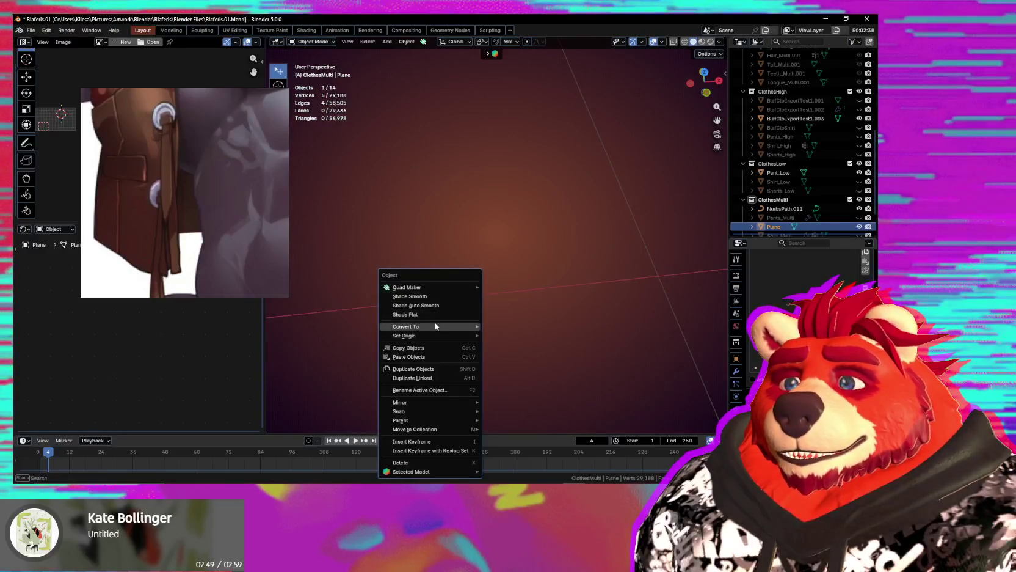
click(502, 335)
Select NurbsPath.011 on the torso and frame the view on it.
scroll(496, 331, down, 5)
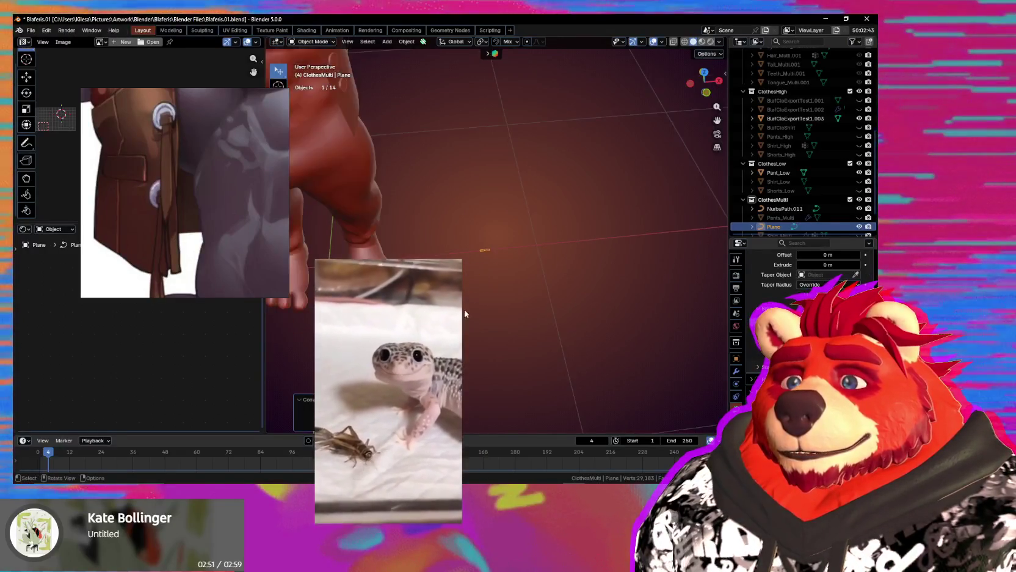
scroll(471, 296, up, 3)
middle_drag(472, 297, 512, 299)
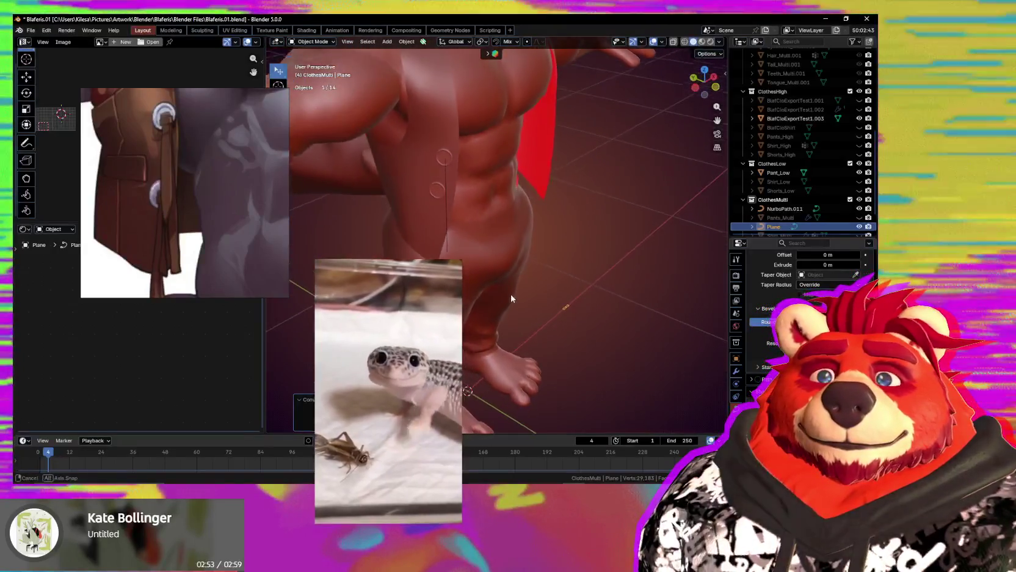
shift+click(446, 187)
key(KP_Decimal)
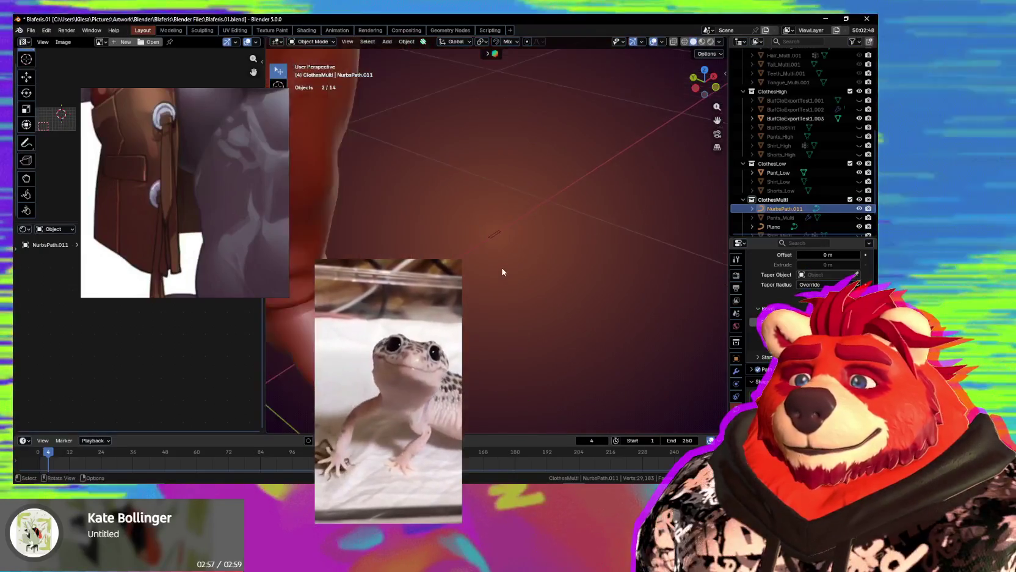
middle_drag(488, 277, 533, 296)
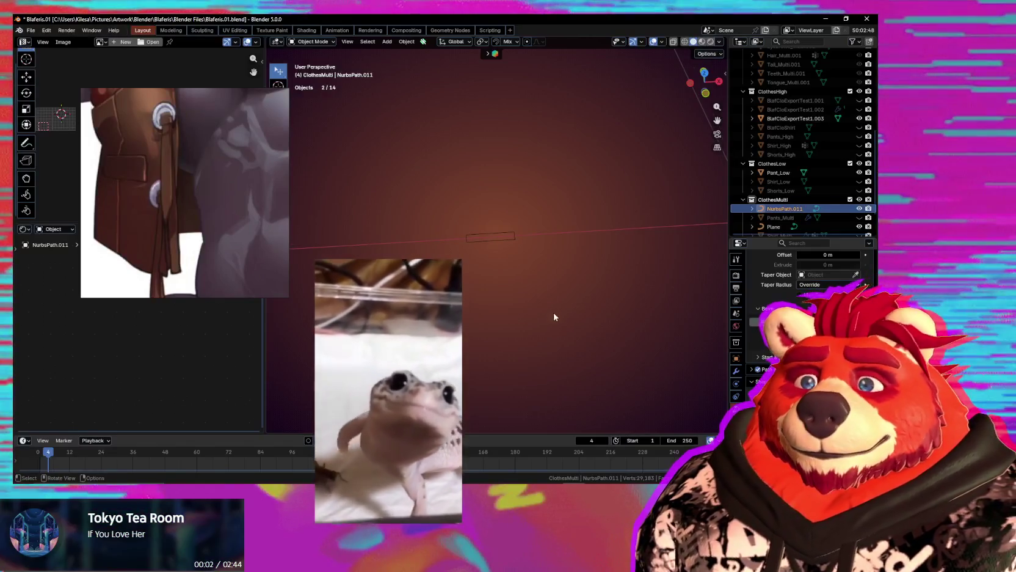
Set the Plane as NurbsPath.011's Bevel Object and enter Edit Mode on the path.
click(855, 274)
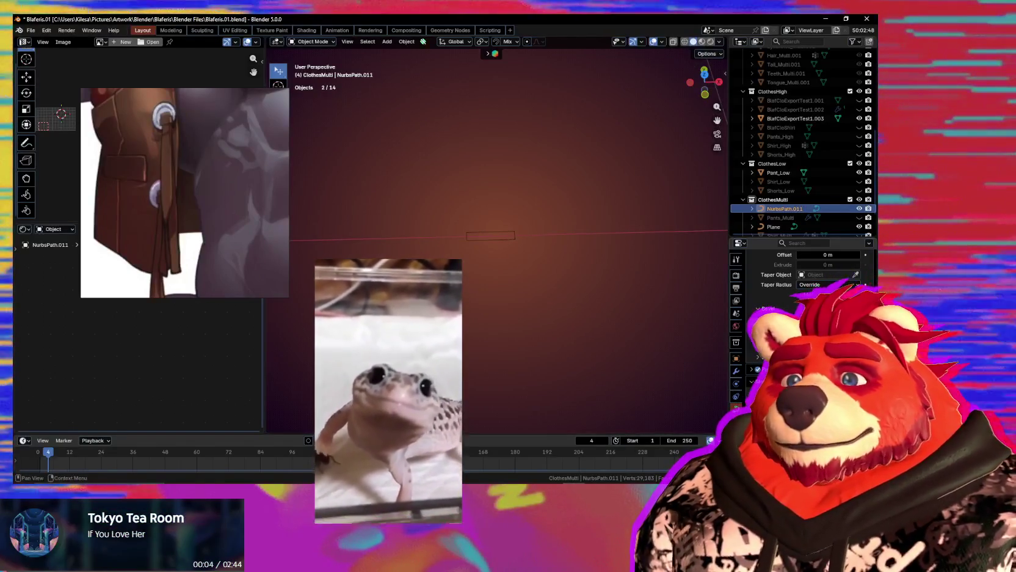
click(513, 237)
mouse_move(503, 241)
middle_down()
mouse_move(471, 251)
mouse_move(526, 324)
mouse_move(532, 292)
middle_up()
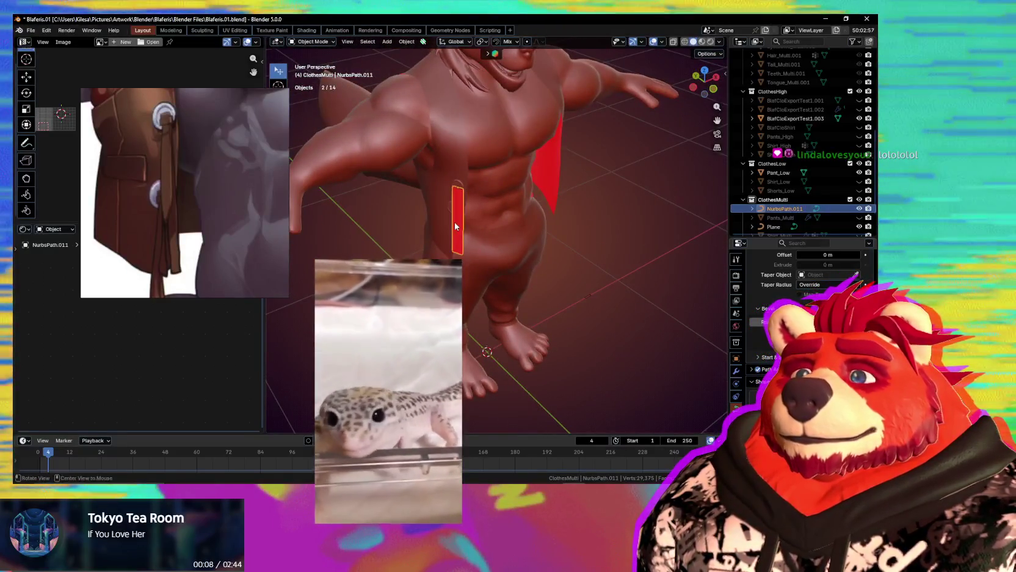
key(KP_Decimal)
key(Tab)
mouse_move(518, 269)
middle_down()
mouse_move(466, 264)
mouse_move(637, 258)
mouse_move(549, 303)
middle_up()
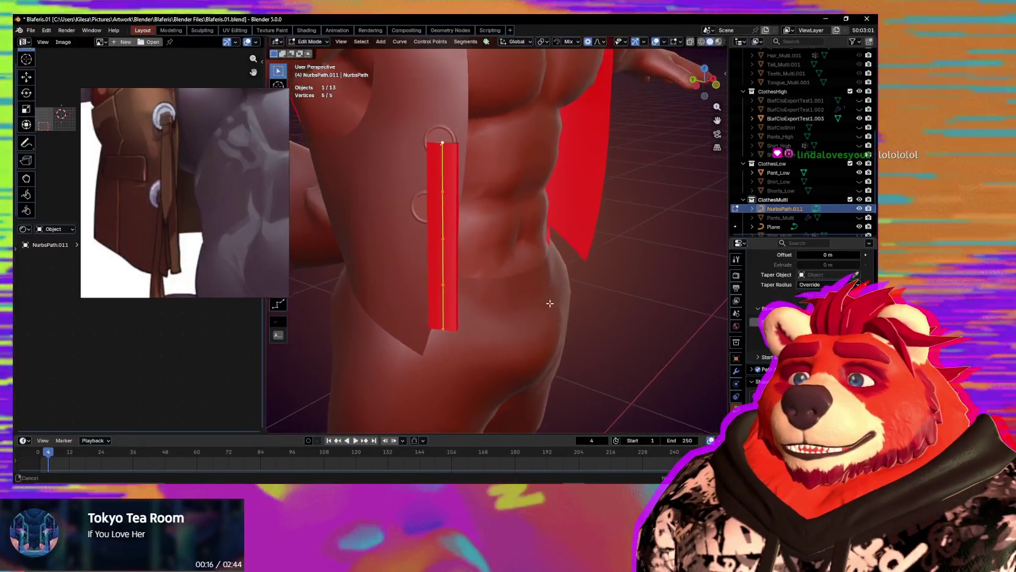
Thin the strap's width with Alt+S shrink.
middle_drag(550, 303, 563, 353)
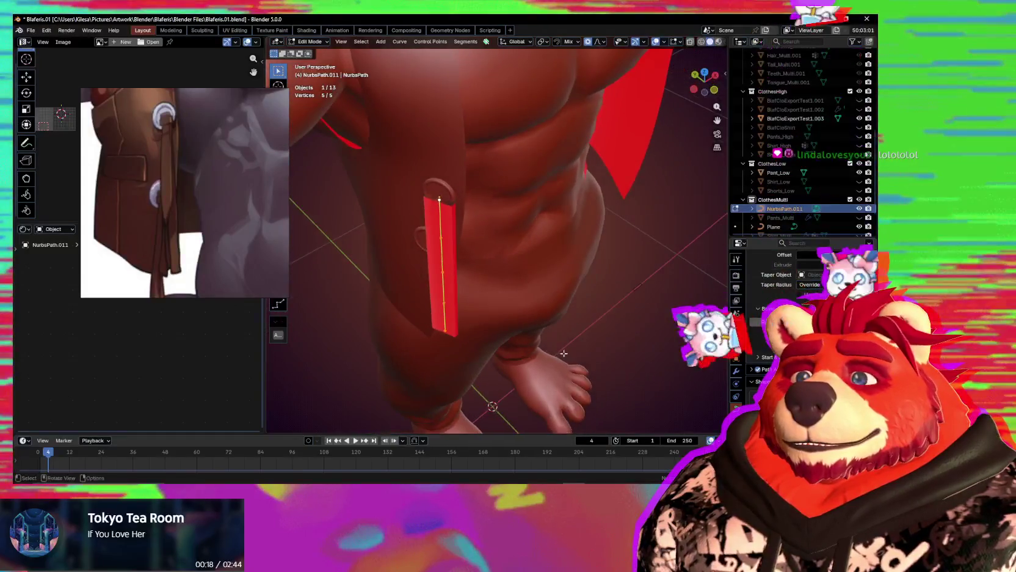
key(alt+s)
mouse_move(530, 309)
middle_down()
mouse_move(495, 302)
mouse_move(512, 286)
mouse_move(475, 284)
middle_up()
click(495, 303)
Nudge the path's middle control point, then delete it.
click(462, 250)
key(g)
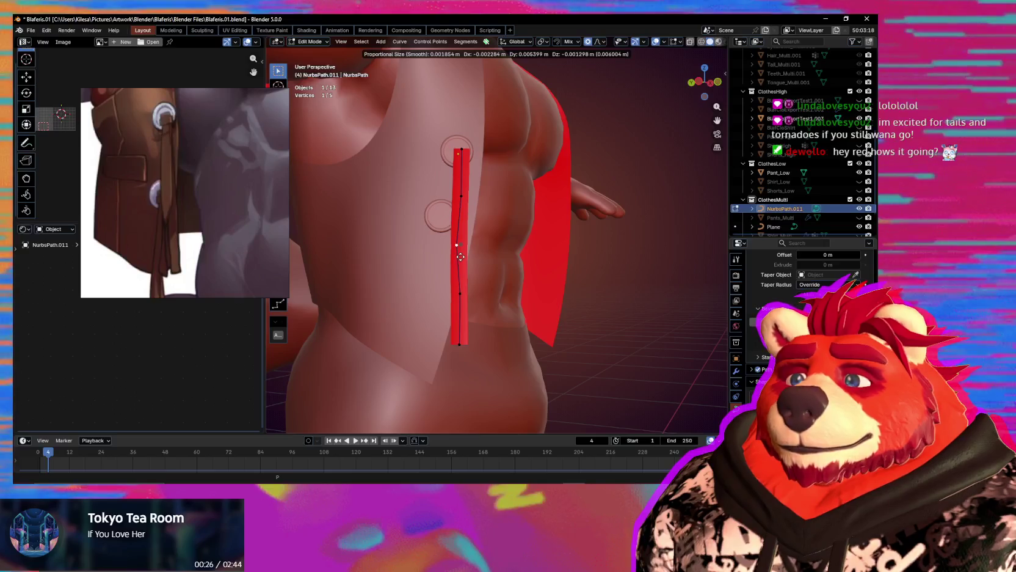
click(460, 256)
key(Delete)
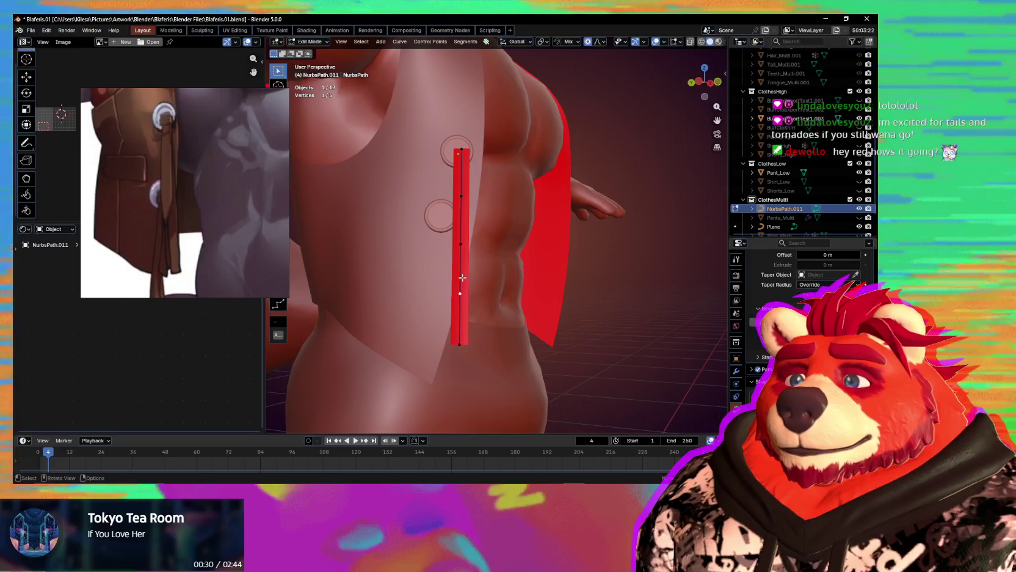
Move the new middle control point to bend the strap.
click(461, 243)
key(g)
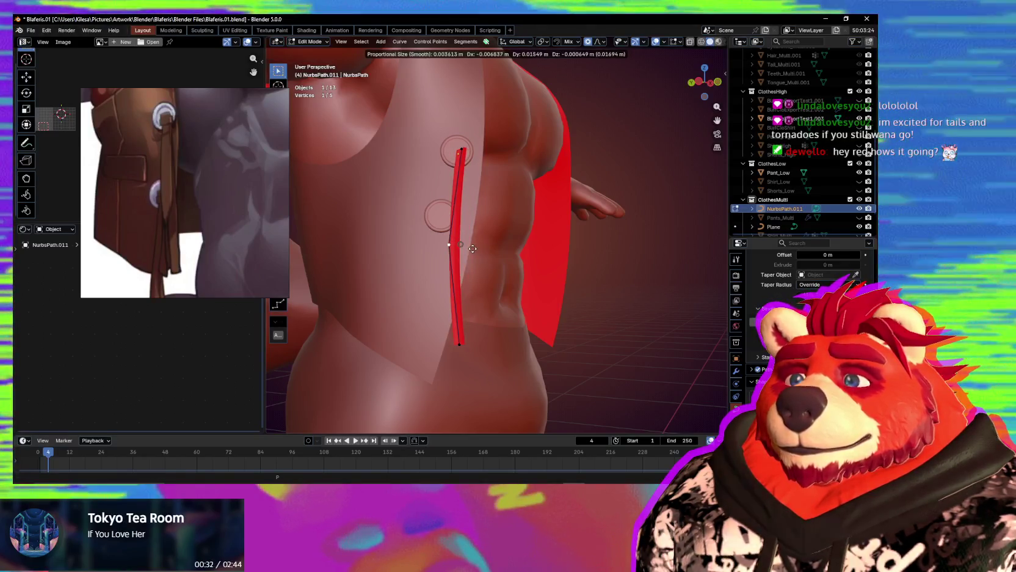
middle_drag(494, 257, 500, 268)
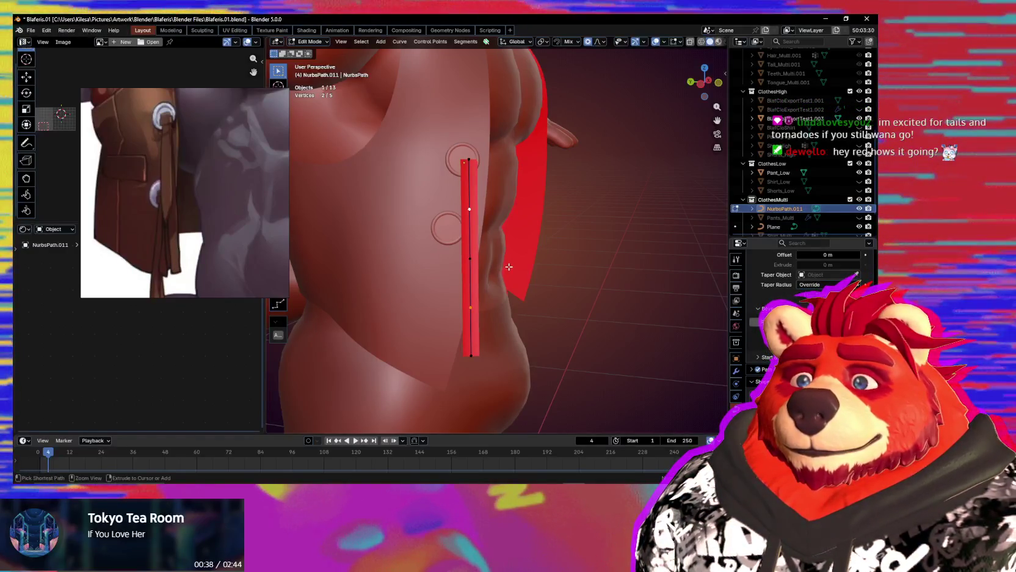
middle_drag(509, 267, 439, 242)
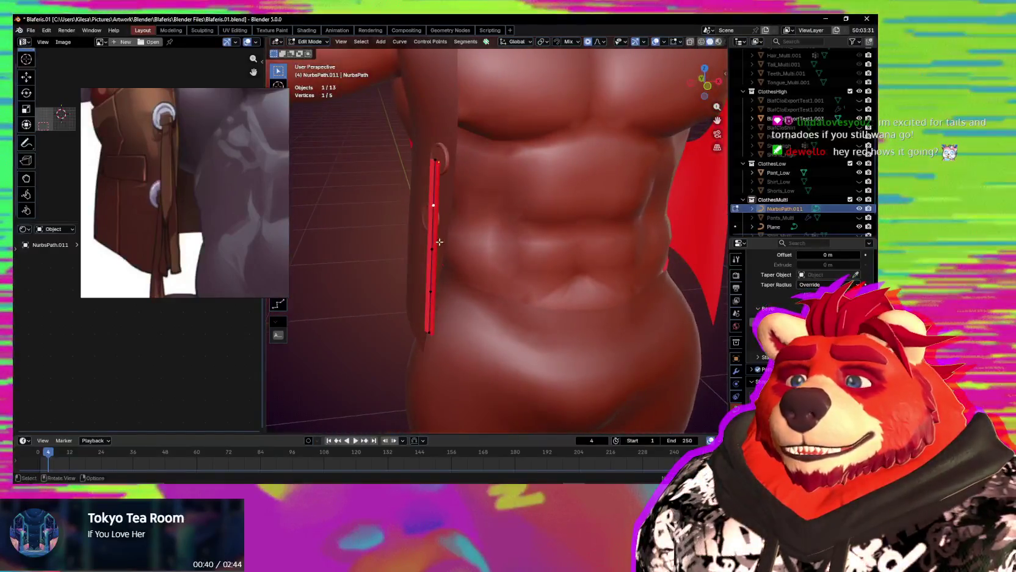
scroll(439, 241, up, 2)
scroll(443, 223, up, 2)
Raise the selected control point along its local Z axis up to the ring.
key(g)
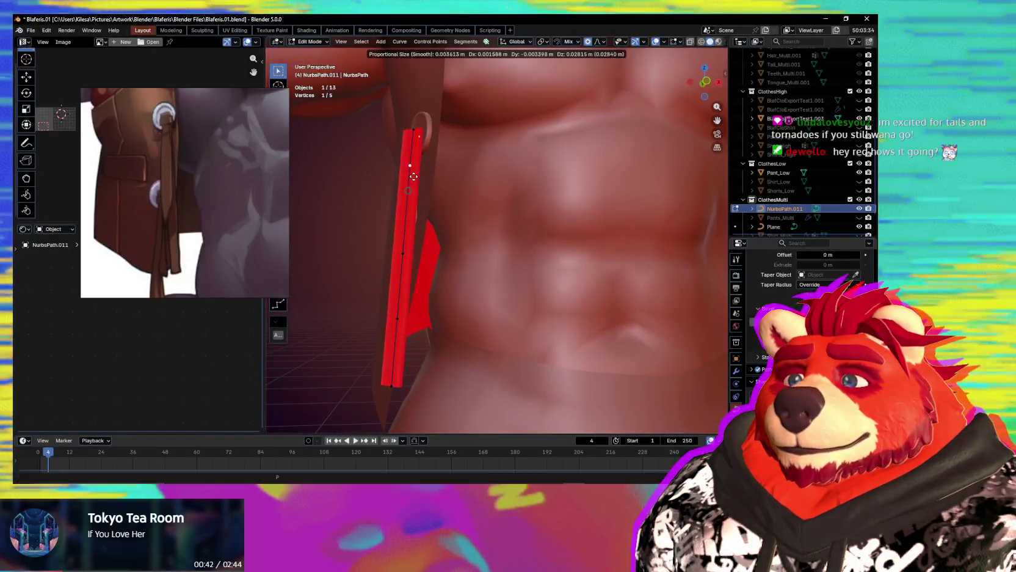
key(z)
key(z)
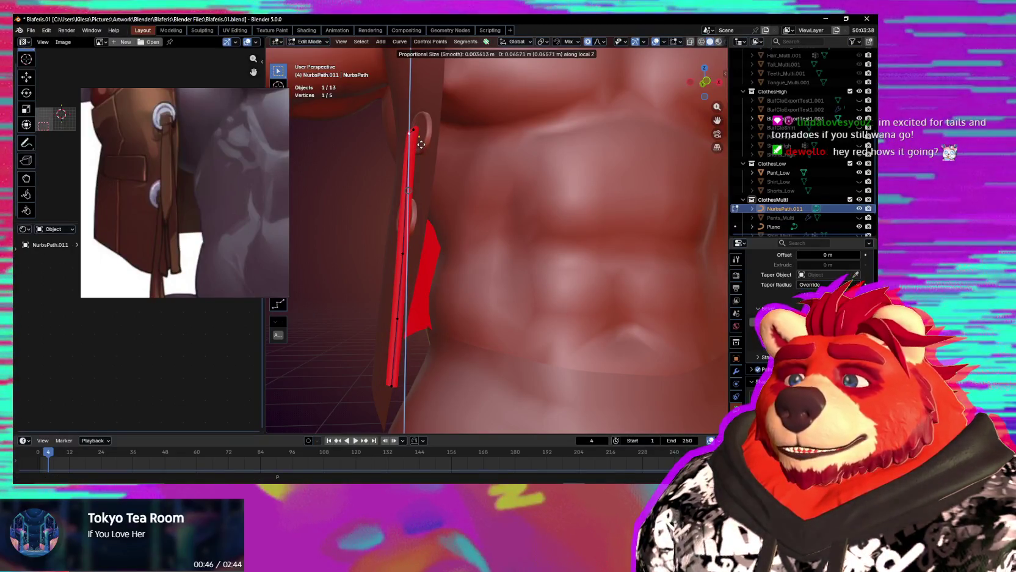
click(421, 144)
middle_drag(421, 144, 428, 178)
middle_drag(415, 128, 496, 223)
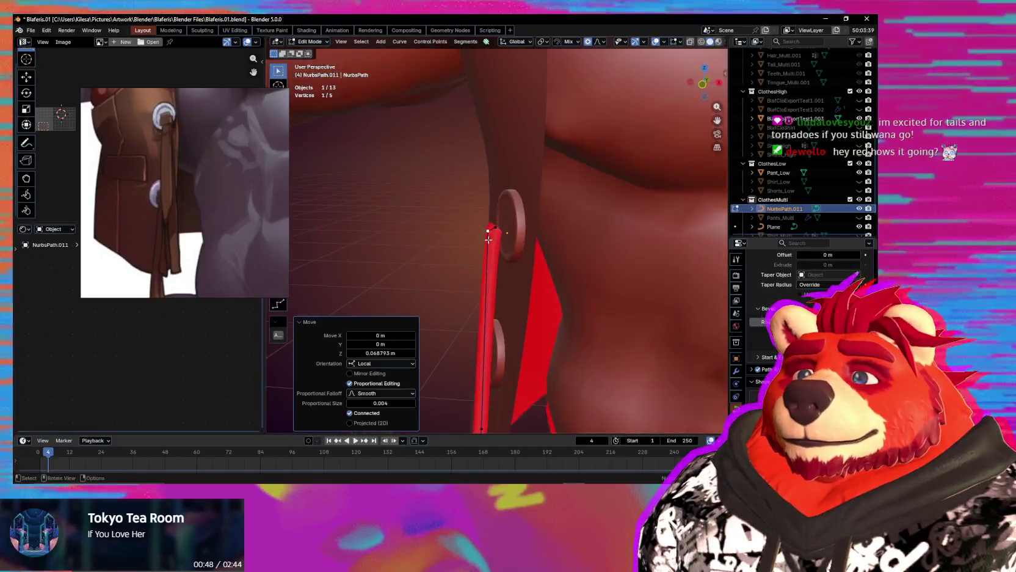
mouse_move(502, 211)
middle_down()
mouse_move(504, 220)
mouse_move(598, 227)
mouse_move(587, 238)
mouse_move(464, 227)
mouse_move(446, 271)
mouse_move(507, 292)
mouse_move(574, 256)
mouse_move(591, 332)
mouse_move(488, 294)
middle_up()
Scale the selected strap points to about double and reposition them.
key(s)
click(596, 239)
key(g)
key(g)
click(575, 257)
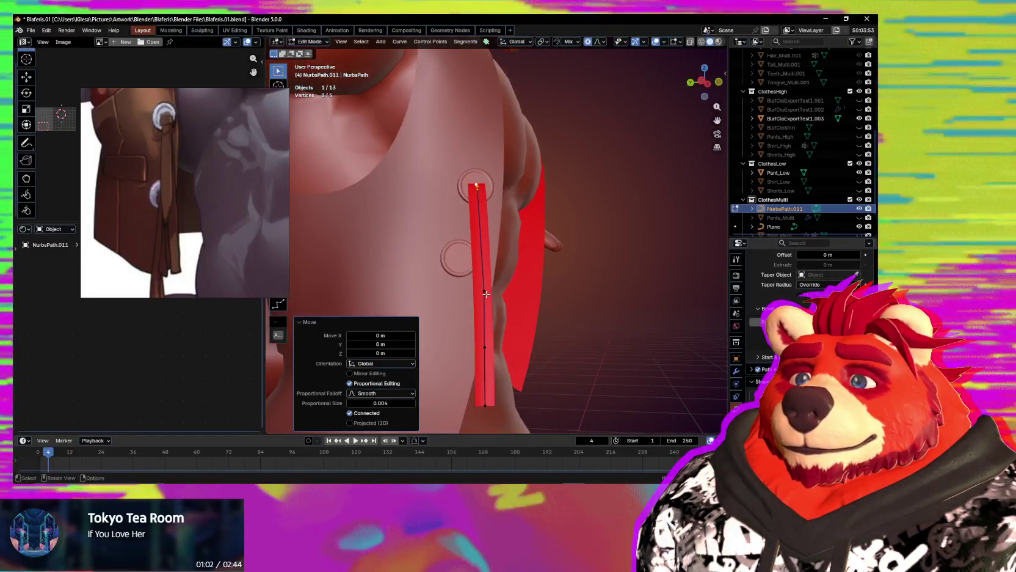
Reposition the lower strap control points so the strap runs down the torso side.
key(g)
click(488, 294)
click(494, 350)
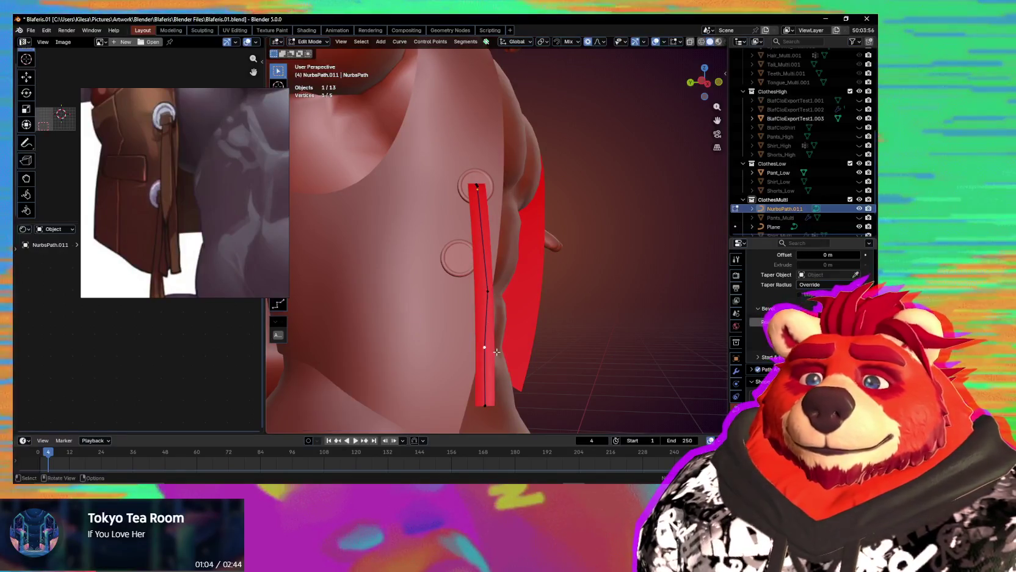
click(498, 292)
key(g)
click(501, 262)
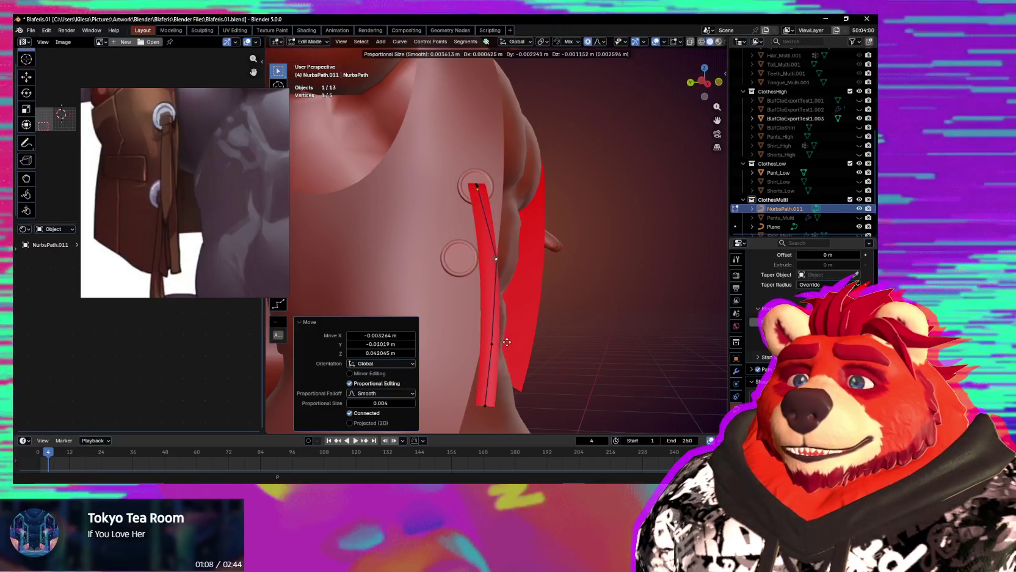
click(500, 342)
middle_drag(500, 342, 530, 346)
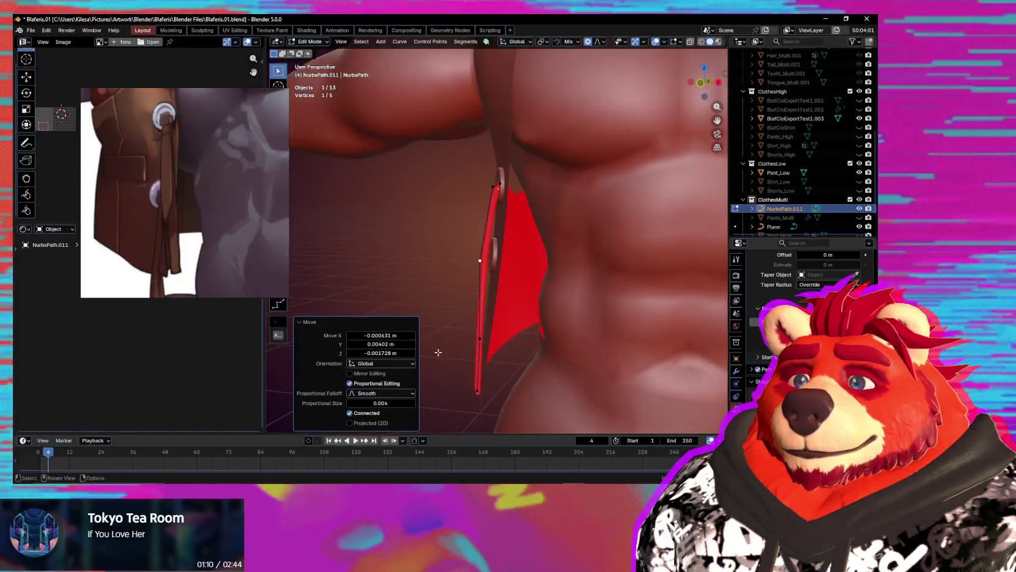
click(663, 41)
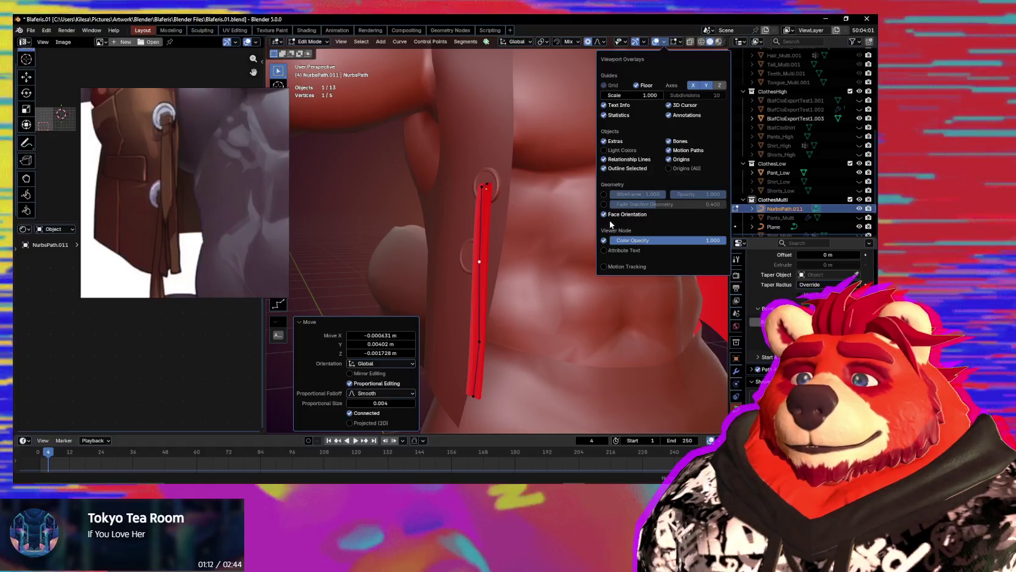
Turn off the face orientation overlay and place the strap's bottom control point.
click(604, 214)
mouse_move(507, 287)
middle_down()
mouse_move(621, 295)
mouse_move(487, 396)
middle_up()
click(605, 298)
click(486, 396)
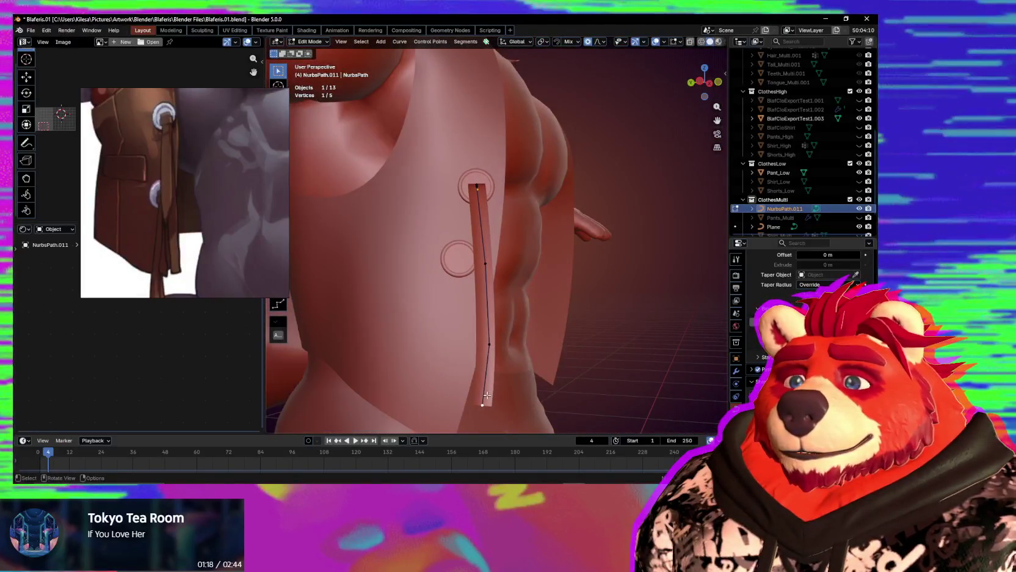
click(503, 405)
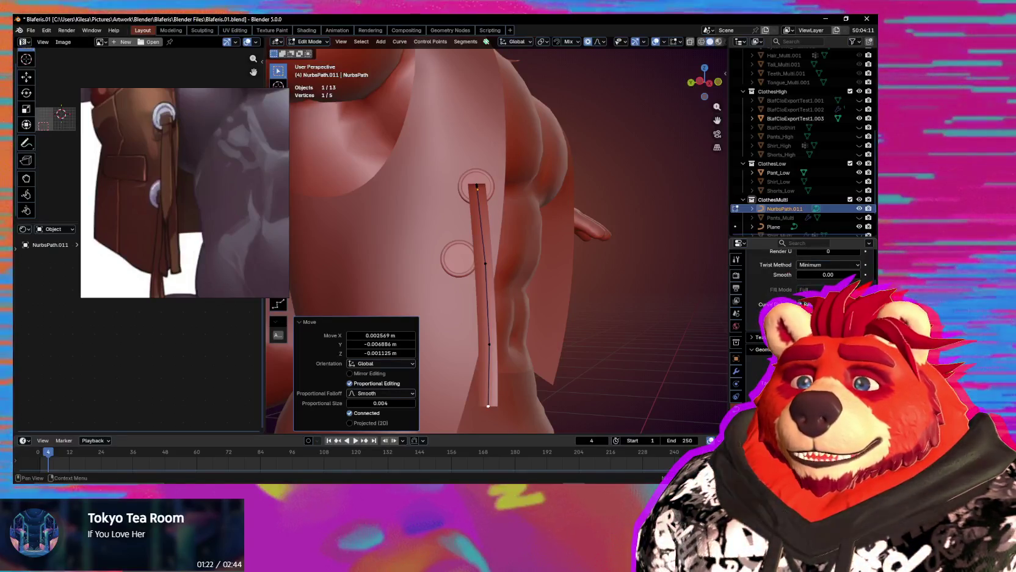
From a frontal view, move the lower point and bottom endpoint along the vest edge.
middle_drag(501, 287, 468, 310)
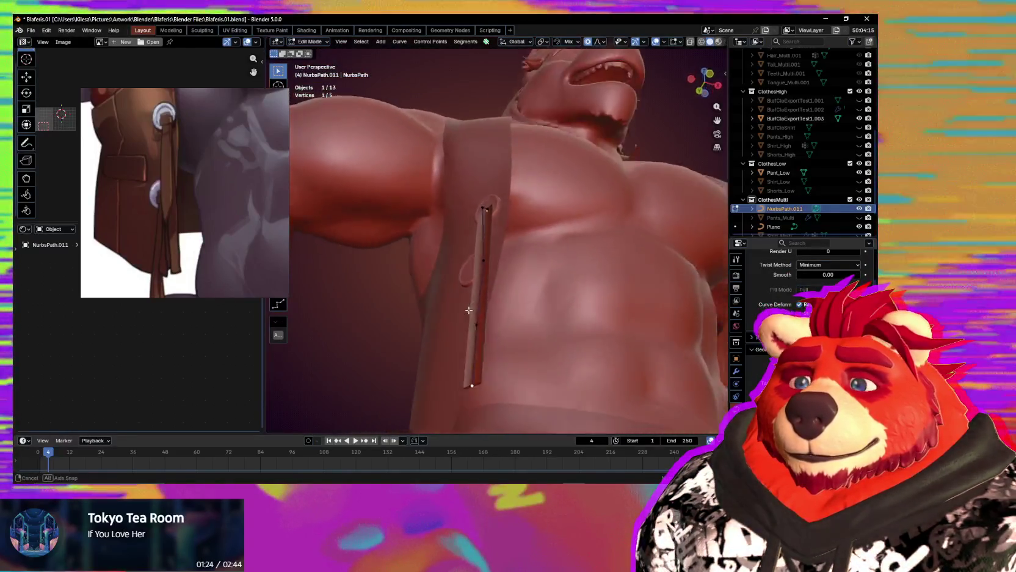
mouse_move(468, 310)
middle_down()
mouse_move(537, 355)
mouse_move(598, 343)
middle_up()
click(493, 325)
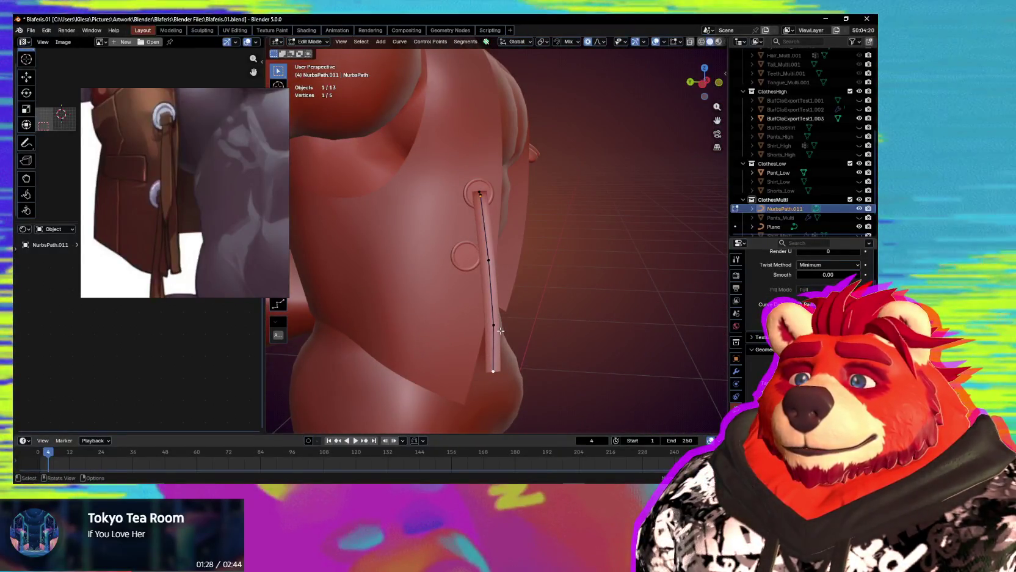
key(g)
click(488, 332)
click(502, 378)
key(g)
click(497, 380)
Adjust the strip's middle point and bottom endpoint again to follow the vest edge.
click(488, 261)
key(g)
click(478, 269)
click(489, 370)
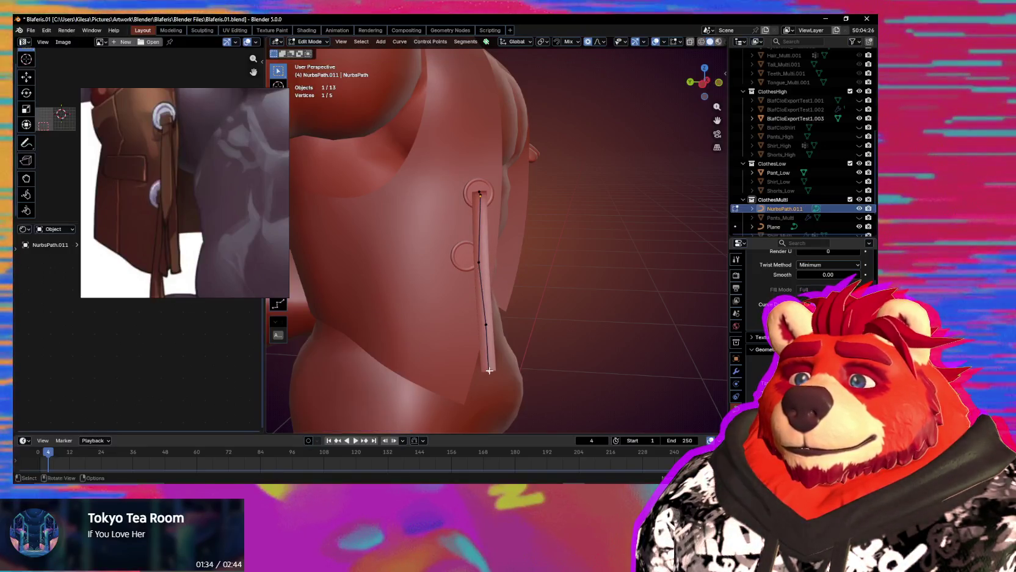
click(481, 368)
mouse_move(481, 368)
middle_down()
mouse_move(425, 364)
mouse_move(610, 346)
mouse_move(451, 348)
mouse_move(520, 323)
mouse_move(505, 314)
mouse_move(617, 344)
mouse_move(562, 334)
mouse_move(631, 345)
mouse_move(632, 330)
mouse_move(520, 326)
middle_up()
scroll(452, 348, down, 3)
scroll(451, 348, up, 4)
Select all strip points, duplicate them, and move the copy beside the original.
key(a)
scroll(505, 314, up, 1)
key(shift+d)
click(548, 325)
key(s)
key(g)
click(599, 341)
Rotate and move the duplicated strip with proportional editing to follow the vest edge.
key(r)
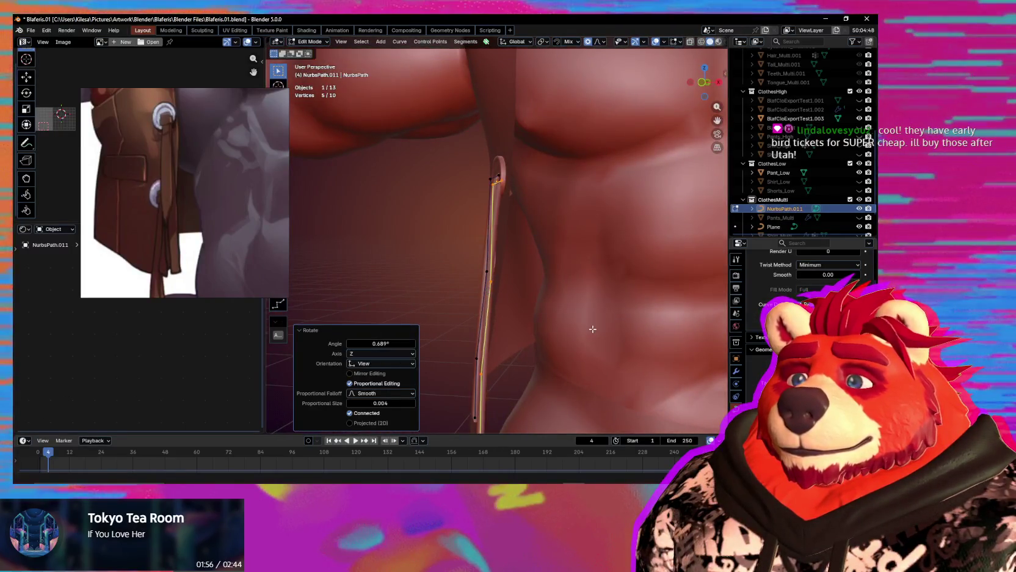
mouse_move(604, 333)
middle_down()
mouse_move(582, 331)
mouse_move(634, 286)
mouse_move(693, 312)
mouse_move(495, 353)
middle_up()
key(g)
click(605, 324)
click(635, 273)
key(g)
click(688, 315)
Move the strip's bottom point with a widened proportional falloff.
click(481, 343)
key(g)
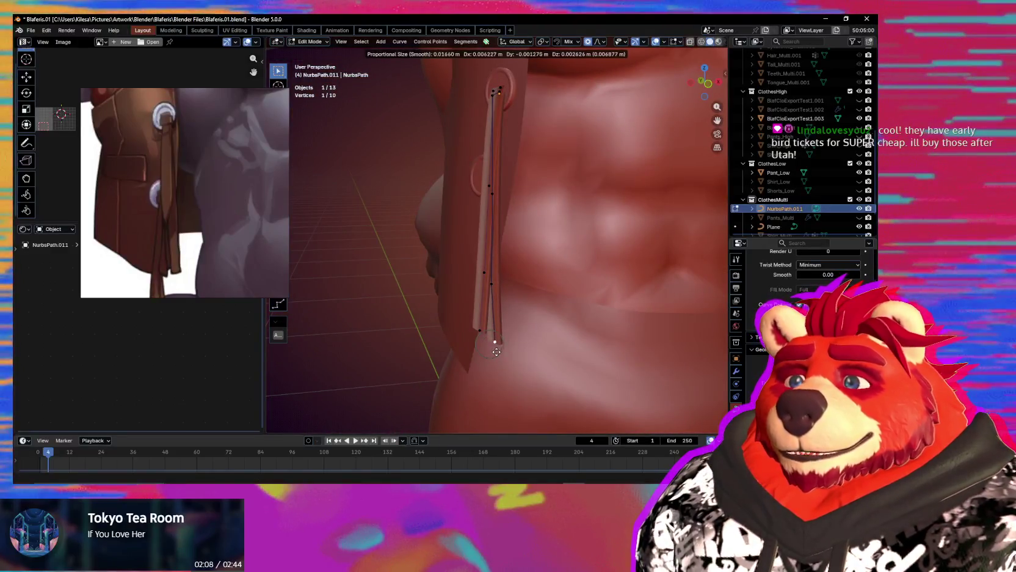
scroll(495, 348, down, 8)
scroll(496, 348, down, 8)
scroll(498, 349, down, 7)
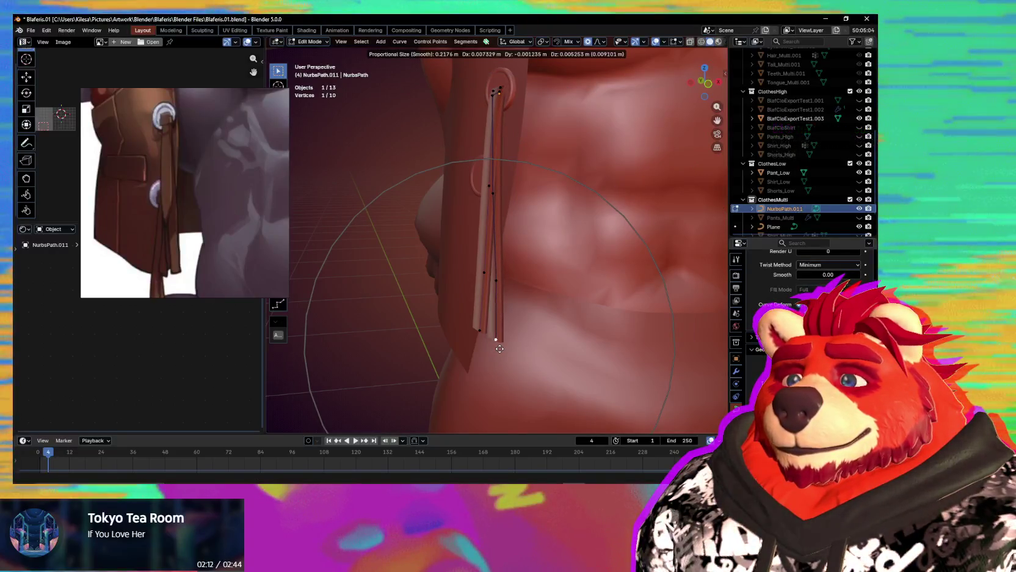
click(494, 347)
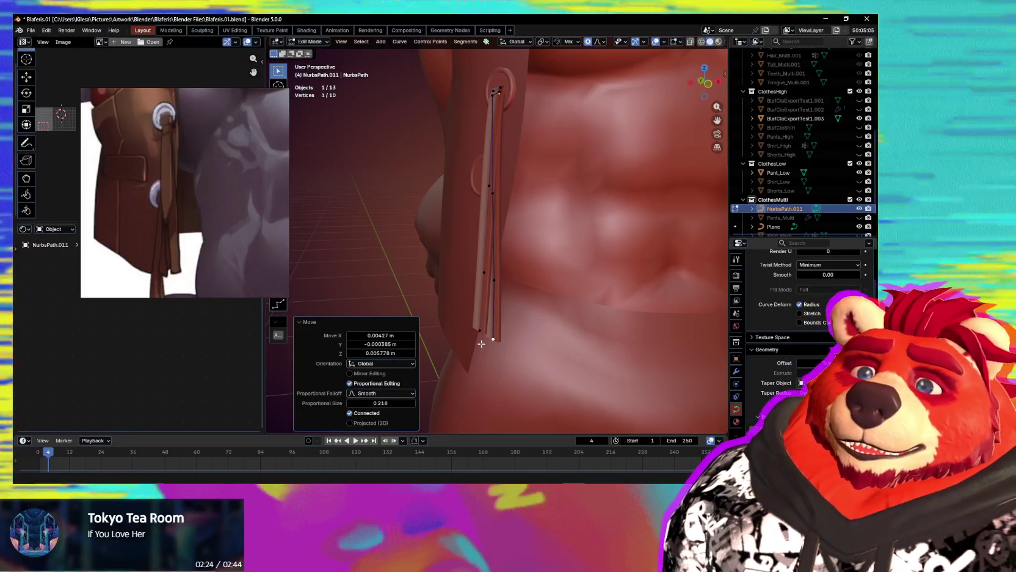
Duplicate strip points into a separate straight strip placed off to the side.
mouse_move(456, 273)
middle_down()
mouse_move(493, 263)
mouse_move(556, 273)
mouse_move(550, 301)
middle_up()
click(521, 305)
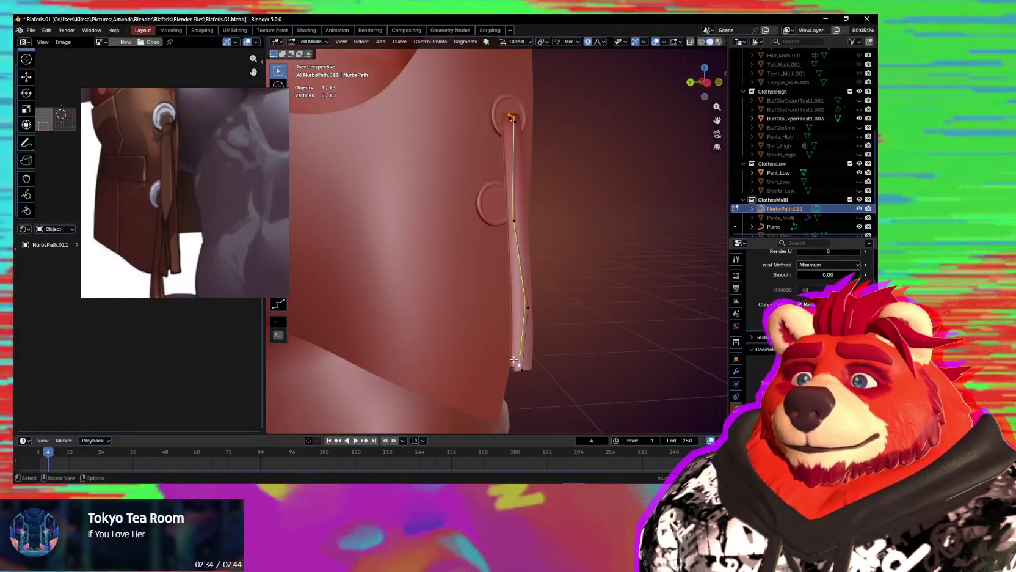
key(shift+d)
click(547, 345)
mouse_move(547, 345)
middle_down()
mouse_move(605, 260)
mouse_move(569, 277)
middle_up()
click(539, 300)
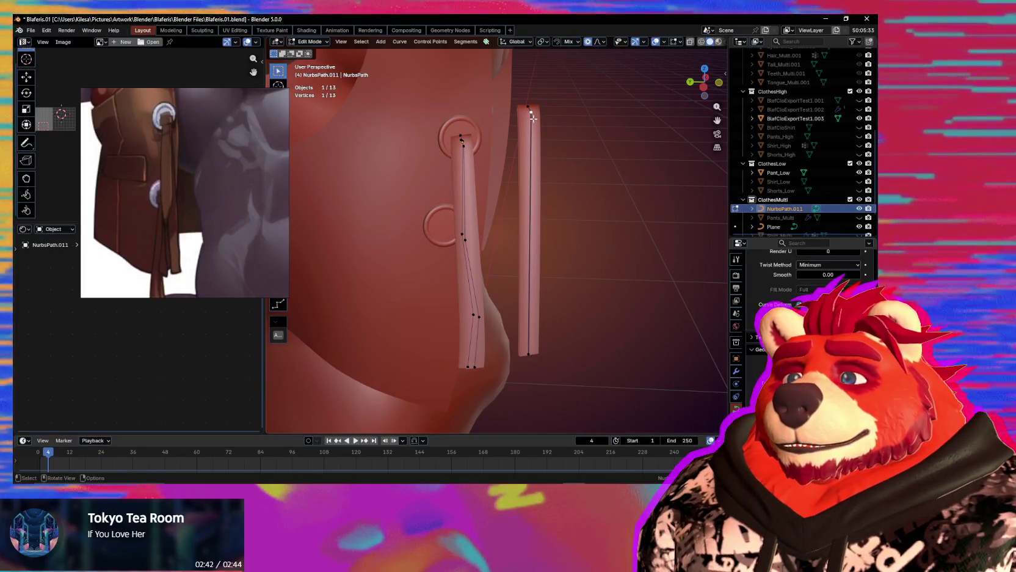
click(545, 171)
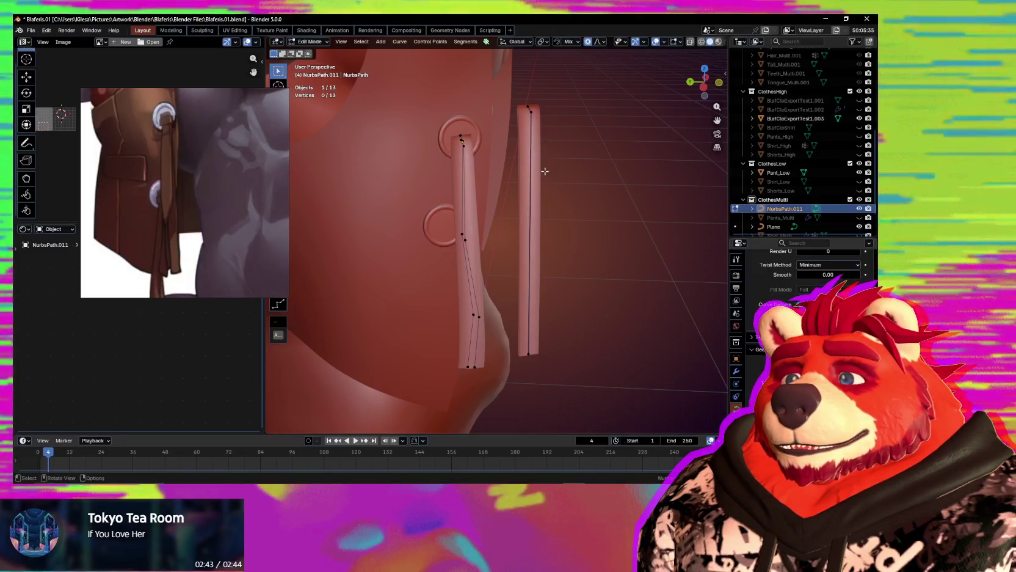
Select the whole right strip, flatten it to zero along Y, and turn it 90° about X.
ctrl+right_click(545, 172)
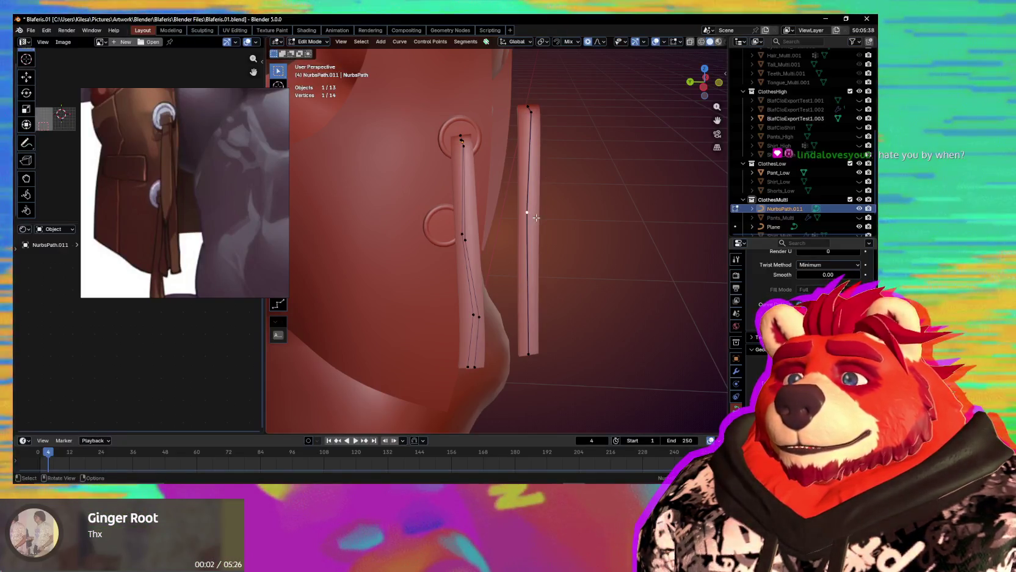
key(ctrl+l)
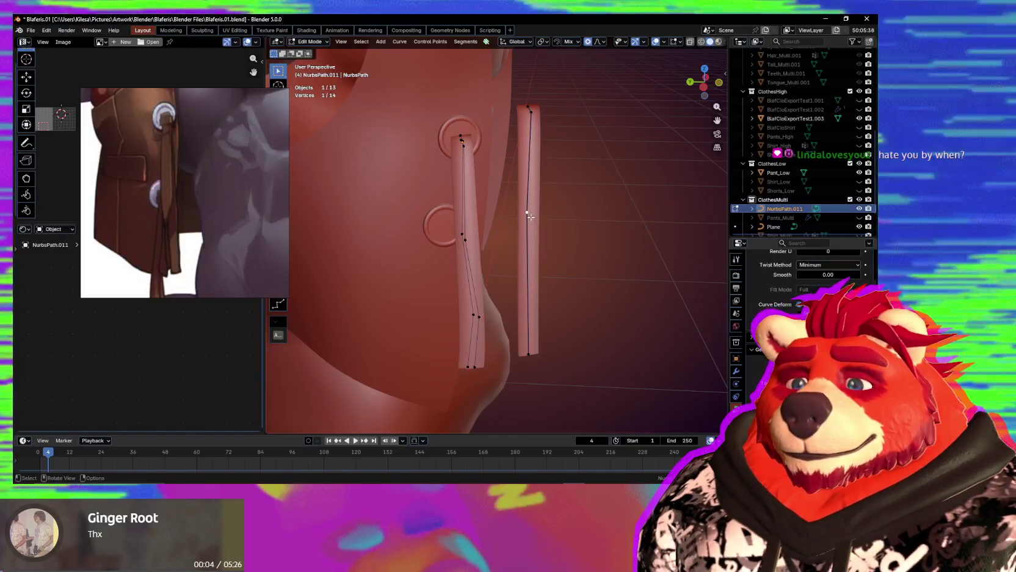
mouse_move(546, 227)
middle_down()
mouse_move(531, 253)
mouse_move(541, 249)
mouse_move(521, 249)
mouse_move(533, 222)
middle_up()
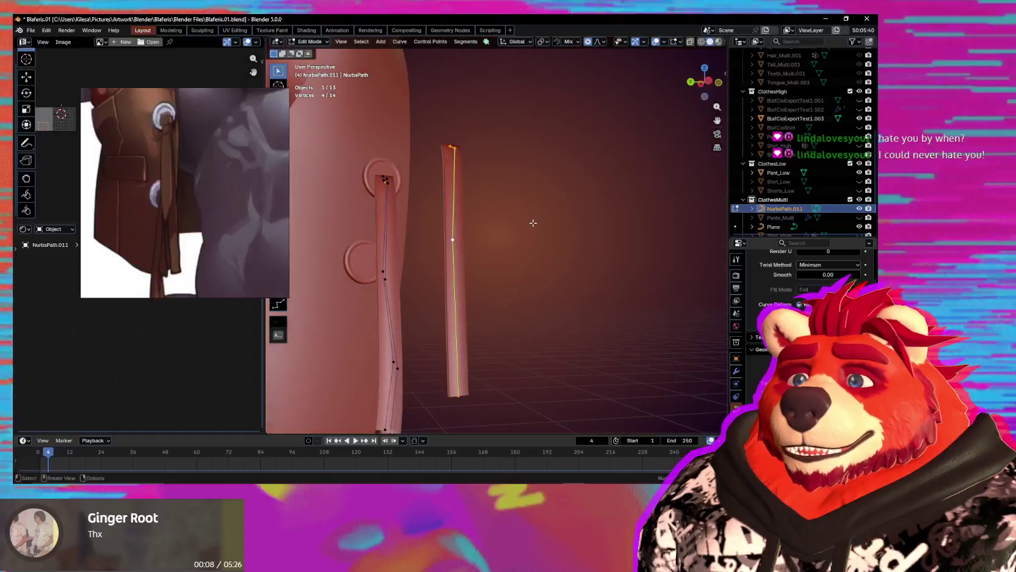
key(0)
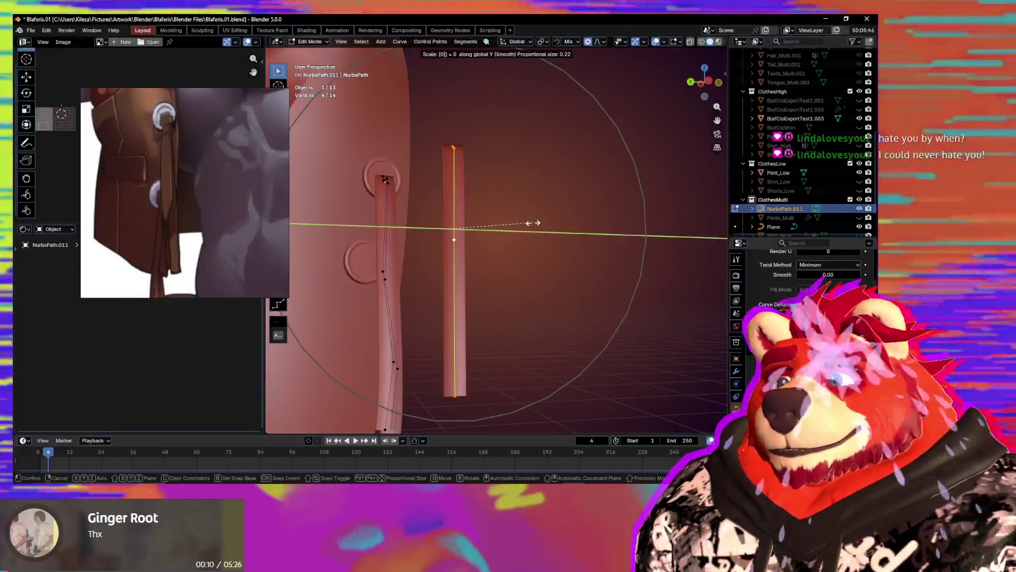
key(Return)
key(x)
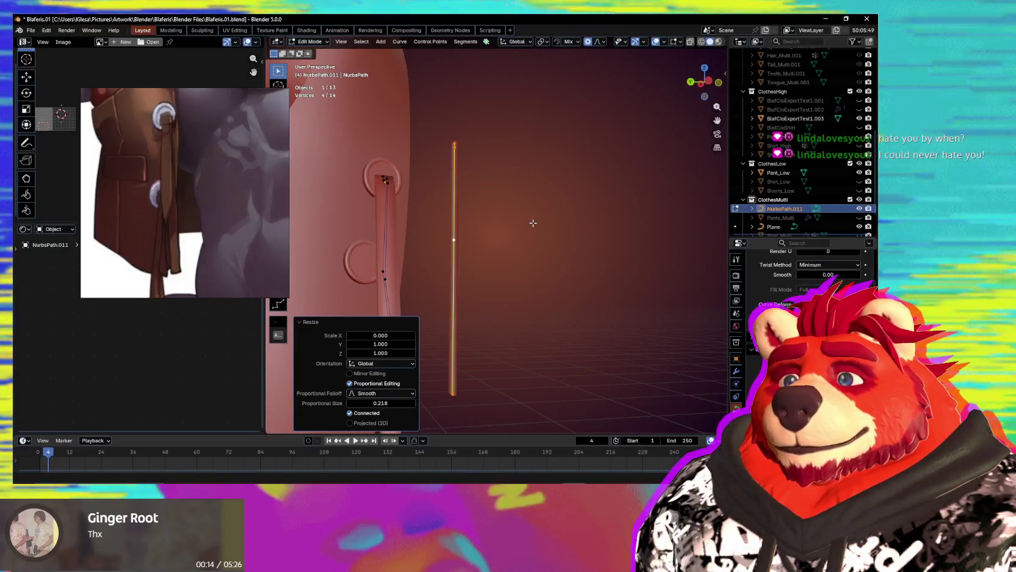
middle_drag(534, 223, 474, 241)
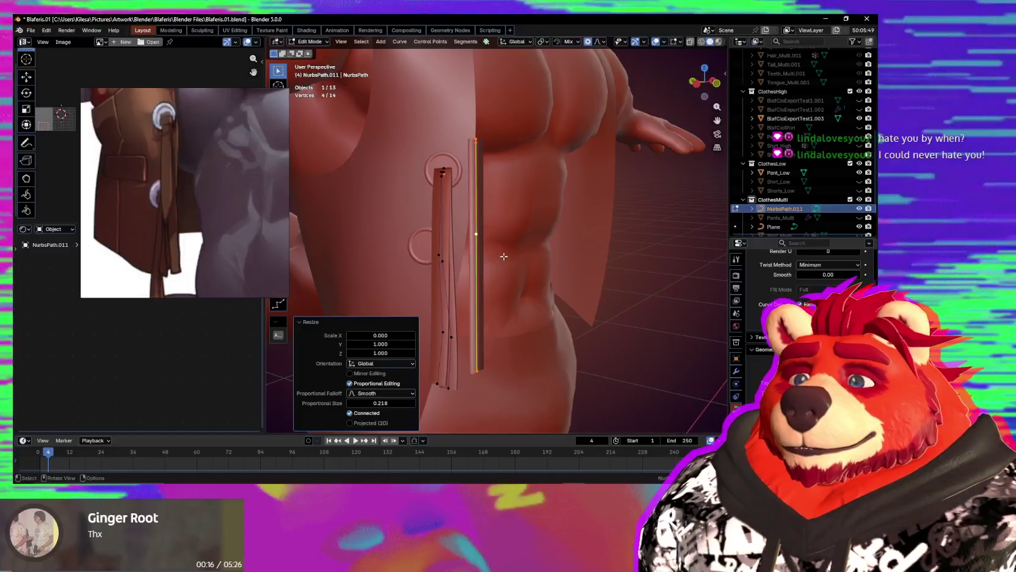
key(r)
key(x)
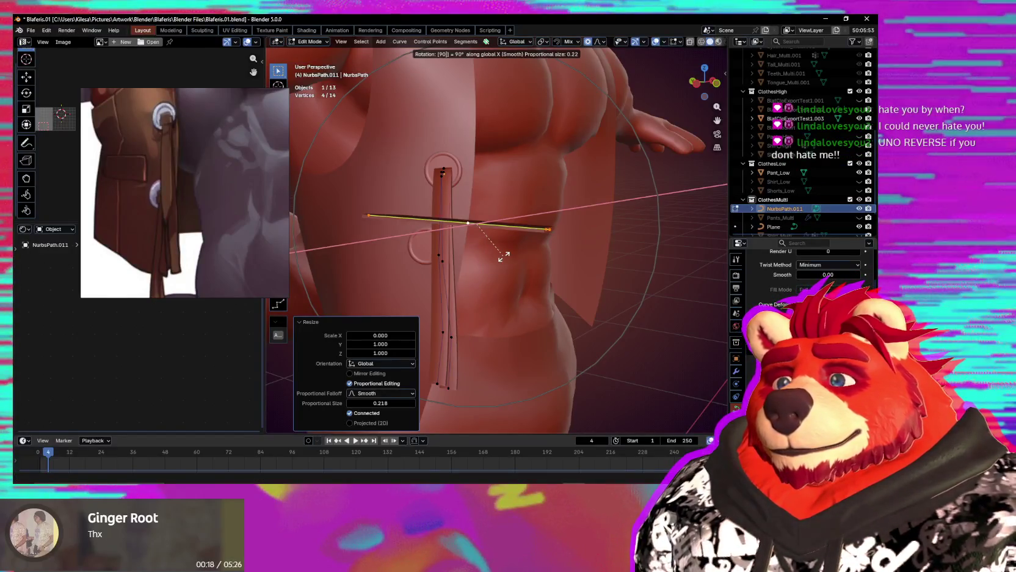
Lengthen the cross strip, then select all of it and scale it shorter.
mouse_move(504, 256)
middle_down()
mouse_move(516, 301)
mouse_move(499, 301)
mouse_move(519, 276)
mouse_move(517, 293)
middle_up()
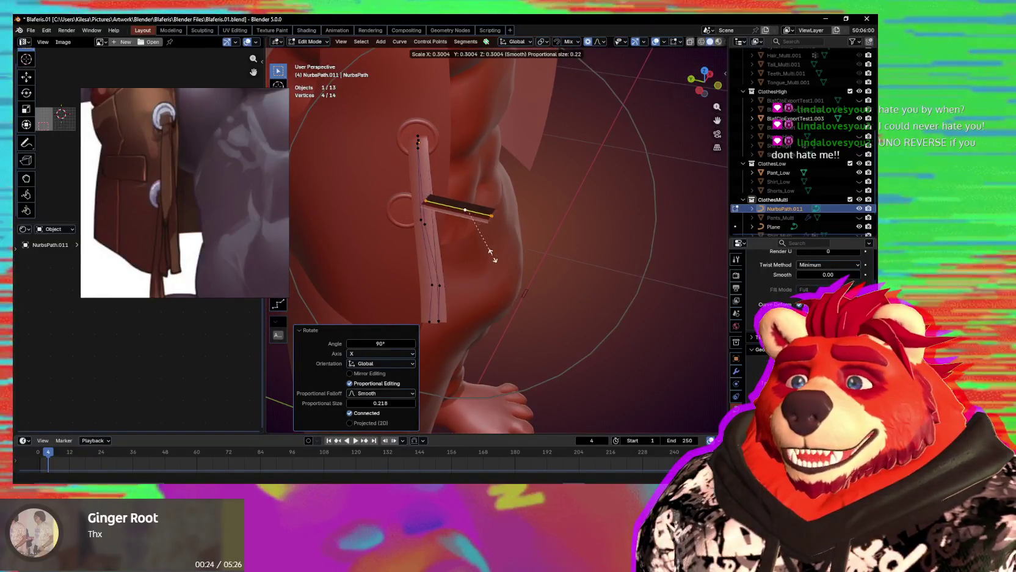
click(532, 254)
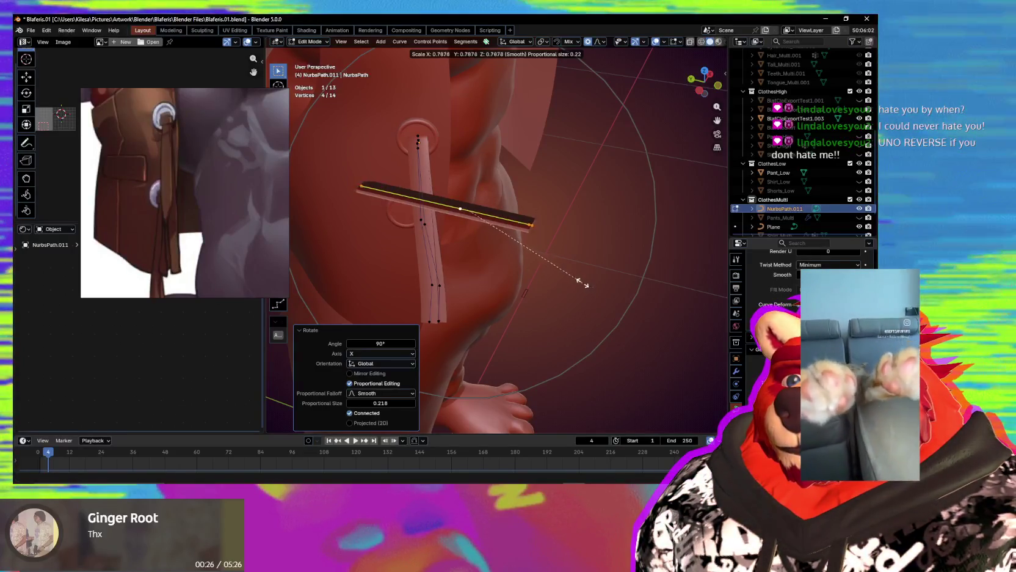
click(502, 216)
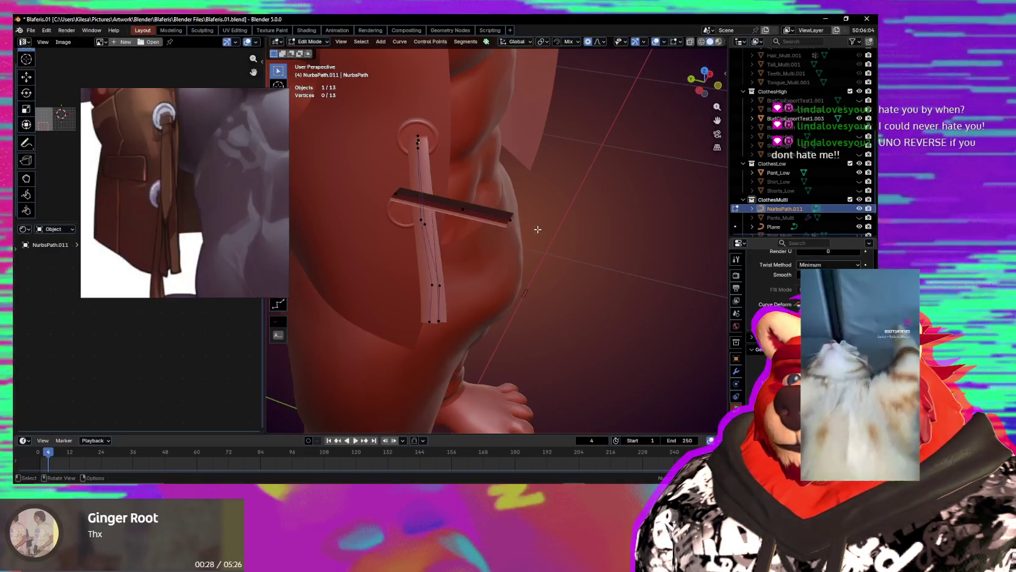
middle_drag(533, 235, 538, 237)
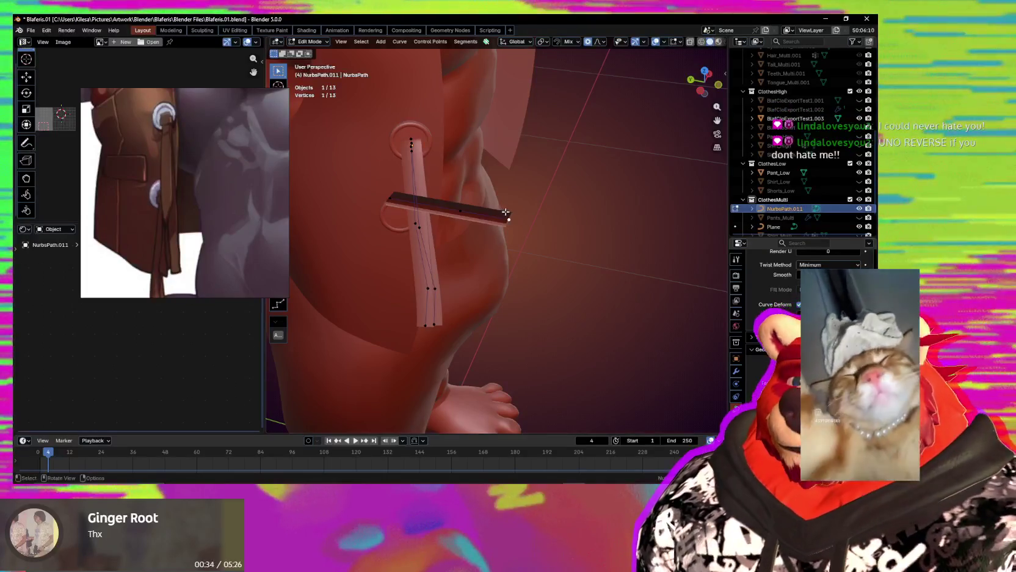
key(l)
middle_drag(506, 212, 530, 221)
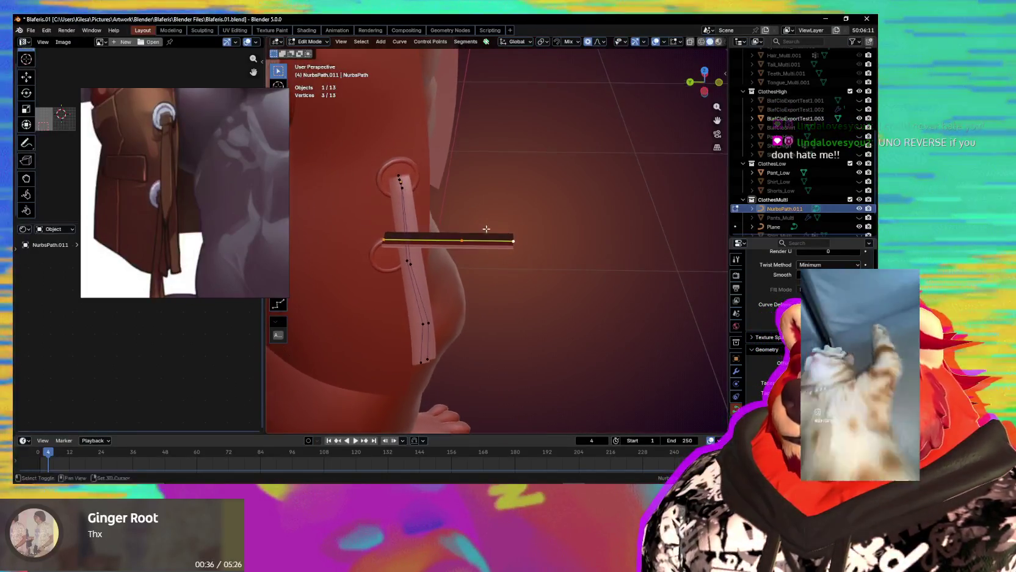
scroll(485, 208, up, 3)
key(s)
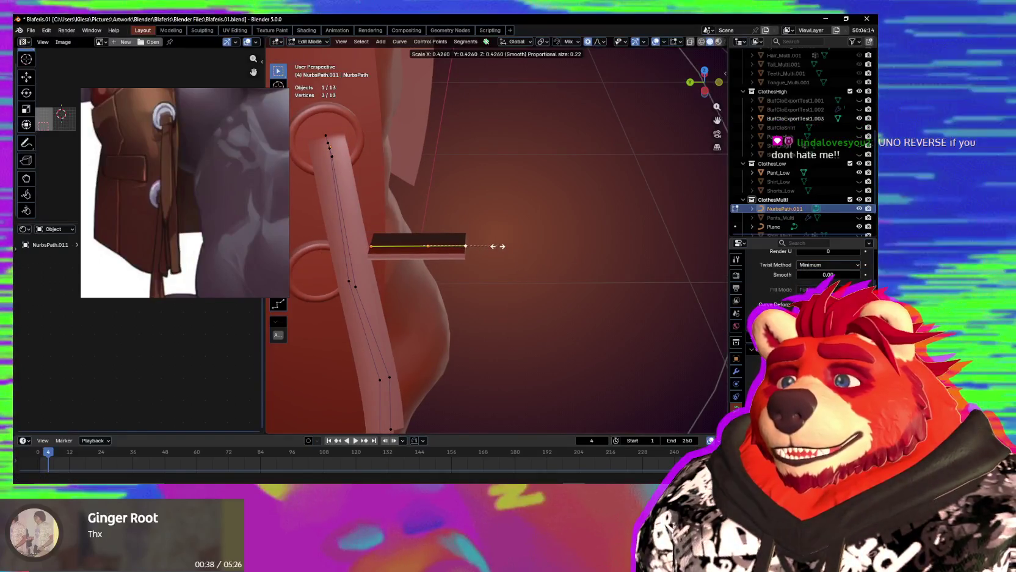
click(491, 246)
Subdivide a cross-strip segment and offset the selected point along Y.
click(426, 245)
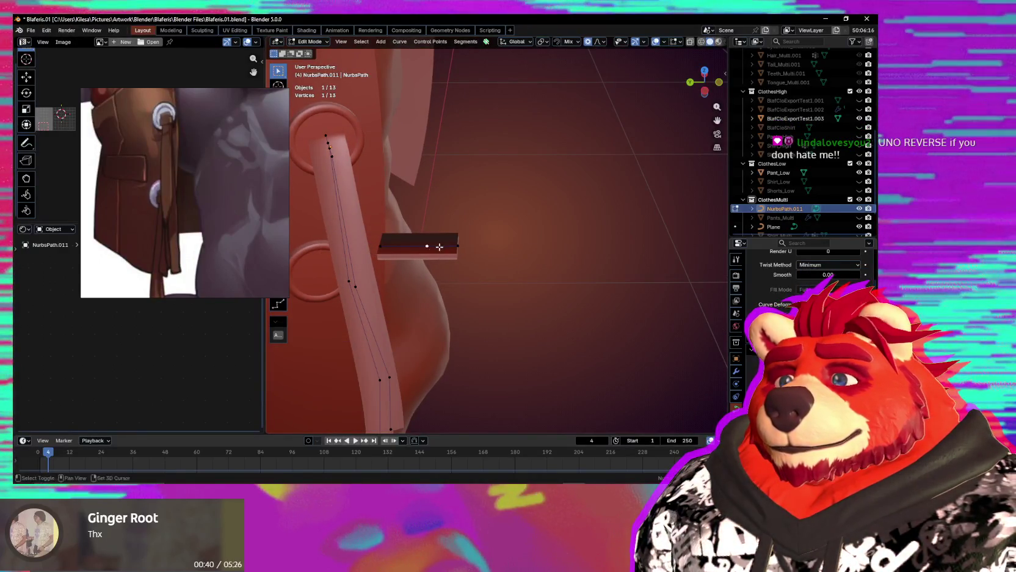
scroll(440, 246, up, 1)
scroll(461, 249, up, 1)
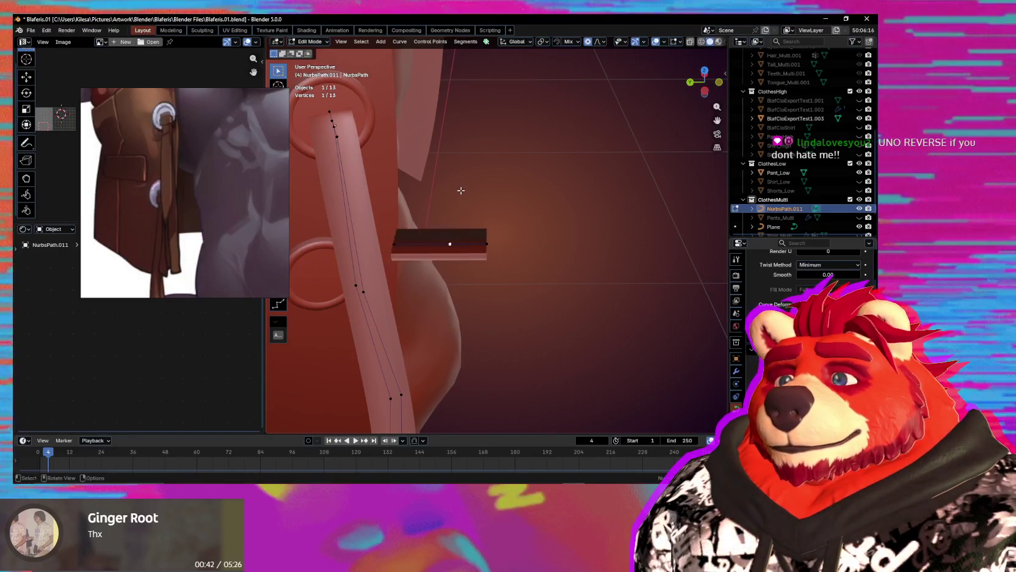
right_click(432, 244)
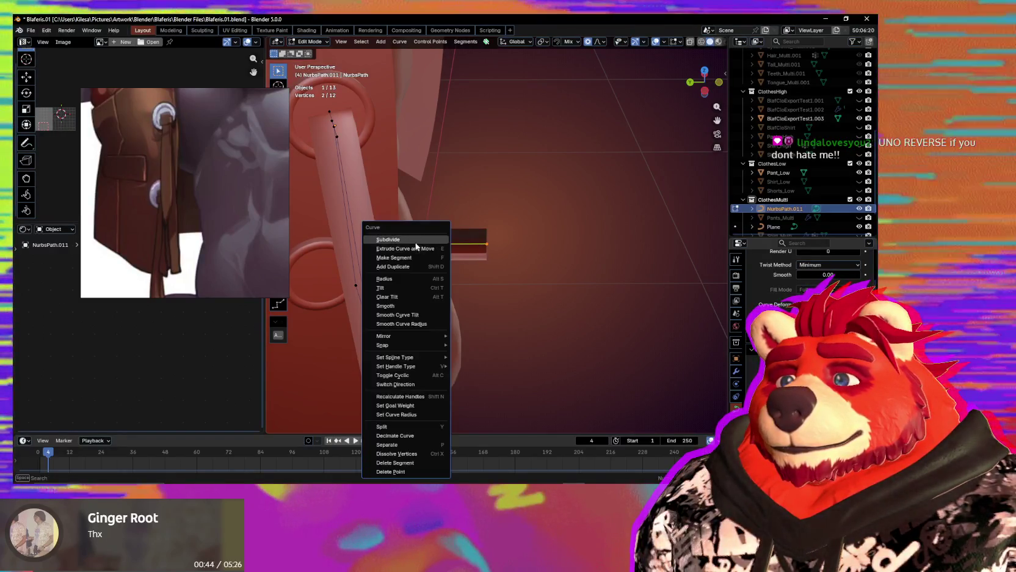
click(433, 244)
scroll(503, 251, up, 2)
scroll(504, 251, up, 1)
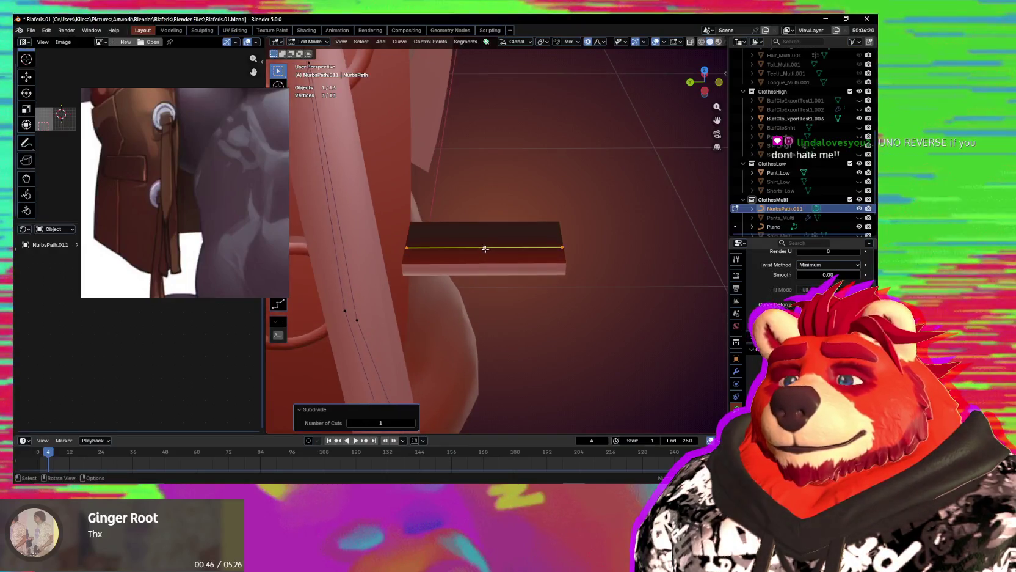
key(g)
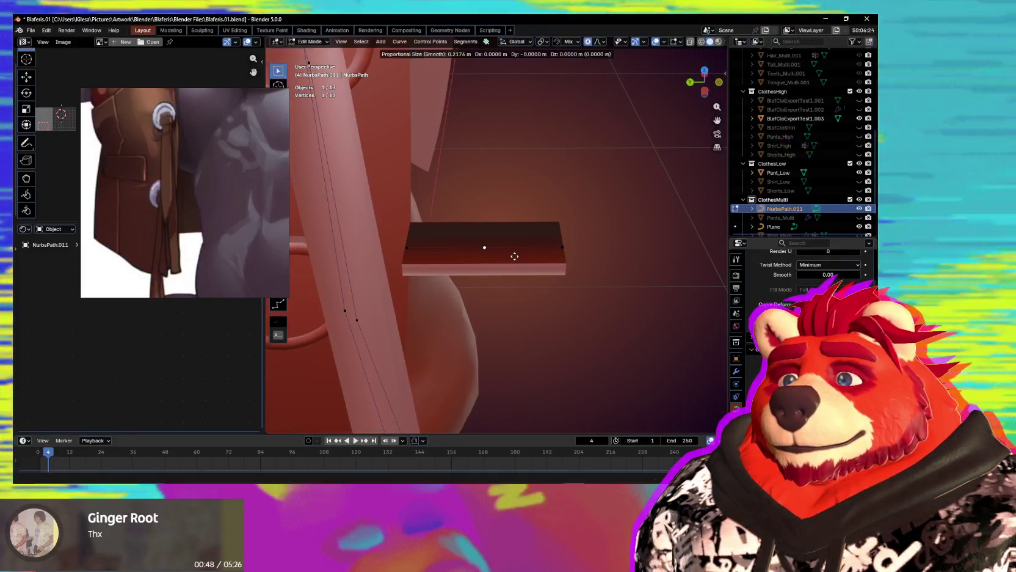
key(z)
key(y)
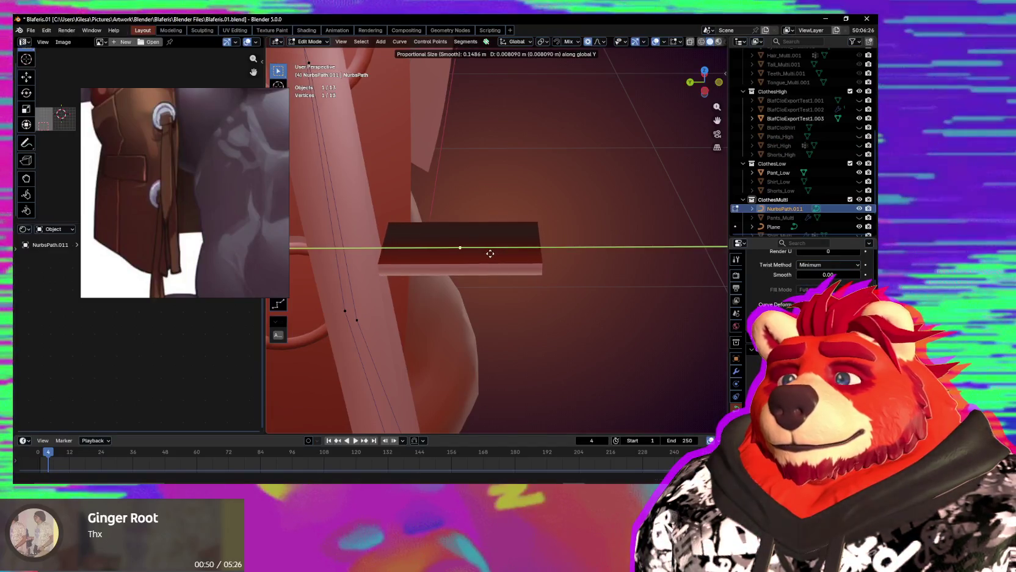
click(459, 253)
Subdivide toward the right endpoint to add a midpoint and move it along Y.
shift+click(560, 246)
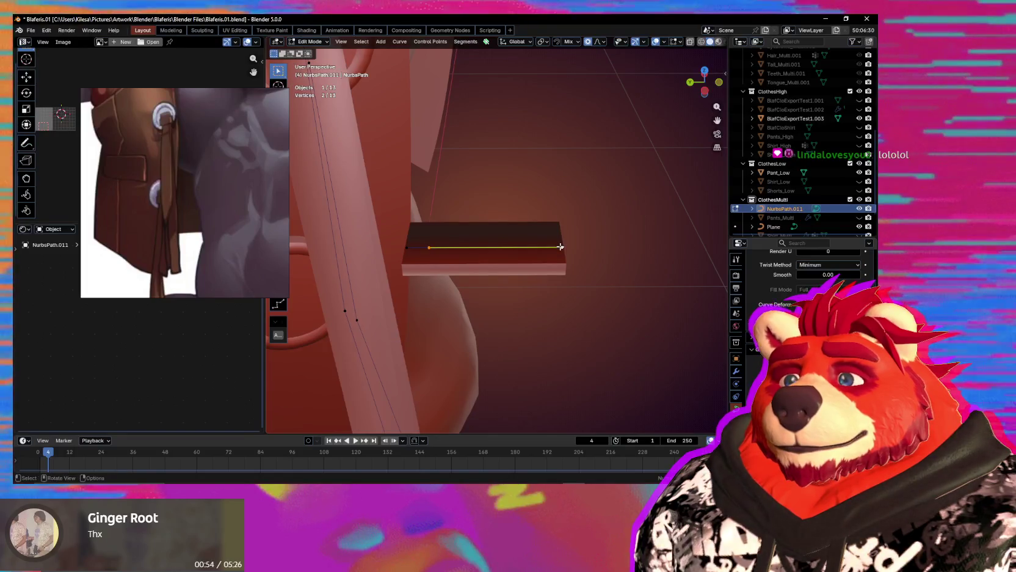
right_click(561, 247)
click(537, 242)
click(496, 247)
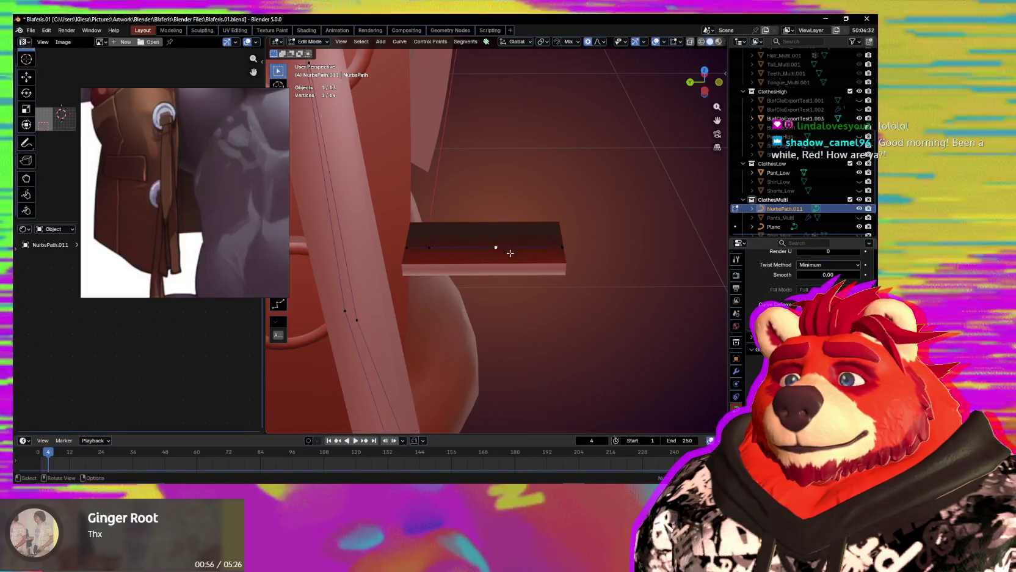
key(g)
key(y)
click(556, 258)
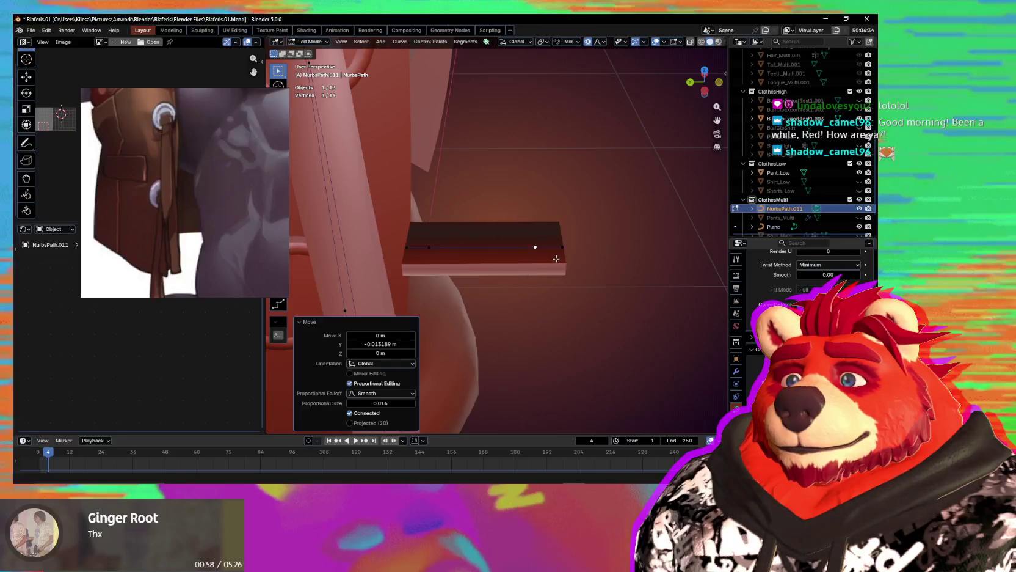
Lower the selected strip points along Z and shift the end point sideways.
shift+click(535, 247)
middle_drag(535, 247, 515, 220)
key(g)
key(z)
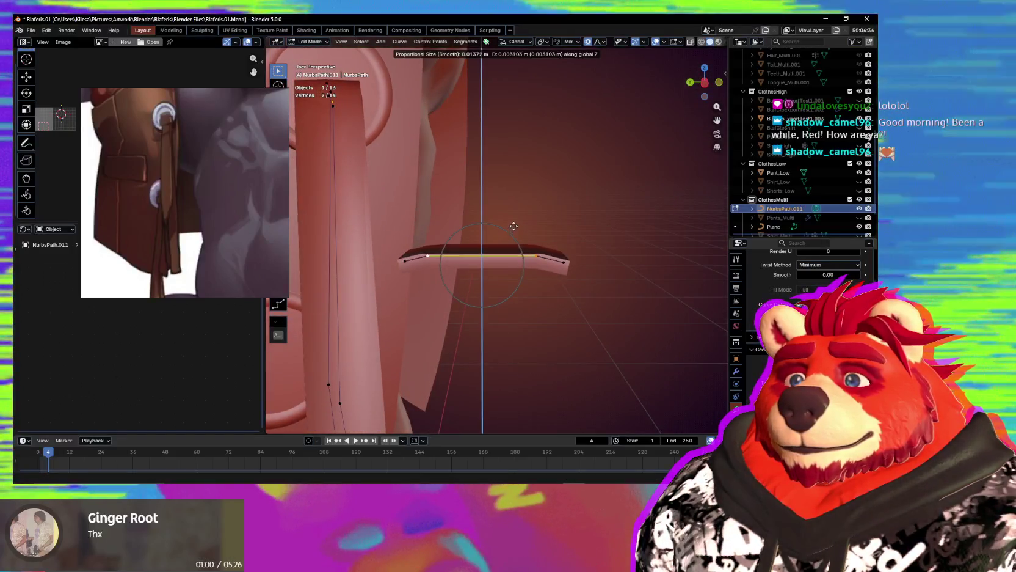
click(519, 210)
click(532, 232)
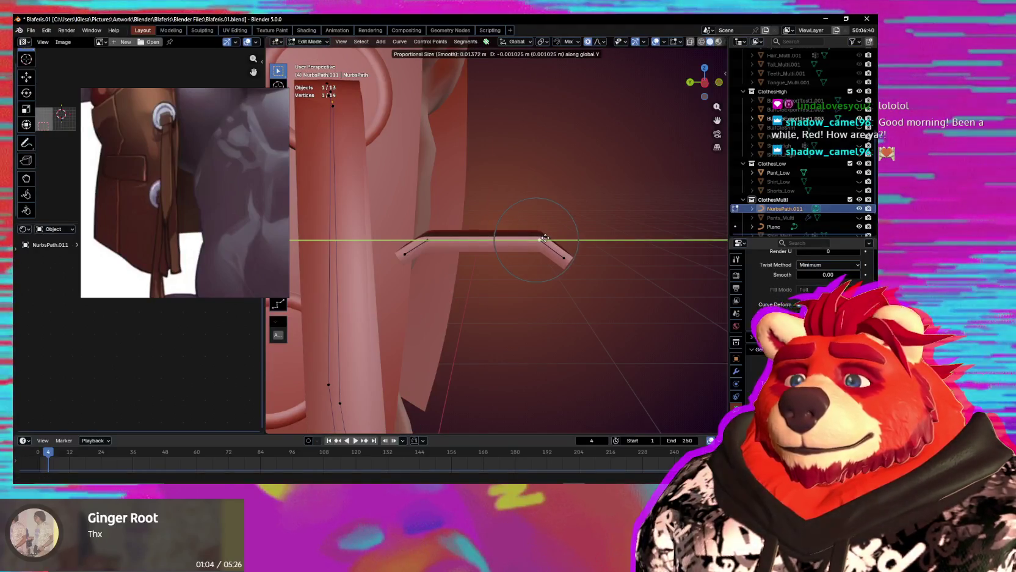
click(543, 238)
Show wireframe edges over the meshes to inspect the bent strip.
mouse_move(543, 238)
middle_down()
mouse_move(543, 190)
mouse_move(544, 283)
mouse_move(547, 181)
middle_up()
mouse_move(543, 222)
middle_down()
mouse_move(510, 242)
mouse_move(490, 331)
mouse_move(426, 298)
mouse_move(458, 244)
mouse_move(447, 298)
mouse_move(608, 336)
mouse_move(584, 308)
middle_up()
right_click(510, 242)
click(471, 233)
scroll(504, 264, up, 2)
scroll(560, 328, down, 3)
scroll(561, 328, down, 3)
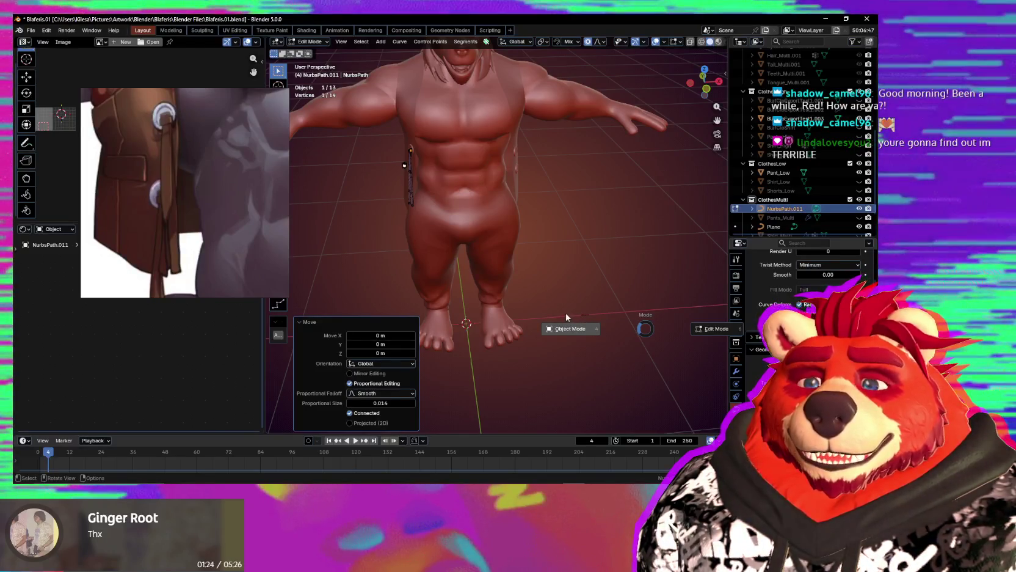
Leave Edit Mode and set the Plane profile curve's shape to 2D.
click(567, 317)
alt+middle_click(590, 314)
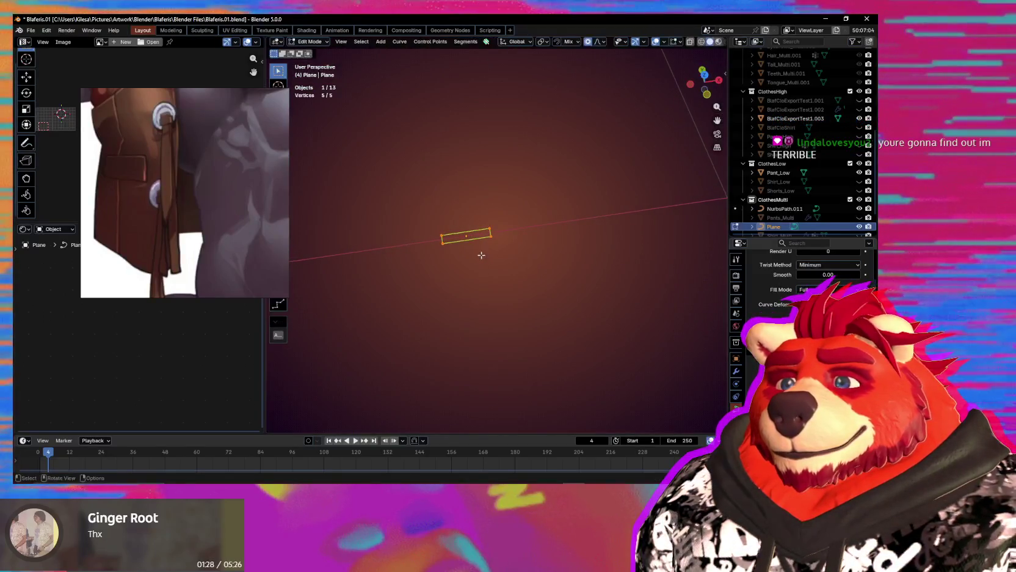
key(Tab)
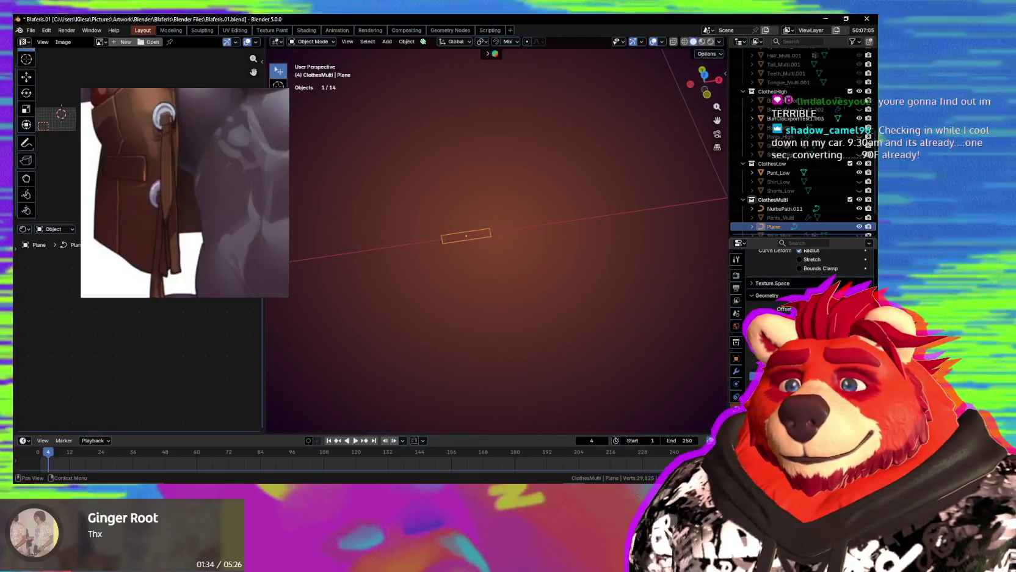
scroll(800, 287, down, 4)
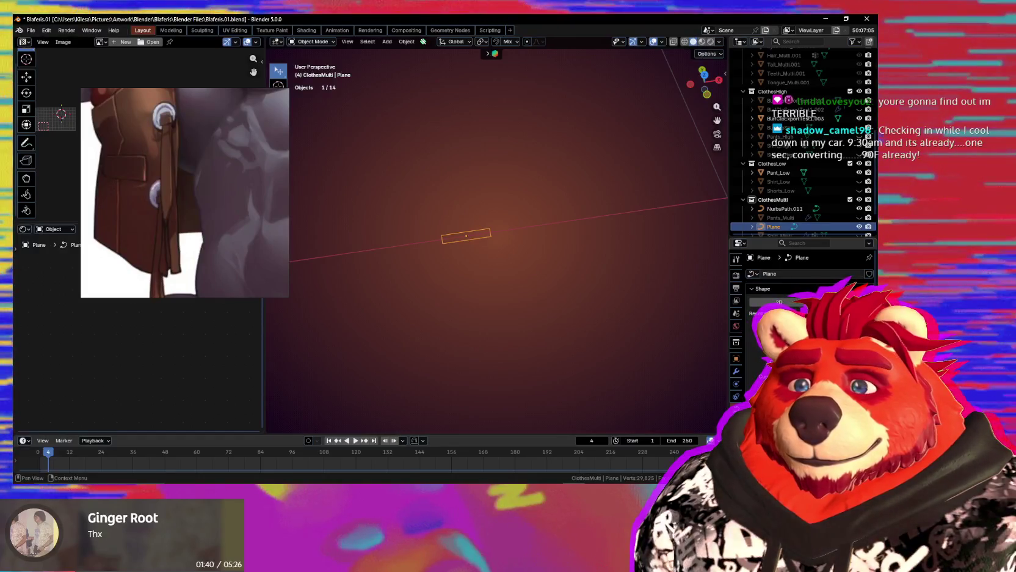
click(779, 302)
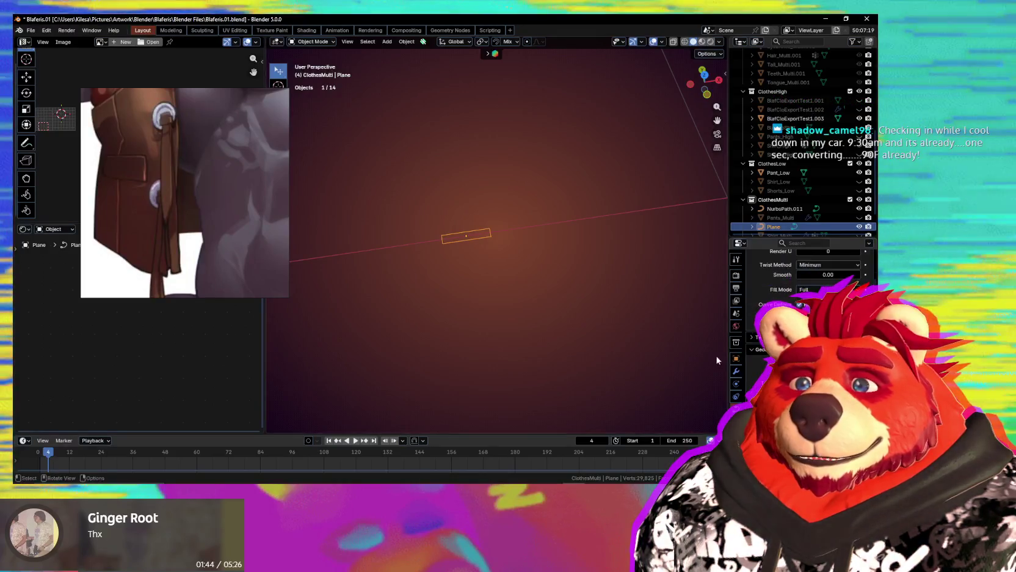
scroll(426, 332, down, 6)
Select the short trim strip NurbsPath.011 and enter Edit Mode on its points.
mouse_move(426, 332)
middle_down()
mouse_move(431, 304)
mouse_move(549, 242)
mouse_move(547, 251)
mouse_move(483, 234)
mouse_move(490, 240)
mouse_move(403, 250)
mouse_move(472, 283)
mouse_move(507, 276)
middle_up()
scroll(472, 283, up, 3)
scroll(490, 269, up, 5)
scroll(506, 276, up, 3)
mouse_move(512, 317)
middle_down()
mouse_move(549, 318)
mouse_move(566, 248)
mouse_move(544, 274)
mouse_move(474, 256)
mouse_move(499, 234)
middle_up()
click(459, 245)
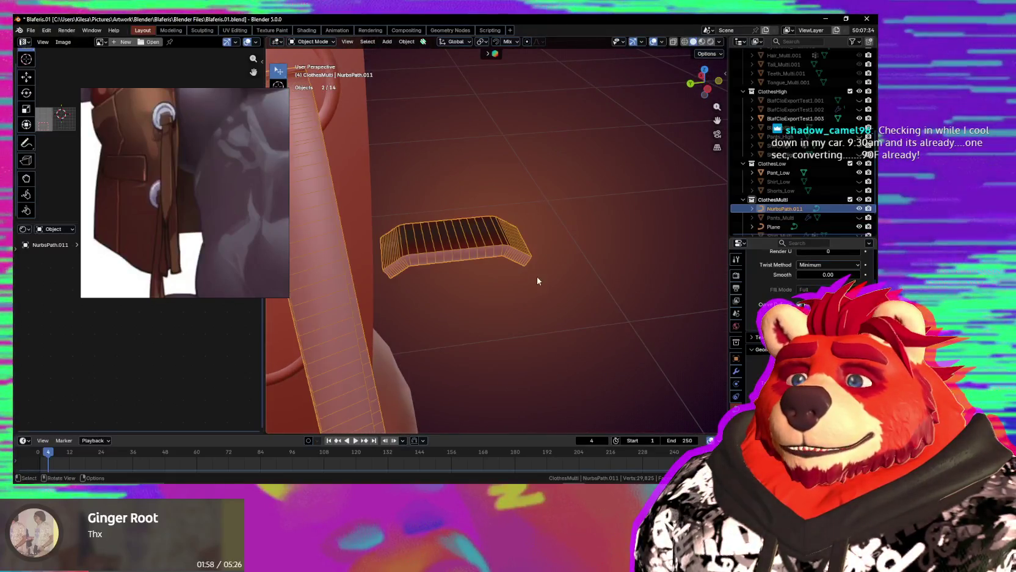
scroll(537, 279, down, 2)
key(Tab)
mouse_move(525, 262)
middle_down()
mouse_move(509, 243)
mouse_move(431, 256)
middle_up()
scroll(447, 260, up, 1)
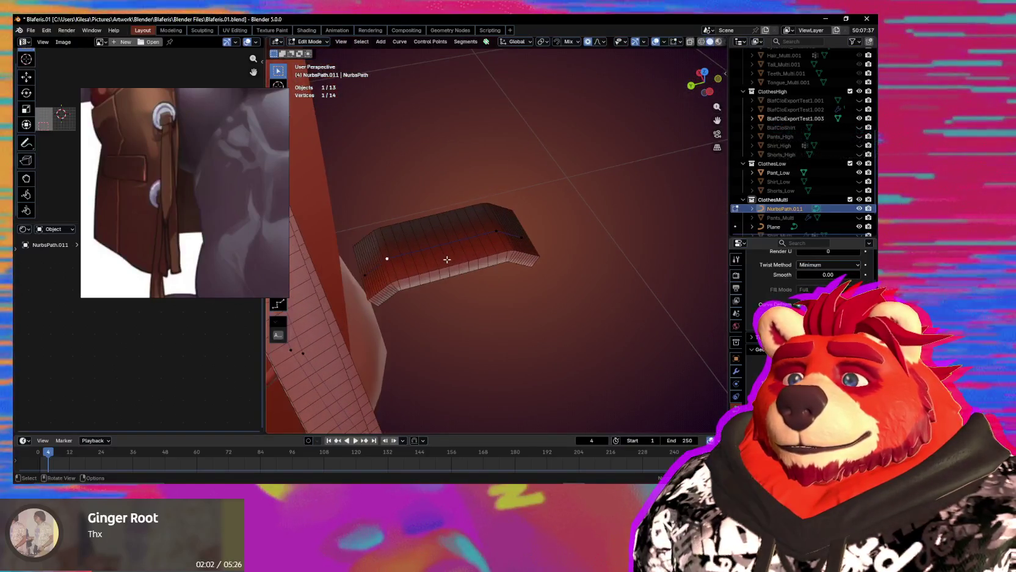
Subdivide the strip's middle segment, then lower both ends along Z and scale them.
right_click(480, 238)
click(480, 238)
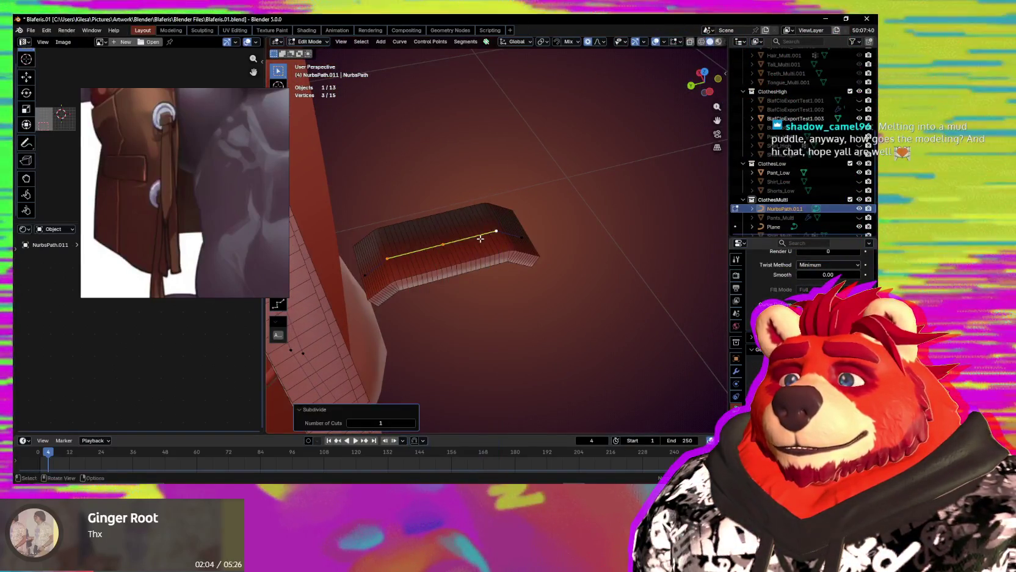
mouse_move(467, 235)
middle_down()
mouse_move(457, 206)
mouse_move(422, 267)
middle_up()
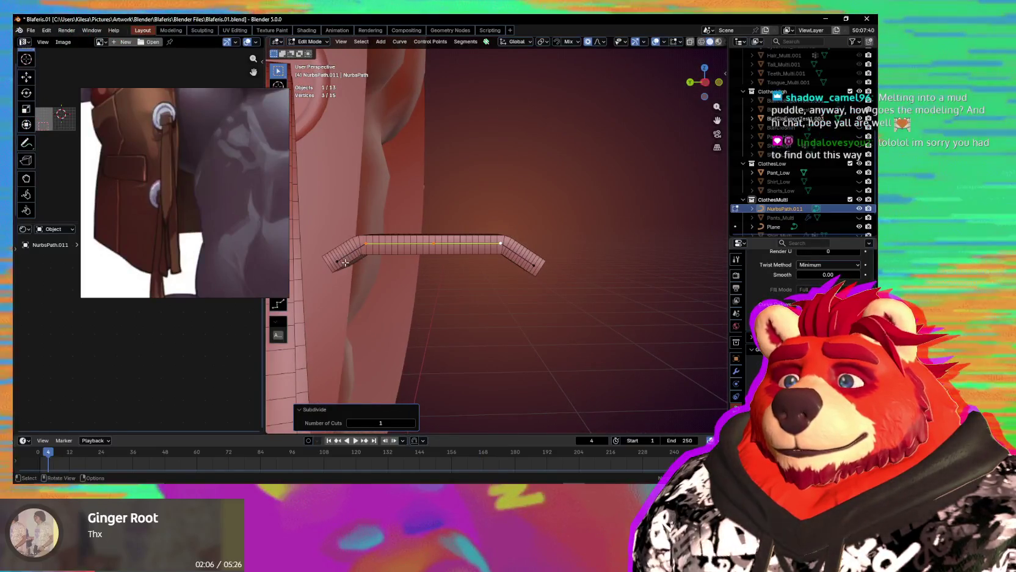
shift+click(533, 267)
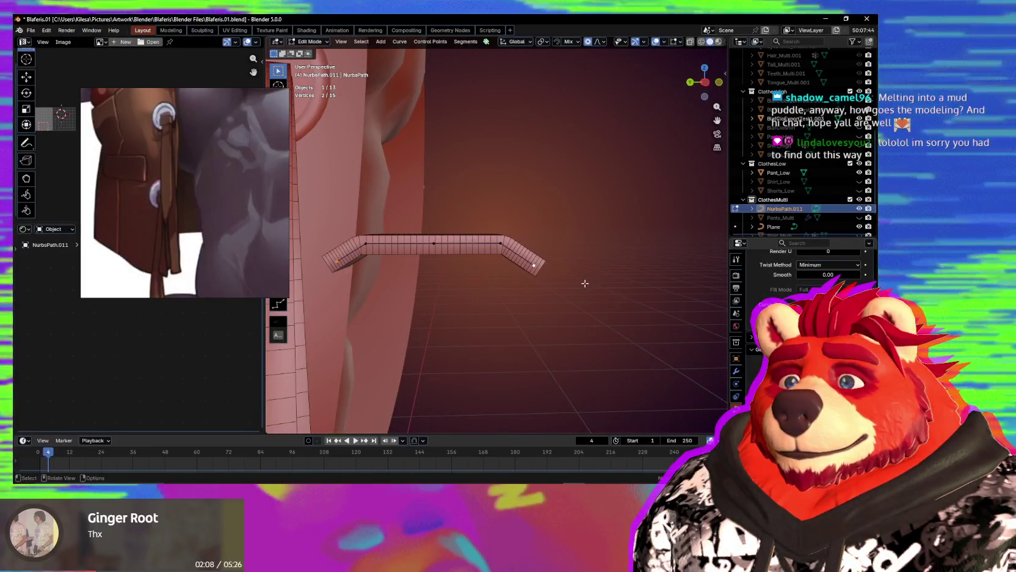
key(g)
key(z)
scroll(537, 300, up, 7)
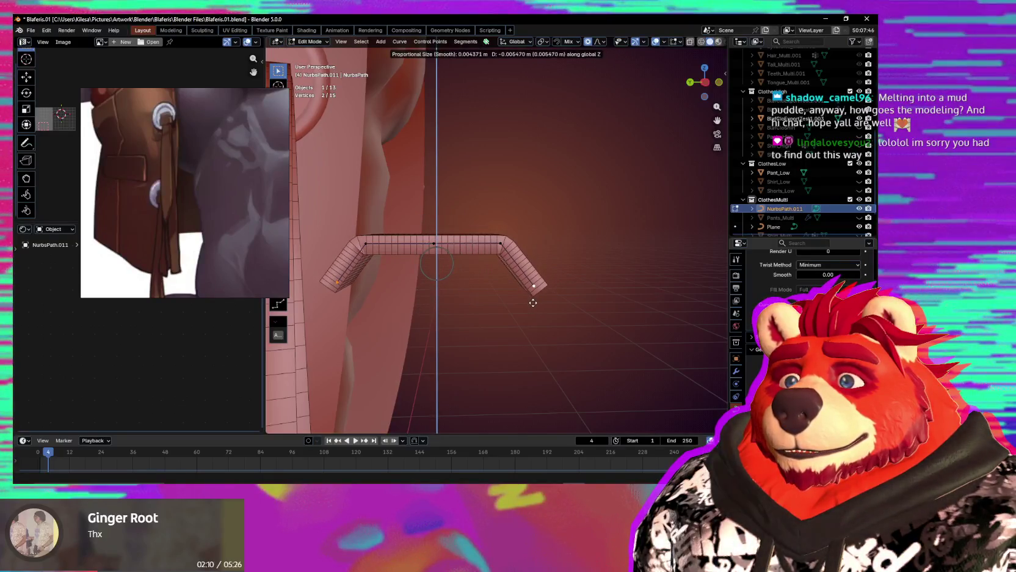
click(532, 302)
key(s)
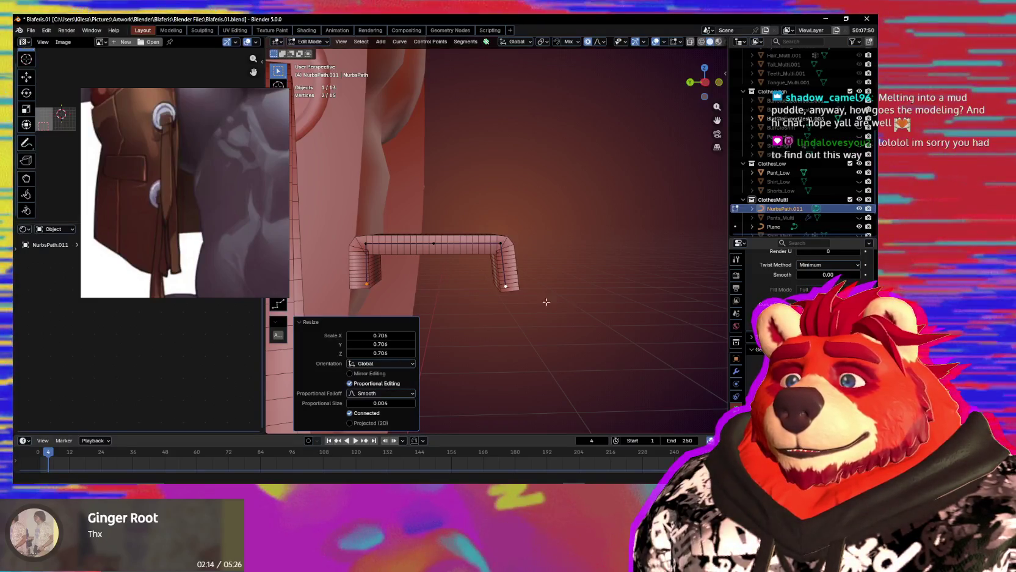
Nudge the right and then the left end point down to finish the bracket.
click(538, 291)
key(g)
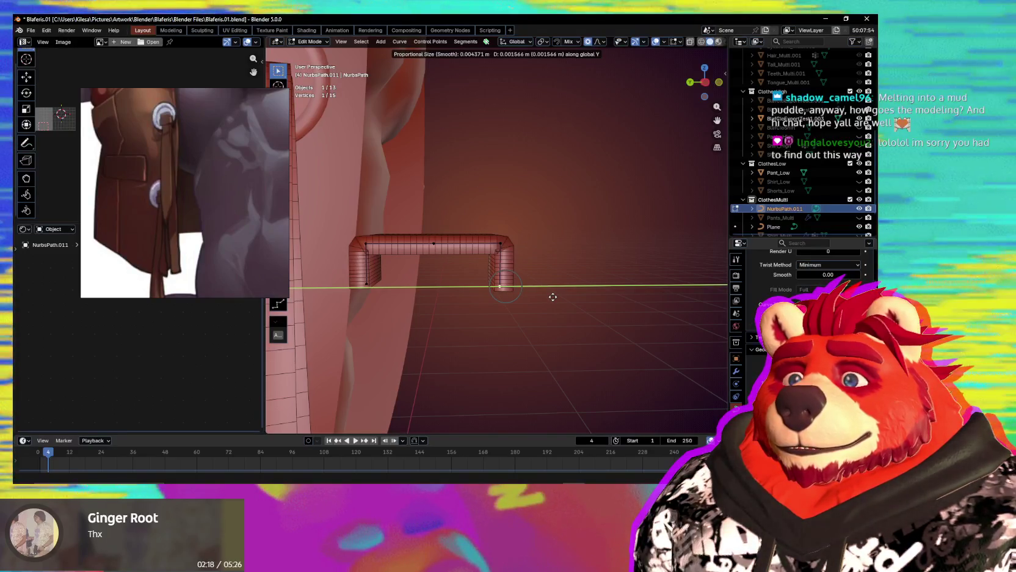
click(553, 297)
mouse_move(549, 295)
middle_down()
mouse_move(466, 314)
mouse_move(449, 289)
middle_up()
shift+click(369, 284)
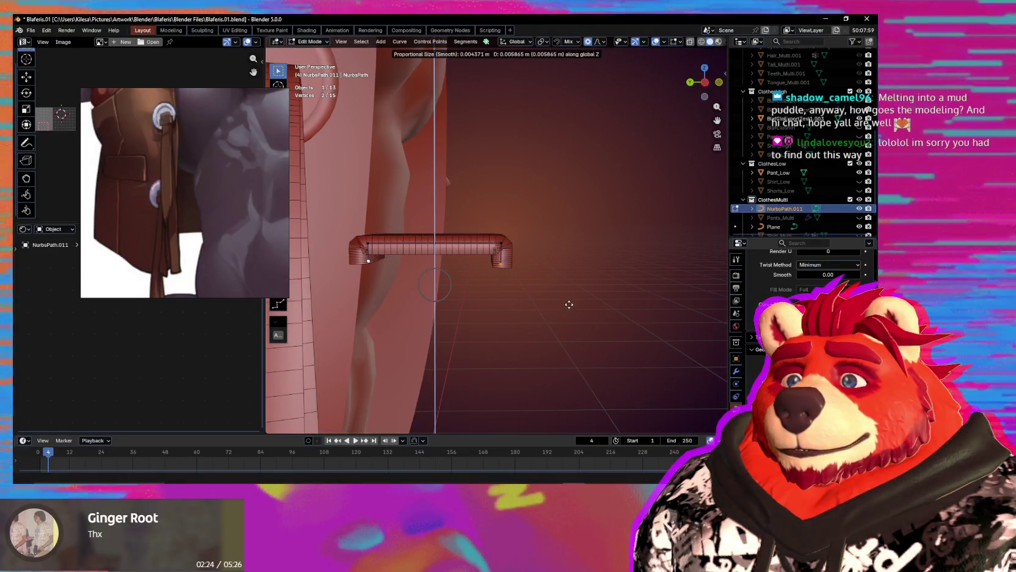
click(569, 304)
middle_drag(570, 304, 476, 236)
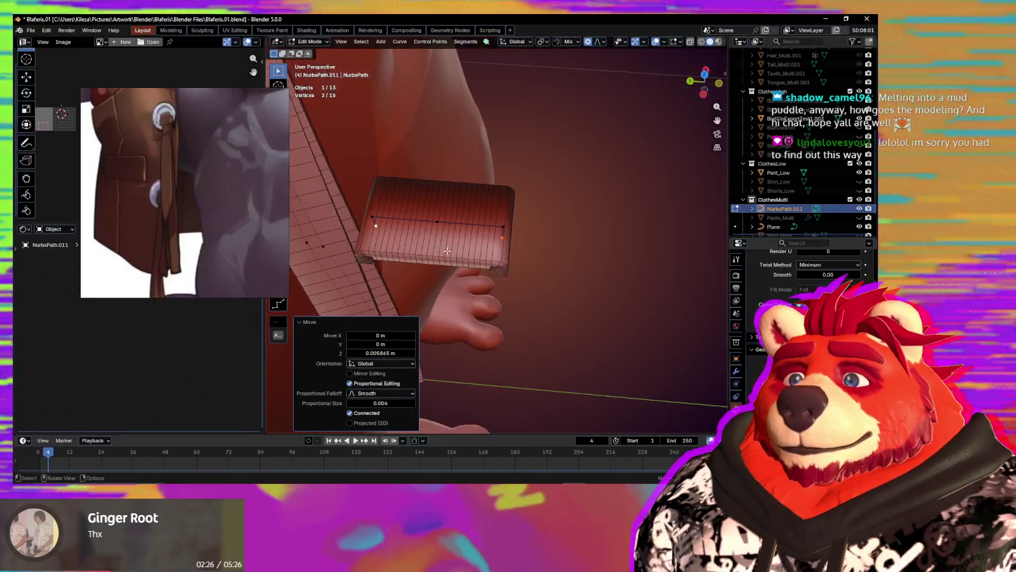
Subdivide the segment between a selected point and the left end point.
click(475, 237)
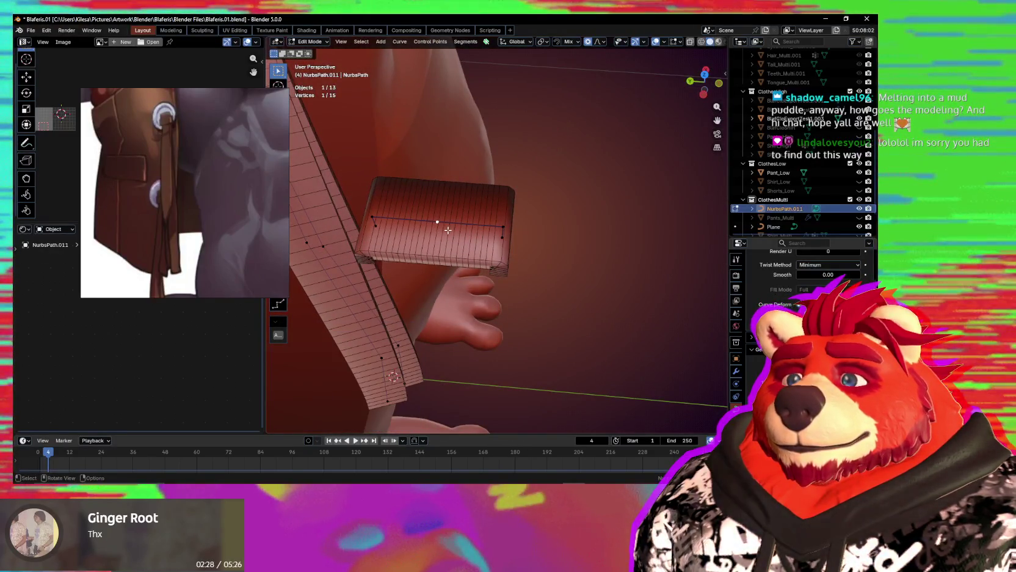
shift+click(373, 217)
right_click(405, 222)
click(432, 224)
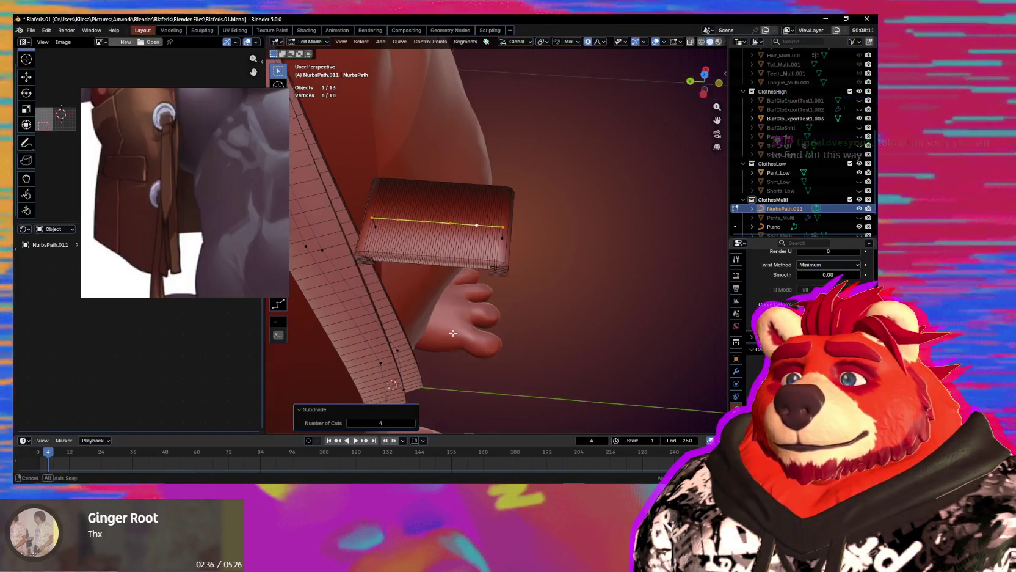
Shift a pair of neighbouring loop points and the far end point along Y.
middle_drag(413, 423, 452, 229)
click(449, 233)
ctrl+click(429, 233)
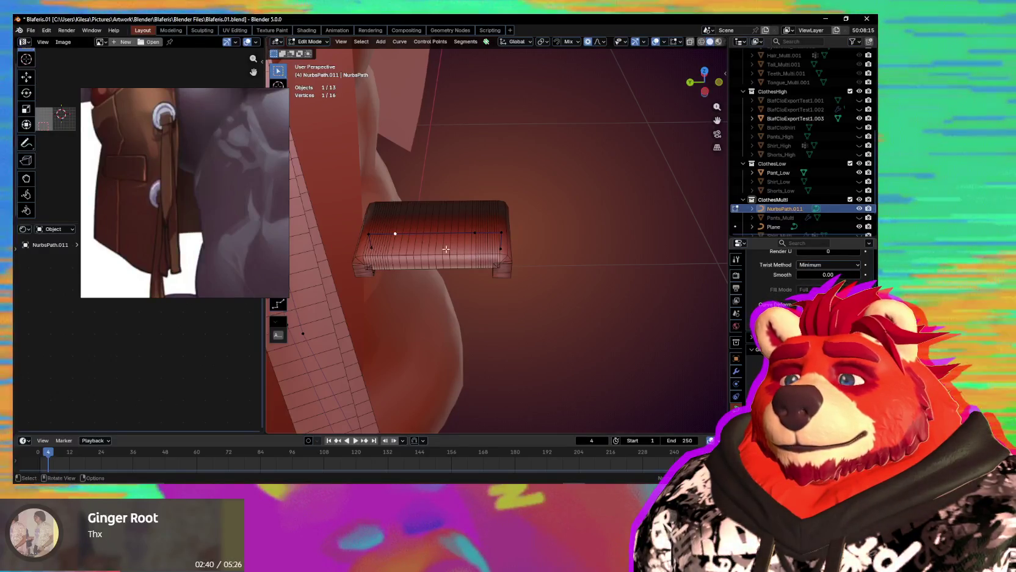
key(y)
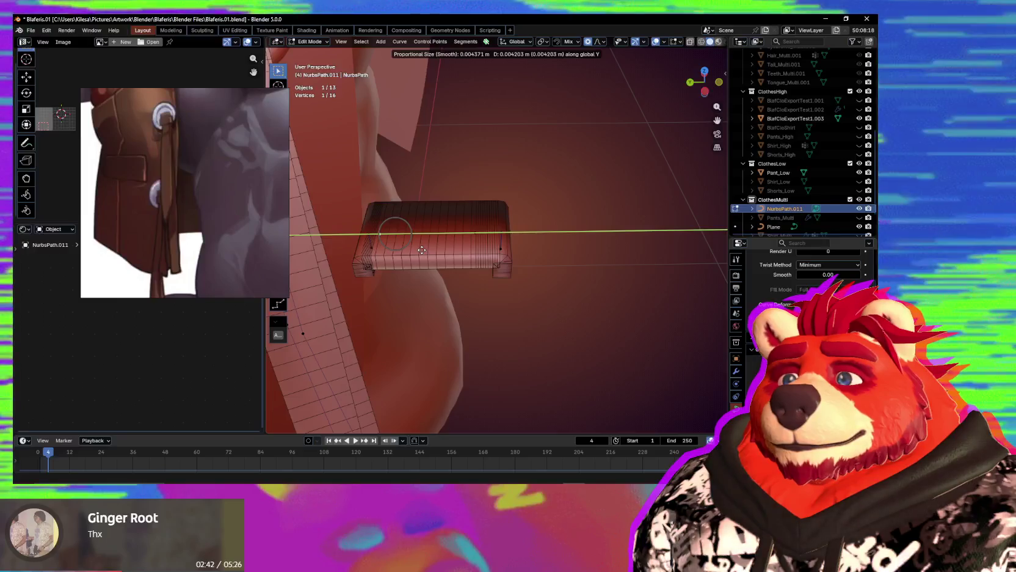
click(470, 238)
click(480, 234)
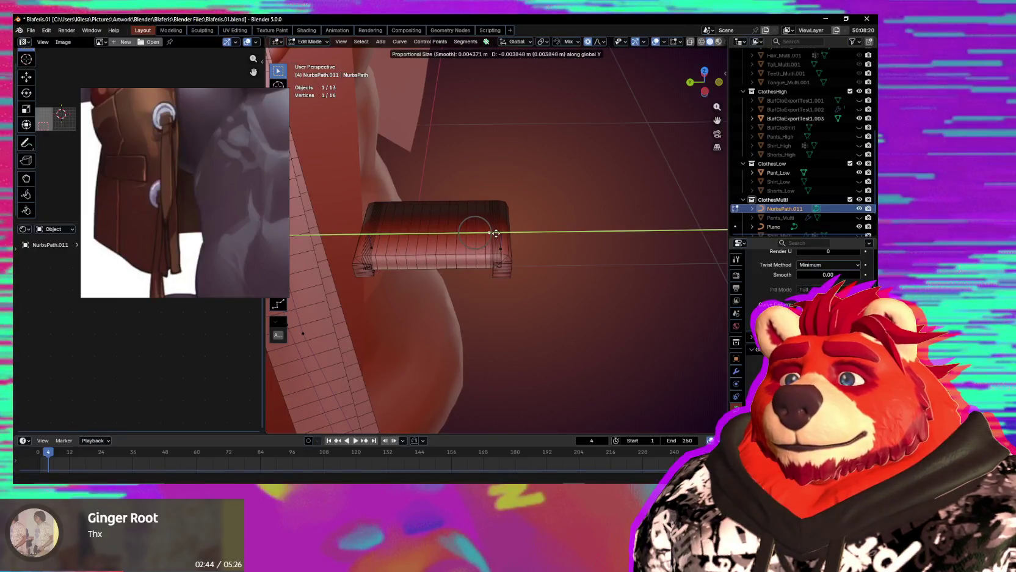
click(492, 233)
middle_drag(492, 232, 502, 277)
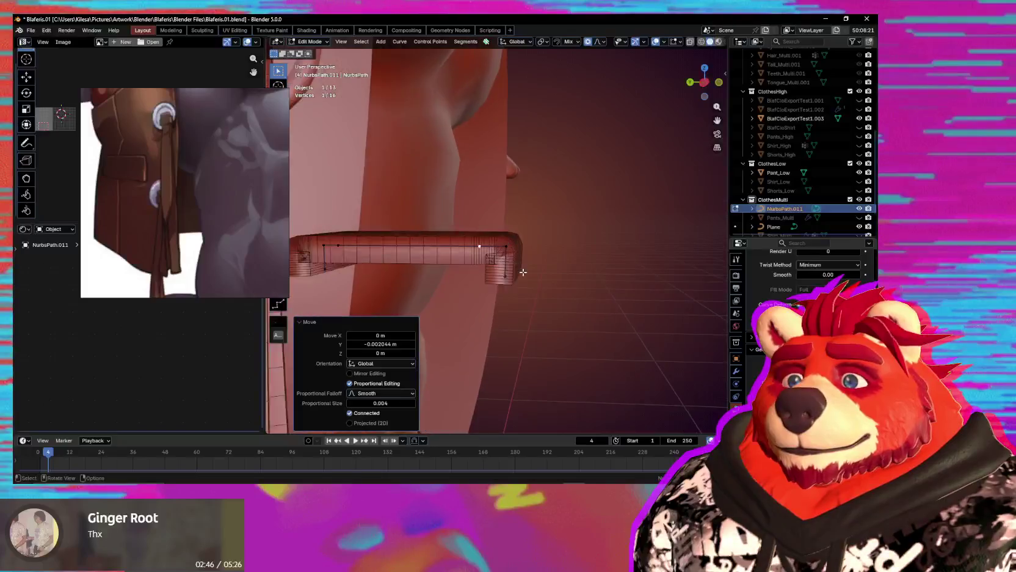
Move two corner points of the loop vertically along Z, then select the whole loop.
click(513, 281)
key(g)
key(z)
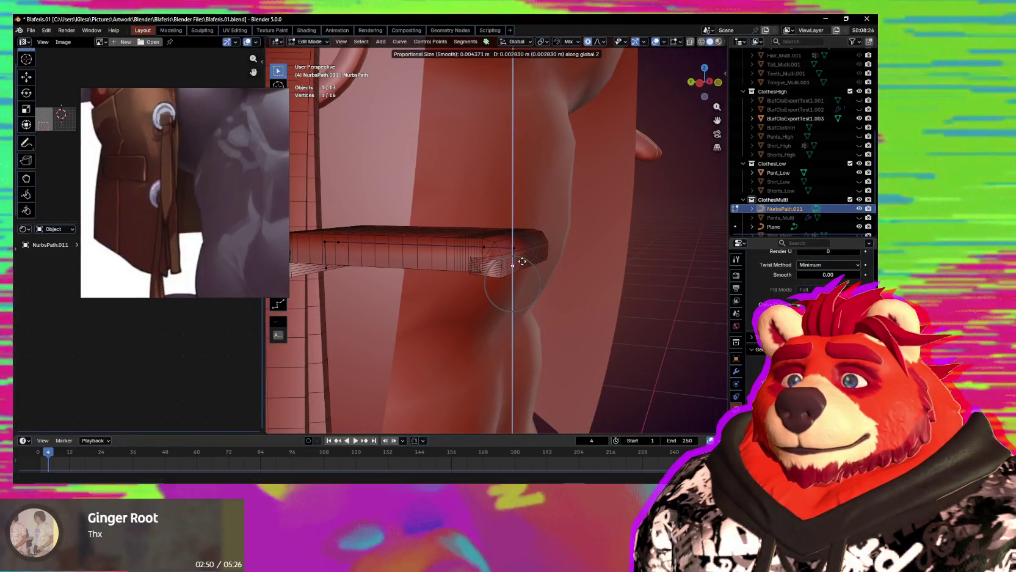
click(523, 264)
middle_drag(524, 264, 464, 269)
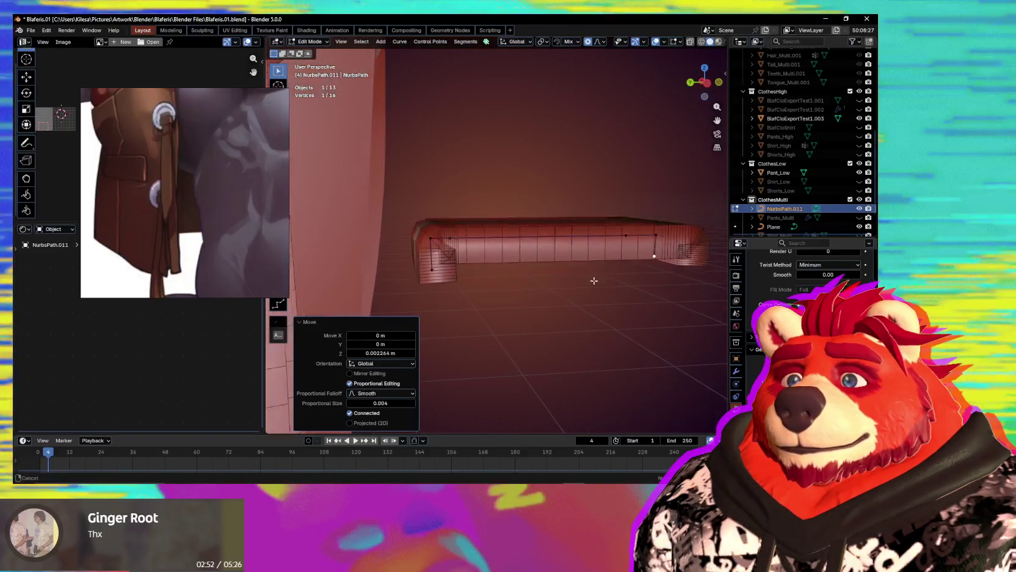
click(465, 269)
key(g)
key(z)
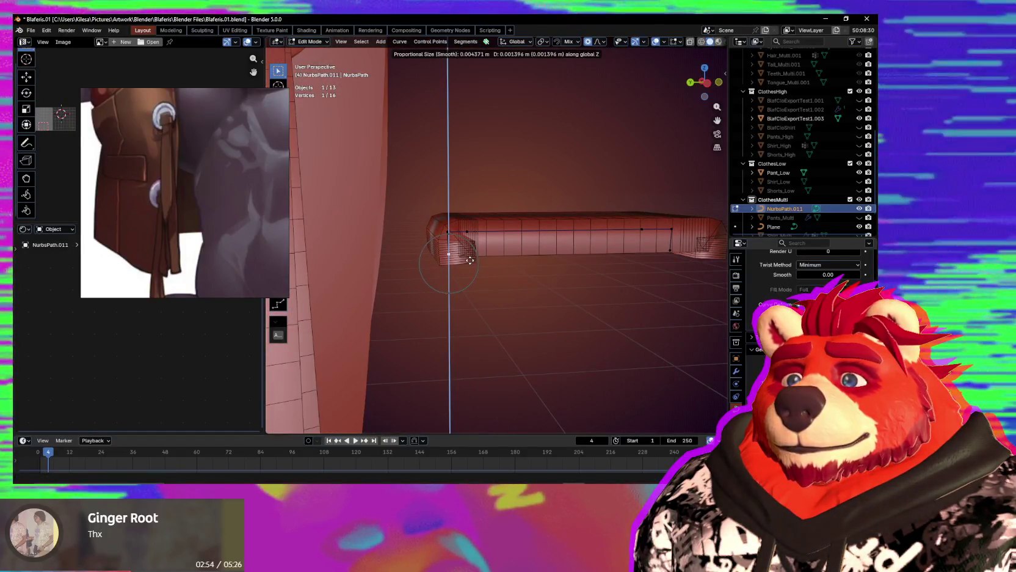
click(465, 270)
mouse_move(464, 270)
middle_down()
mouse_move(482, 308)
mouse_move(559, 250)
mouse_move(584, 317)
mouse_move(597, 310)
mouse_move(648, 374)
middle_up()
key(ctrl+l)
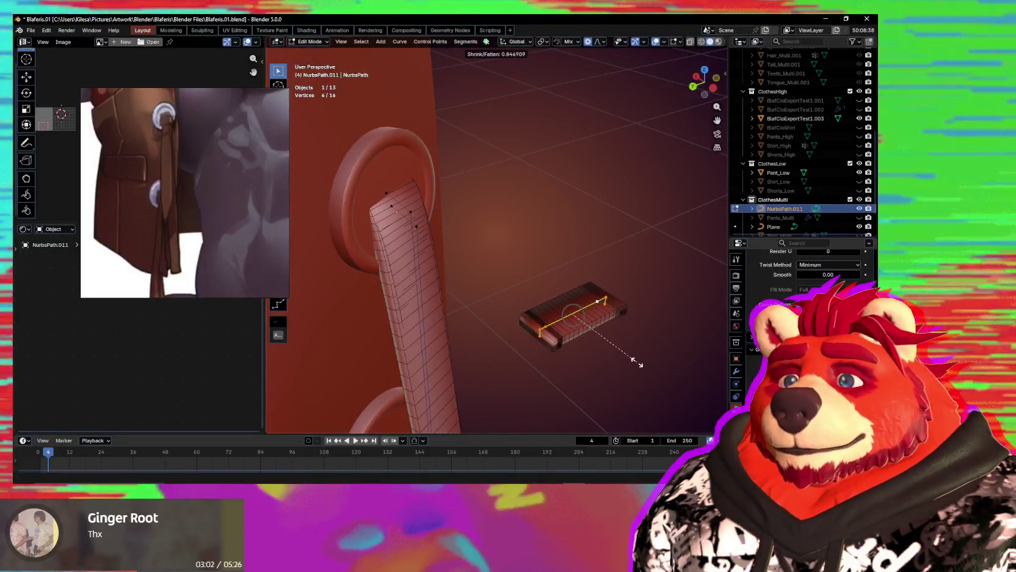
Confirm thinning the loop's cross-section to 0.845 and move the loop onto the ring.
click(629, 352)
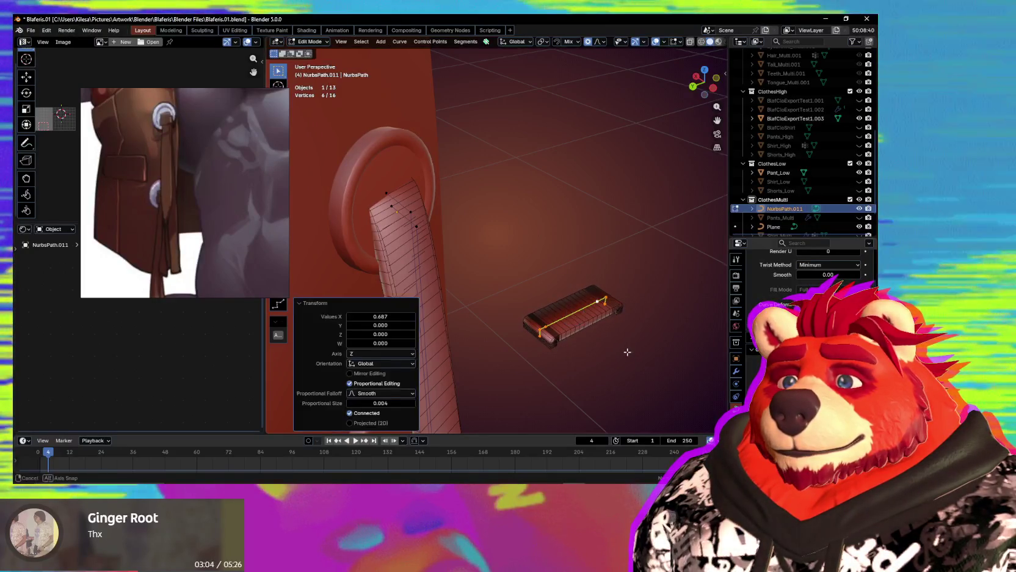
middle_drag(630, 352, 641, 330)
key(g)
click(516, 186)
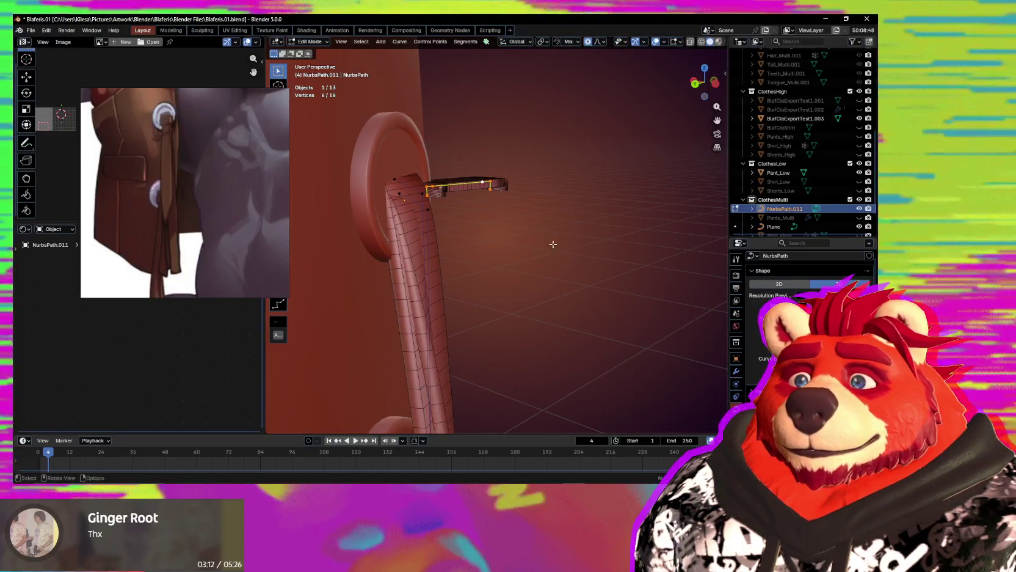
Rotate the strap end about 33° to line up with the ring, checking front and side.
key(r)
key(r)
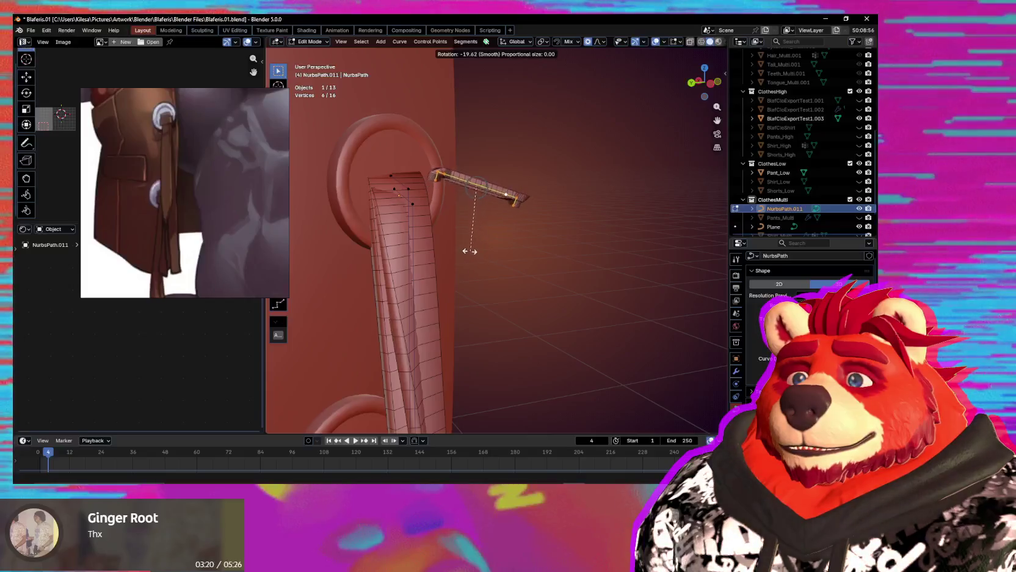
click(506, 241)
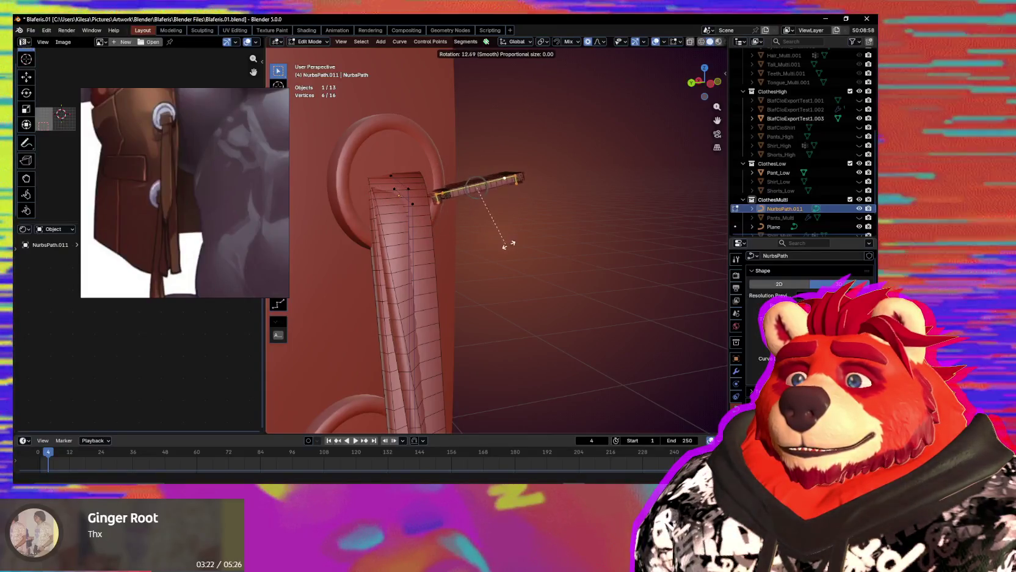
middle_drag(521, 245, 529, 292)
key(r)
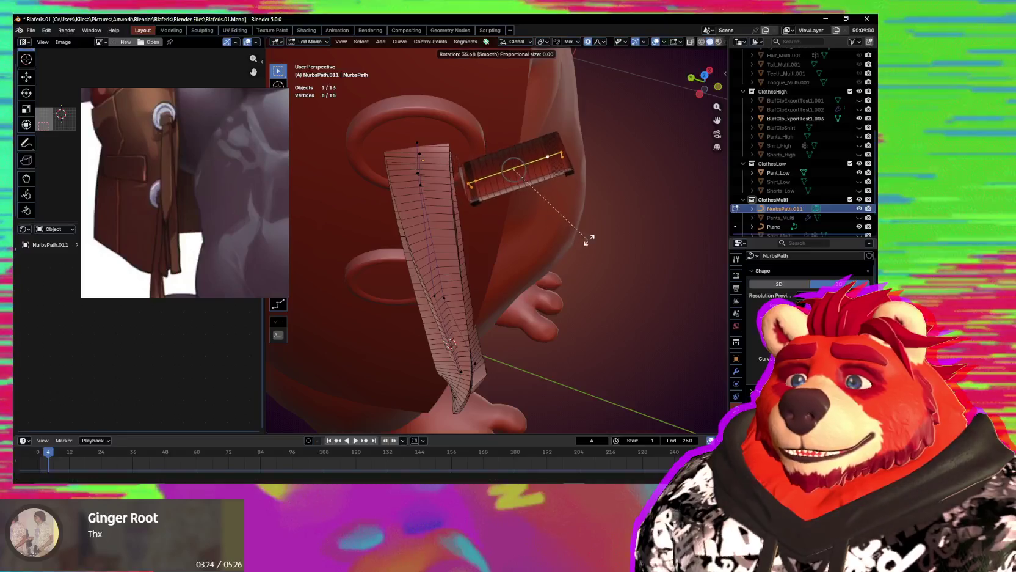
click(521, 184)
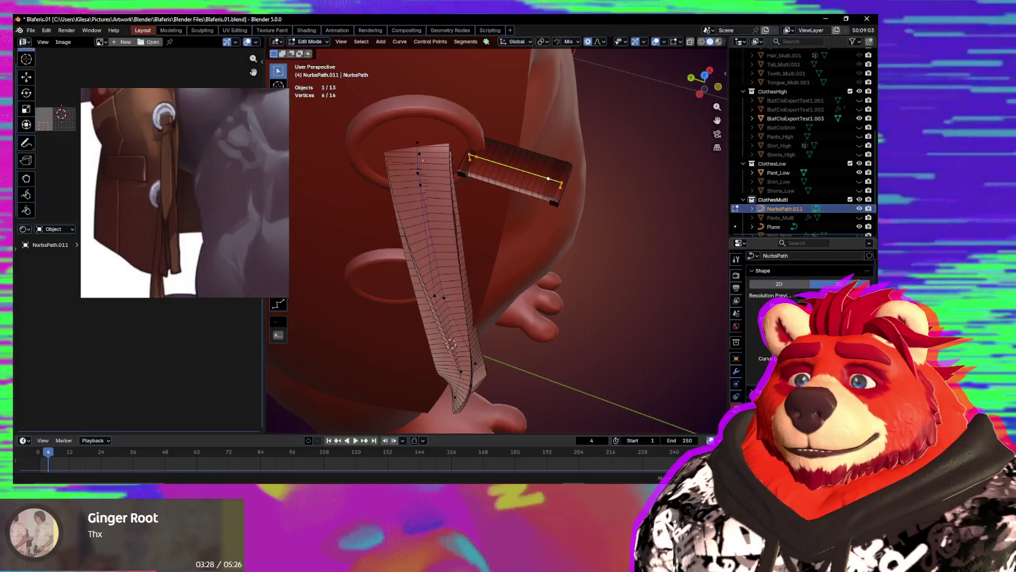
middle_drag(585, 286, 578, 229)
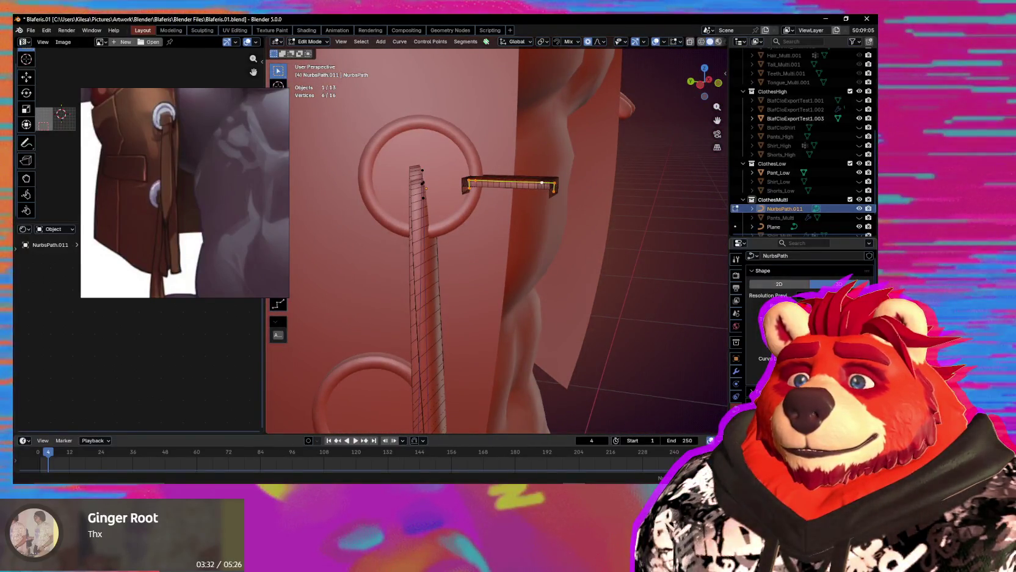
mouse_move(550, 299)
middle_down()
mouse_move(503, 298)
mouse_move(574, 308)
middle_up()
Move and trackball-rotate the strap's end points to bend them over the ring.
key(g)
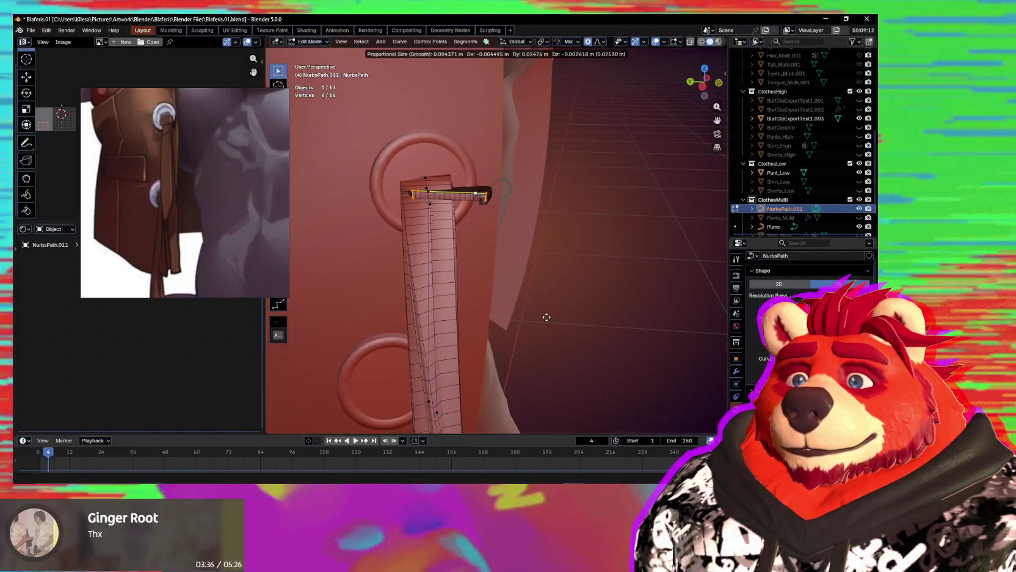
click(545, 318)
key(r)
key(r)
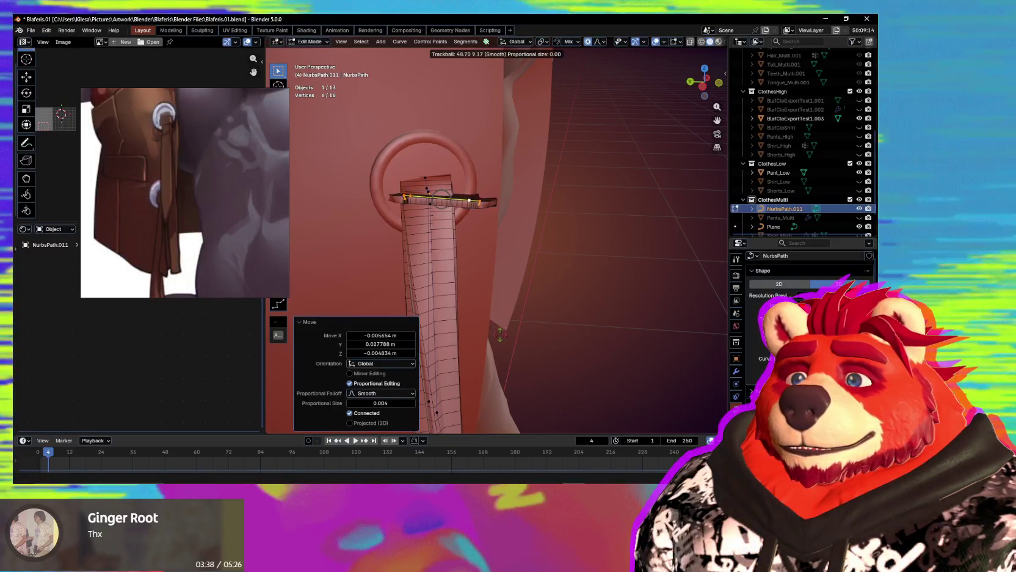
click(517, 385)
click(513, 375)
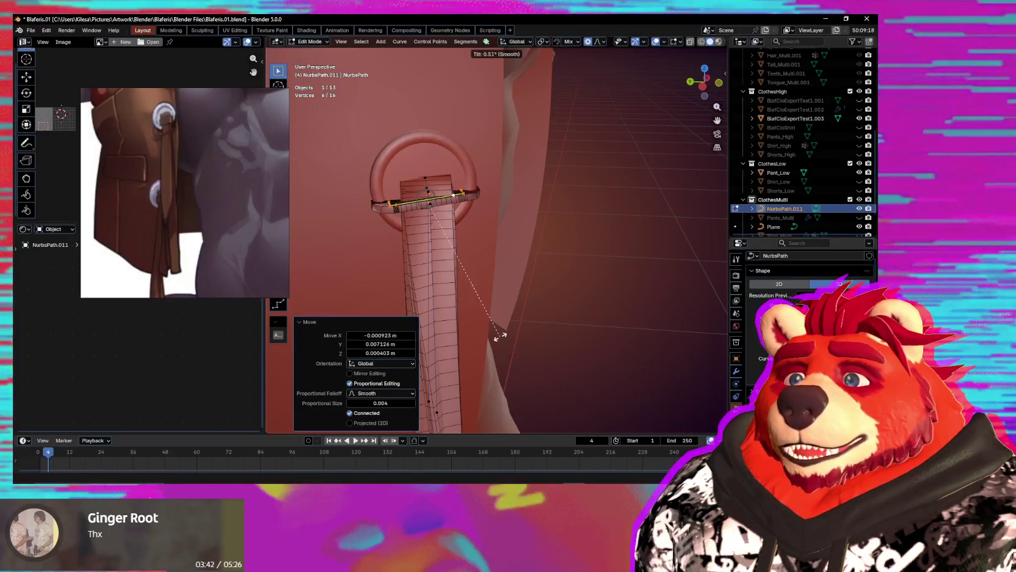
click(442, 188)
mouse_move(442, 187)
middle_down()
mouse_move(561, 289)
mouse_move(618, 314)
middle_up()
key(g)
click(615, 316)
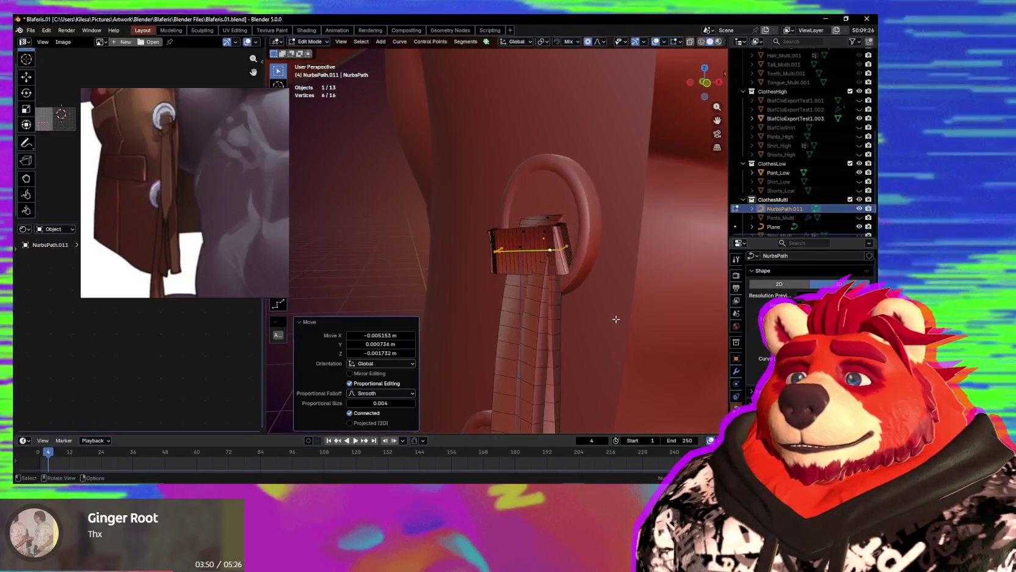
click(635, 344)
mouse_move(635, 344)
middle_down()
mouse_move(668, 320)
mouse_move(617, 290)
mouse_move(566, 362)
middle_up()
click(610, 263)
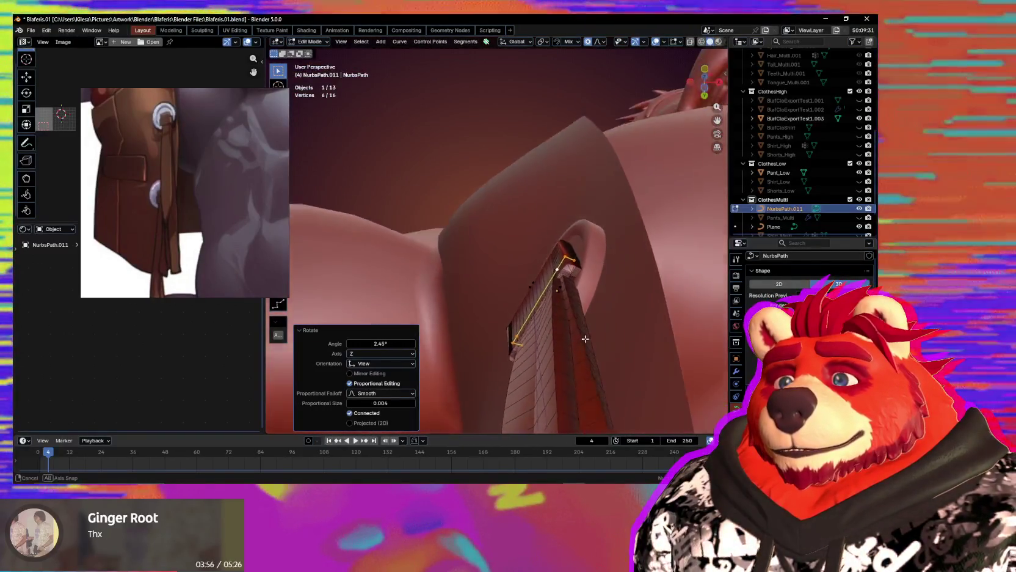
Tilt the strap end, scale its points to 0.883, and tilt them 6.29°.
key(ctrl+t)
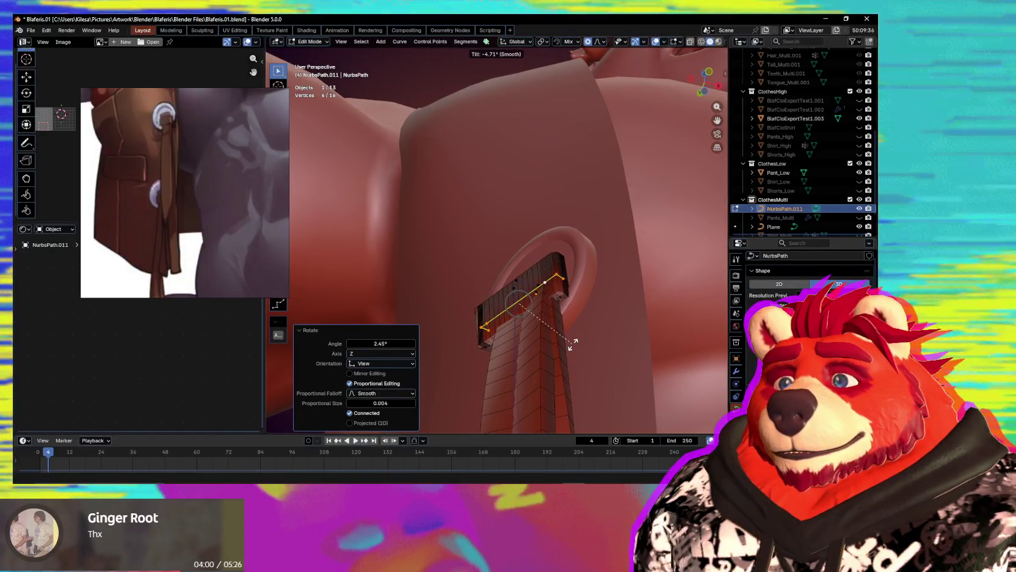
click(575, 357)
middle_drag(575, 357, 667, 315)
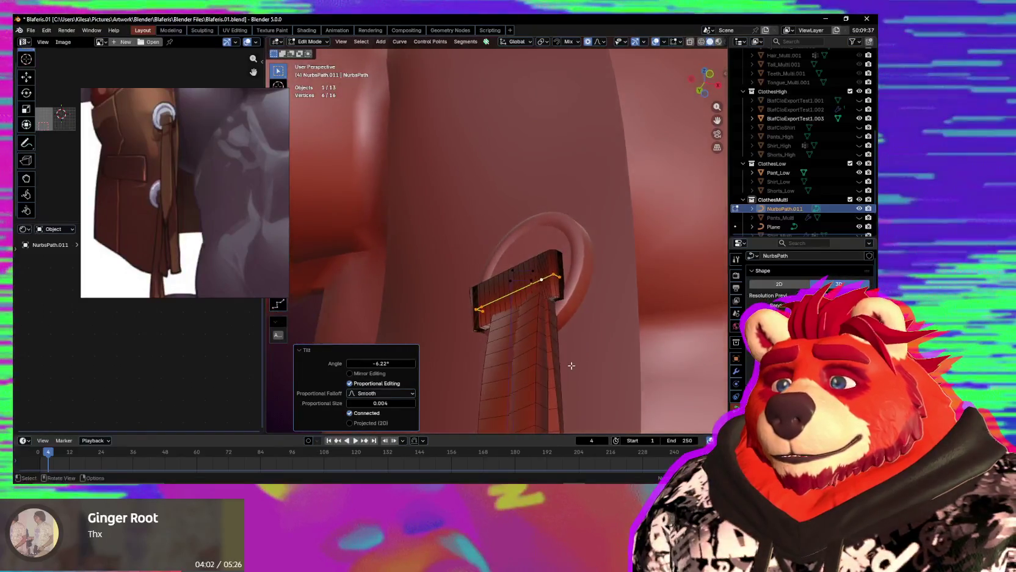
click(641, 356)
scroll(640, 379, up, 4)
mouse_move(639, 378)
middle_down()
mouse_move(581, 333)
mouse_move(635, 332)
middle_up()
key(g)
key(s)
click(629, 336)
key(ctrl+t)
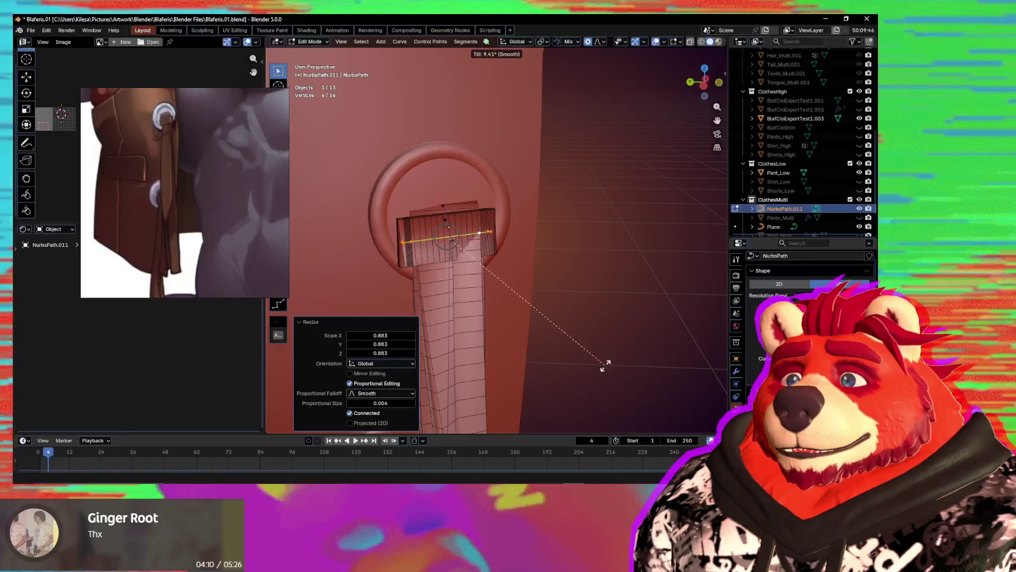
click(603, 348)
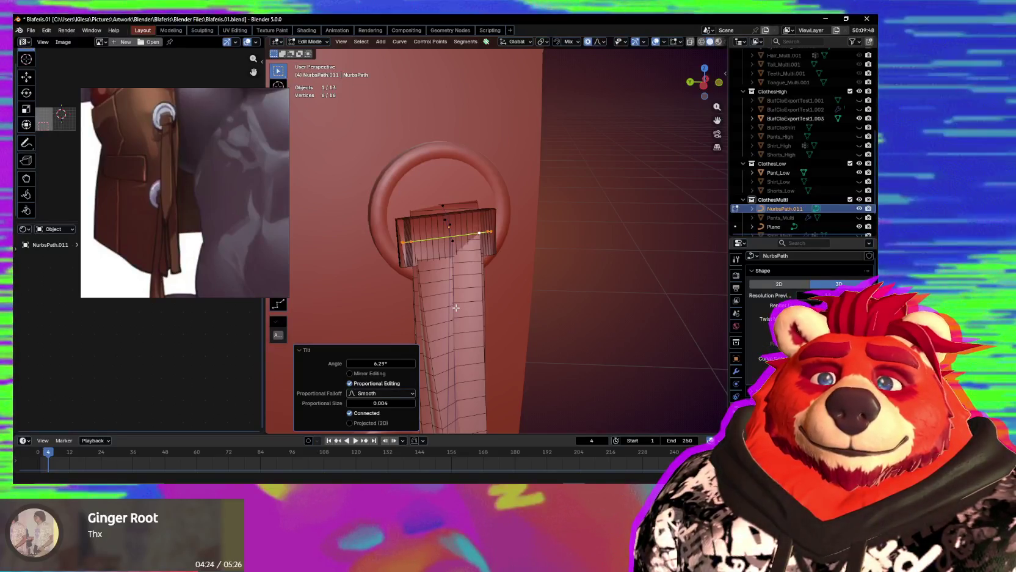
Reposition the strap end points and restore the wireframe and curve overlays.
middle_drag(456, 311, 534, 301)
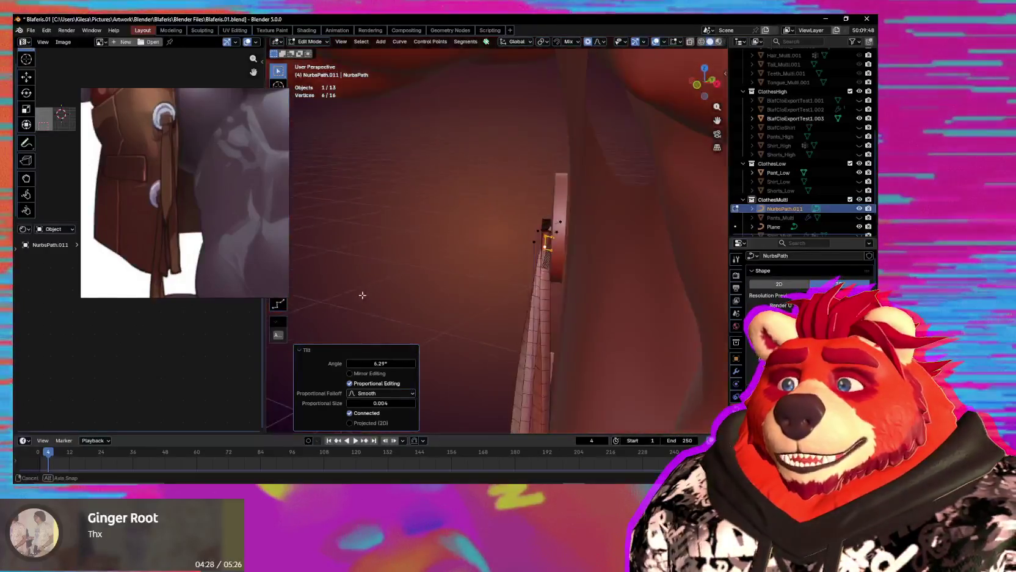
mouse_move(534, 301)
middle_down()
mouse_move(576, 298)
mouse_move(659, 323)
mouse_move(619, 295)
mouse_move(553, 297)
mouse_move(568, 287)
middle_up()
key(g)
click(576, 297)
scroll(619, 295, down, 2)
scroll(595, 287, down, 3)
scroll(598, 296, up, 4)
scroll(554, 296, up, 2)
key(shift+alt+z)
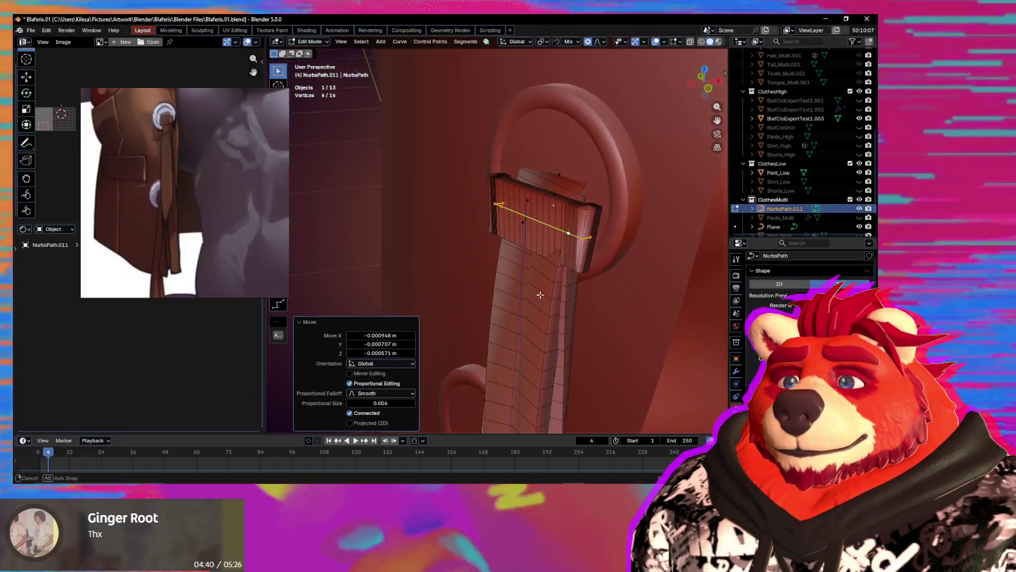
Tilt the strap end 6.2° and fine-tune its position around the ring.
key(ctrl+t)
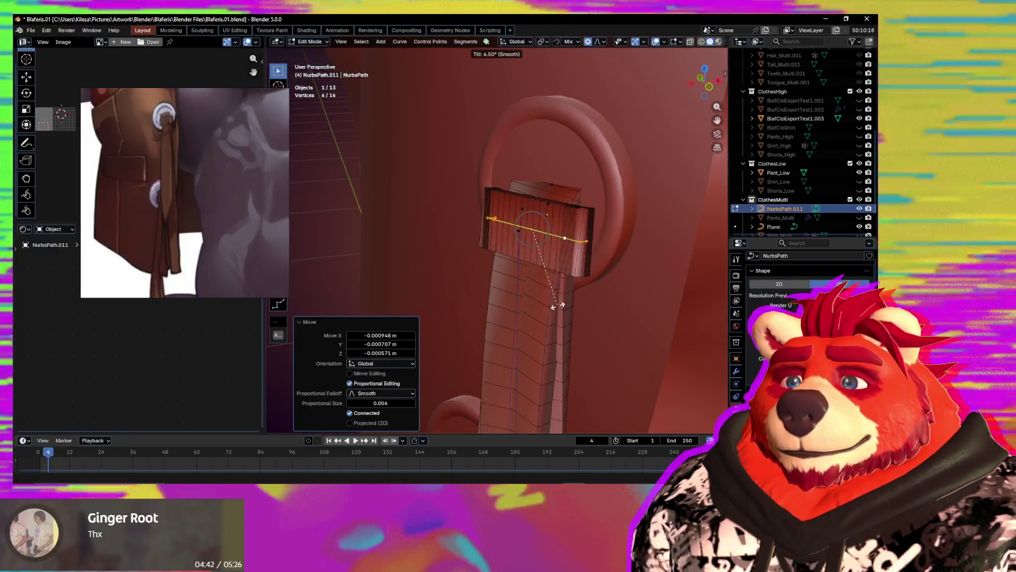
click(559, 302)
middle_drag(558, 305, 557, 297)
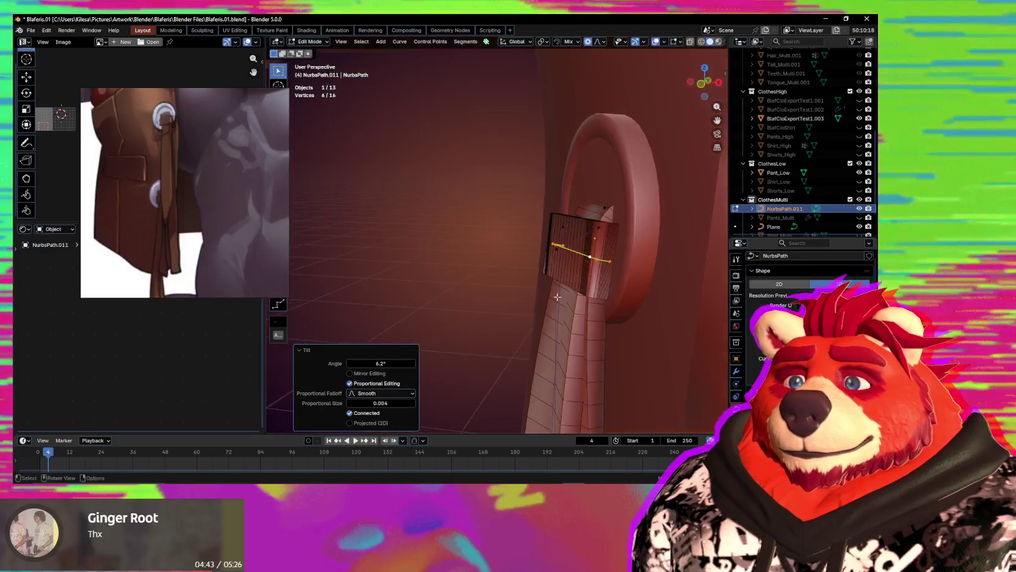
click(635, 298)
middle_drag(636, 298, 634, 343)
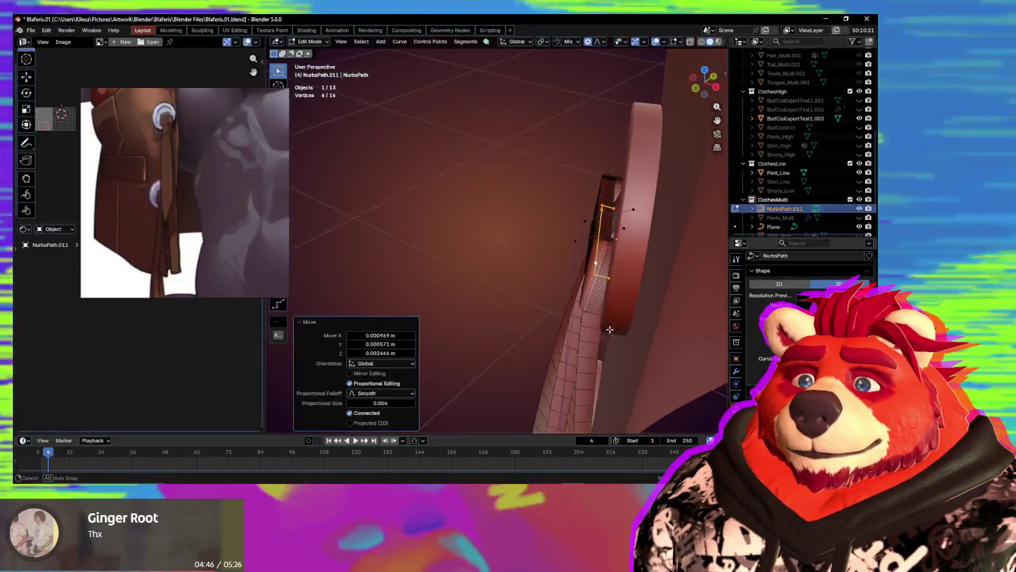
key(g)
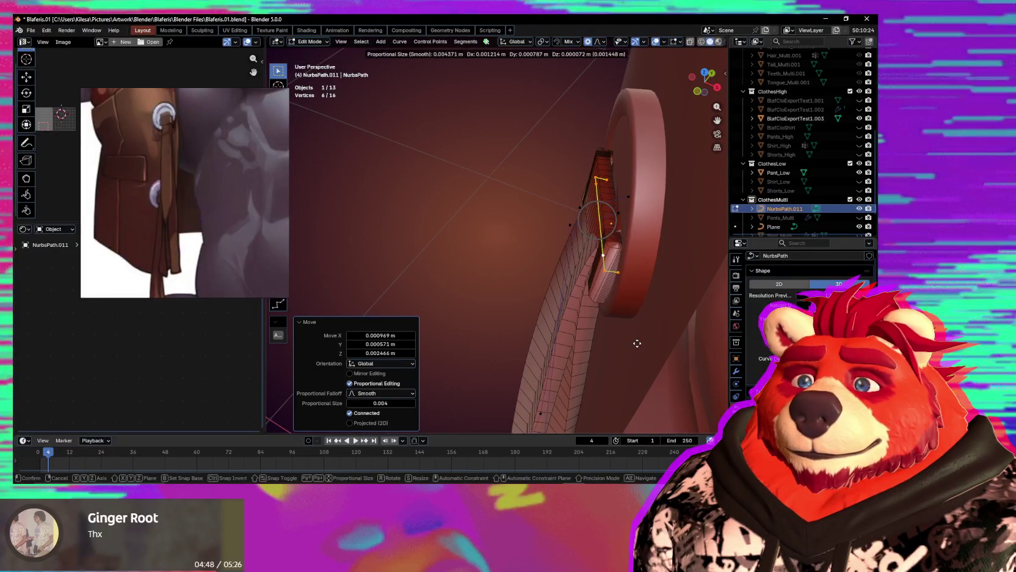
middle_drag(645, 338, 638, 288)
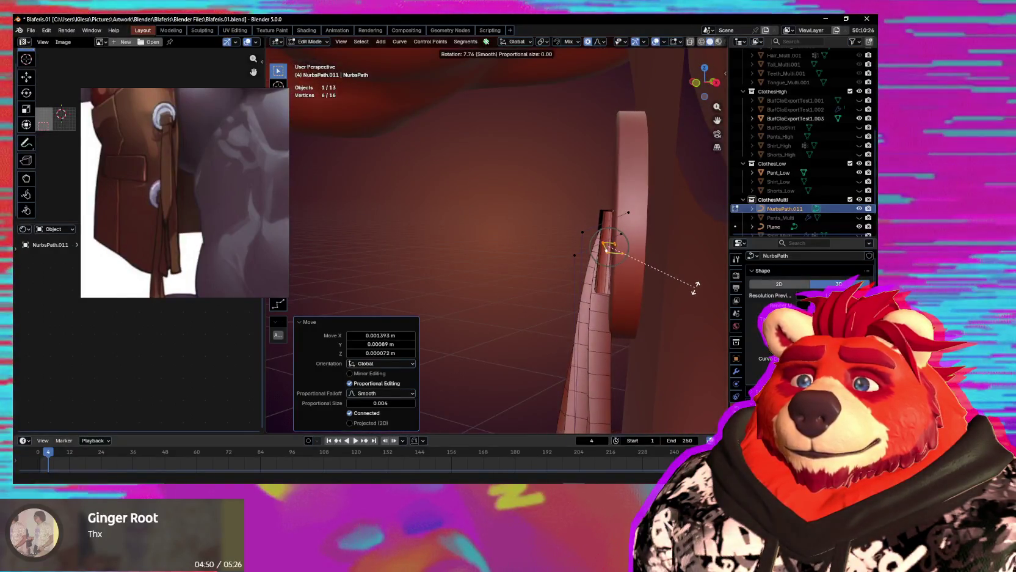
key(g)
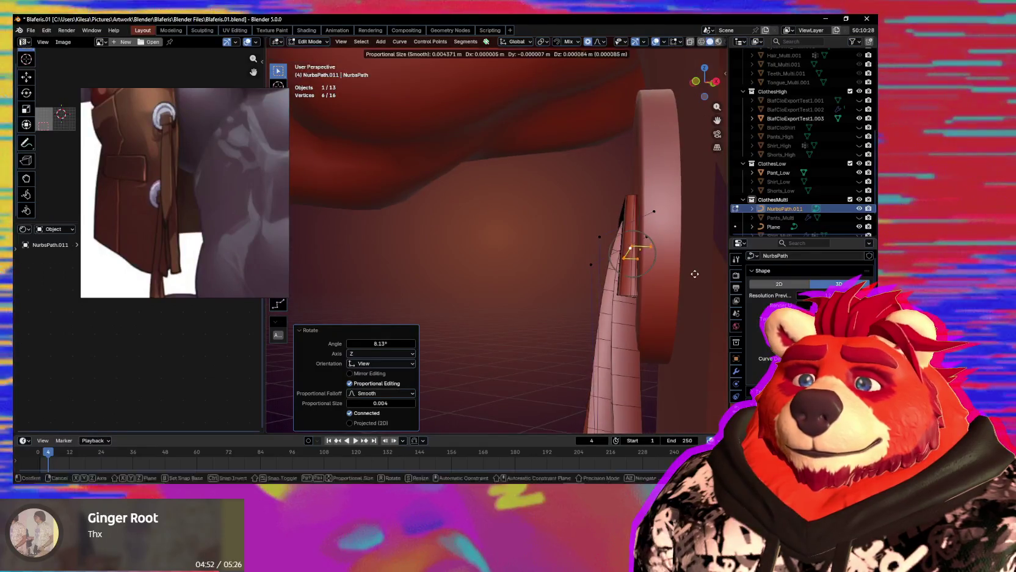
click(693, 272)
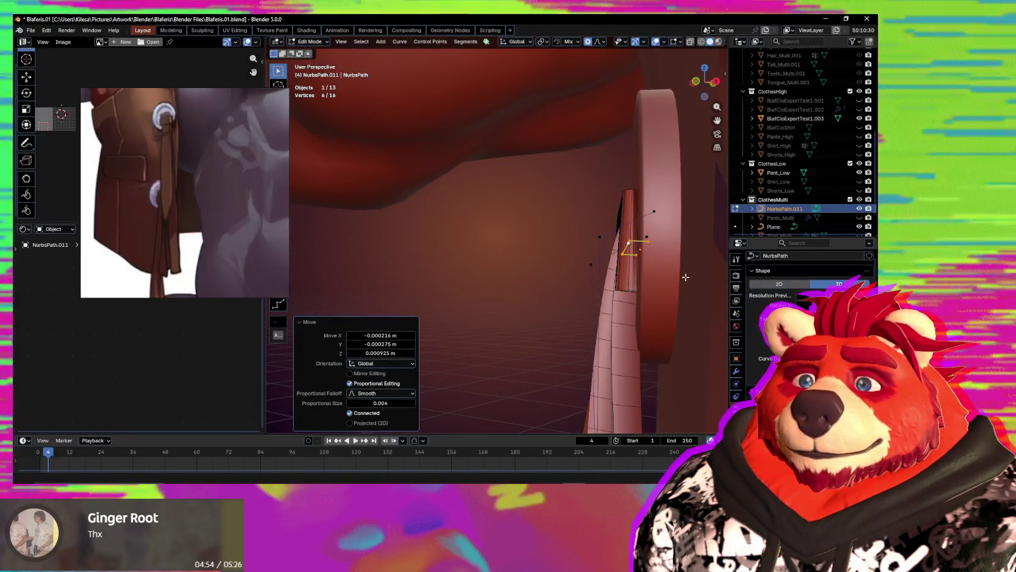
Delete the six selected end control points of the strap, leaving 10.
key(KP_Decimal)
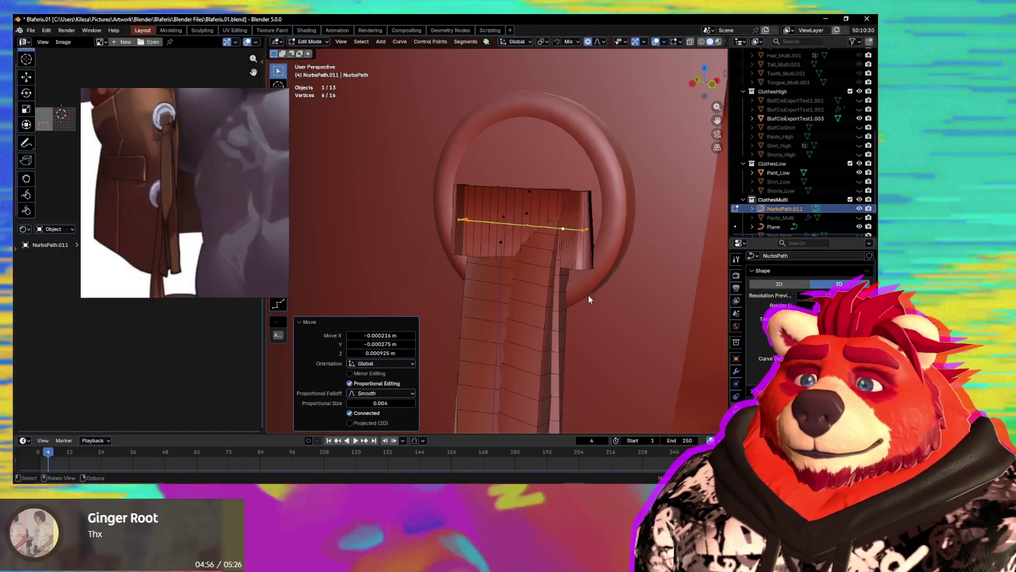
key(x)
click(587, 295)
key(ctrl+Tab)
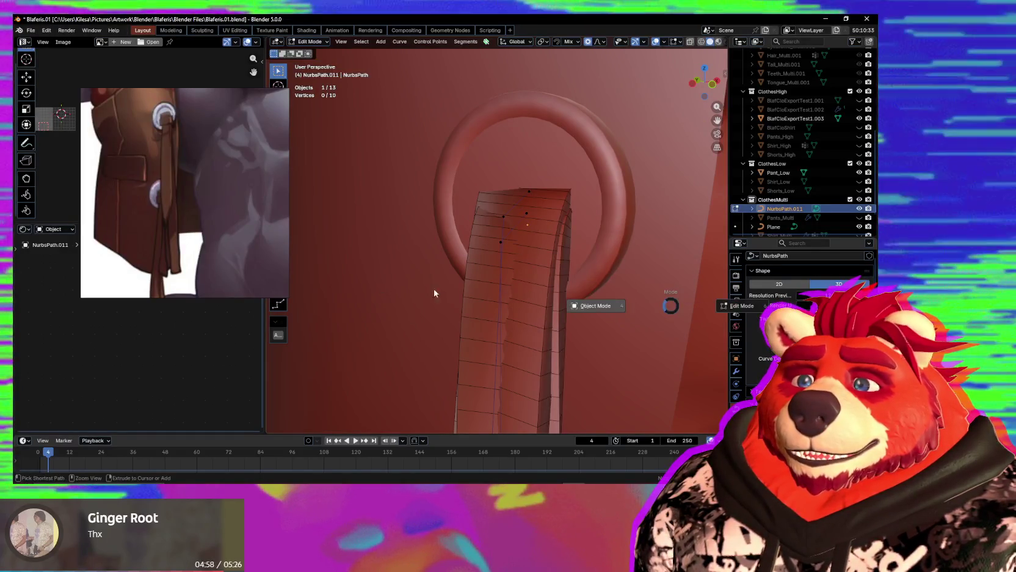
Edit the ring mesh, selecting inner-edge vertices and undoing a trial duplicate.
click(608, 245)
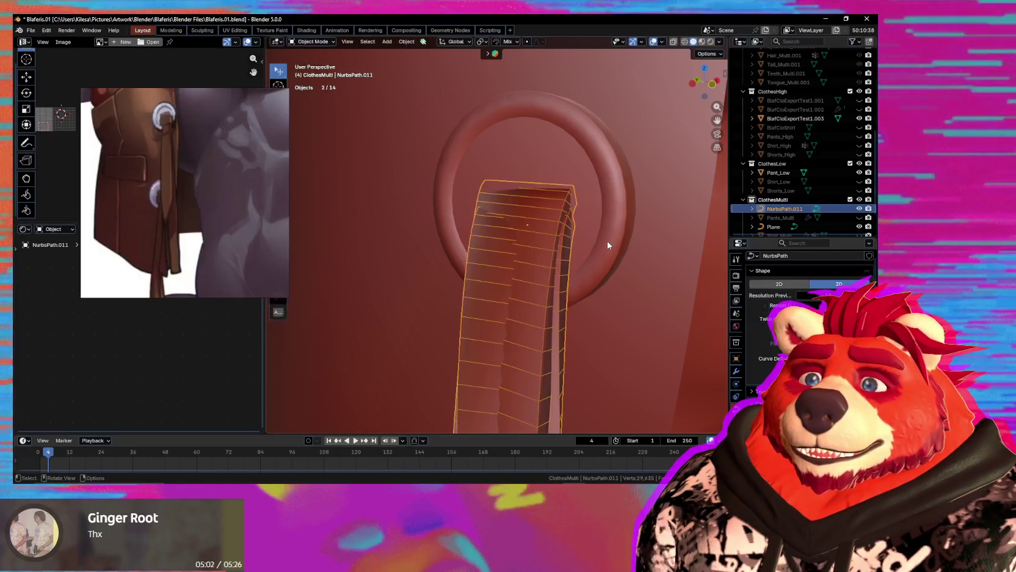
click(606, 244)
key(Tab)
middle_drag(608, 242, 635, 233)
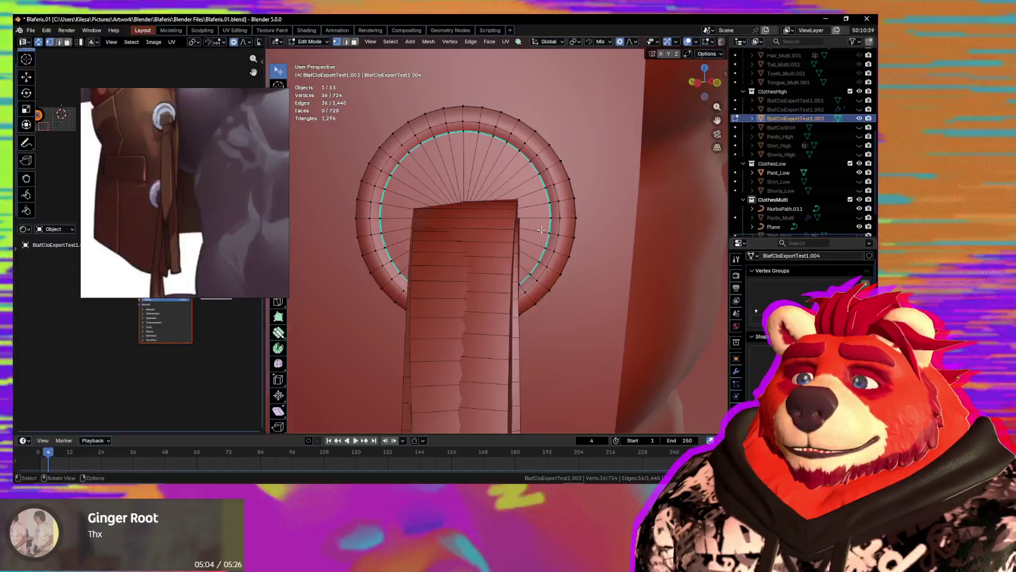
click(379, 220)
ctrl+click(379, 219)
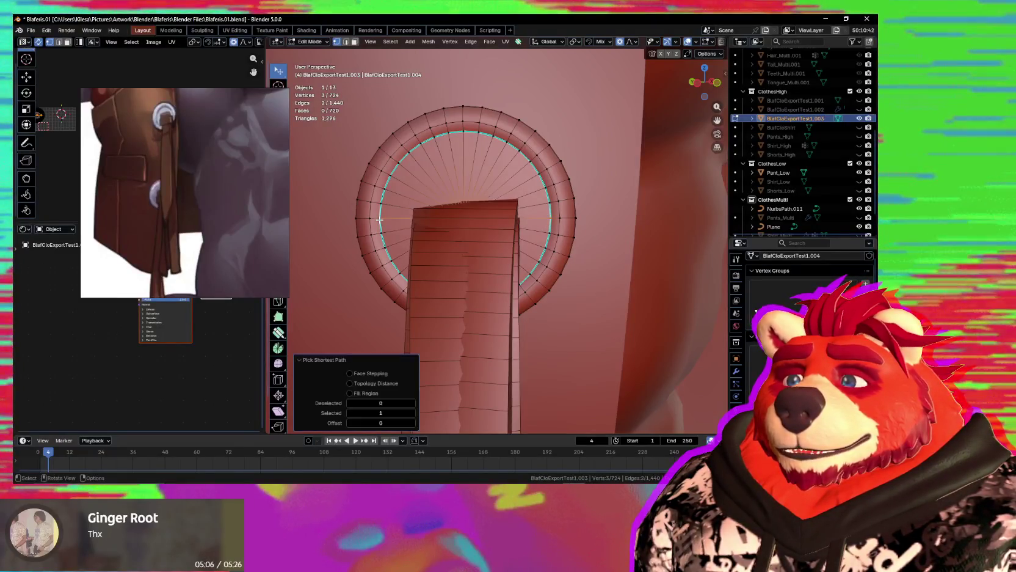
middle_drag(539, 242, 631, 232)
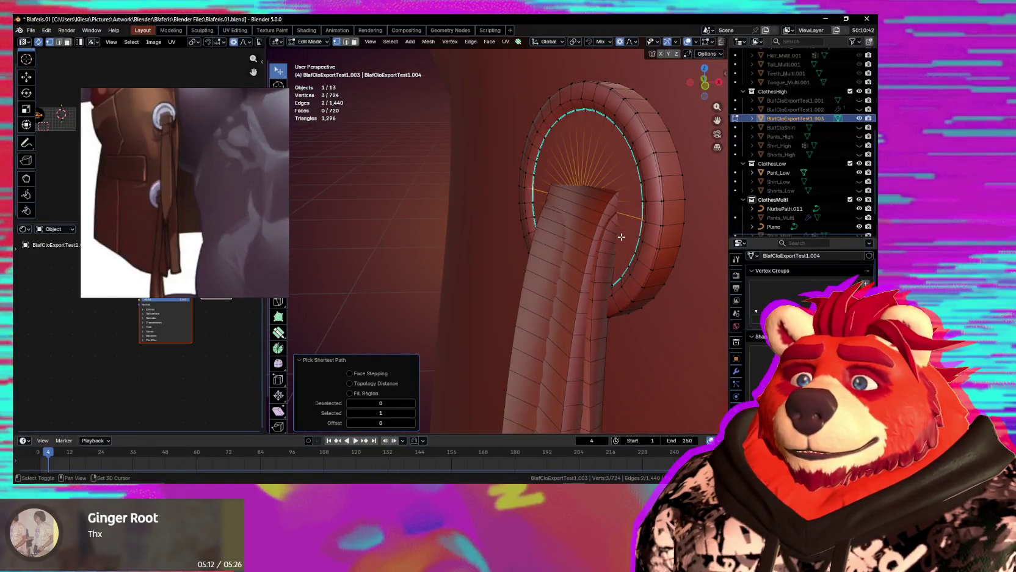
key(shift+d)
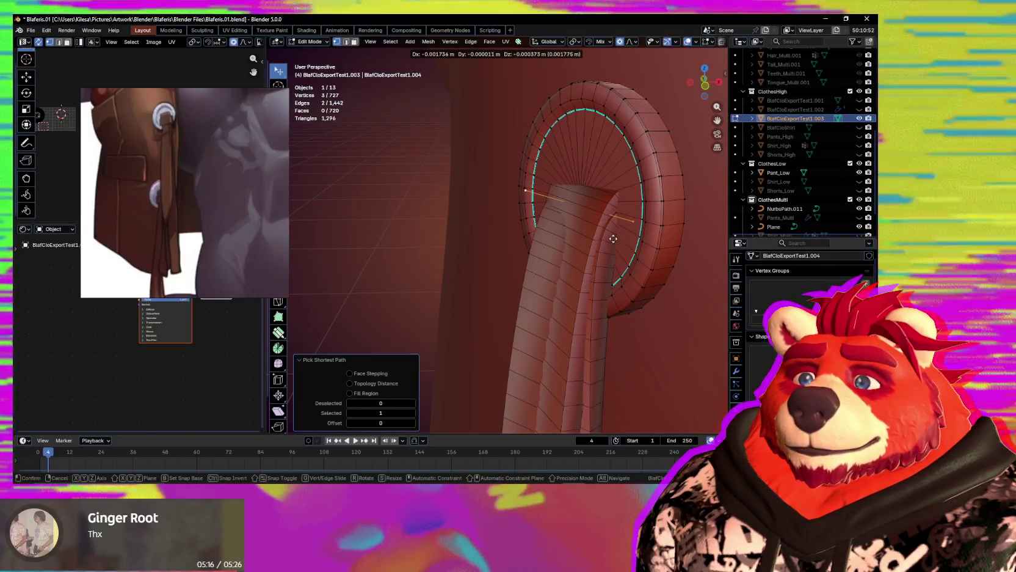
key(Escape)
key(ctrl+z)
Create a custom transform orientation from an edge on the ring's inner loop.
middle_drag(598, 241, 560, 206)
key(2)
click(558, 193)
click(550, 42)
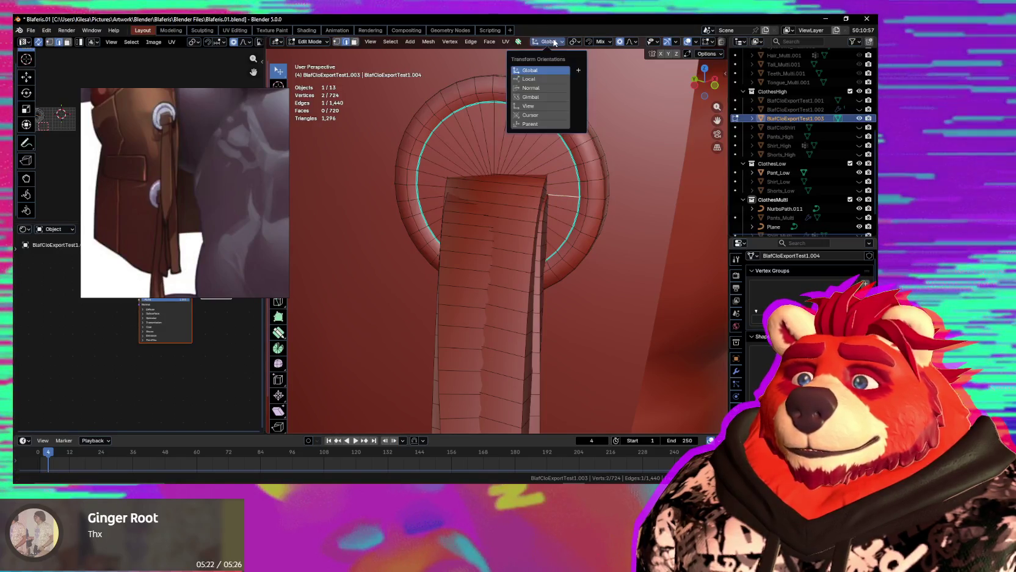
click(577, 71)
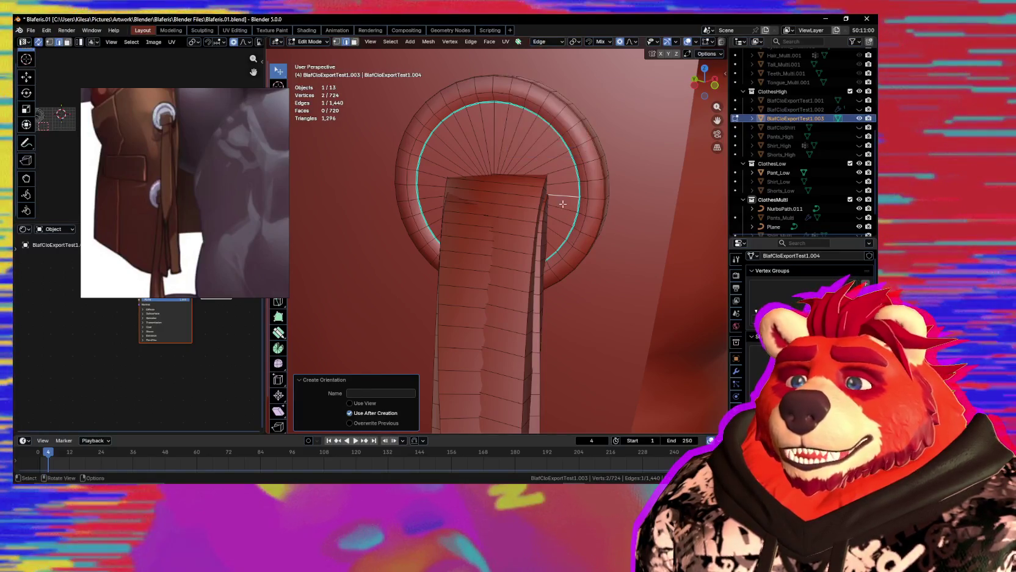
click(443, 197)
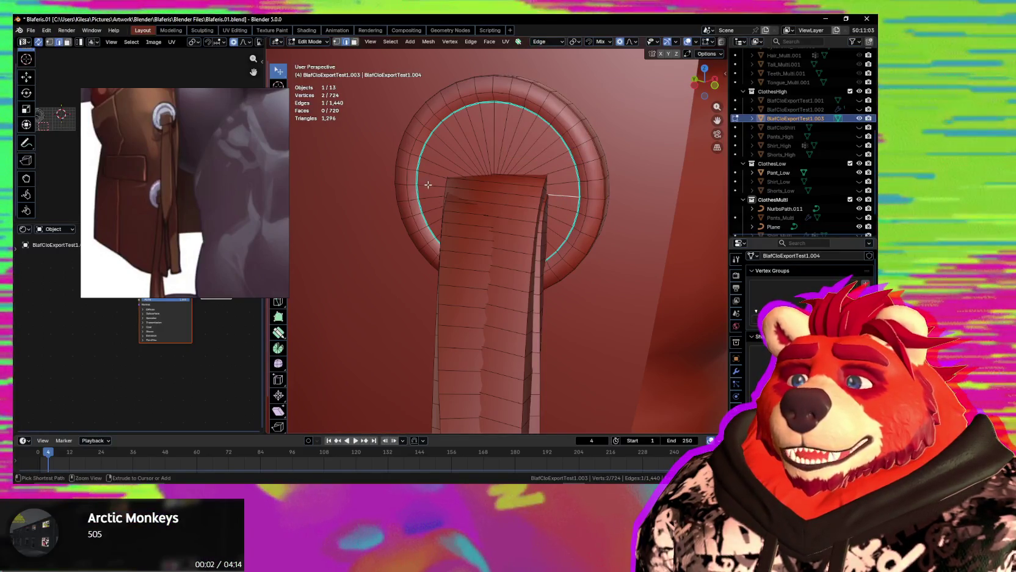
Duplicate two inner-loop edges and move the copy along the edge's Z axis.
ctrl+click(429, 184)
middle_drag(428, 184, 546, 212)
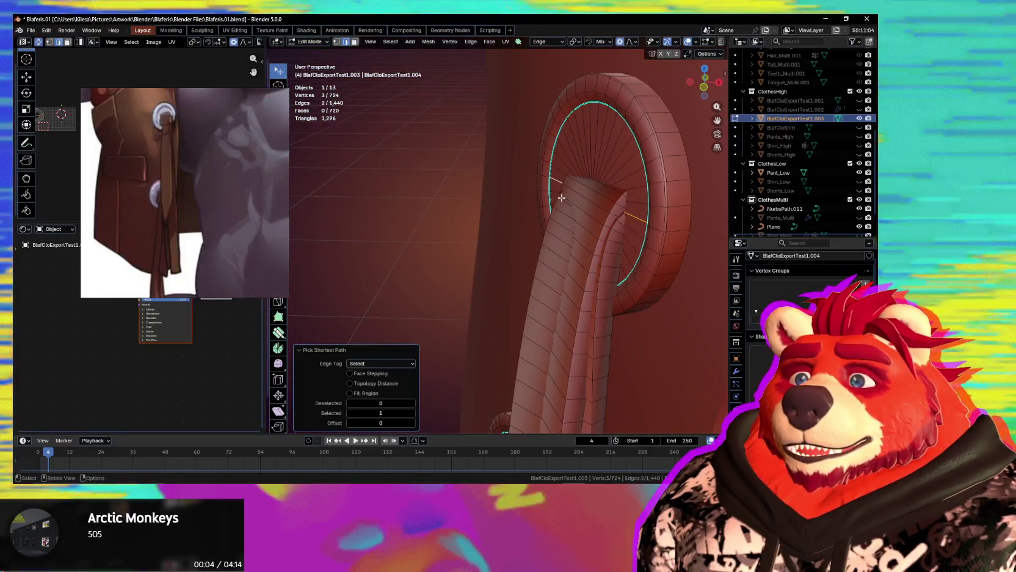
key(shift+d)
key(z)
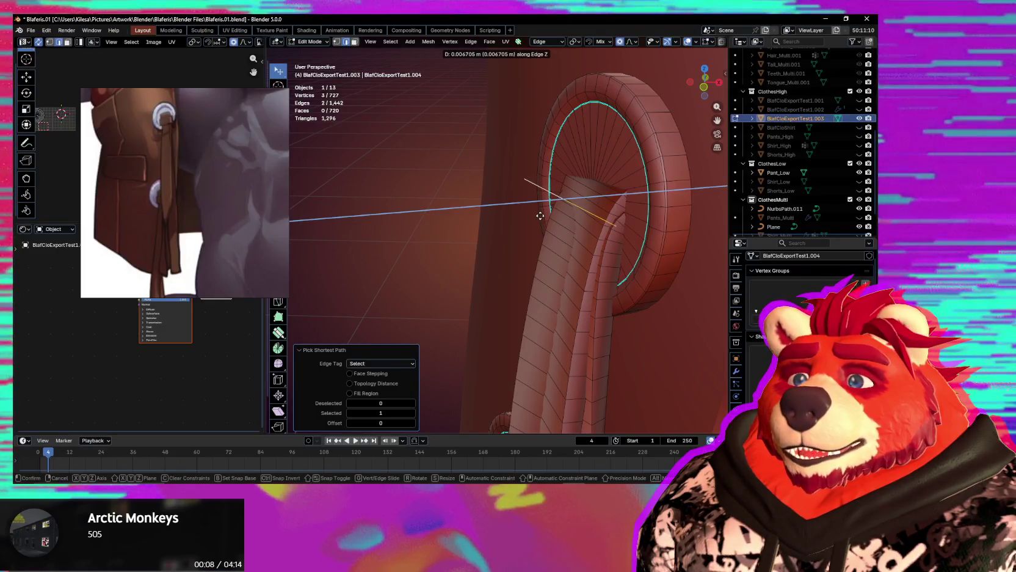
click(552, 215)
mouse_move(552, 215)
middle_down()
mouse_move(512, 270)
mouse_move(628, 245)
mouse_move(571, 238)
middle_up()
Extrude the two selected vertices 0.007114 m along Z and return to Object Mode.
click(519, 190)
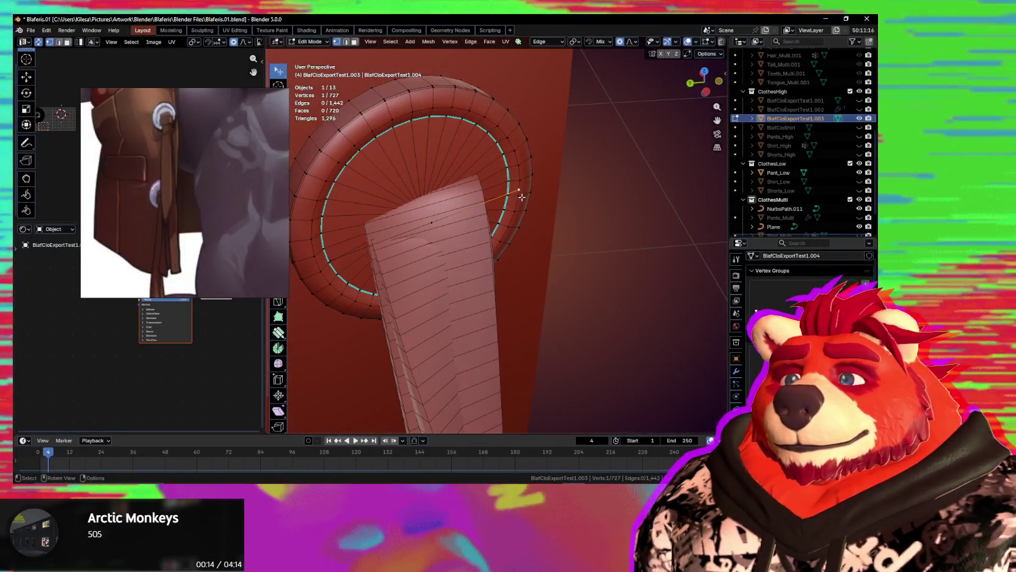
mouse_move(355, 263)
middle_down()
mouse_move(540, 279)
mouse_move(540, 268)
middle_up()
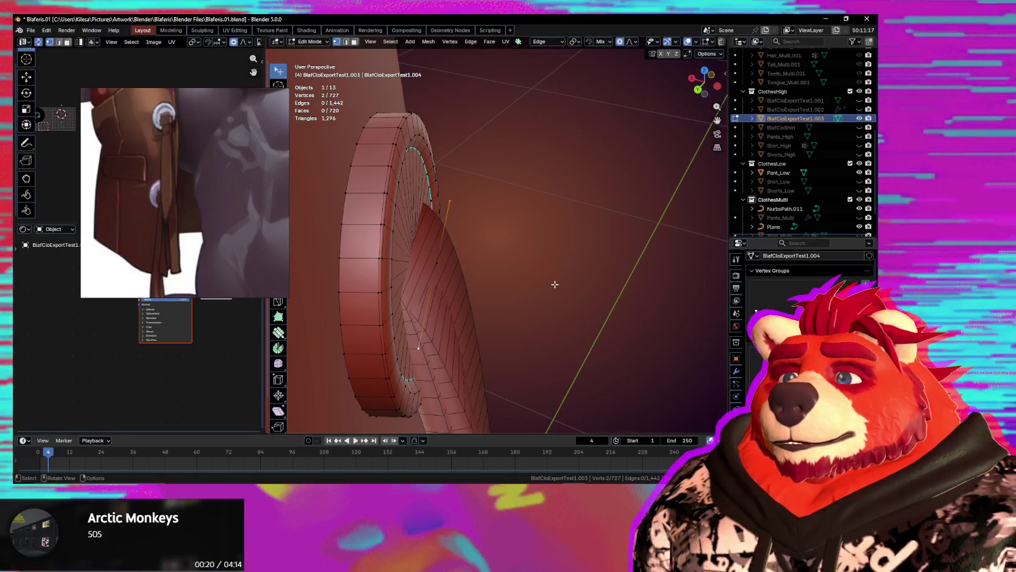
key(e)
key(z)
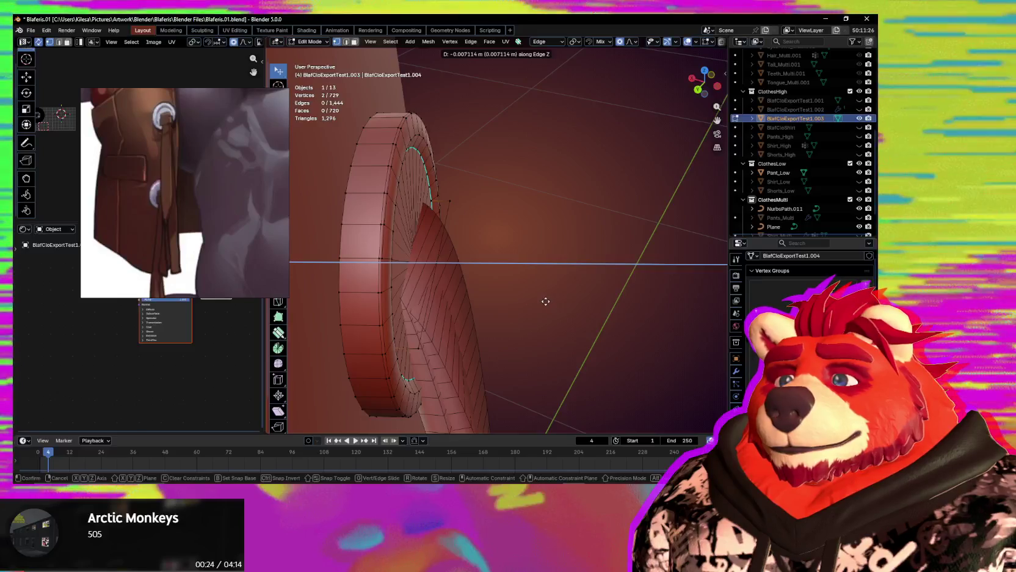
click(545, 300)
mouse_move(546, 300)
middle_down()
mouse_move(460, 292)
mouse_move(536, 289)
middle_up()
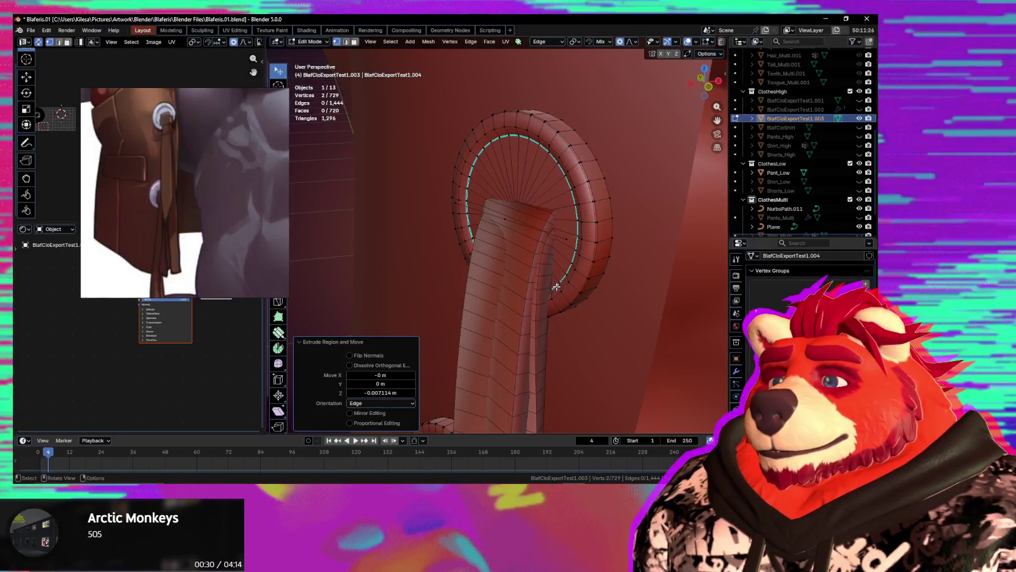
middle_drag(555, 286, 529, 268)
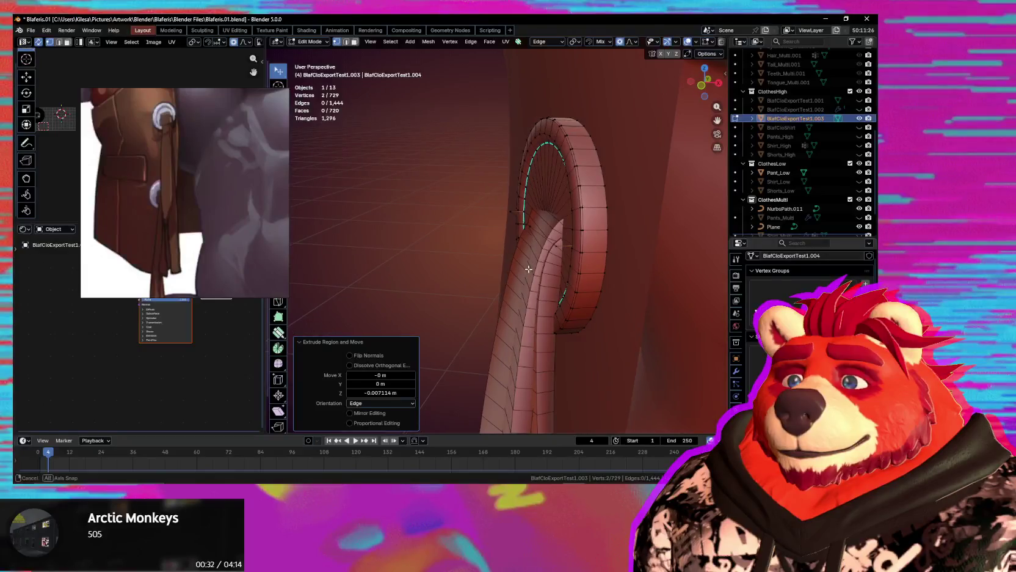
key(ctrl+Tab)
click(487, 289)
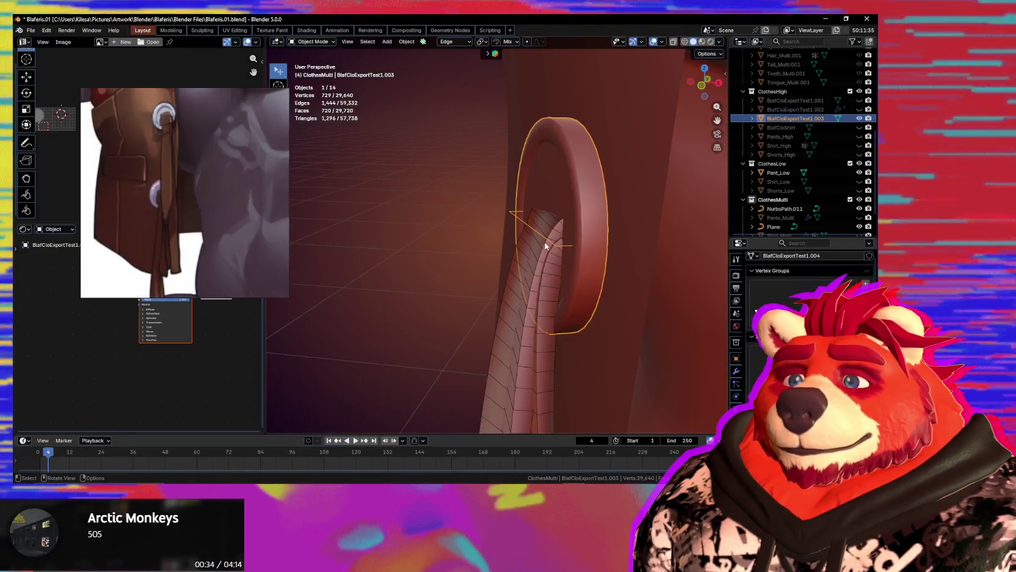
Select the linked five-vertex wire and separate it into its own object.
key(Tab)
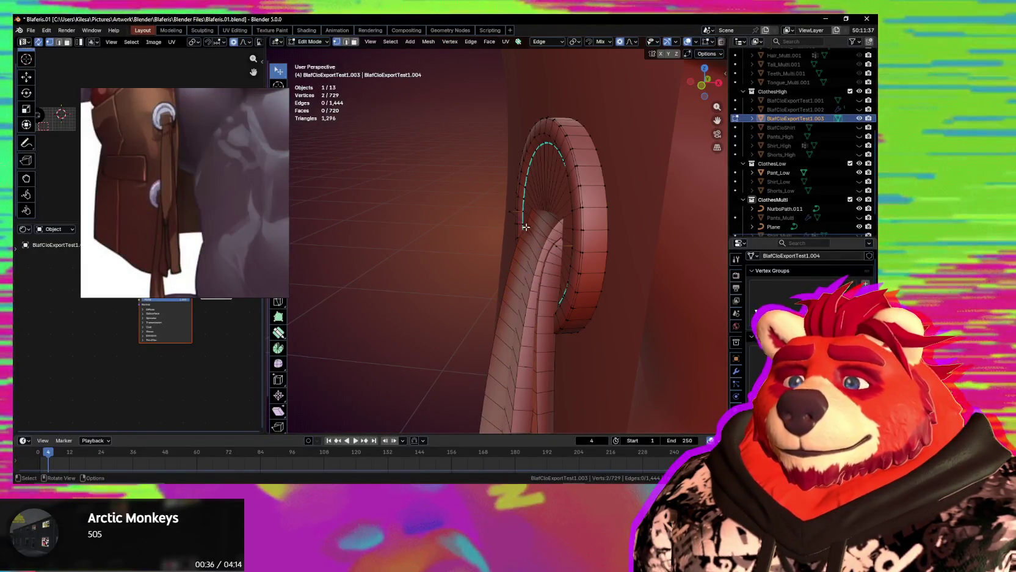
key(l)
mouse_move(544, 258)
middle_down()
mouse_move(460, 248)
mouse_move(486, 245)
middle_up()
key(p)
click(460, 248)
key(ctrl+Tab)
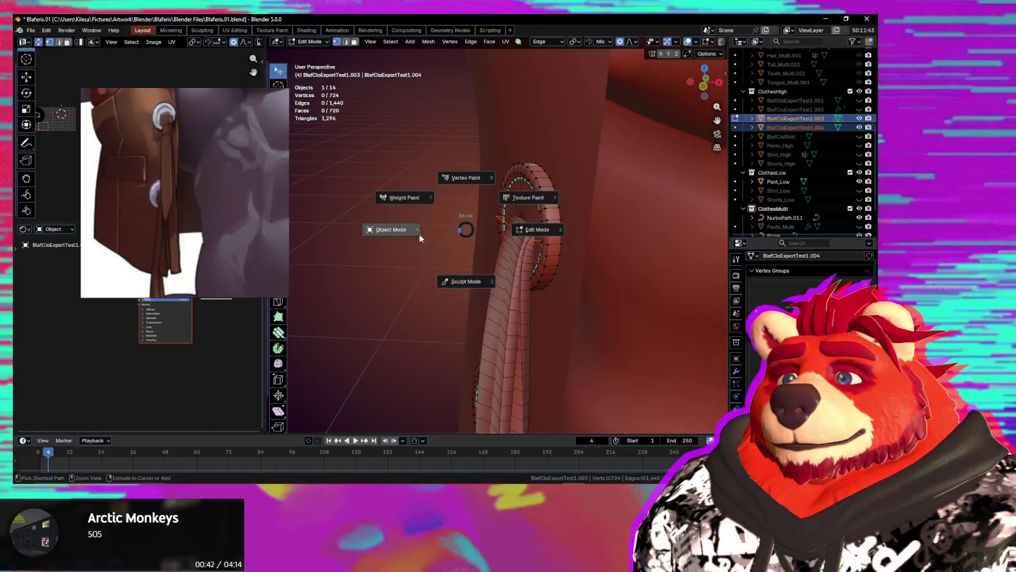
click(502, 225)
Select the new BlafCloExportTest1.004 object and open its Add Modifier menu.
click(505, 225)
middle_drag(506, 224, 553, 247)
click(736, 370)
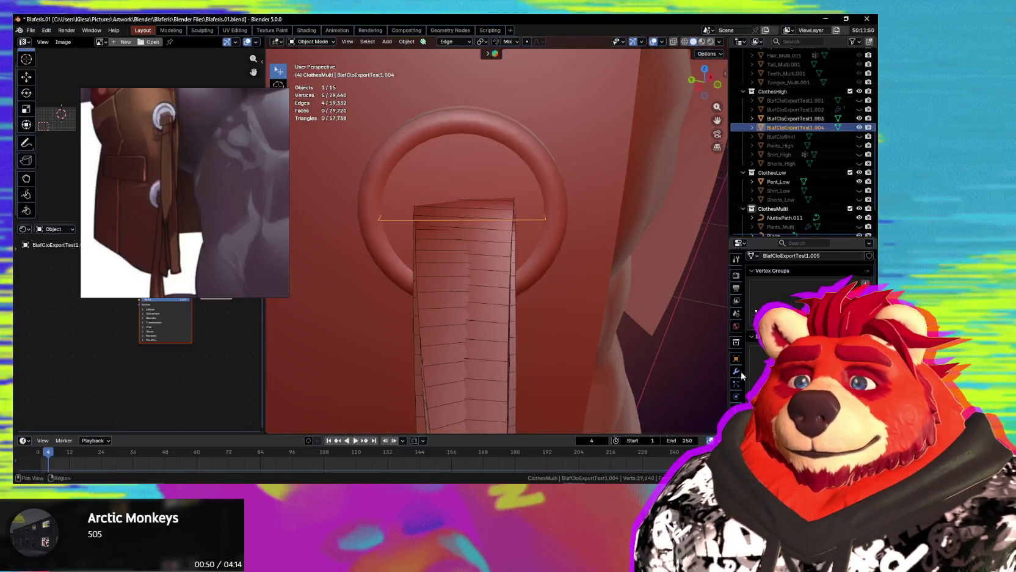
click(770, 274)
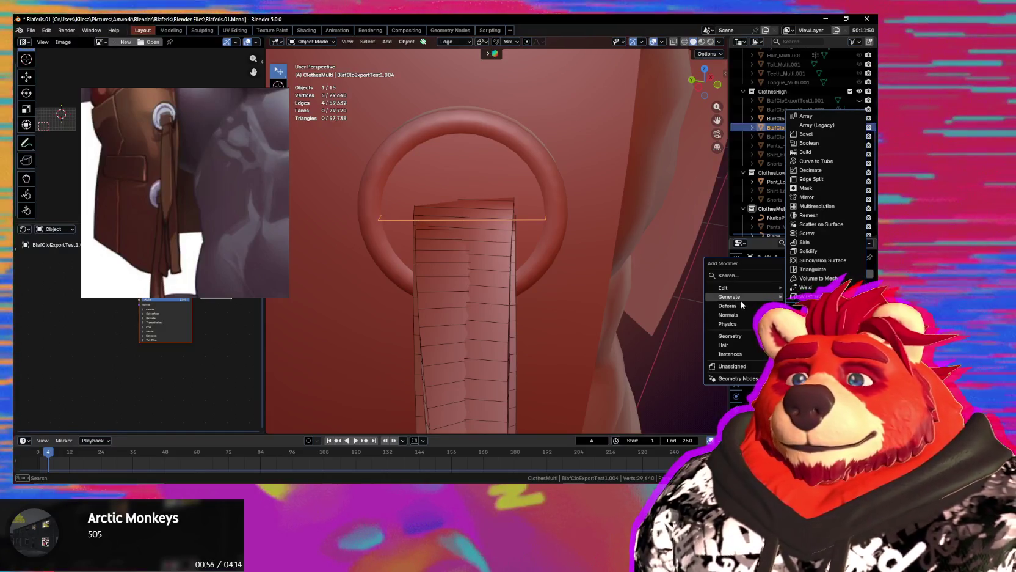
mouse_move(729, 297)
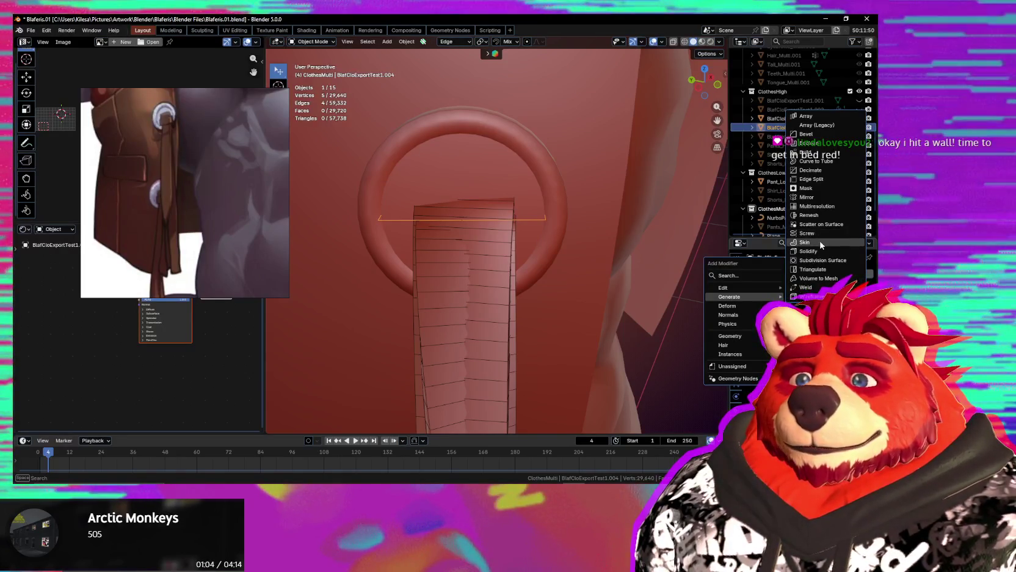
Add a Skin modifier to the separated wire BlafCloExportTest1.004.
click(824, 242)
middle_drag(550, 265, 587, 248)
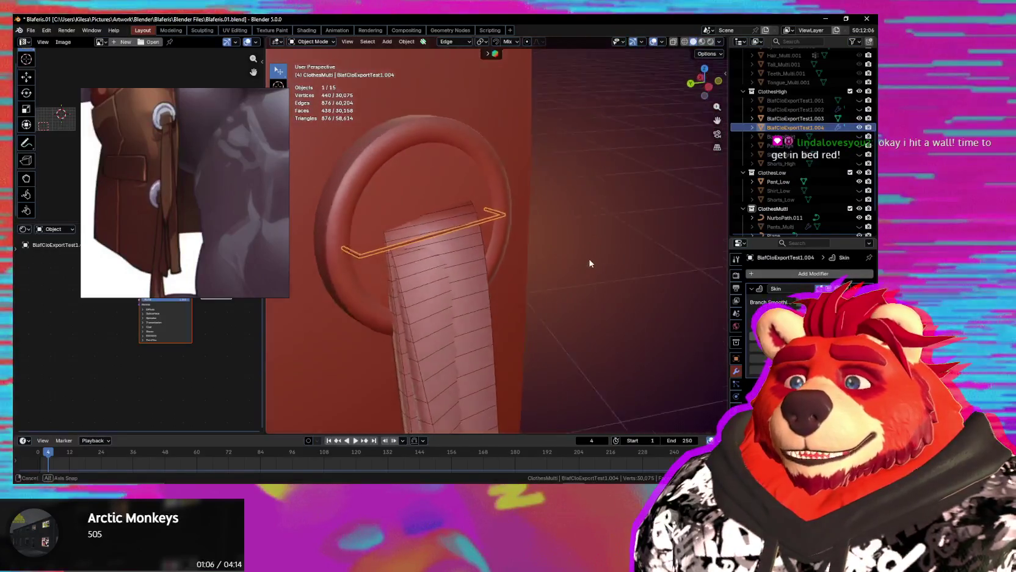
scroll(587, 248, up, 3)
mouse_move(547, 274)
middle_down()
mouse_move(595, 296)
mouse_move(736, 302)
middle_up()
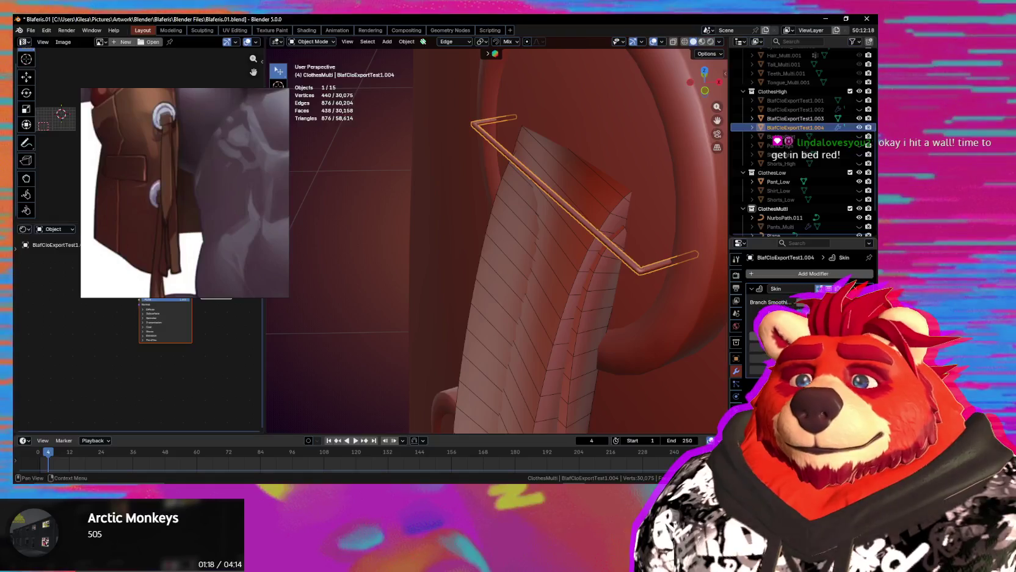
Select all the wire's vertices and shrink the skin radius into a slim rod.
key(Tab)
middle_drag(637, 291, 636, 233)
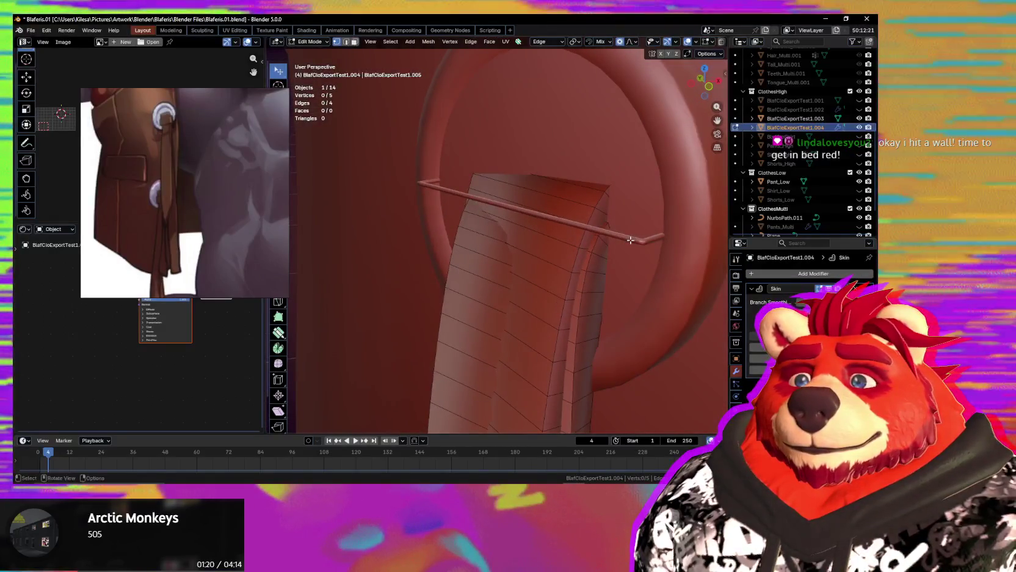
key(a)
key(alt+s)
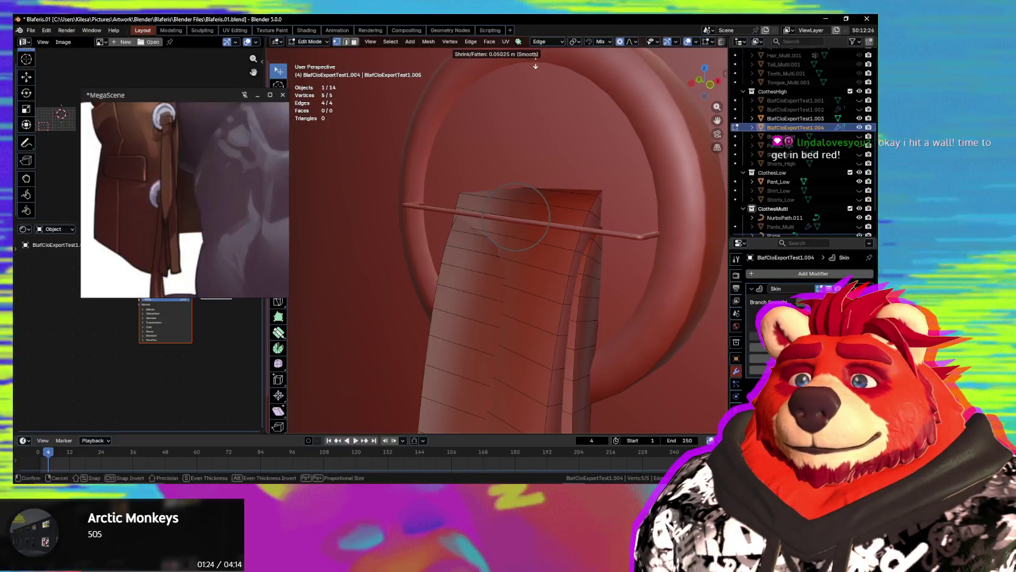
click(531, 374)
scroll(546, 241, down, 3)
middle_drag(545, 241, 512, 276)
key(alt+s)
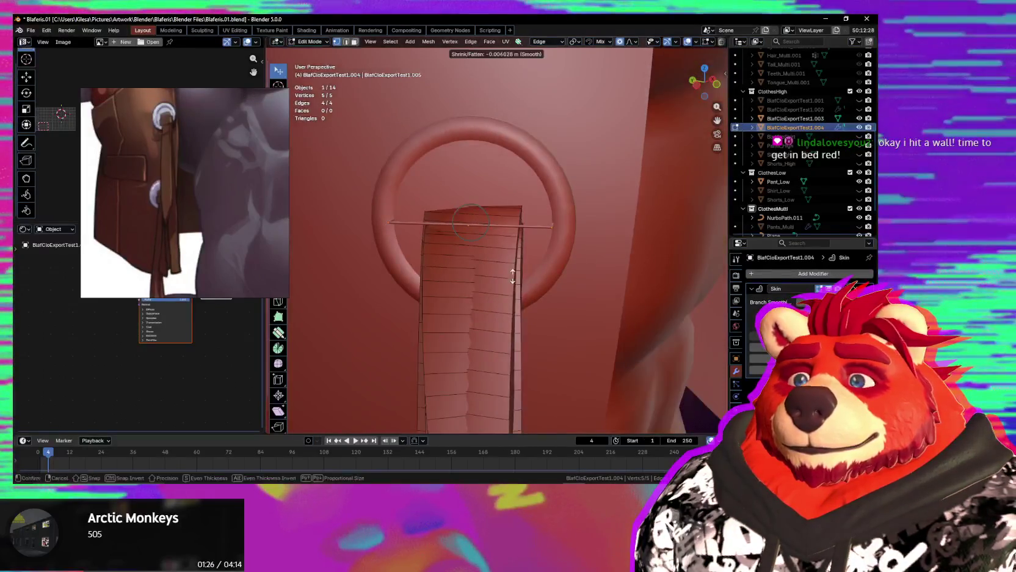
click(599, 115)
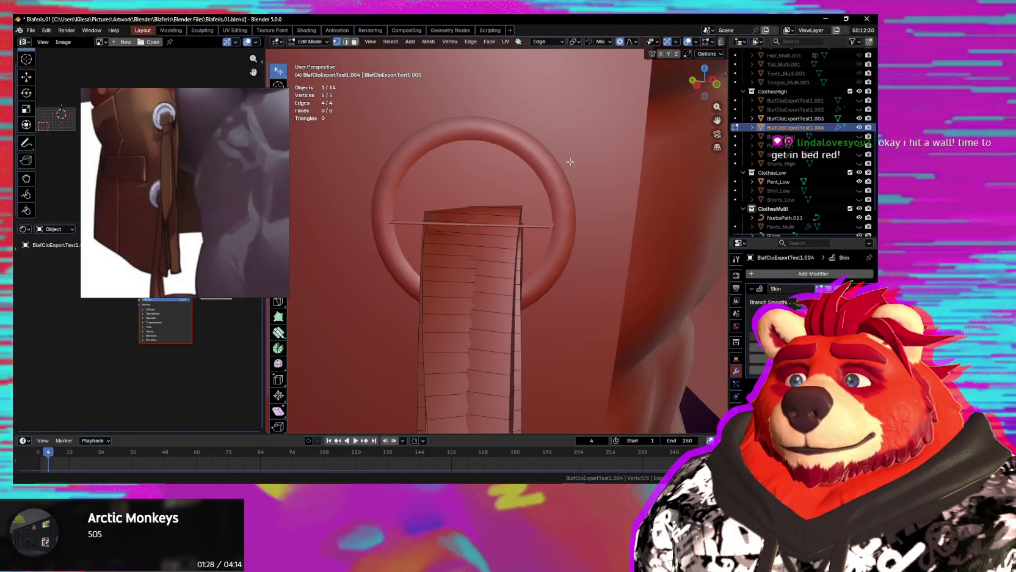
Inspect the rod, shift the reference image window left, and deselect all vertices.
key(ctrl+t)
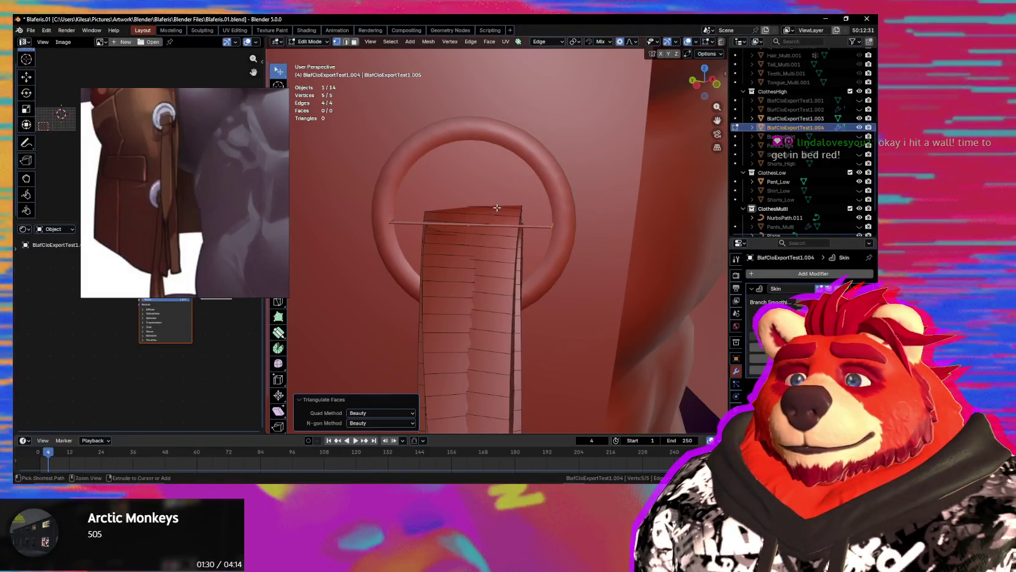
right_click(464, 218)
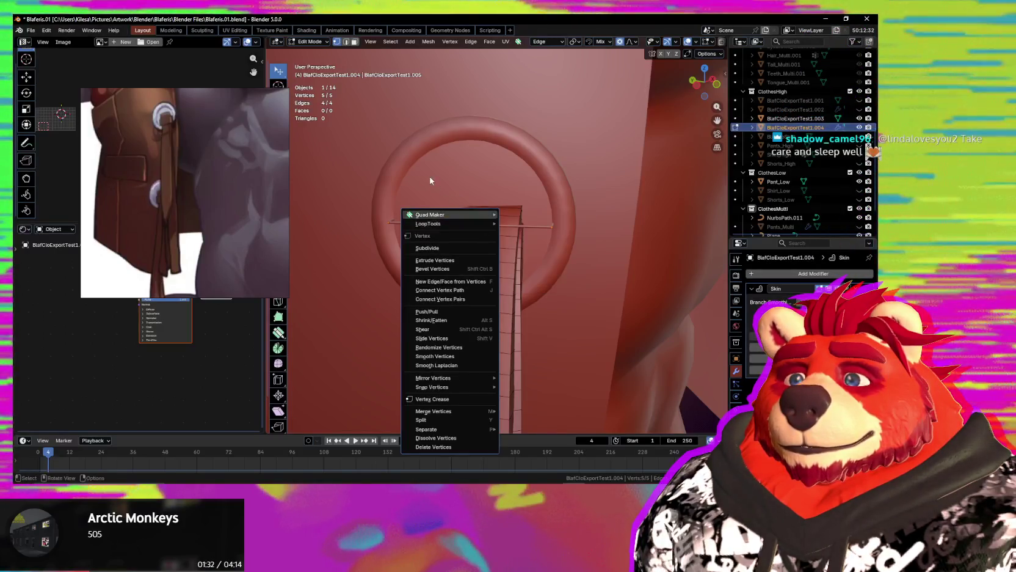
drag(204, 97, 174, 101)
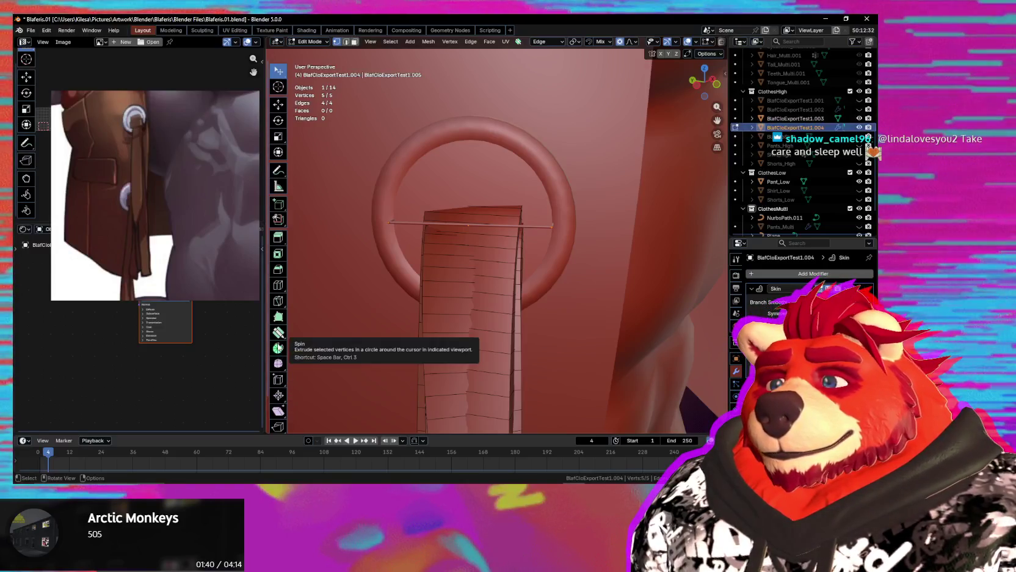
scroll(280, 362, down, 2)
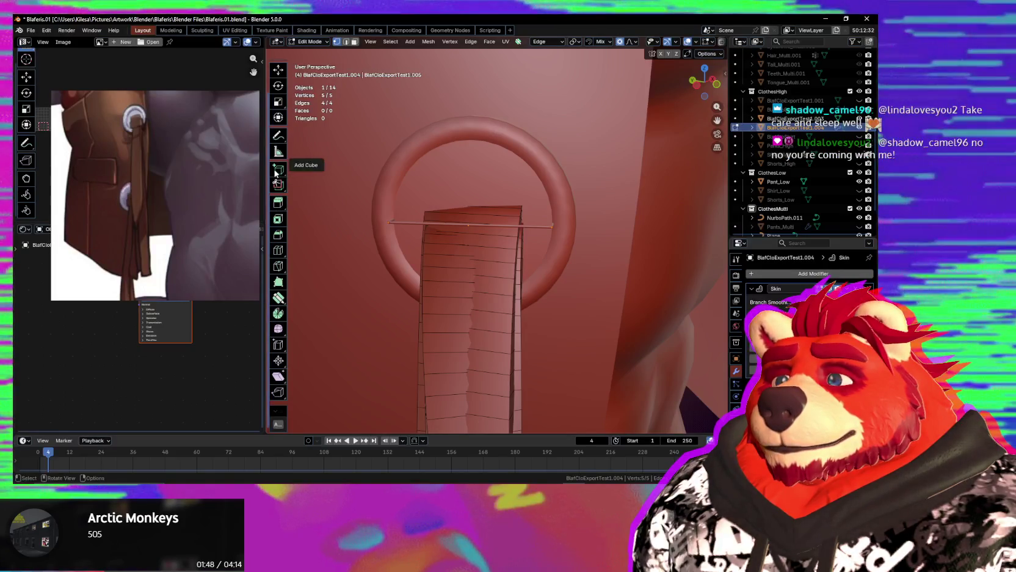
mouse_move(550, 251)
middle_down()
mouse_move(493, 233)
mouse_move(526, 261)
mouse_move(524, 272)
middle_up()
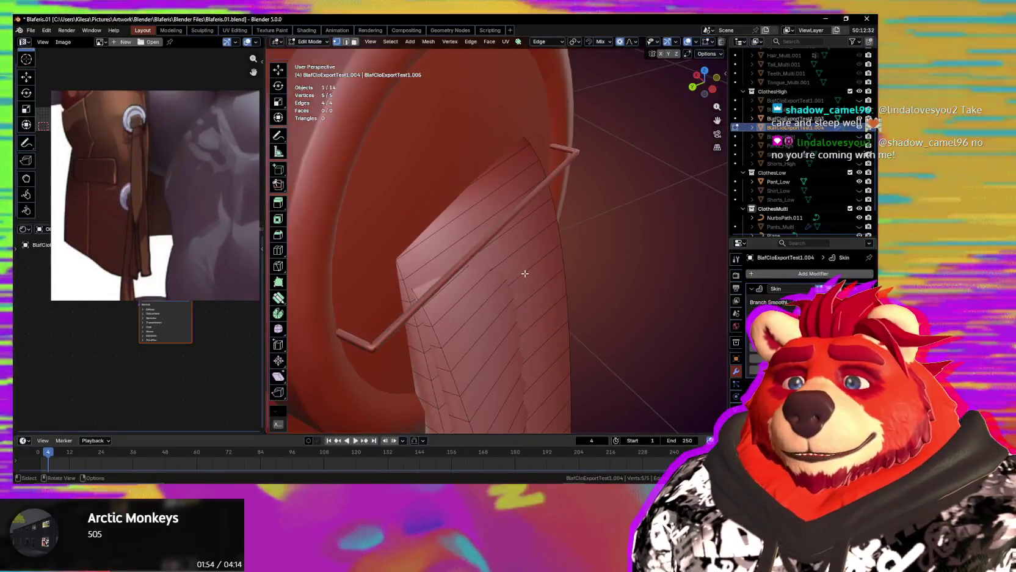
key(alt+a)
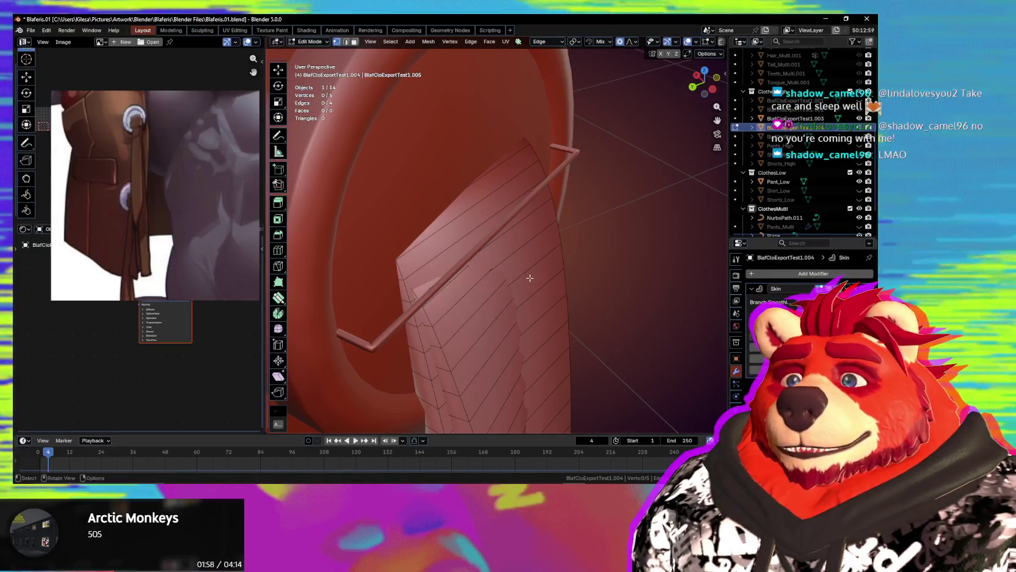
right_click(481, 280)
key(Escape)
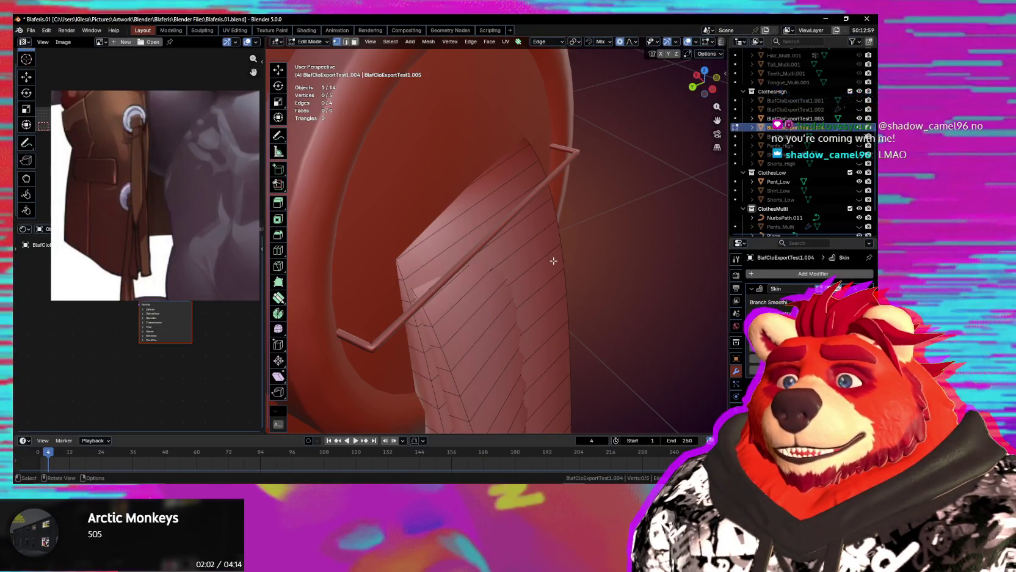
middle_drag(553, 260, 446, 259)
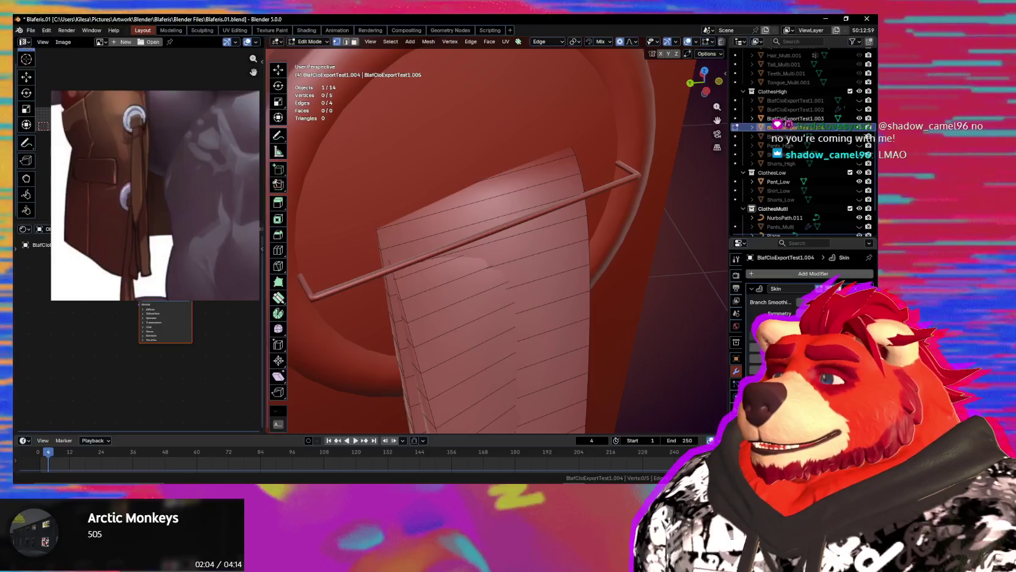
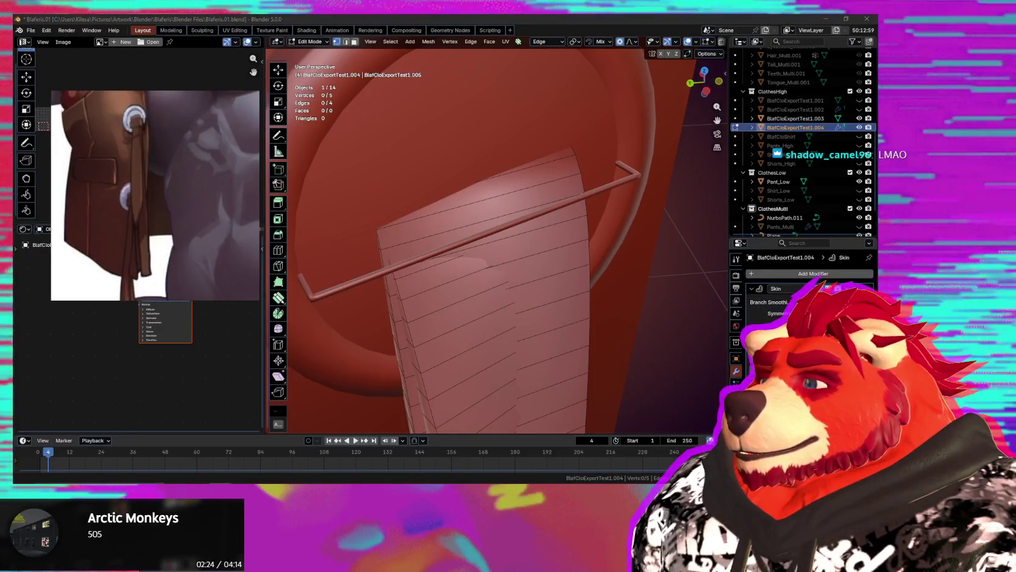
Select all crossbar vertices and skin-resize them to 7.629, then zoom out to the character.
middle_drag(367, 287, 386, 294)
key(a)
key(s)
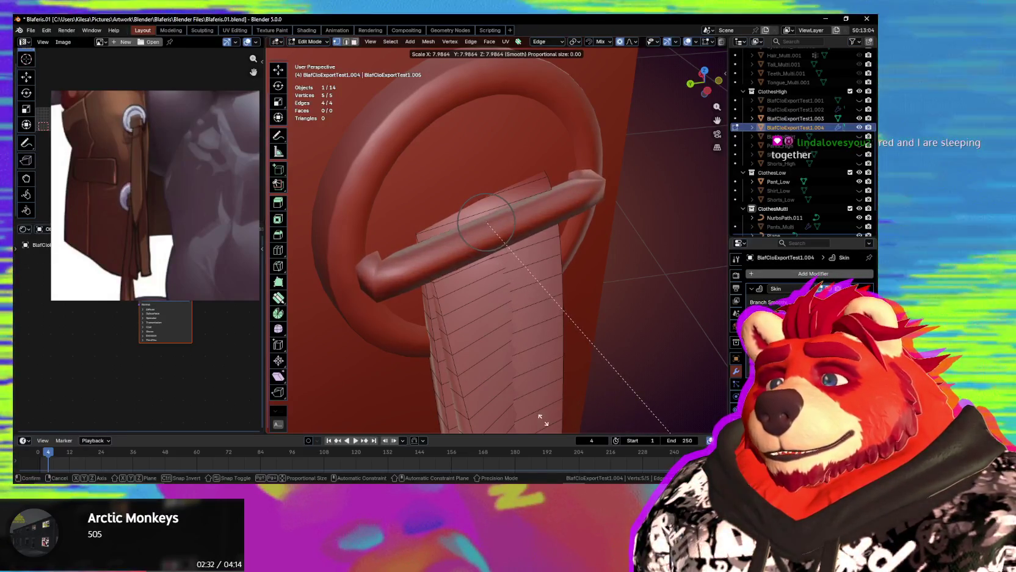
click(529, 406)
mouse_move(529, 406)
middle_down()
mouse_move(464, 372)
mouse_move(503, 288)
mouse_move(580, 300)
middle_up()
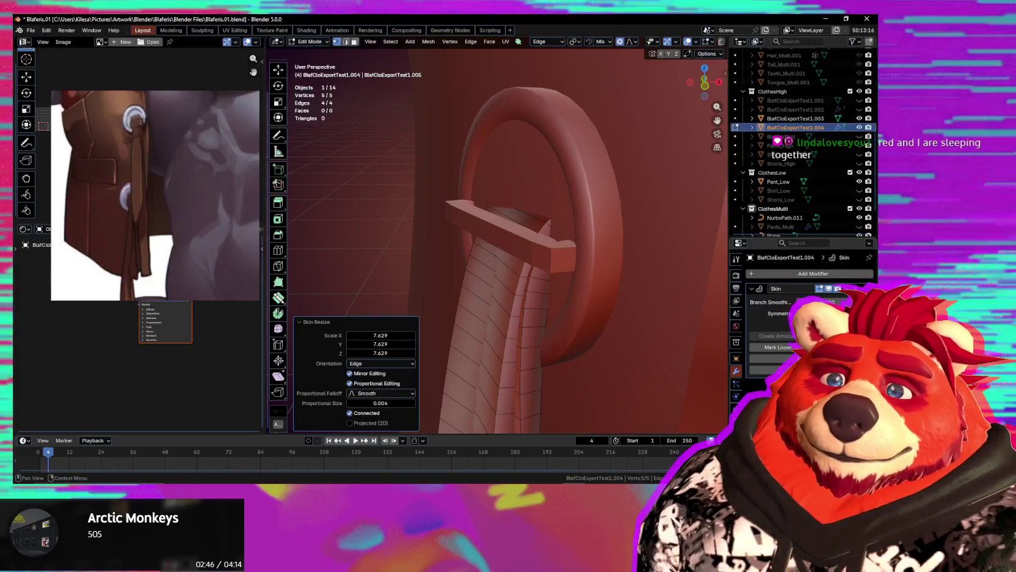
scroll(598, 262, down, 8)
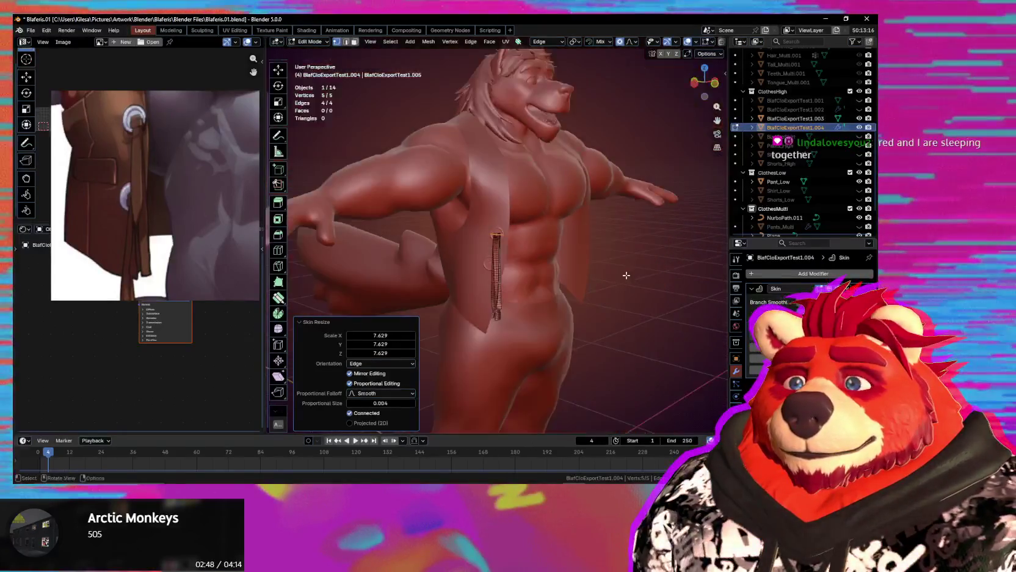
Zoom in on the upper ring and skin-resize the crossbar vertices to 2.243.
middle_drag(572, 284, 507, 284)
scroll(507, 284, up, 2)
scroll(525, 290, up, 3)
scroll(550, 300, up, 2)
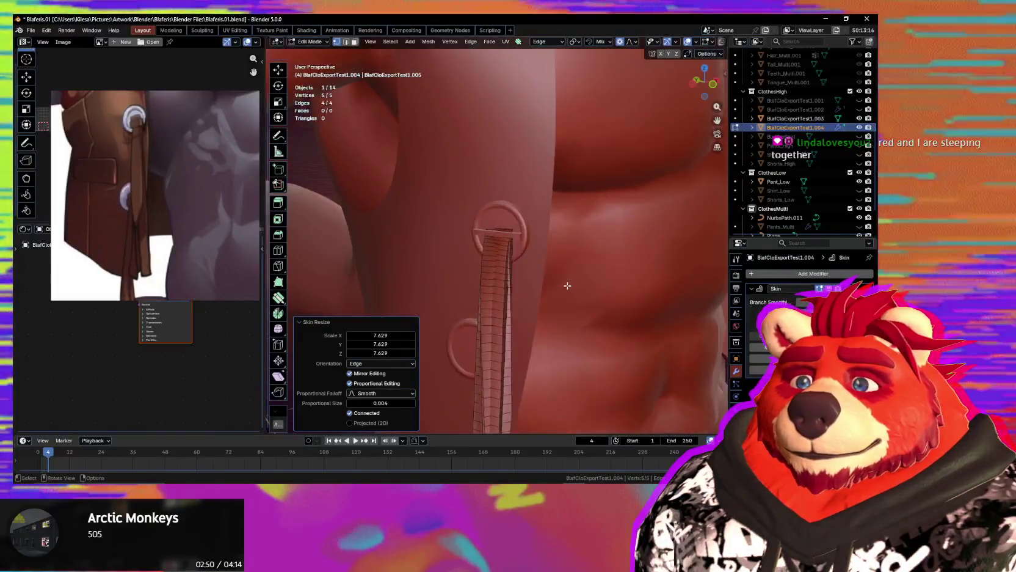
scroll(571, 306, up, 2)
middle_drag(571, 305, 601, 277)
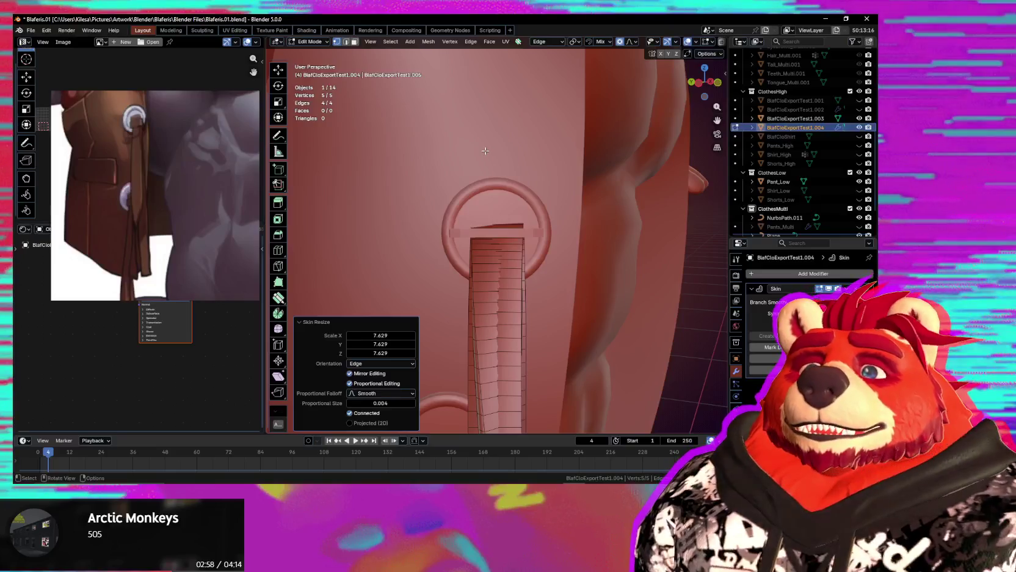
middle_drag(485, 150, 533, 289)
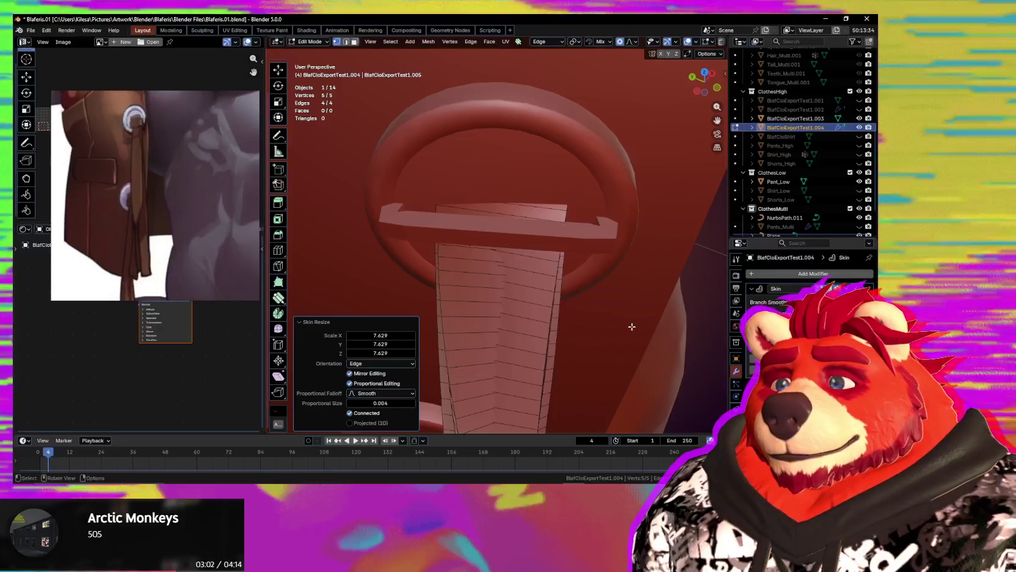
key(ctrl+a)
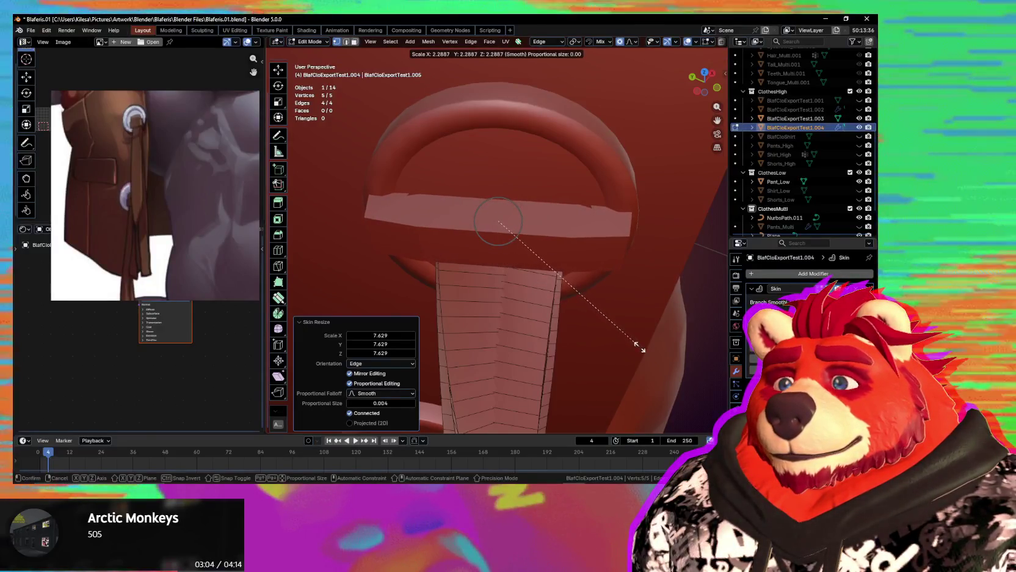
click(636, 343)
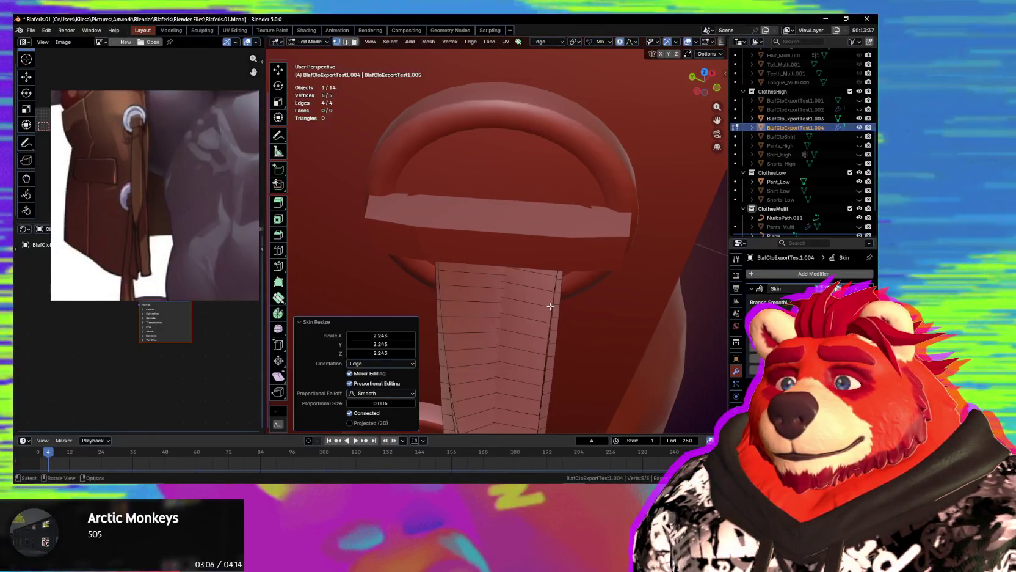
key(ctrl+KP_3)
mouse_move(554, 283)
middle_down()
mouse_move(606, 309)
mouse_move(520, 314)
mouse_move(504, 291)
mouse_move(504, 315)
mouse_move(495, 237)
middle_up()
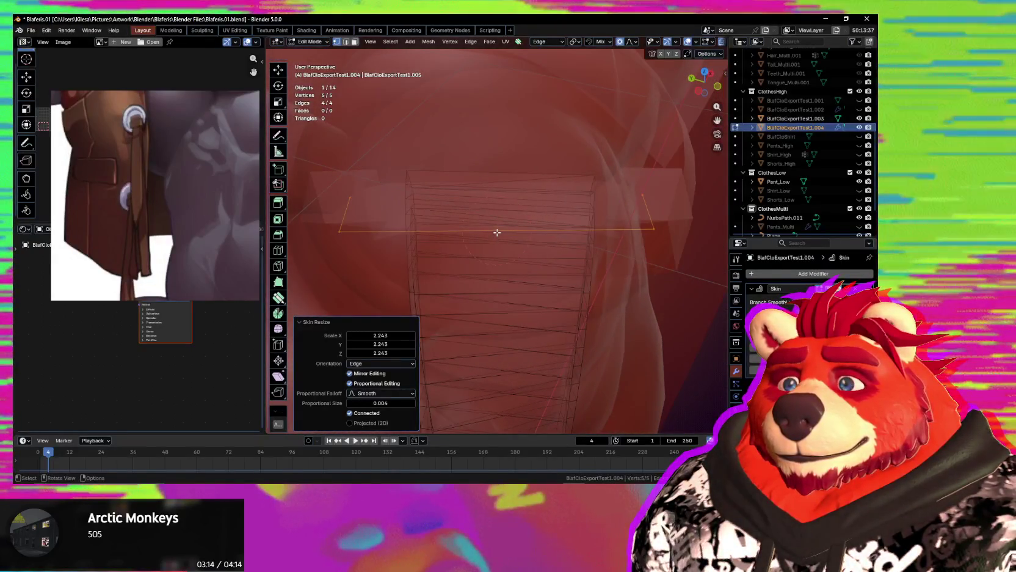
click(497, 231)
Subdivide the crossbar edges and scale its two end points.
shift+click(651, 232)
right_click(607, 248)
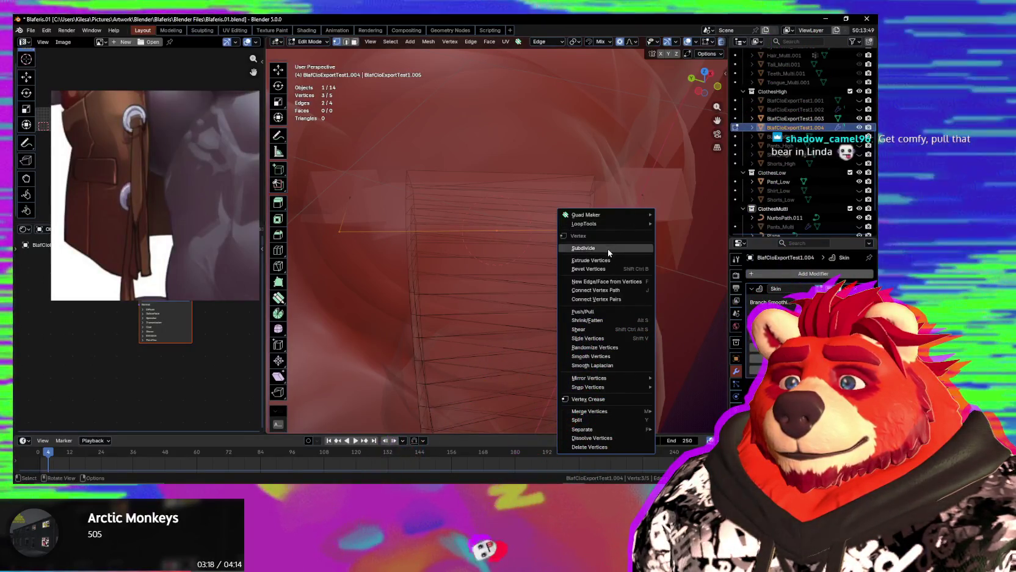
click(608, 249)
click(418, 231)
shift+click(586, 233)
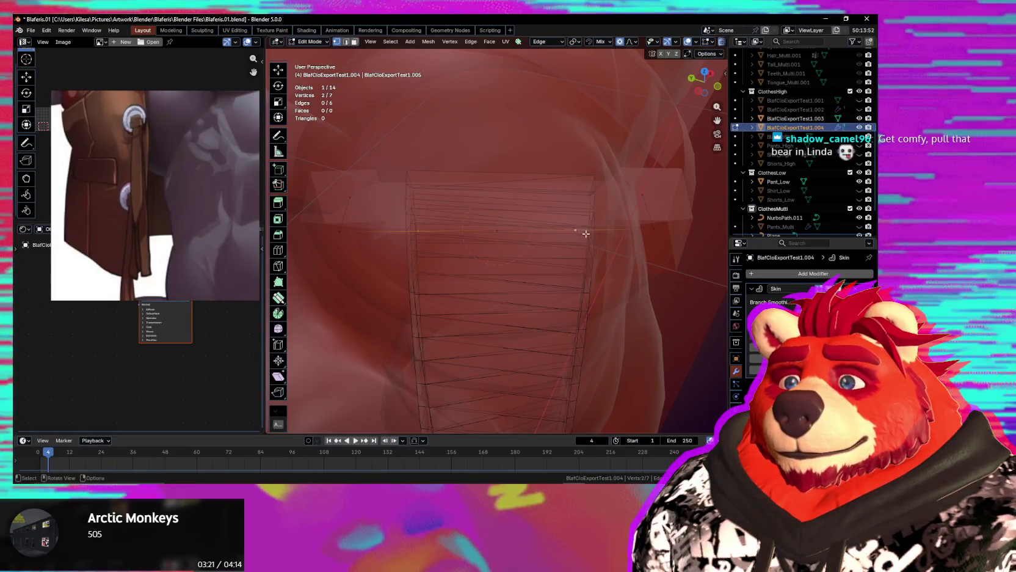
click(660, 240)
mouse_move(659, 240)
middle_down()
mouse_move(570, 232)
mouse_move(623, 261)
middle_up()
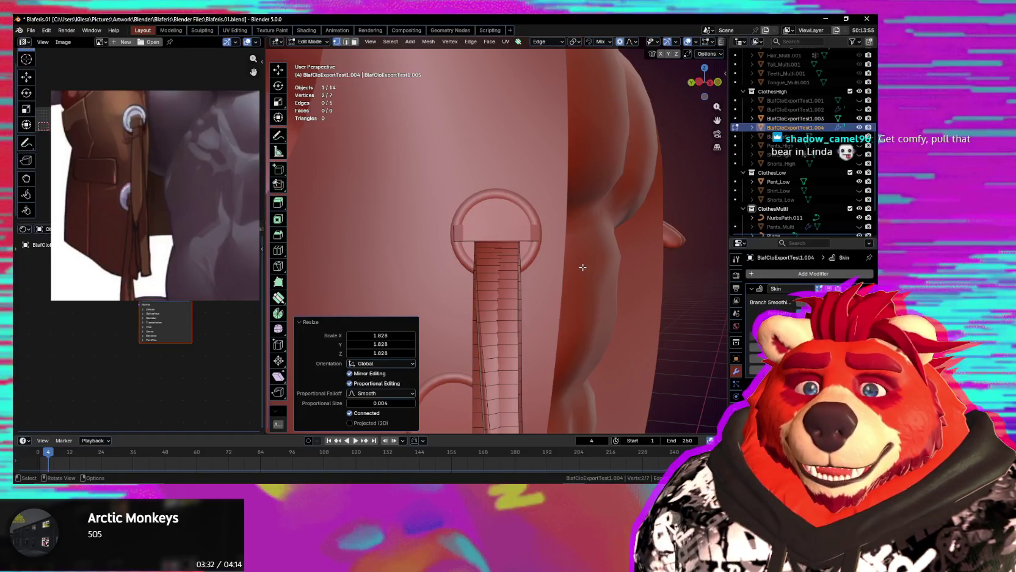
In X-ray view, scale the whole crossbar, then shrink it to 0.803 along Y.
mouse_move(476, 246)
middle_down()
mouse_move(543, 259)
mouse_move(522, 288)
mouse_move(553, 230)
mouse_move(573, 221)
middle_up()
scroll(531, 284, up, 3)
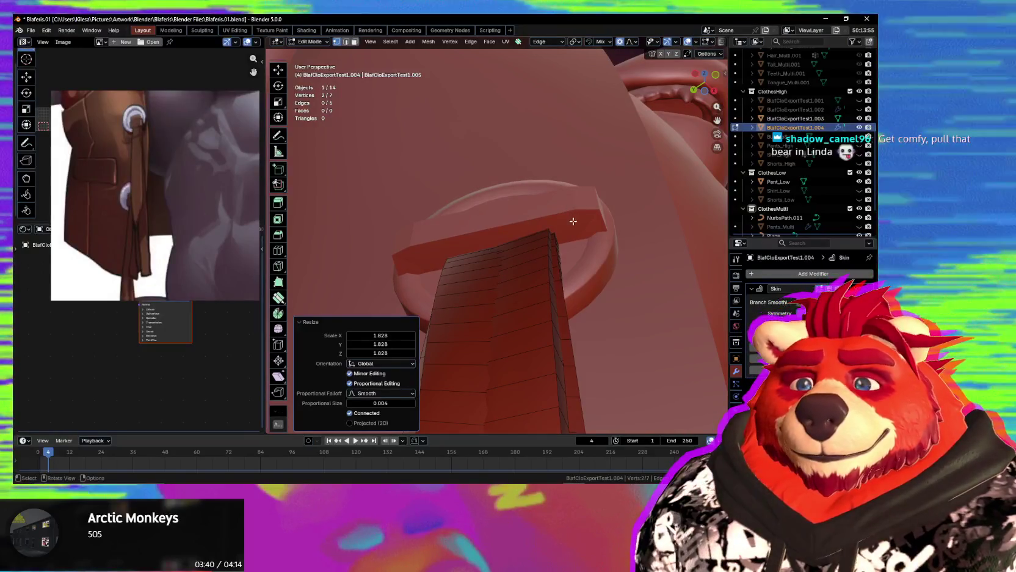
key(alt+z)
mouse_move(582, 269)
middle_down()
mouse_move(568, 311)
mouse_move(636, 351)
mouse_move(678, 363)
mouse_move(630, 374)
mouse_move(620, 391)
mouse_move(622, 295)
middle_up()
key(a)
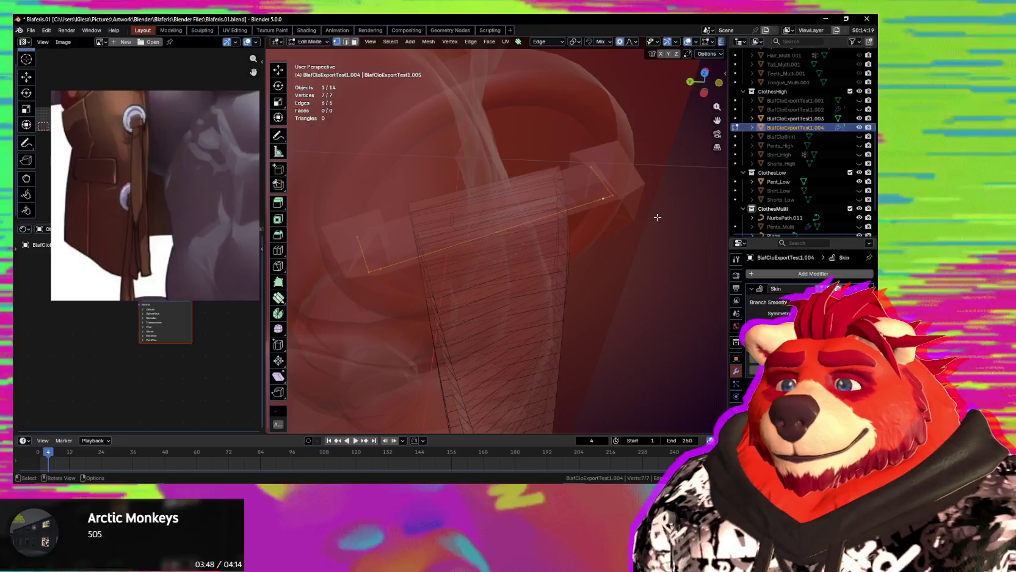
key(s)
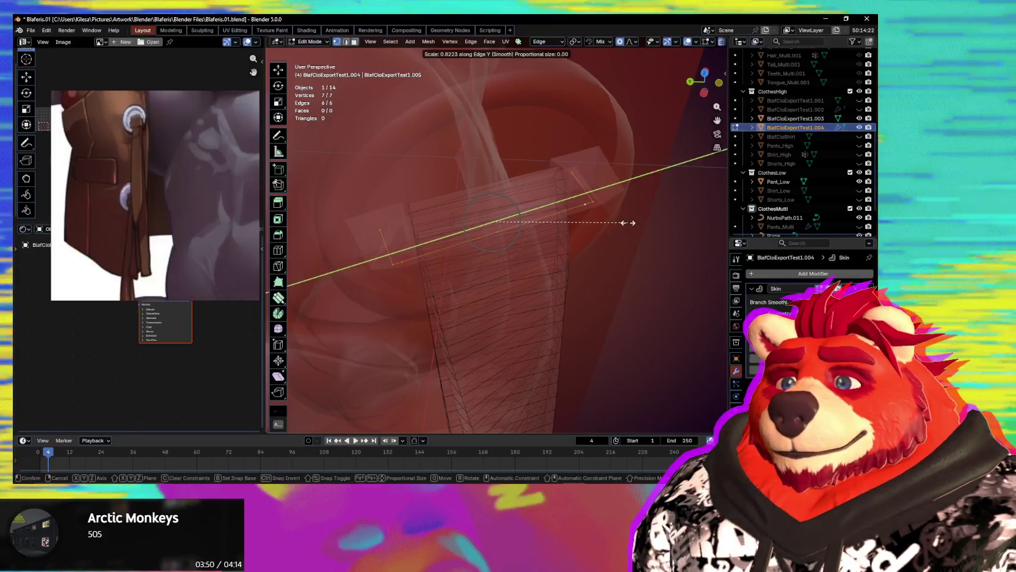
click(628, 222)
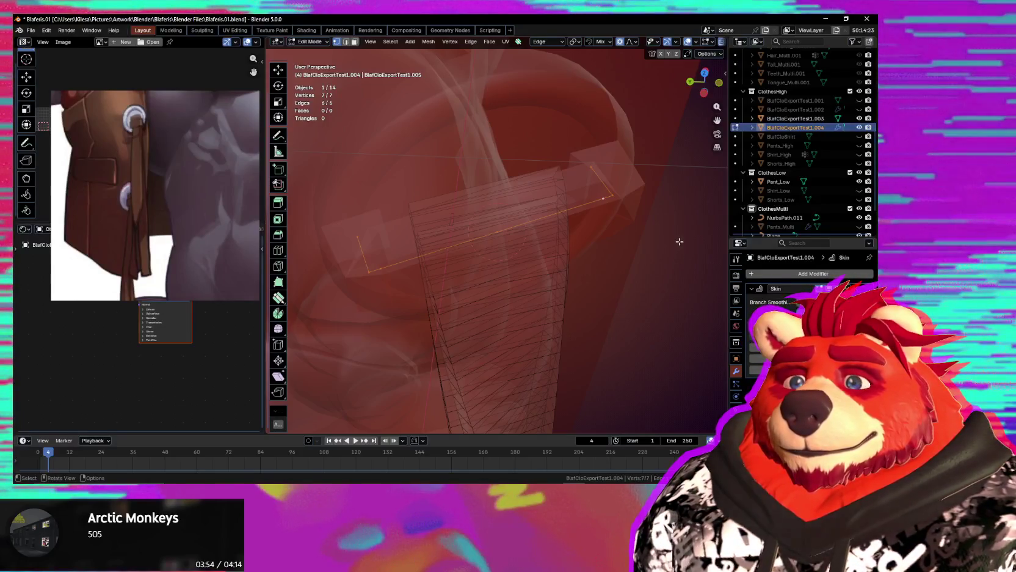
key(s)
key(y)
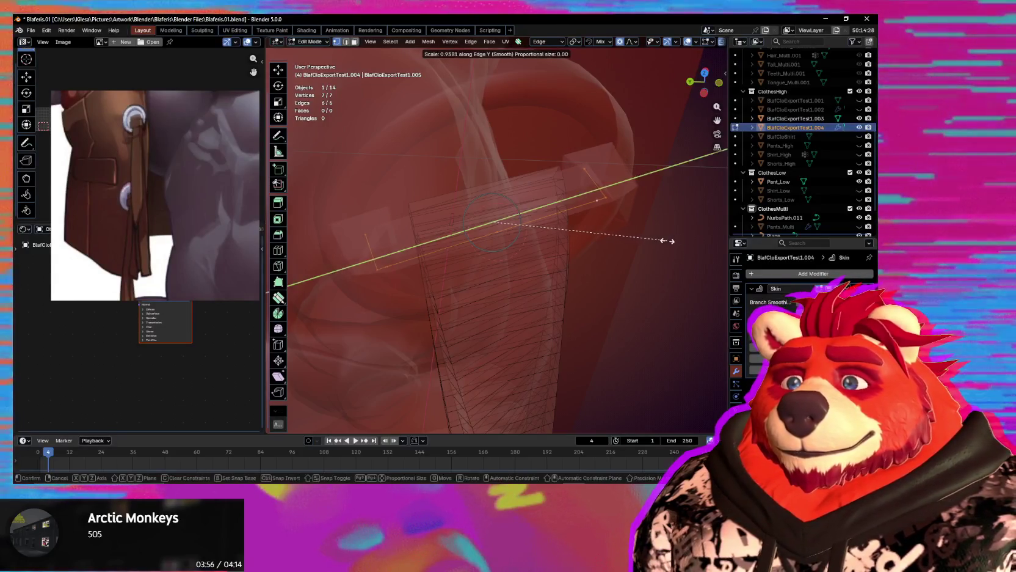
click(641, 243)
key(alt+z)
Rescale the crossbar to 0.907 along Y.
scroll(641, 243, up, 2)
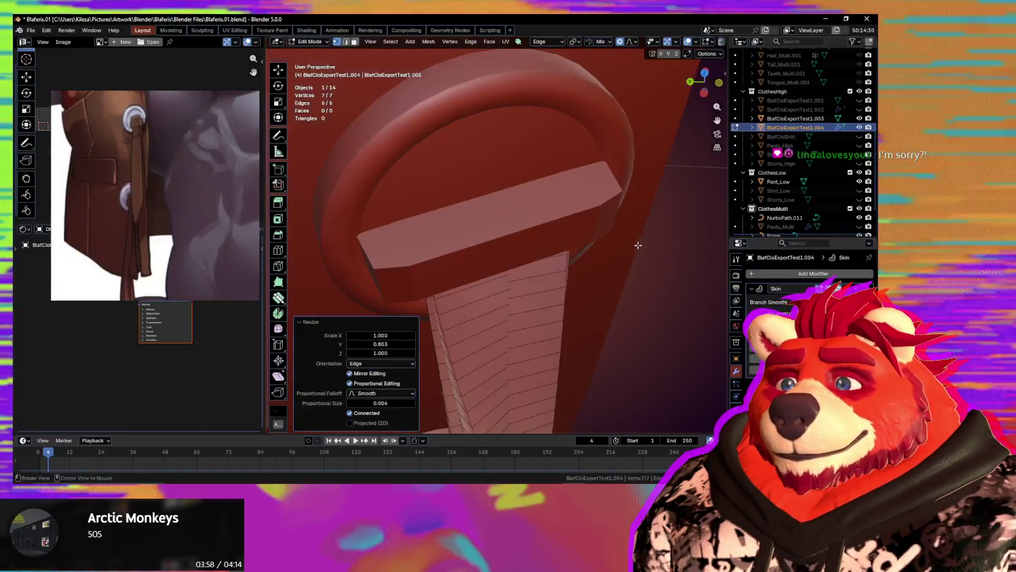
key(s)
key(y)
click(652, 244)
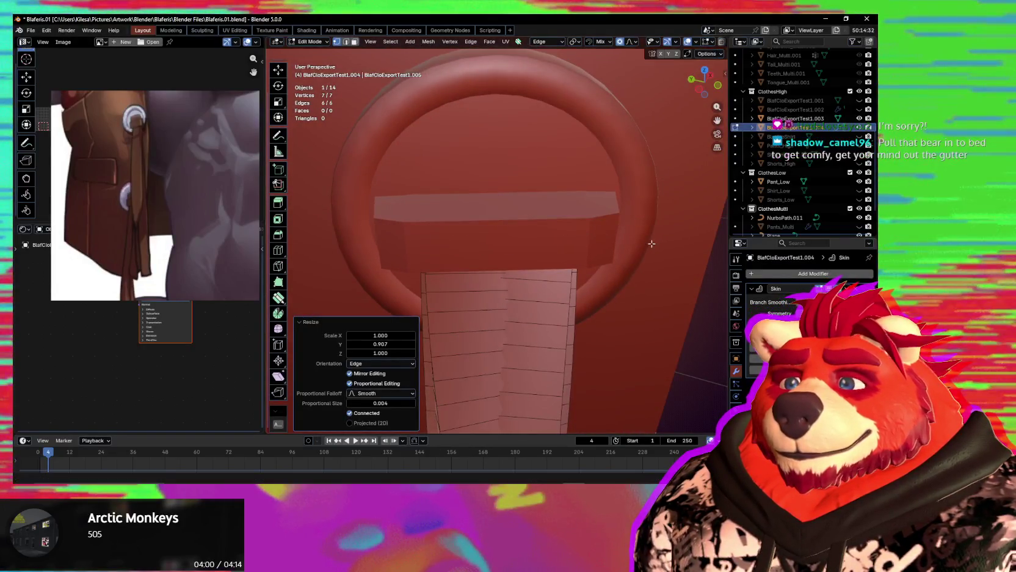
middle_drag(632, 262, 573, 243)
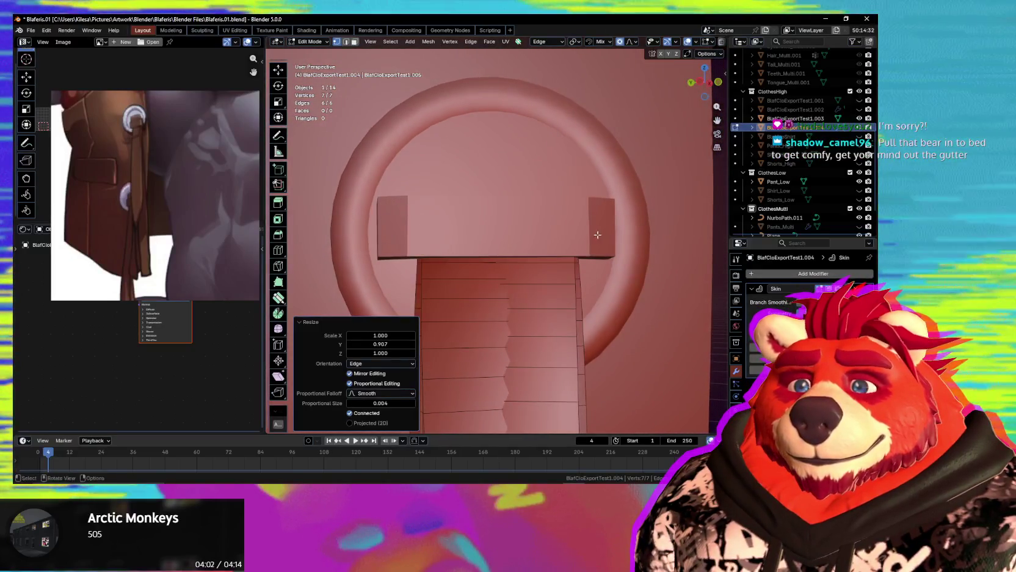
Scale the crossbar's left end point, then select its vertical edge for subdividing.
key(alt+z)
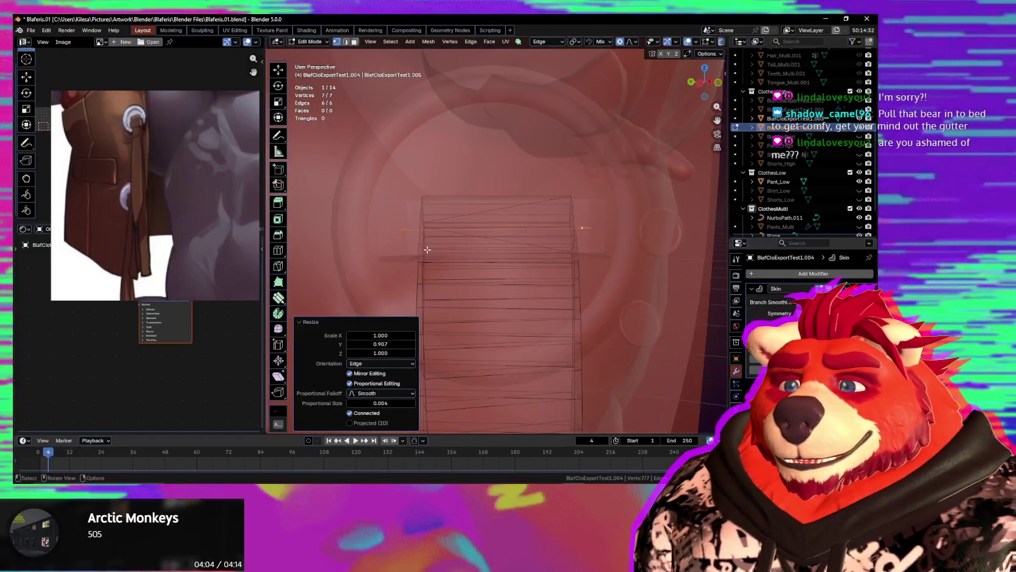
middle_drag(573, 243, 422, 267)
click(414, 241)
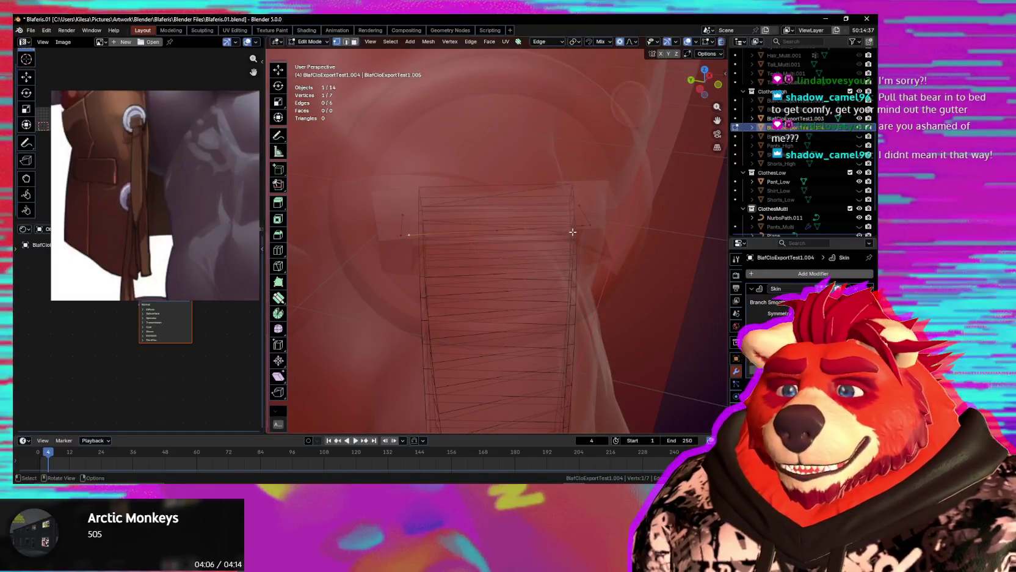
key(s)
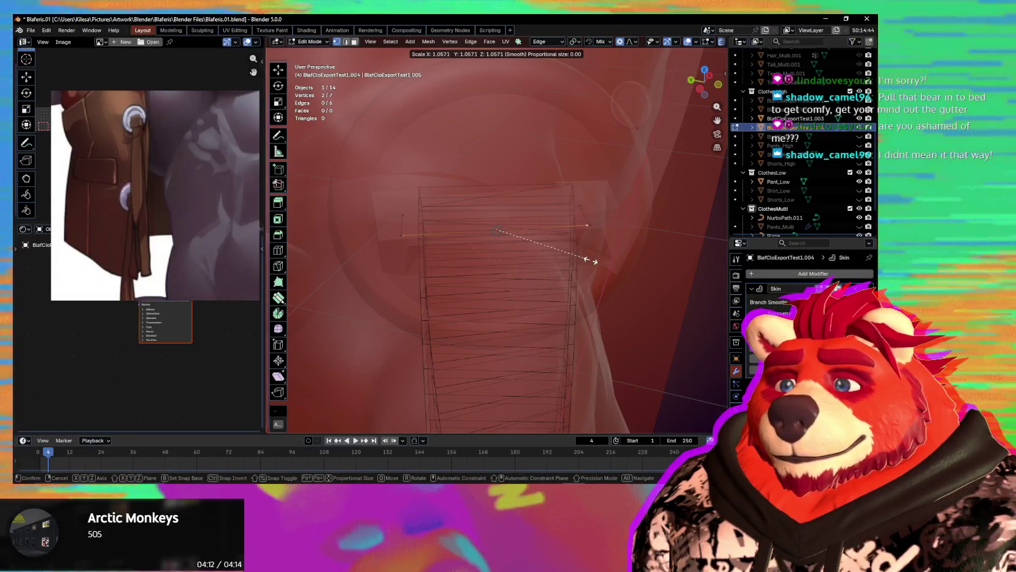
click(597, 262)
click(402, 226)
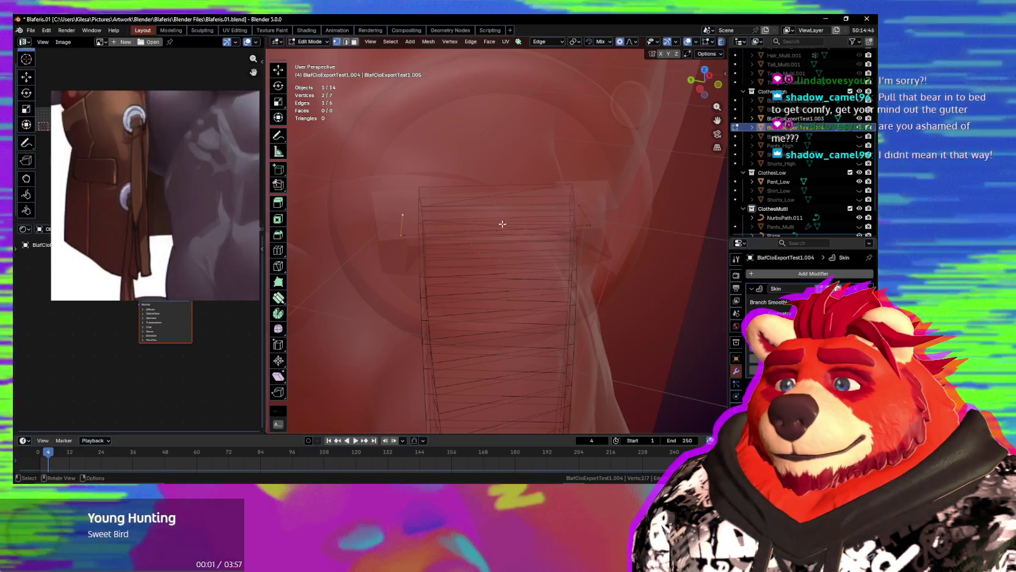
right_click(575, 220)
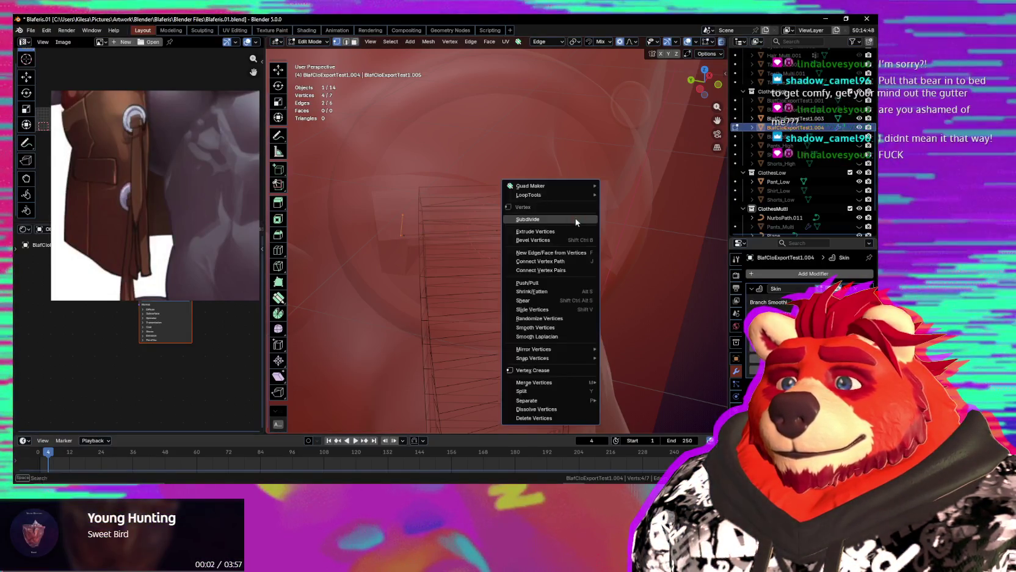
Subdivide the left end edge and move the new point along Z.
click(553, 219)
middle_drag(553, 221, 465, 240)
click(399, 250)
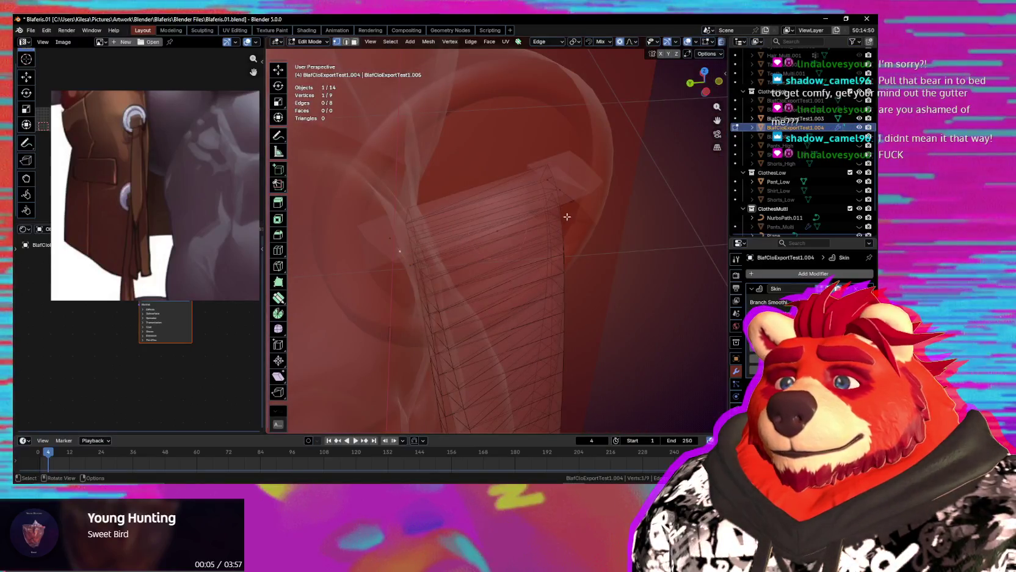
key(g)
key(y)
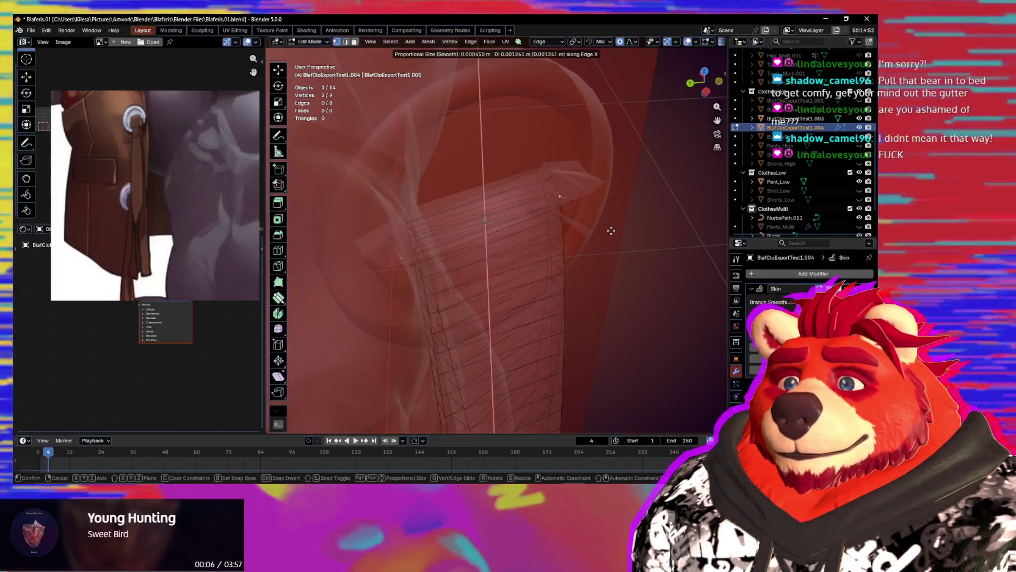
key(z)
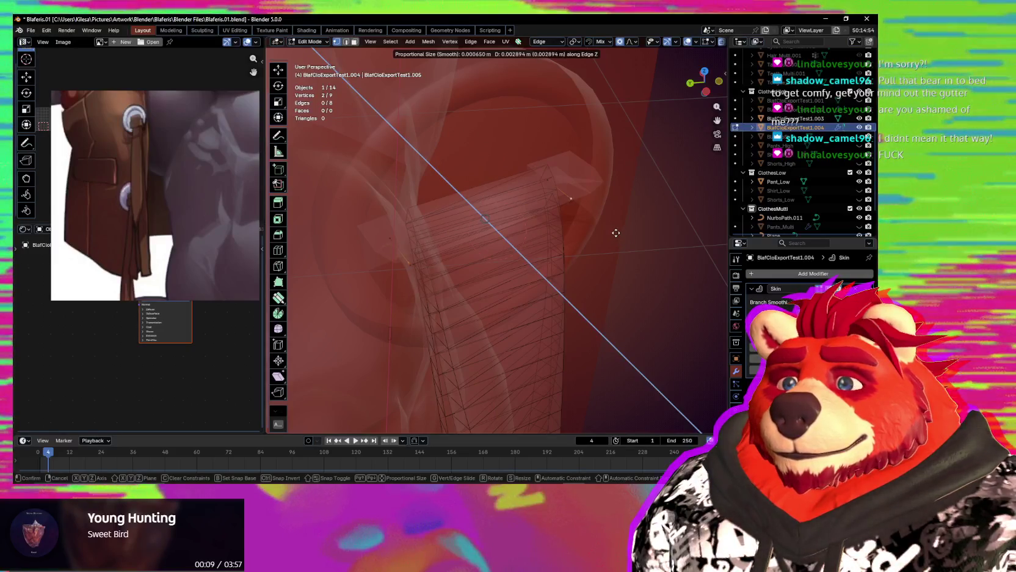
click(615, 232)
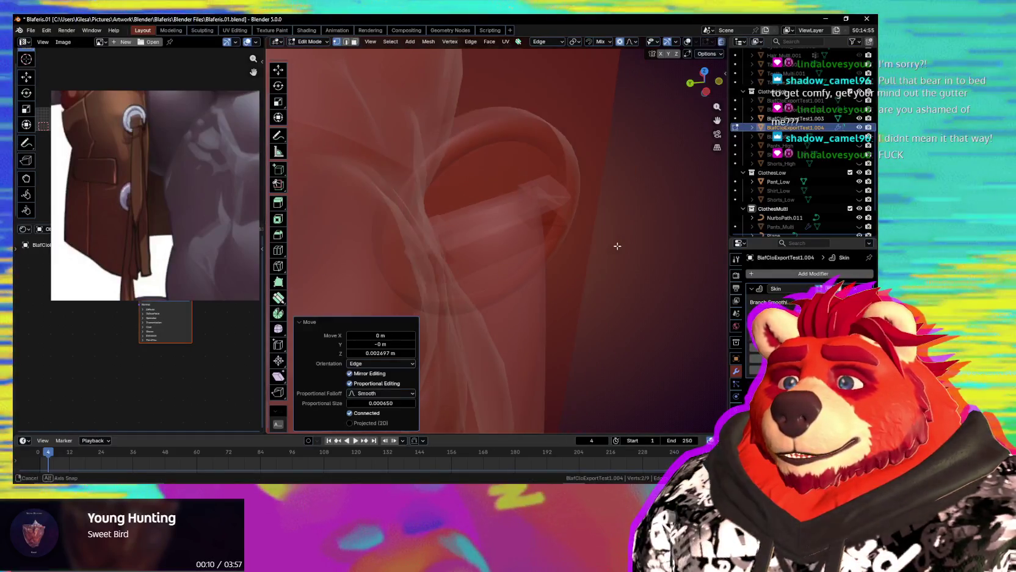
Select all bar vertices in X-ray view and thicken the bar's skin.
scroll(615, 234, down, 5)
mouse_move(607, 262)
middle_down()
mouse_move(578, 235)
mouse_move(512, 263)
mouse_move(553, 279)
mouse_move(567, 331)
mouse_move(579, 327)
middle_up()
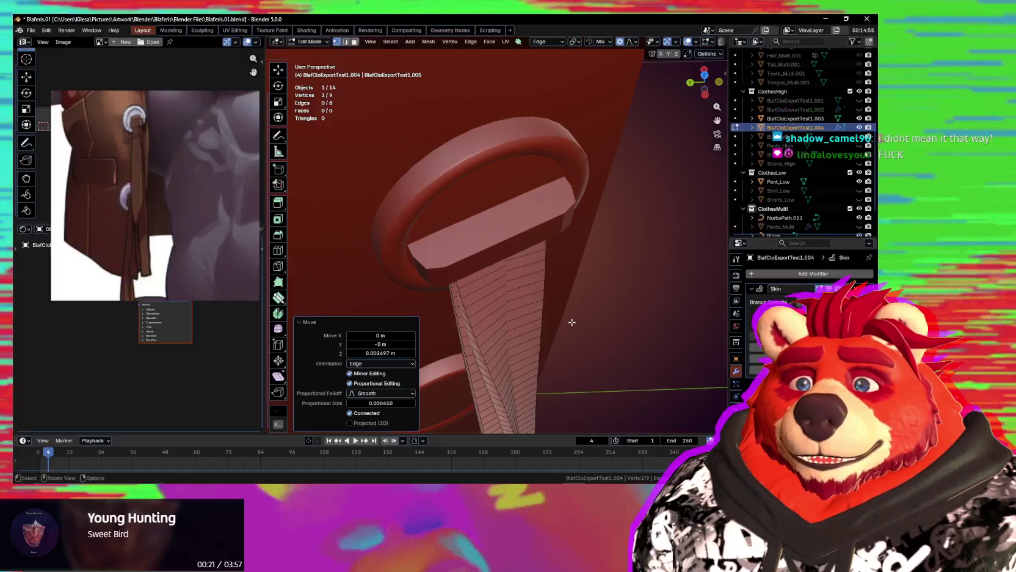
middle_drag(565, 321, 549, 270)
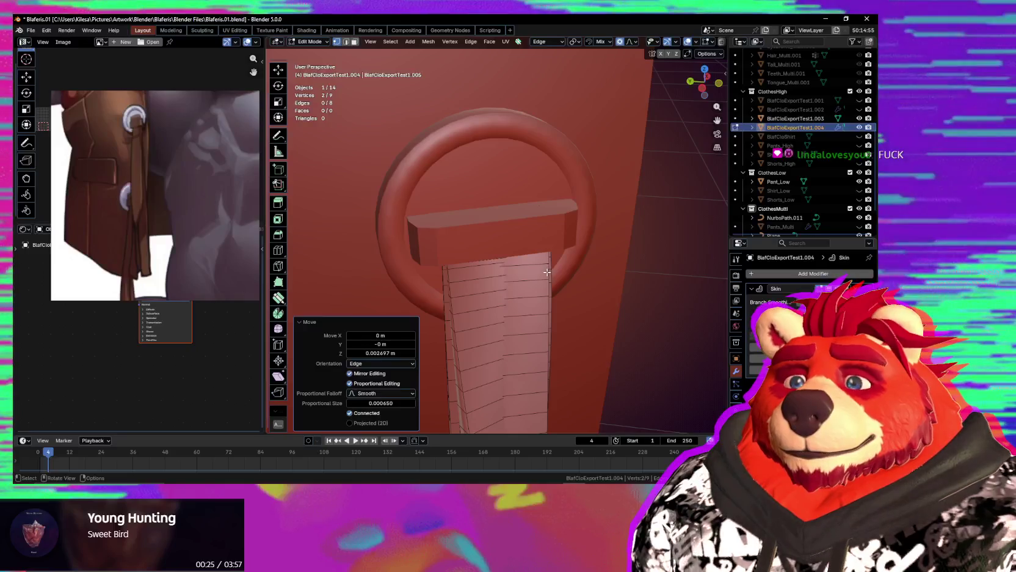
middle_drag(550, 276, 549, 216)
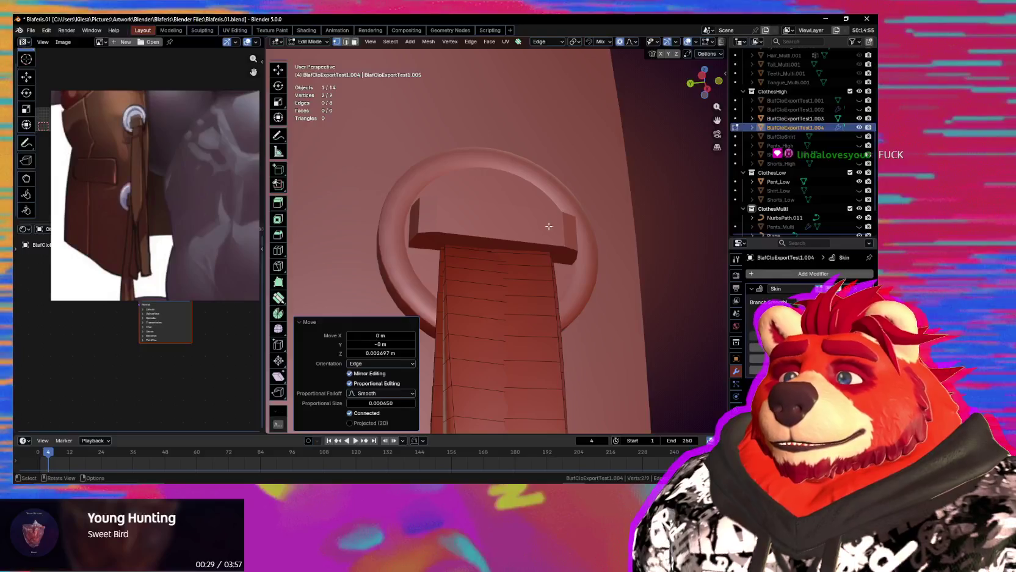
mouse_move(549, 233)
middle_down()
mouse_move(574, 322)
mouse_move(524, 257)
mouse_move(566, 355)
middle_up()
key(alt+z)
key(alt+z)
key(a)
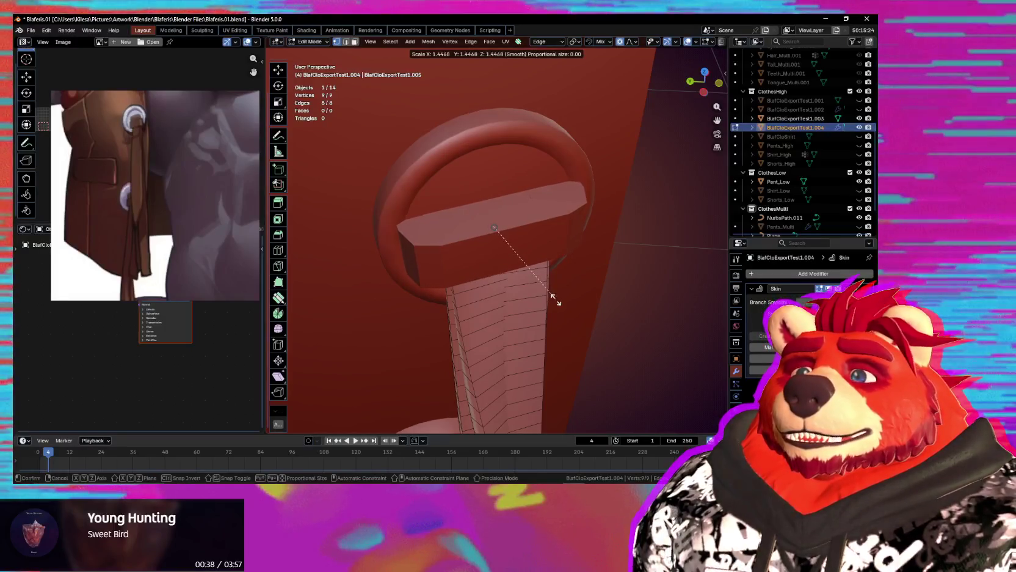
click(557, 298)
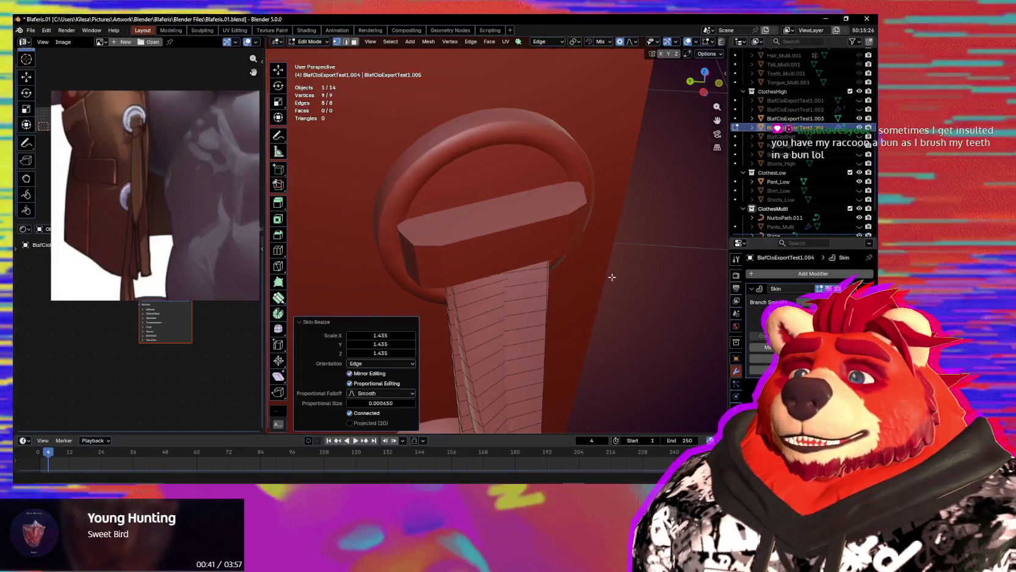
Shrink the crossbar to 0.713.
middle_drag(608, 276, 628, 254)
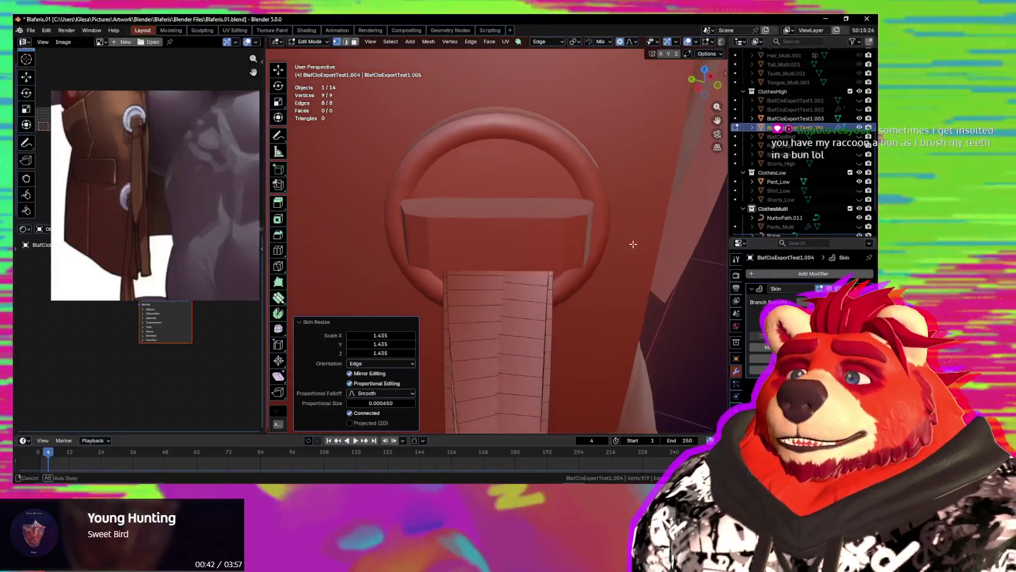
key(ctrl+a)
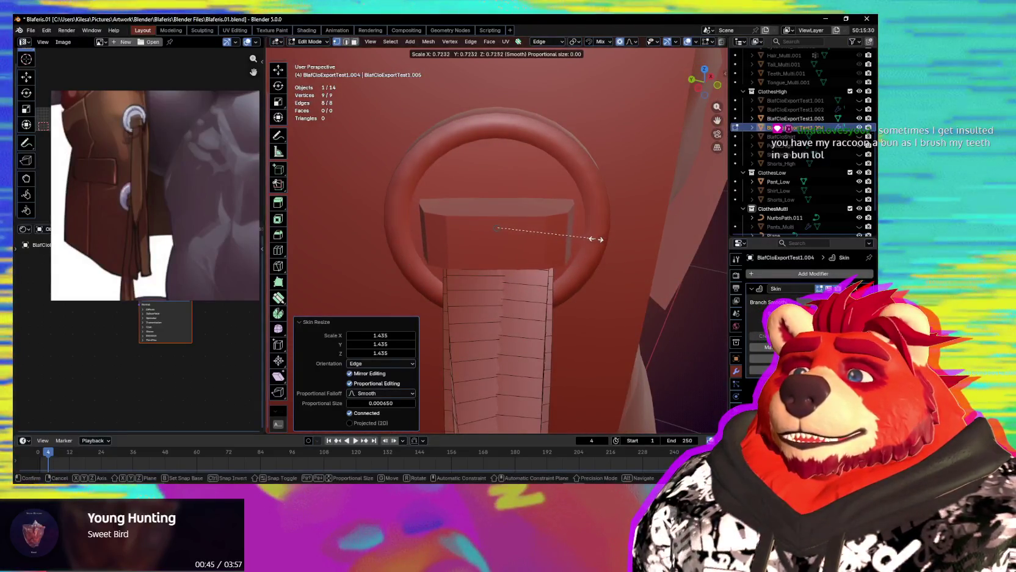
click(591, 239)
middle_drag(590, 235, 593, 179)
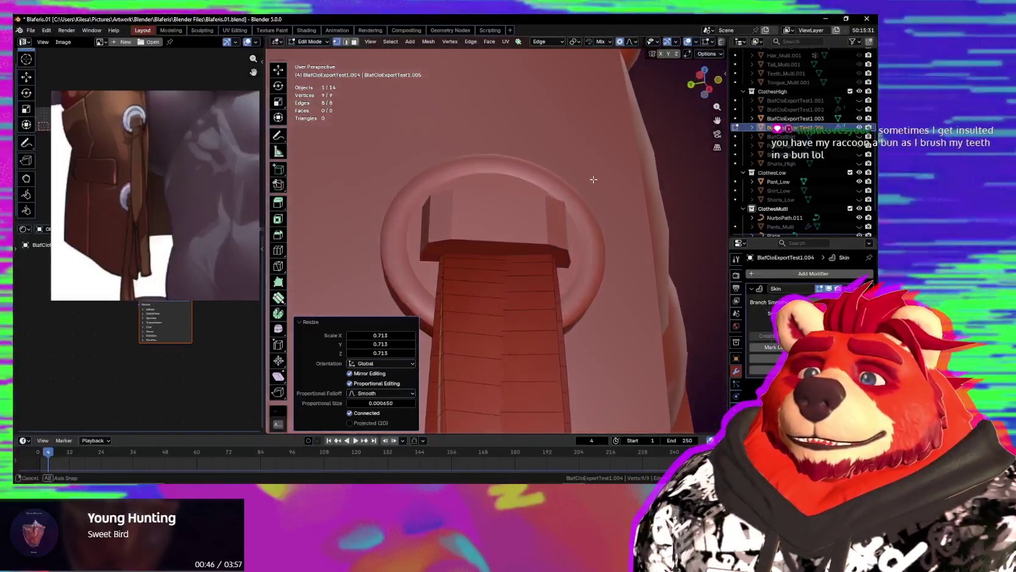
middle_drag(592, 226, 604, 316)
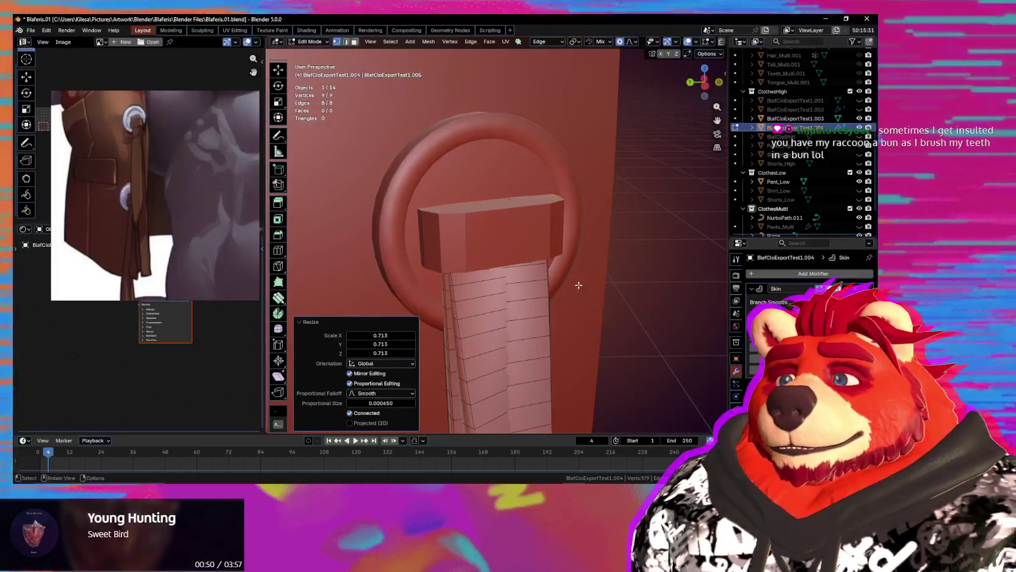
Shift the crossbar 0.009466 m along X.
key(g)
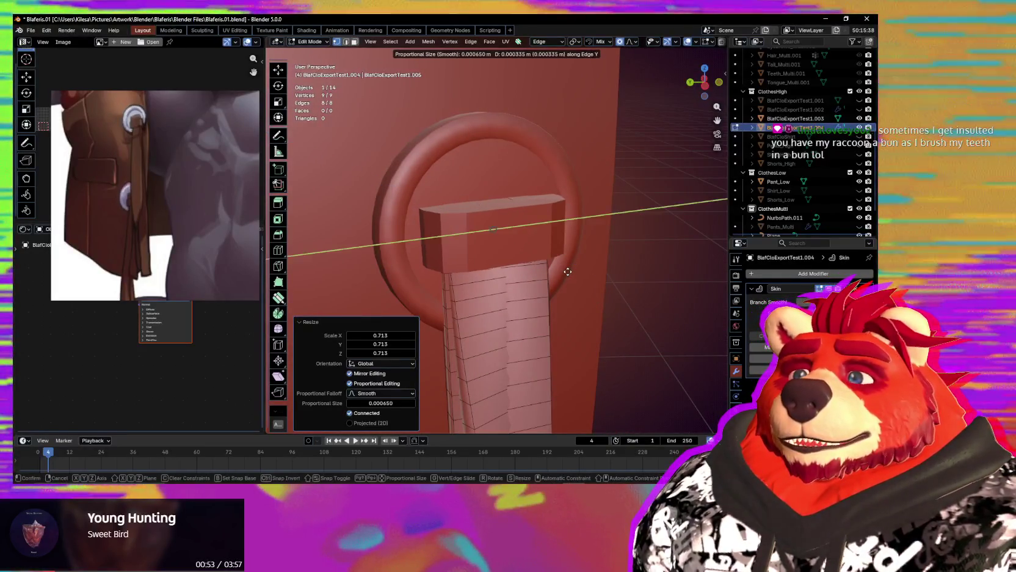
key(x)
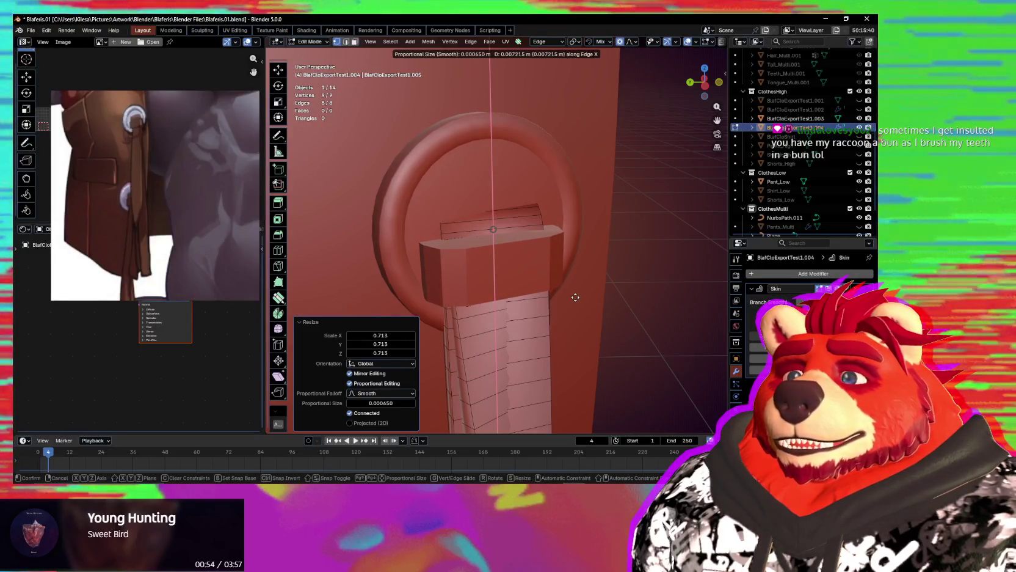
click(578, 302)
mouse_move(585, 302)
middle_down()
mouse_move(557, 275)
mouse_move(499, 338)
mouse_move(510, 328)
middle_up()
scroll(557, 275, down, 5)
Move the crossbar -0.002945 m along Z with smooth proportional editing.
scroll(499, 338, up, 3)
scroll(499, 338, up, 2)
scroll(499, 338, down, 3)
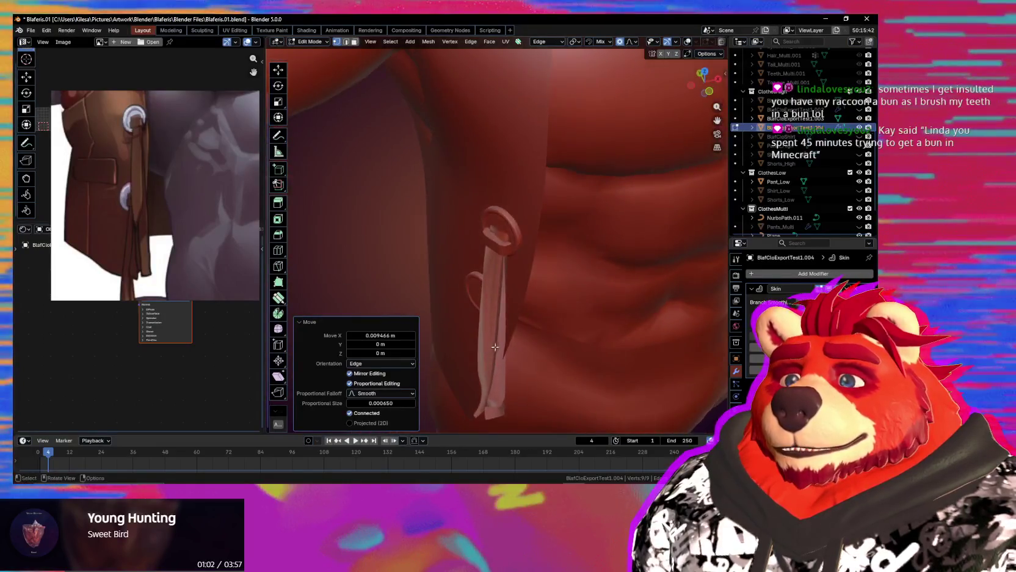
scroll(510, 327, up, 3)
key(g)
key(z)
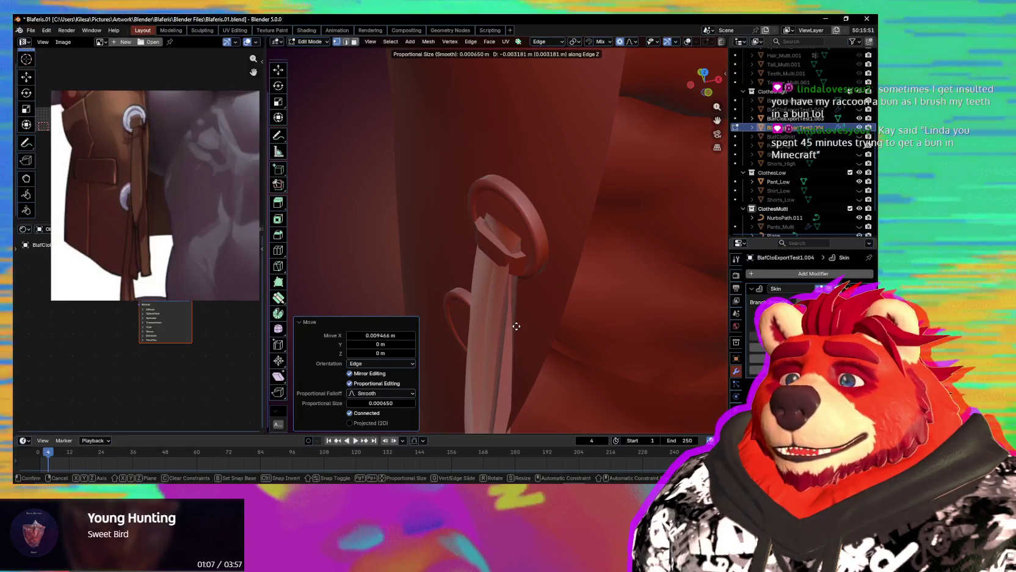
click(517, 326)
mouse_move(516, 326)
middle_down()
mouse_move(567, 300)
mouse_move(509, 304)
mouse_move(502, 326)
mouse_move(535, 294)
mouse_move(506, 300)
mouse_move(566, 311)
mouse_move(567, 271)
middle_up()
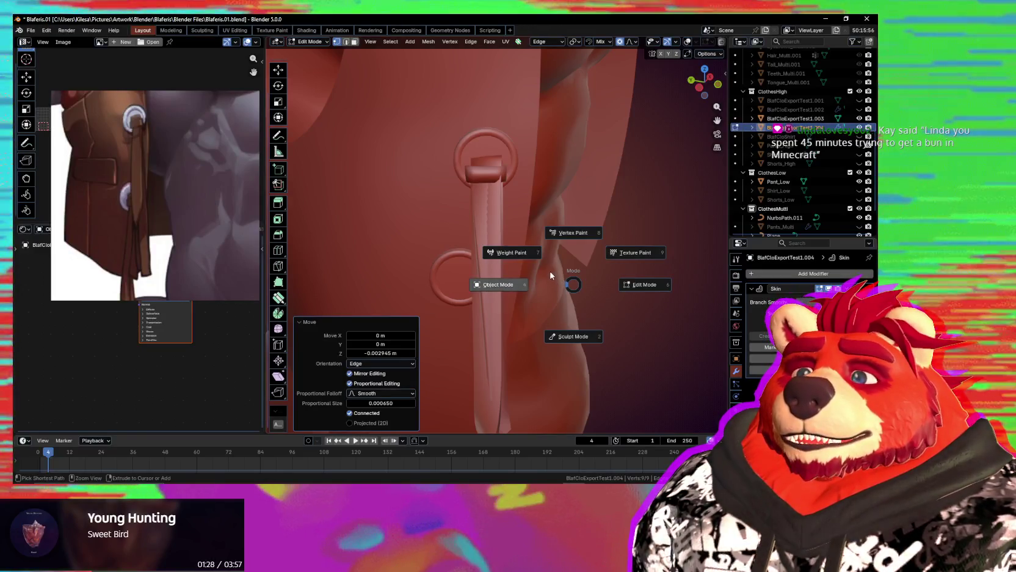
Return to Object Mode, select the strap curve NurbsPath.011, and enter its Edit Mode.
click(550, 275)
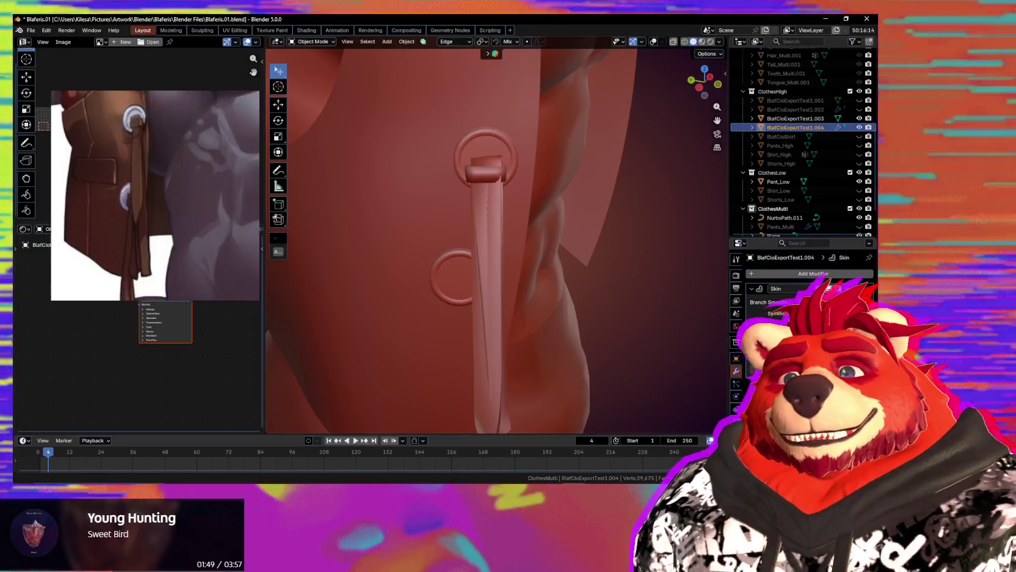
mouse_move(676, 324)
middle_down()
mouse_move(463, 320)
mouse_move(513, 327)
middle_up()
scroll(511, 264, up, 2)
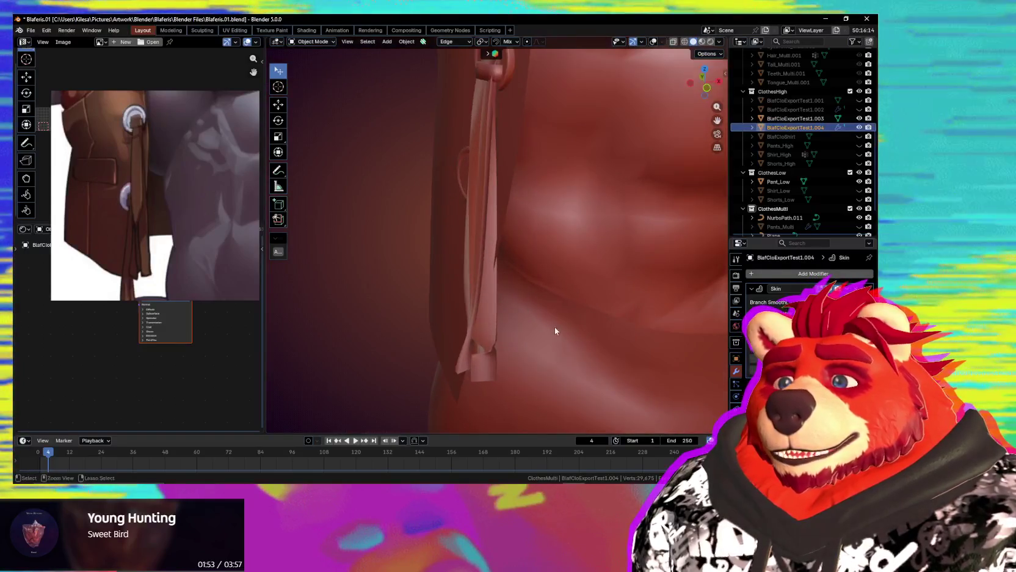
click(490, 329)
key(Tab)
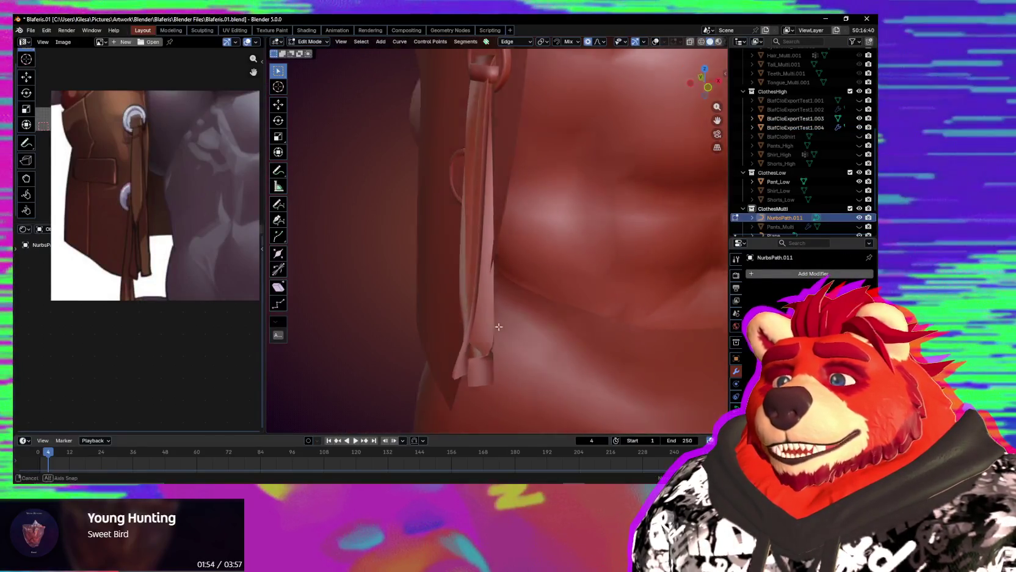
middle_drag(491, 333, 513, 323)
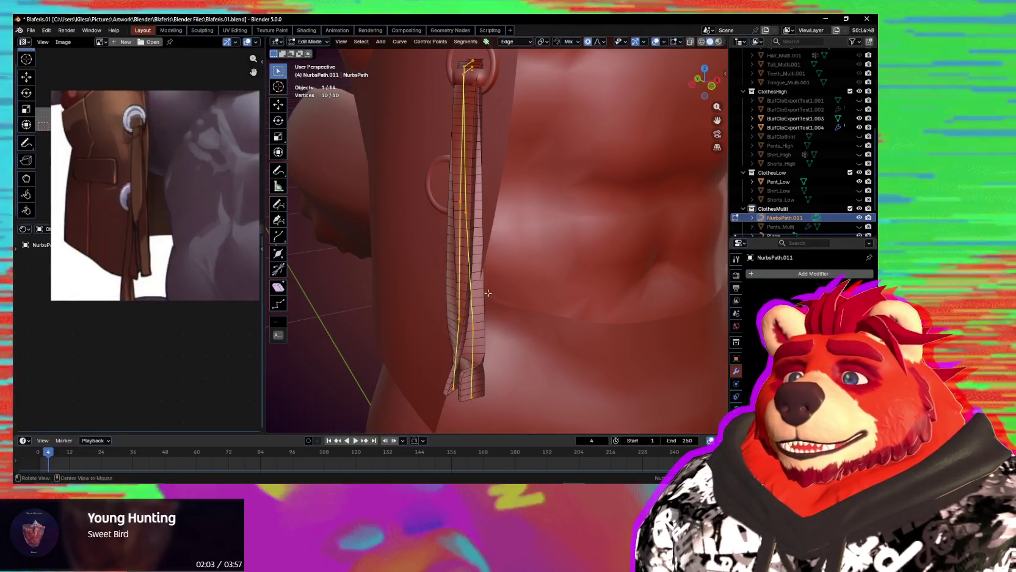
Raise a strap control point beside the lower ring 0.012169 m along Z.
middle_drag(584, 312, 549, 299)
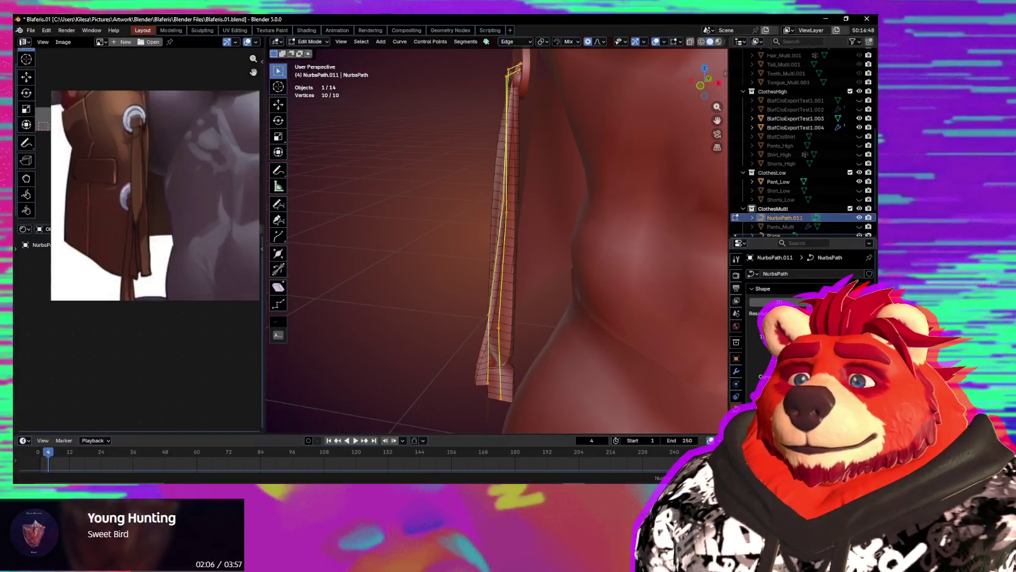
mouse_move(601, 354)
middle_down()
mouse_move(608, 344)
mouse_move(476, 257)
middle_up()
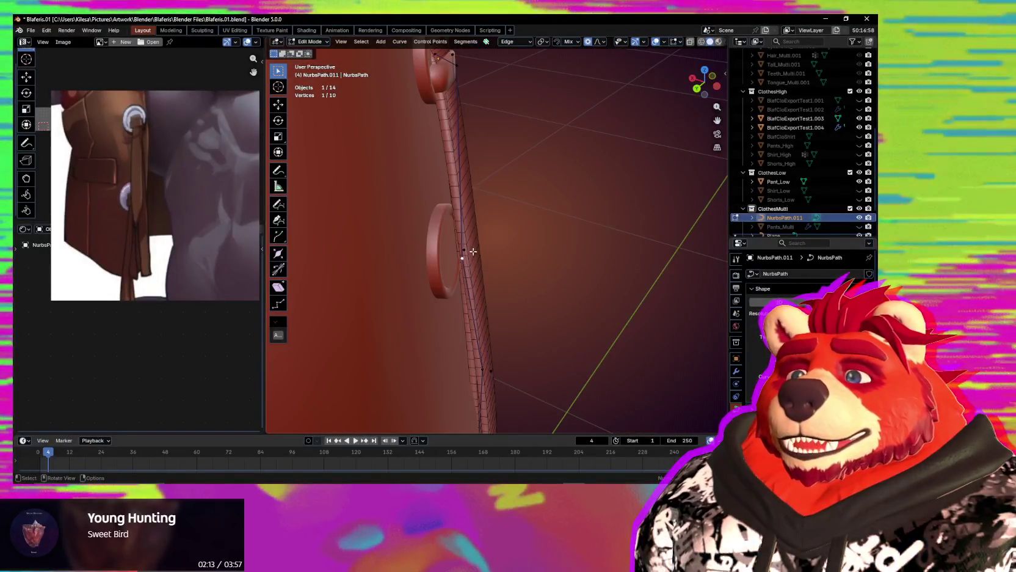
key(g)
key(x)
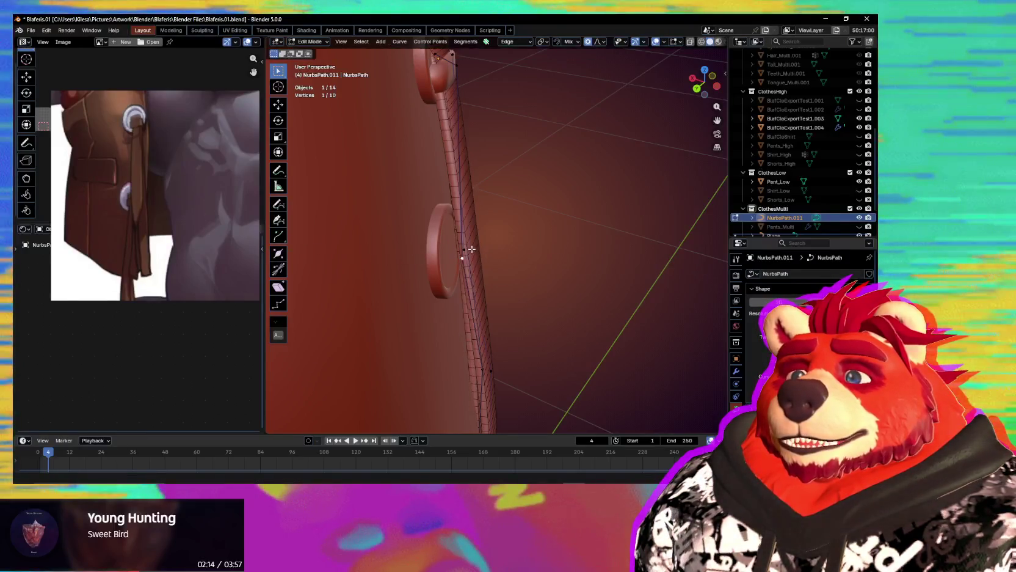
key(z)
click(502, 255)
Subdivide the upper strap segment and move the new midpoint along Z.
mouse_move(502, 255)
middle_down()
mouse_move(463, 235)
mouse_move(516, 332)
mouse_move(513, 247)
mouse_move(528, 272)
middle_up()
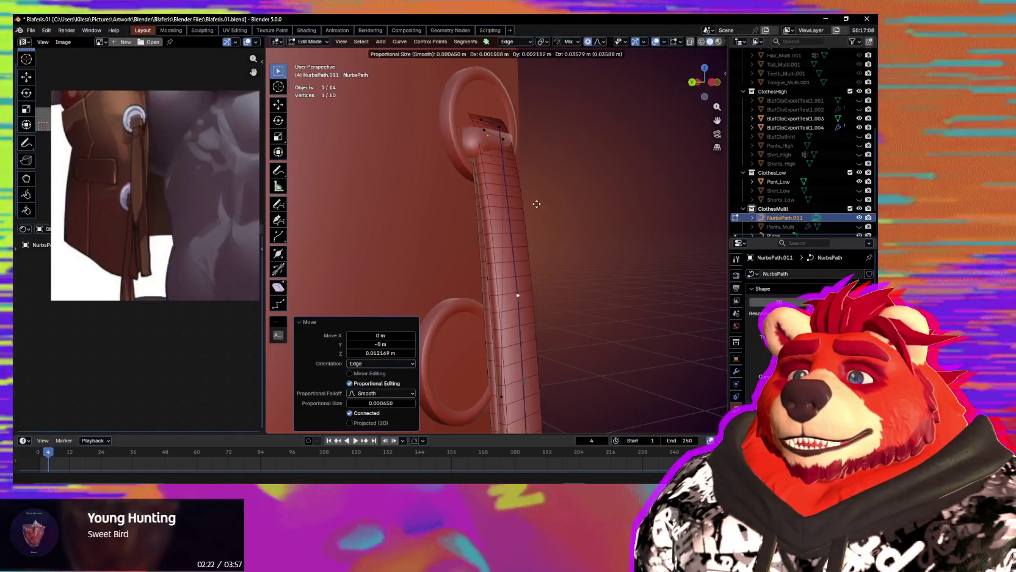
middle_drag(538, 226, 544, 237)
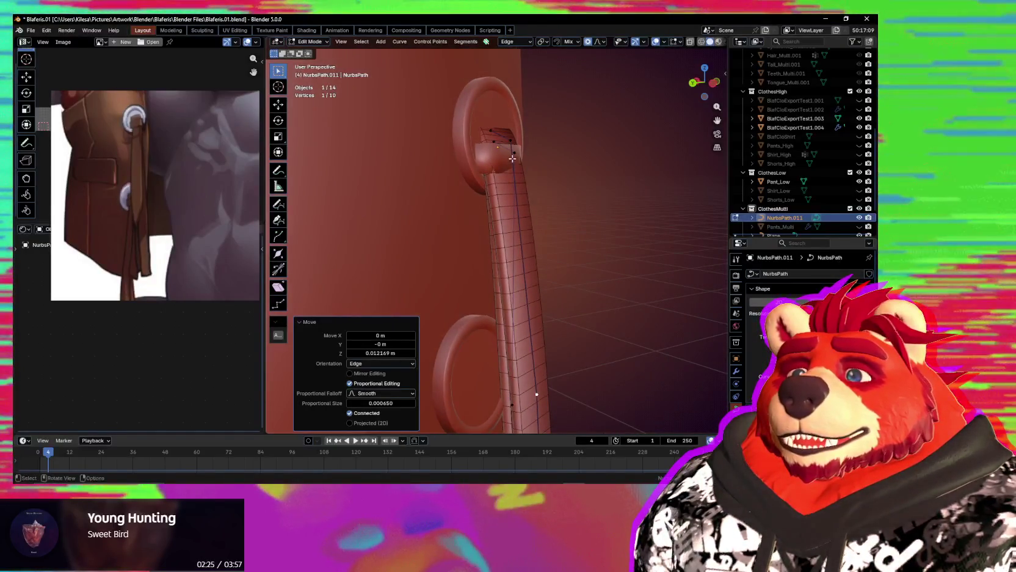
shift+click(511, 137)
right_click(507, 184)
click(507, 190)
middle_drag(530, 219, 552, 279)
click(551, 279)
key(g)
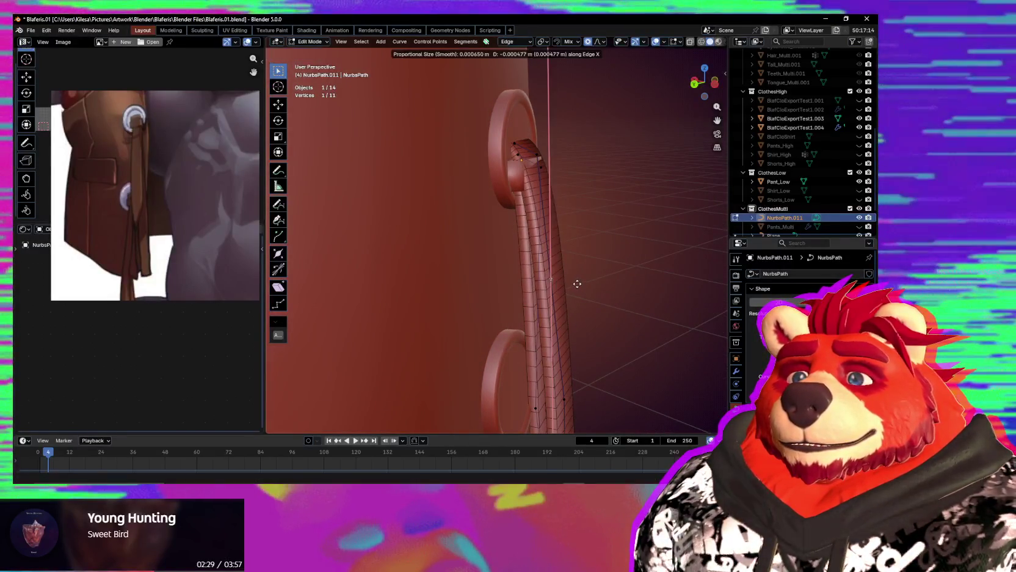
click(538, 270)
Subdivide the lower strap segment and reposition its new middle point.
click(536, 407)
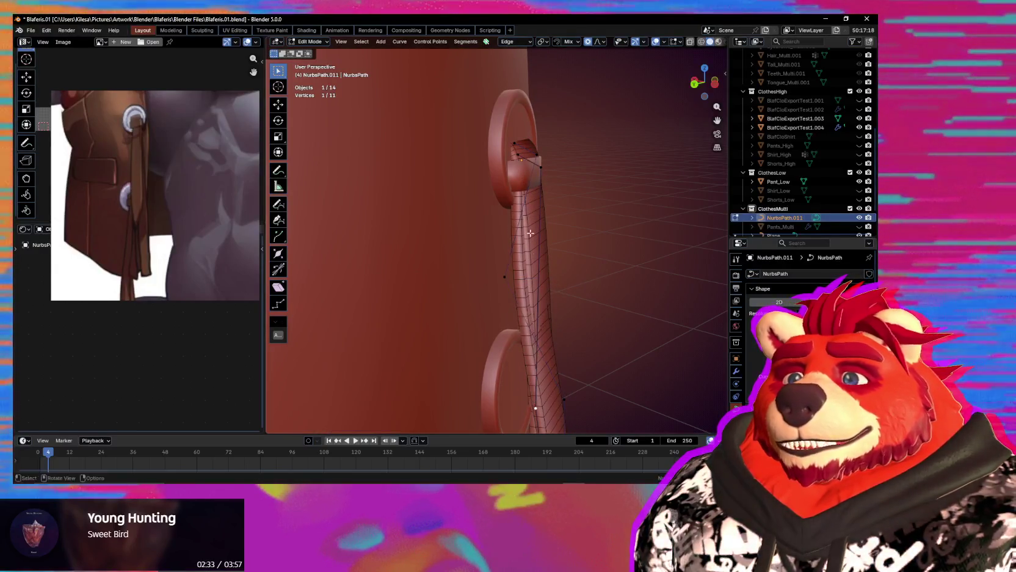
right_click(548, 231)
click(549, 234)
click(555, 288)
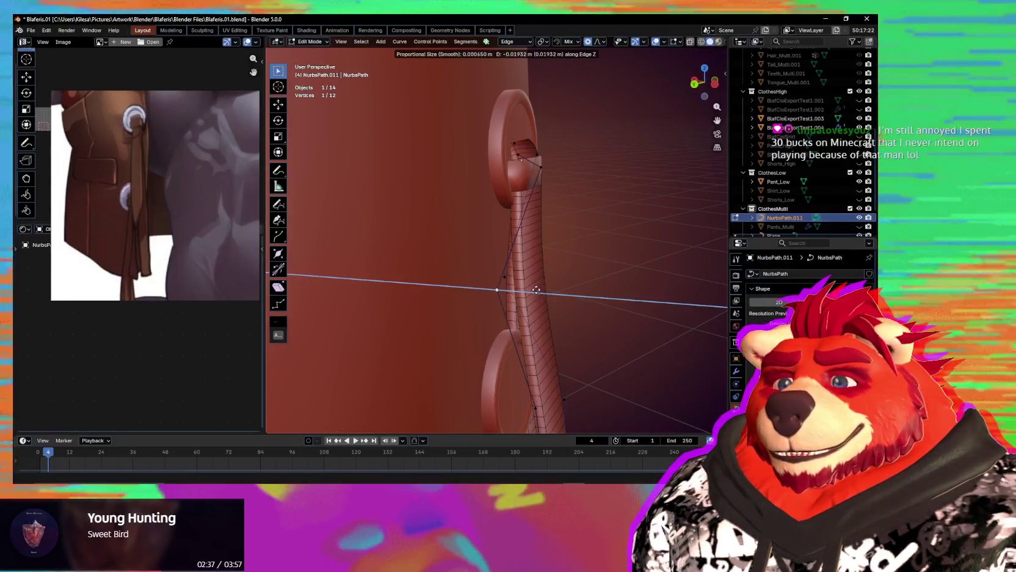
click(537, 290)
mouse_move(536, 289)
middle_down()
mouse_move(444, 232)
mouse_move(554, 158)
middle_up()
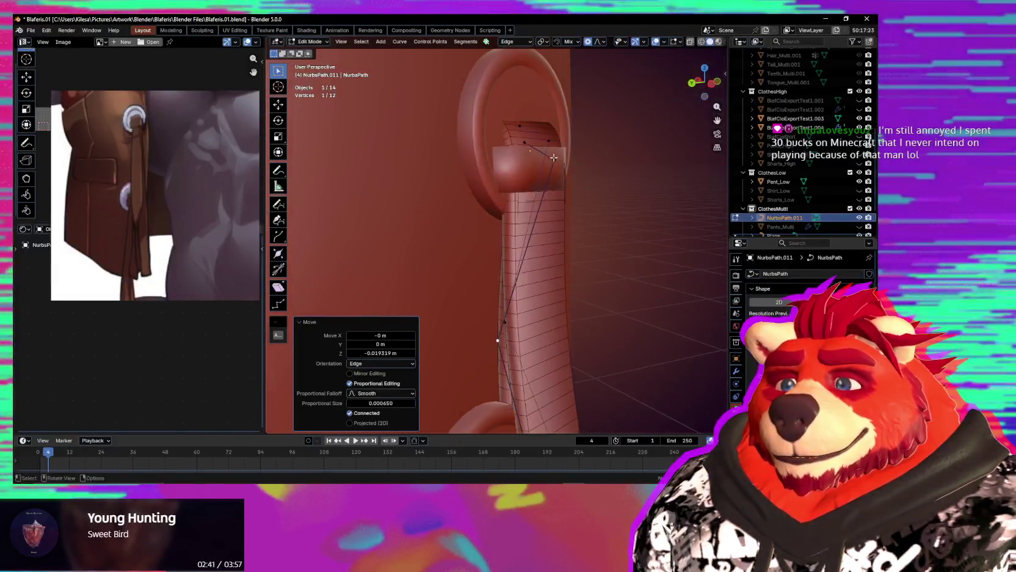
Box-select the strap's end points at the ring and lower them 0.001548 m along Z.
drag(581, 111, 480, 187)
middle_drag(480, 186, 577, 244)
key(g)
key(z)
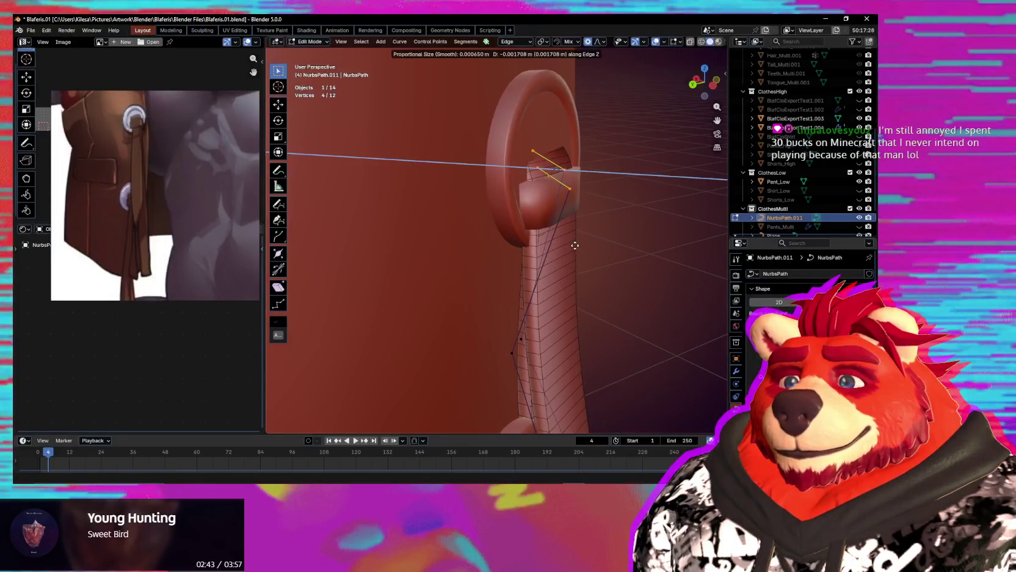
click(576, 246)
Tilt the strap end by -3.41° and check it from the side.
mouse_move(575, 246)
middle_down()
mouse_move(521, 235)
mouse_move(564, 210)
middle_up()
key(ctrl+t)
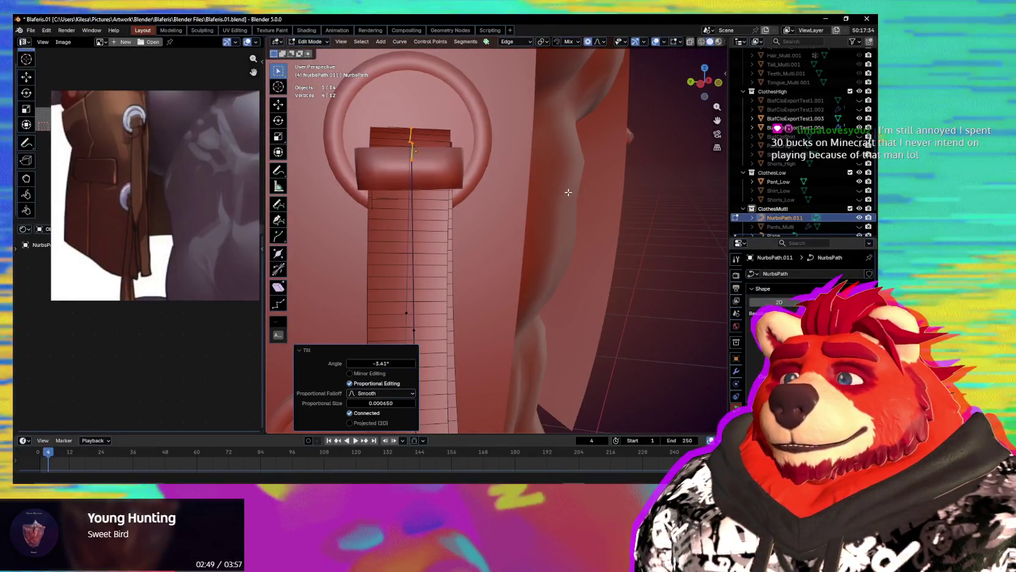
scroll(568, 192, down, 3)
mouse_move(568, 192)
middle_down()
mouse_move(586, 201)
mouse_move(584, 236)
middle_up()
scroll(584, 236, down, 3)
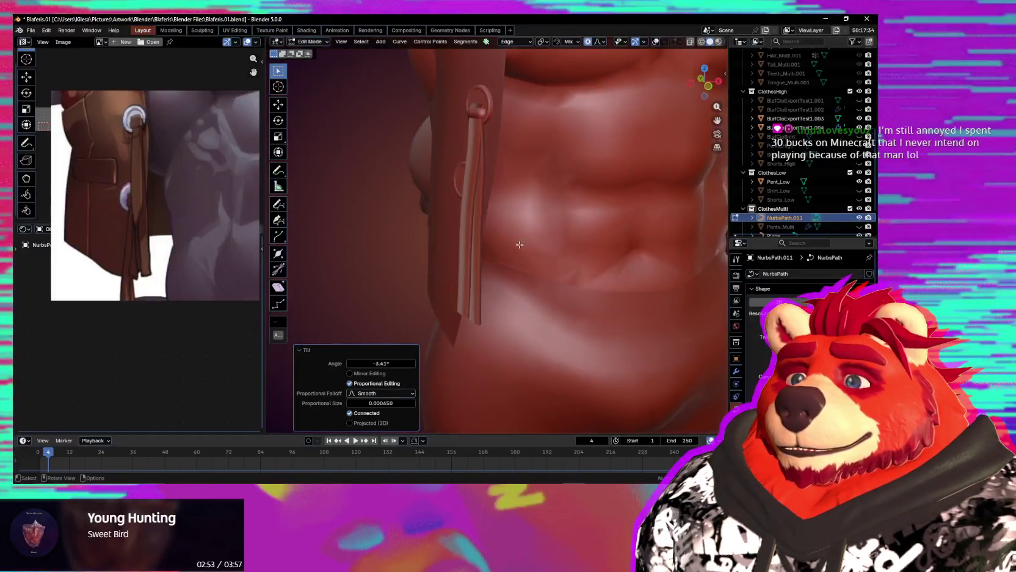
mouse_move(539, 274)
middle_down()
mouse_move(606, 265)
mouse_move(528, 196)
mouse_move(538, 249)
middle_up()
scroll(529, 196, up, 3)
scroll(521, 187, up, 3)
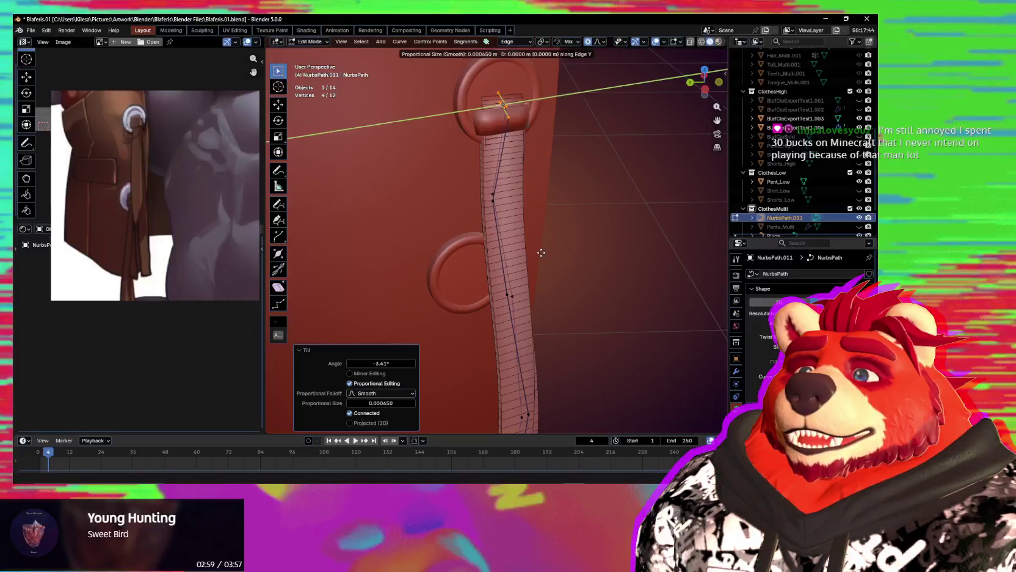
Slide the whole strap curve along Z and check its fit without overlays.
key(Escape)
key(a)
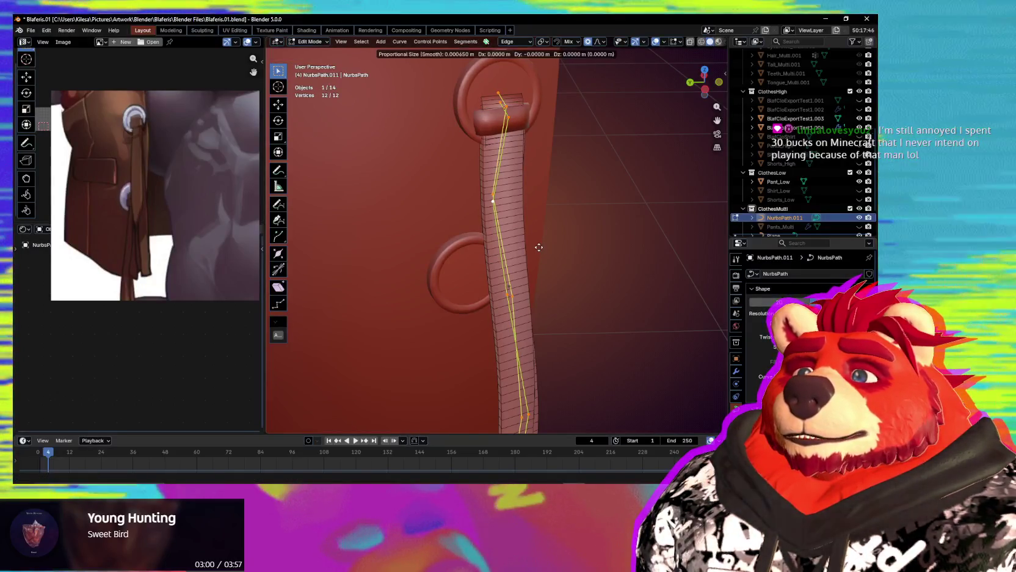
key(g)
key(z)
key(z)
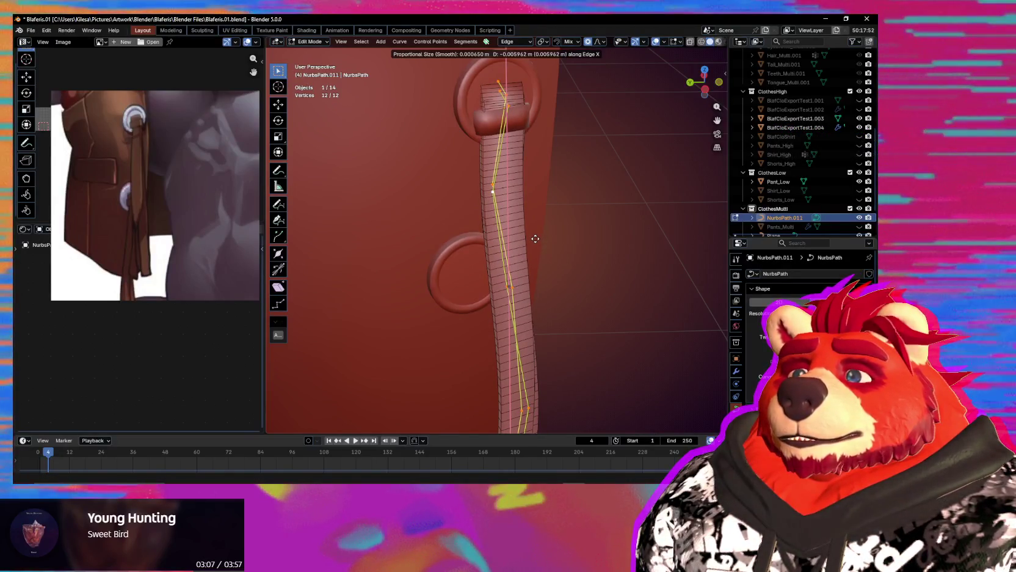
click(535, 239)
key(shift+alt+z)
mouse_move(535, 239)
middle_down()
mouse_move(451, 241)
mouse_move(484, 311)
mouse_move(494, 295)
middle_up()
key(shift+alt+z)
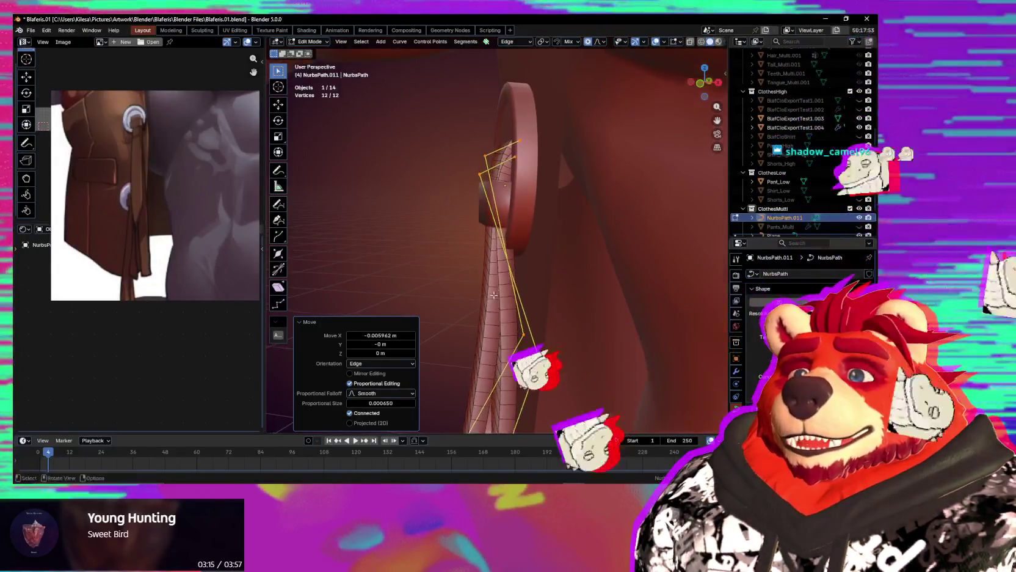
Move the point looping over the upper ring along Z.
click(478, 175)
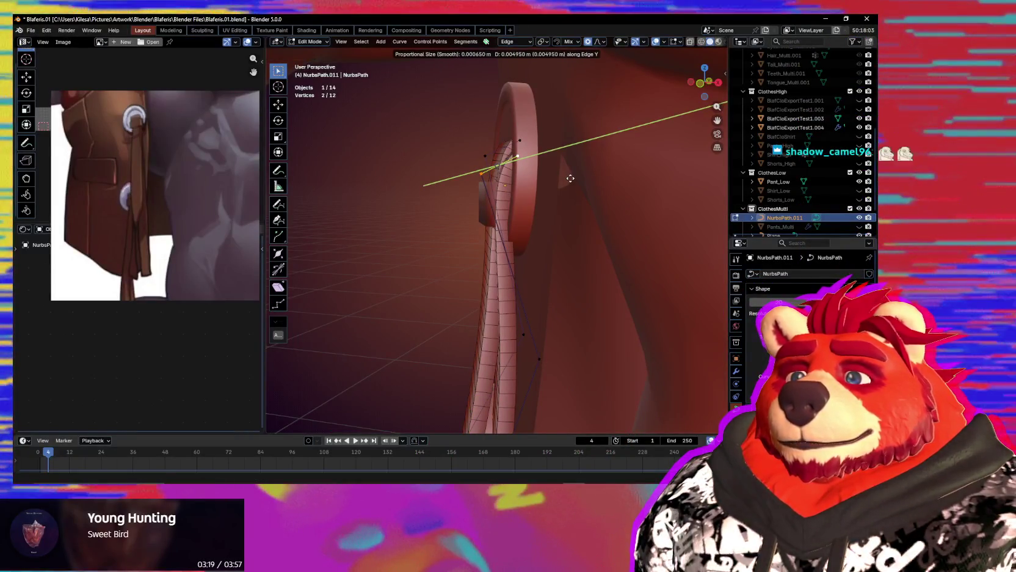
key(z)
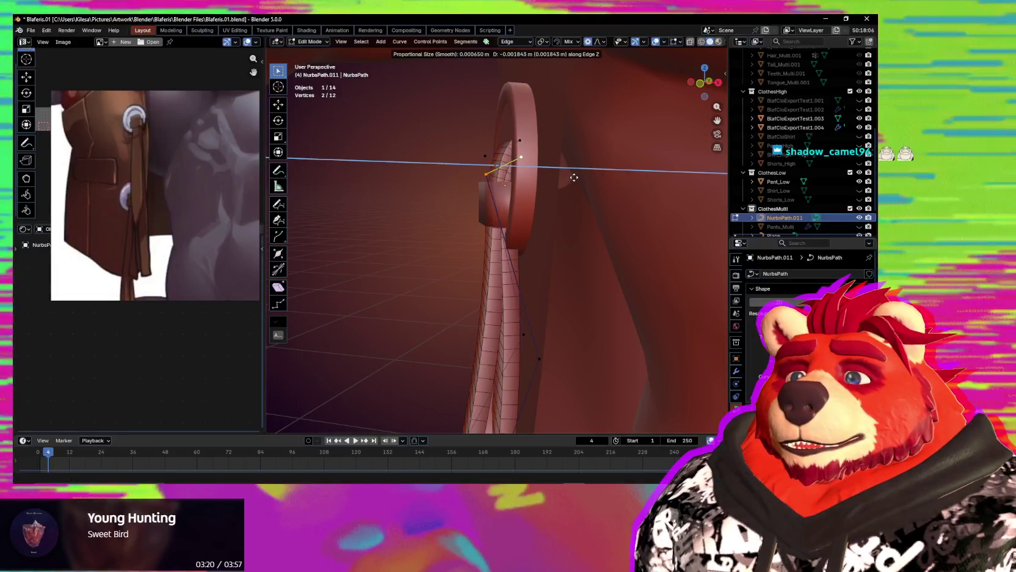
click(574, 177)
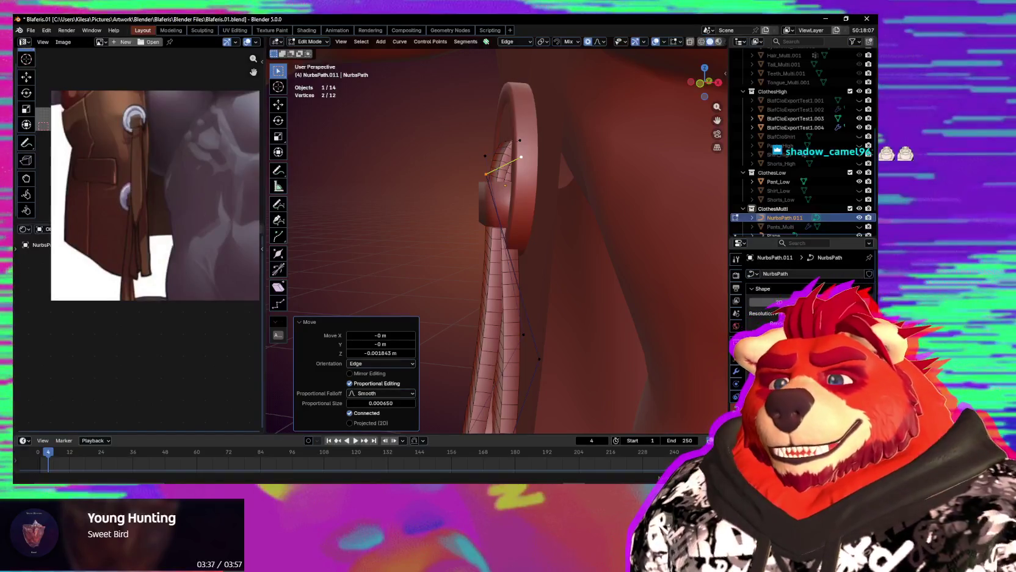
scroll(546, 390, down, 3)
mouse_move(518, 339)
middle_down()
mouse_move(542, 190)
mouse_move(593, 190)
mouse_move(468, 181)
middle_up()
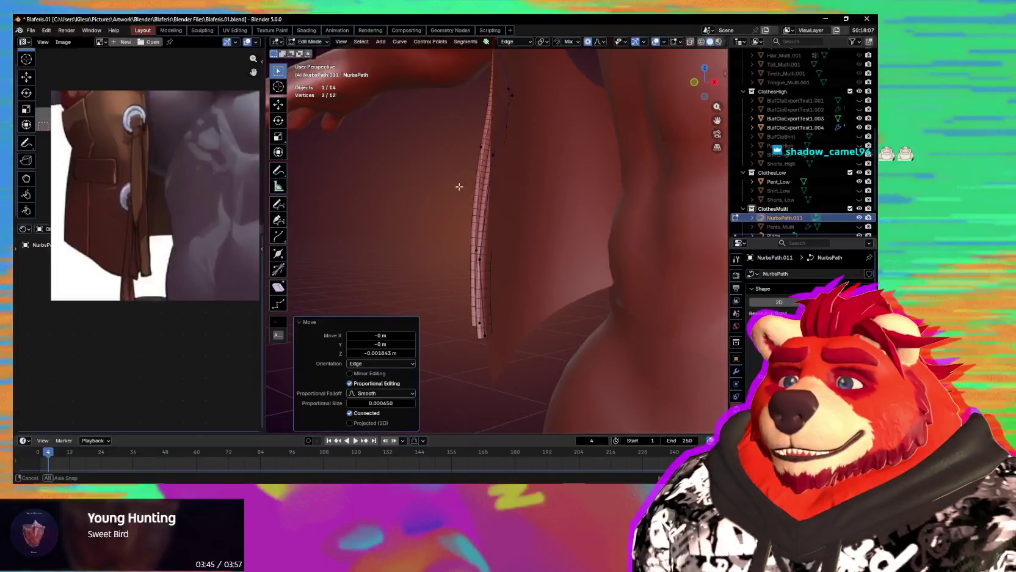
Box-select the strap strips' bottom ends and move them along Z.
middle_drag(468, 180, 532, 257)
drag(526, 239, 436, 399)
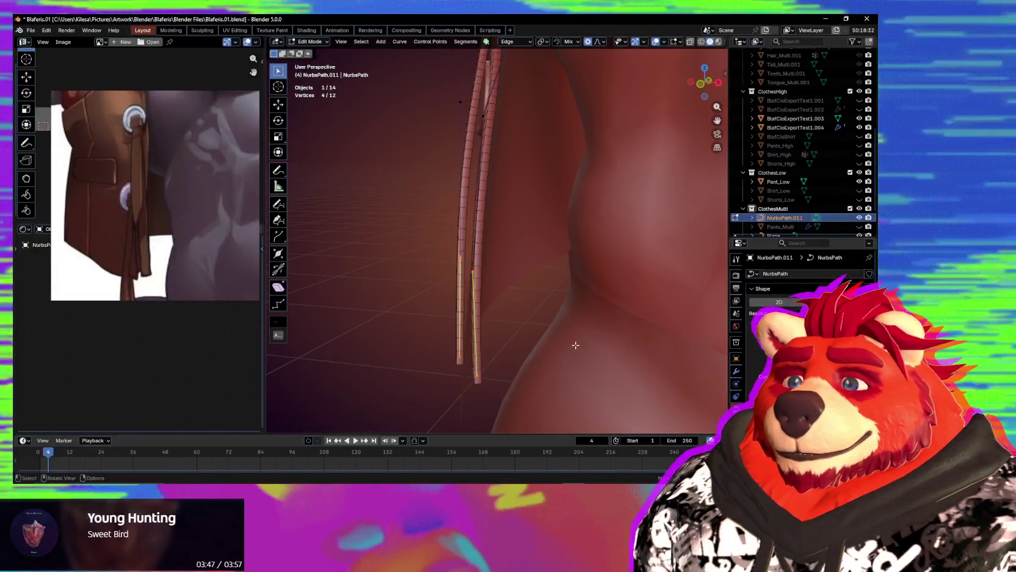
key(g)
key(z)
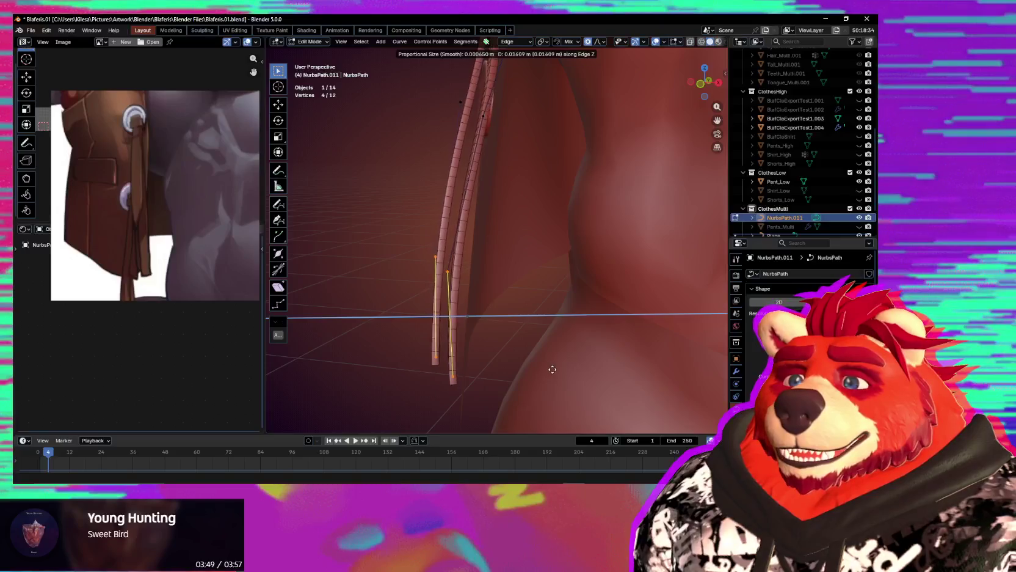
click(568, 362)
Duplicate the whole strap and place the copy 0.10326 m lower along Z.
middle_drag(569, 362, 557, 379)
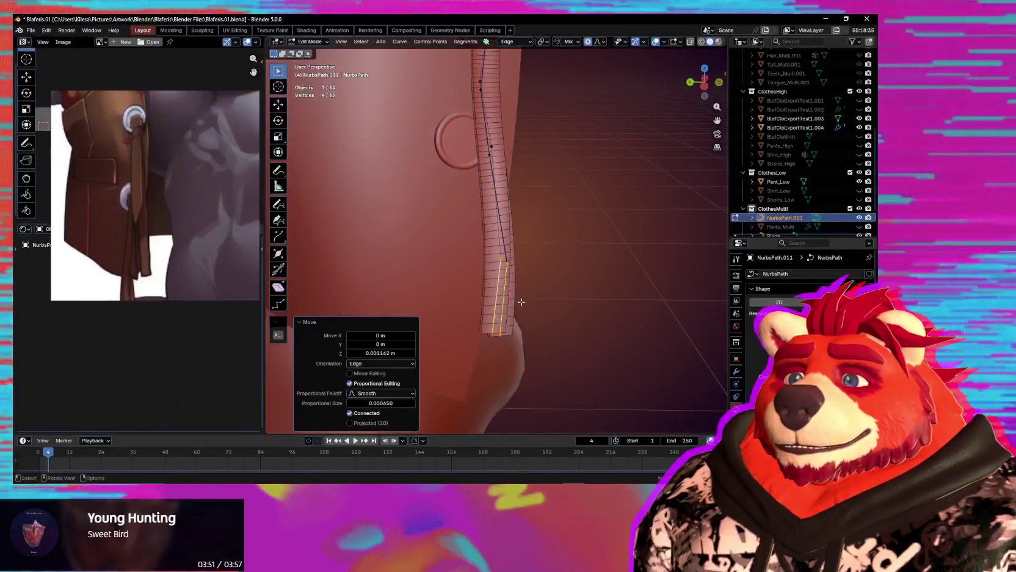
scroll(588, 379, down, 2)
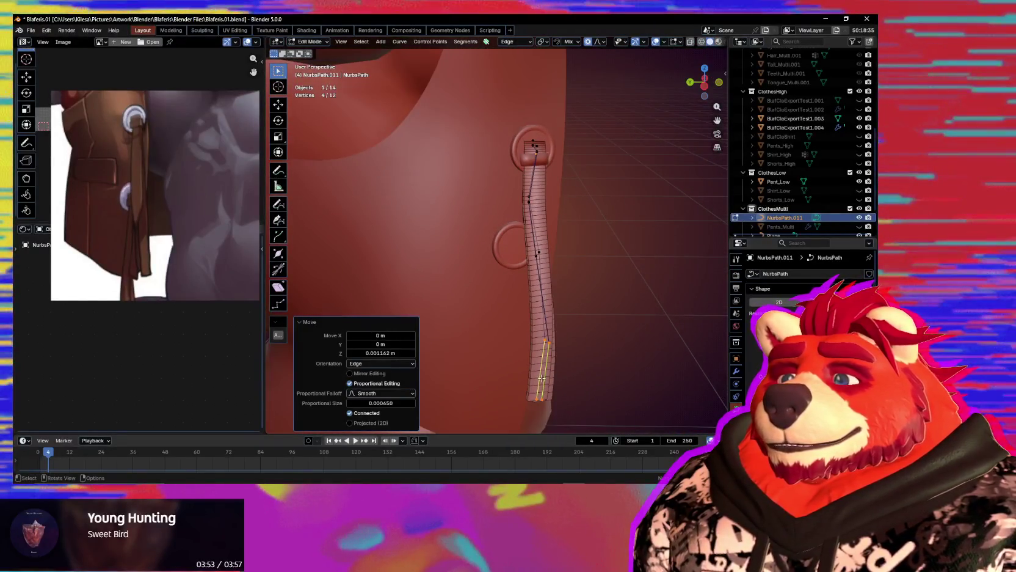
middle_drag(588, 379, 507, 294)
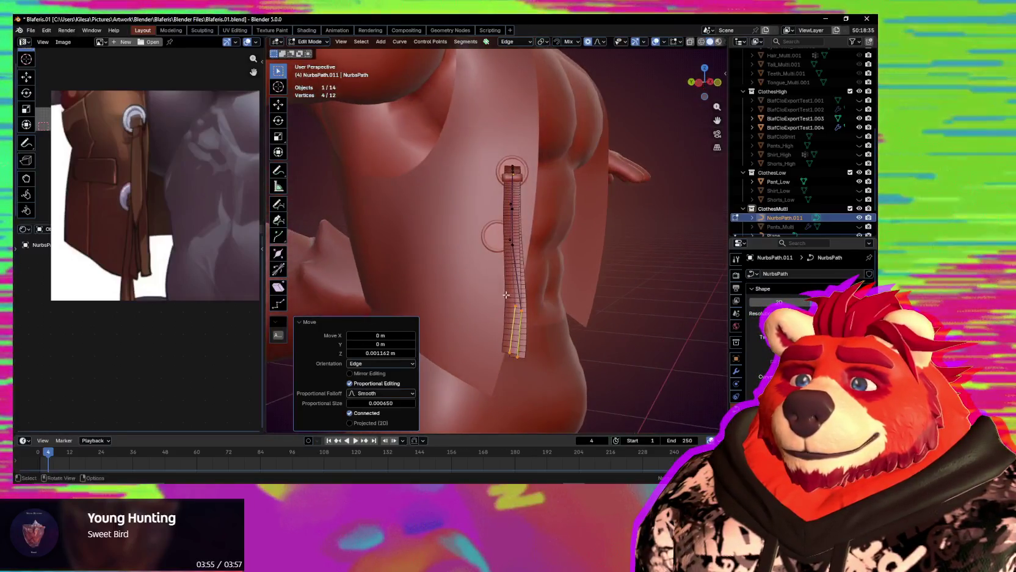
key(a)
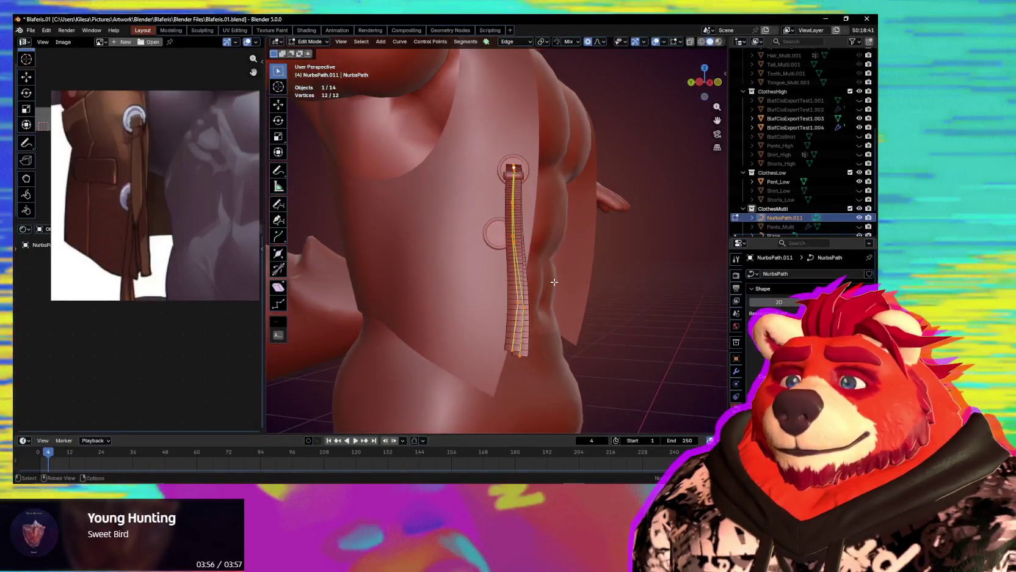
key(shift+d)
click(540, 350)
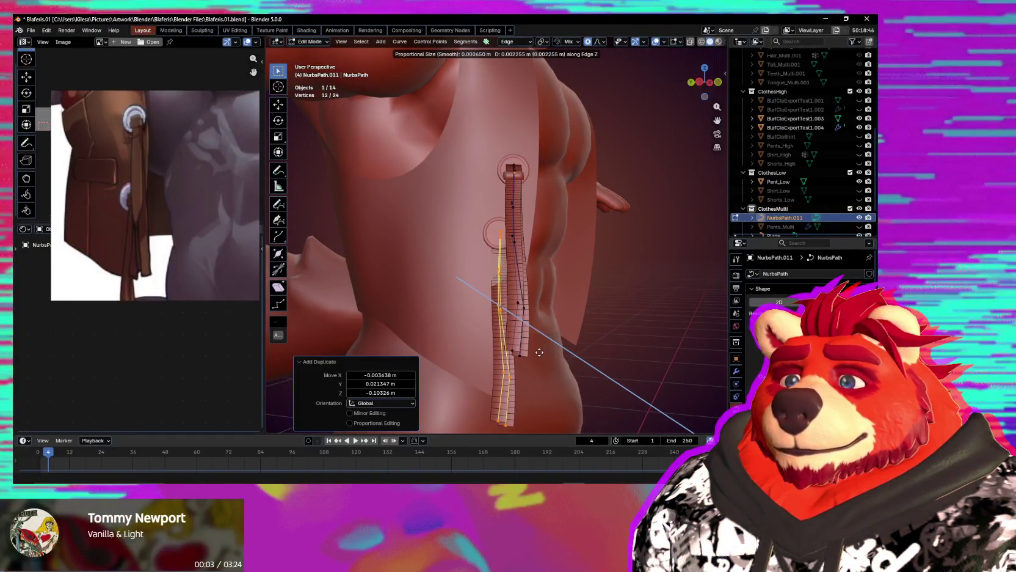
Nudge the strap copy by 0.006771 m X, -0.015864 m Y, -0.001262 m Z.
click(540, 353)
scroll(525, 305, up, 4)
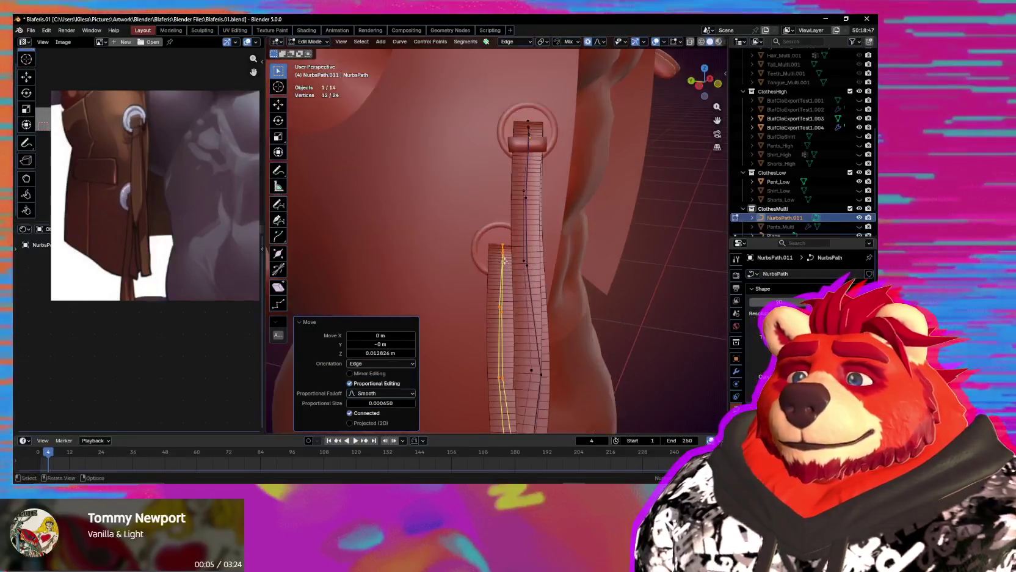
mouse_move(519, 287)
middle_down()
mouse_move(509, 264)
mouse_move(516, 223)
middle_up()
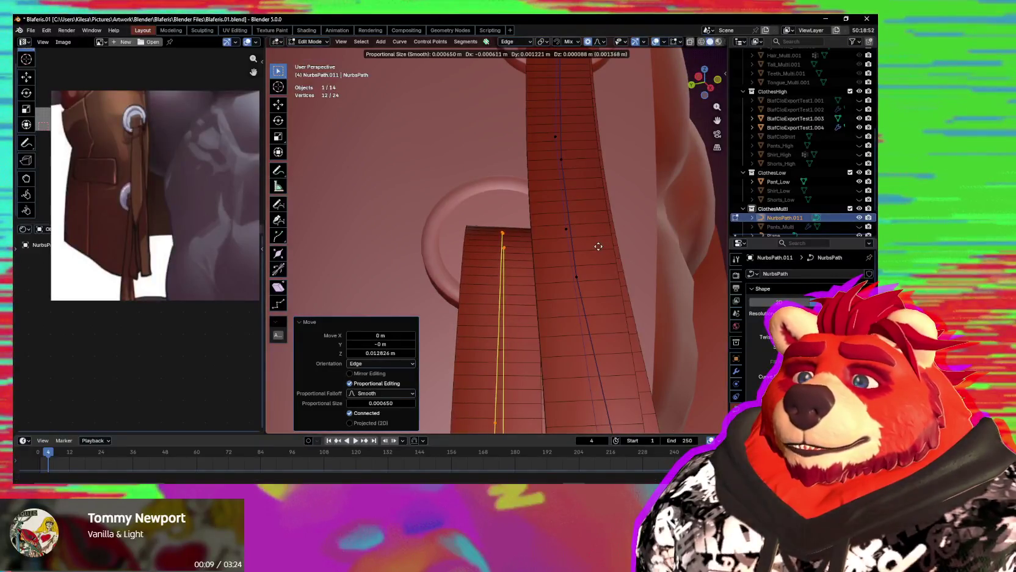
click(598, 246)
mouse_move(599, 246)
middle_down()
mouse_move(645, 300)
mouse_move(573, 283)
middle_up()
key(g)
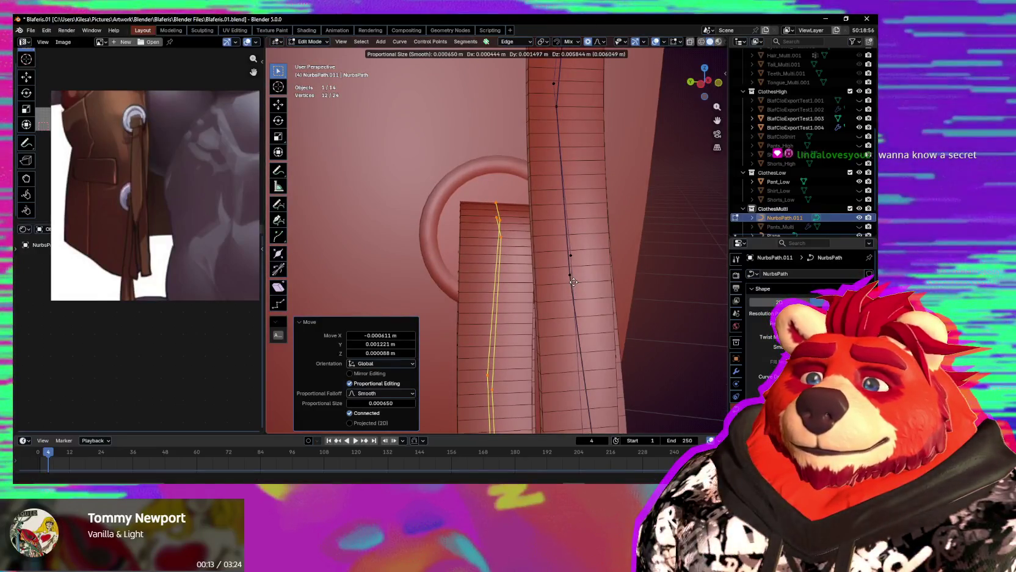
Reposition the two bottom points of a strap, checking both straps against the reference.
middle_drag(573, 288, 568, 294)
scroll(556, 306, down, 3)
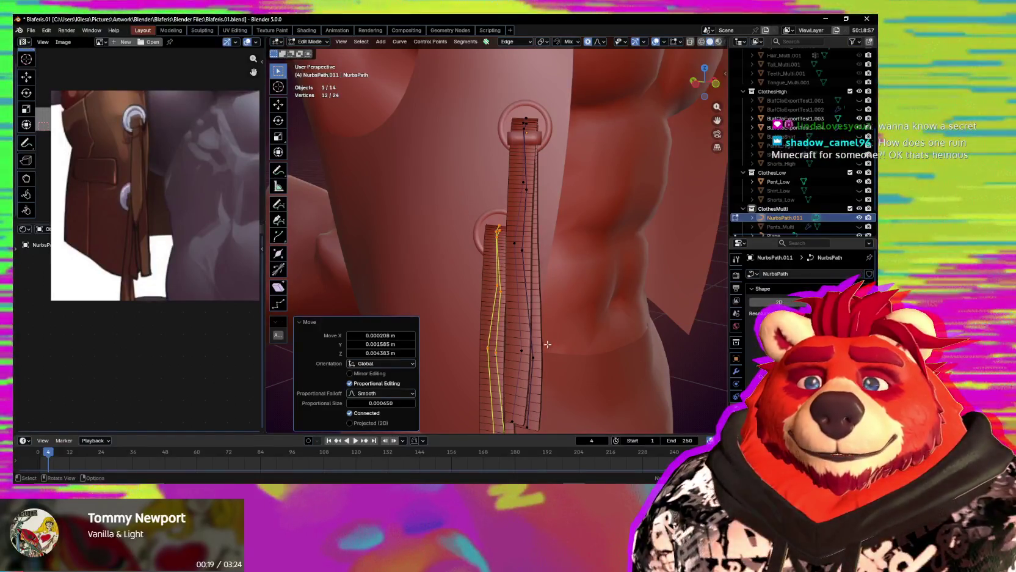
scroll(528, 381, down, 3)
middle_drag(529, 382, 537, 275)
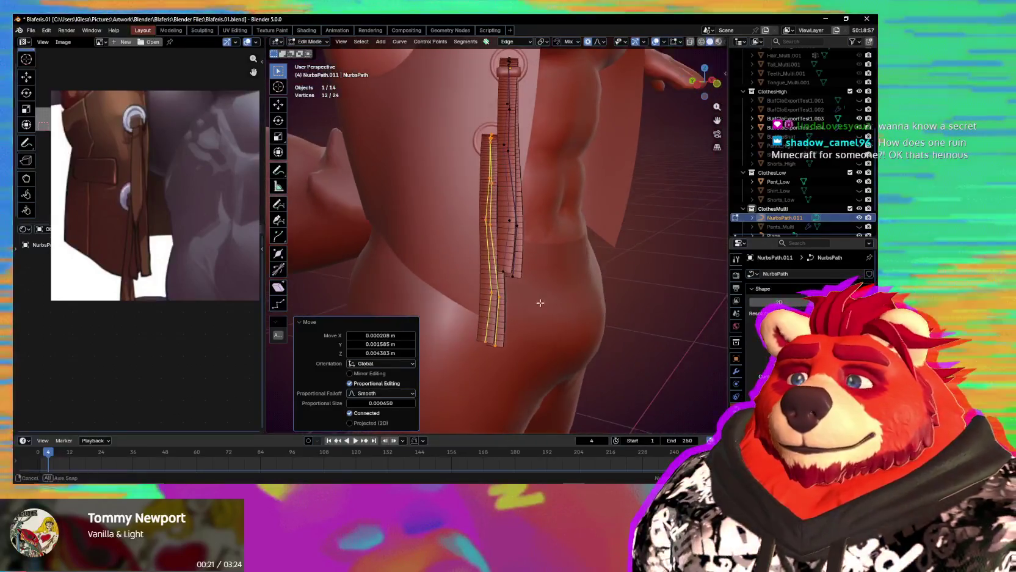
middle_drag(118, 239, 119, 160)
scroll(521, 379, up, 2)
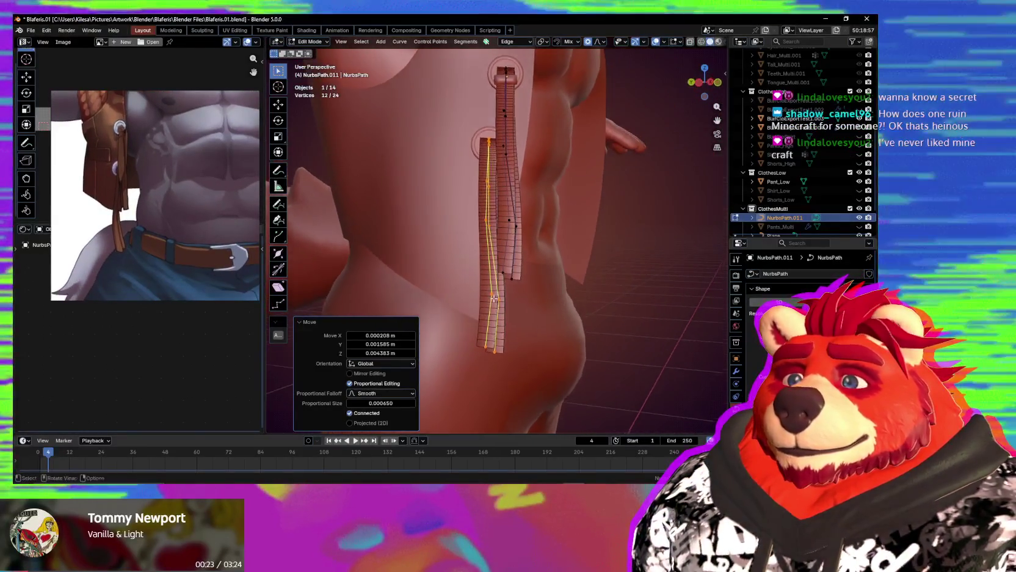
drag(475, 390, 516, 413)
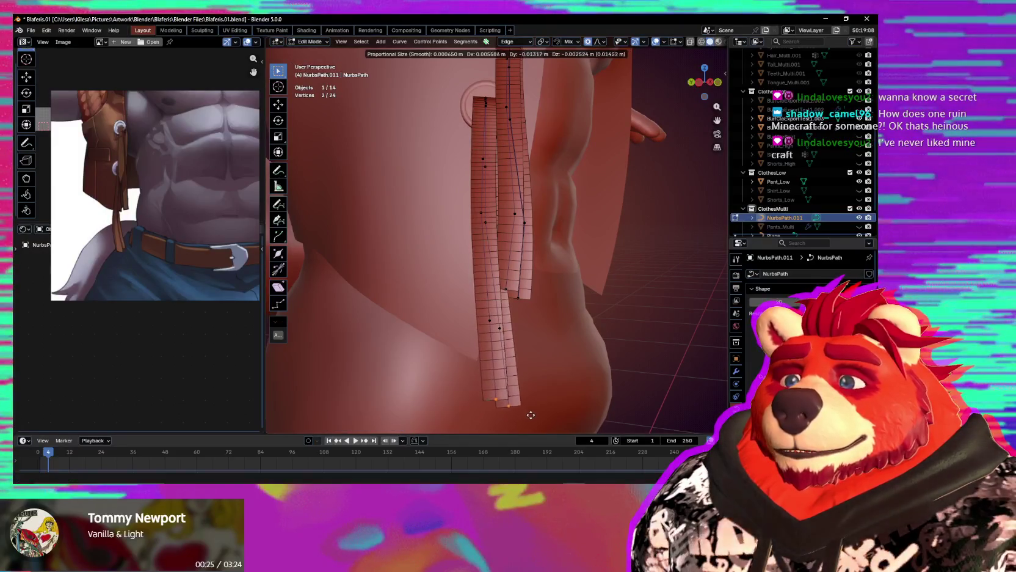
click(533, 413)
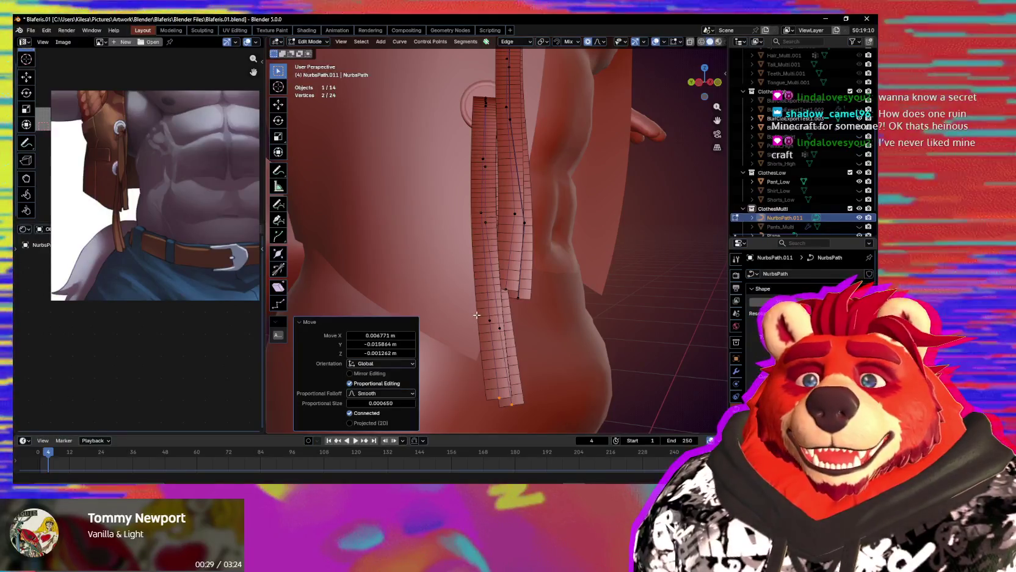
Switch Edit Mode to the bar piece in the upper ring with Alt+Q.
mouse_move(476, 311)
middle_down()
mouse_move(586, 304)
mouse_move(653, 287)
middle_up()
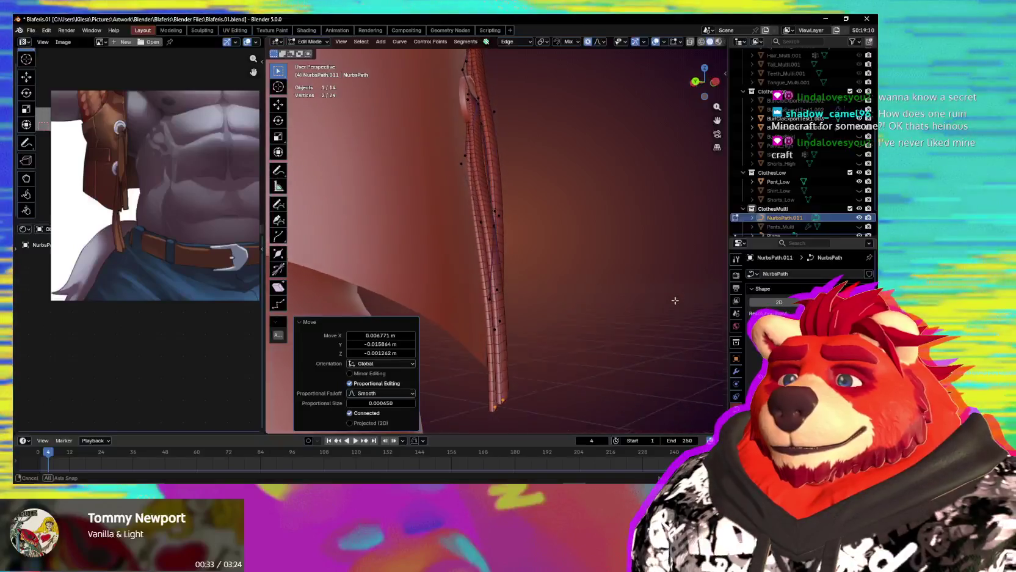
mouse_move(653, 286)
middle_down()
mouse_move(518, 262)
mouse_move(523, 293)
mouse_move(391, 244)
middle_up()
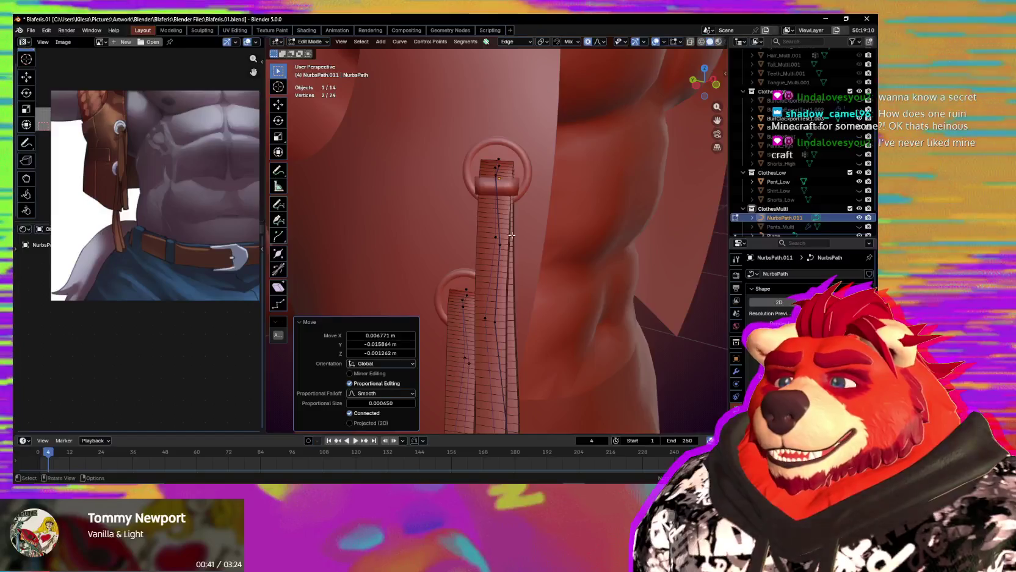
middle_drag(489, 202, 517, 175)
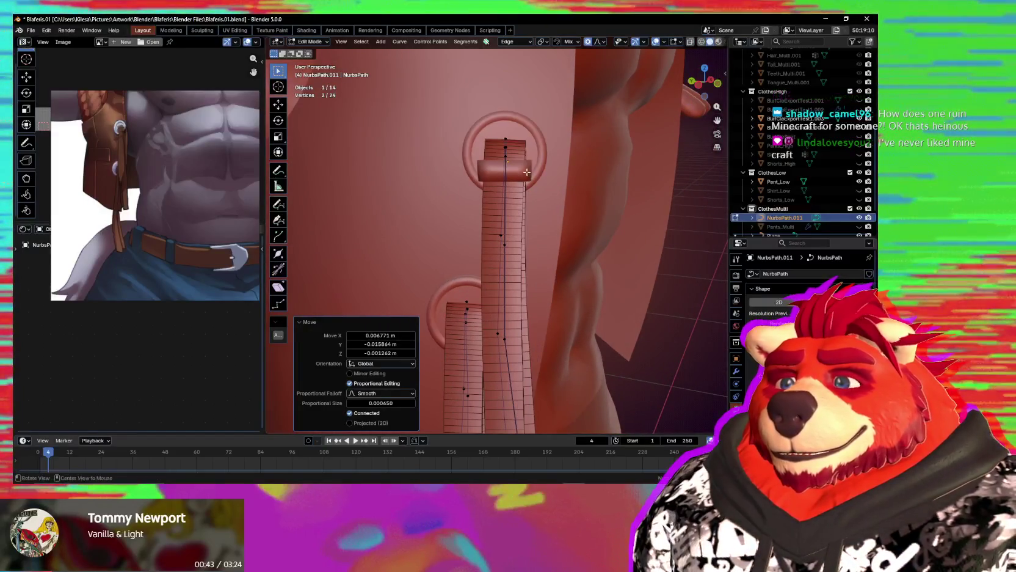
key(alt+q)
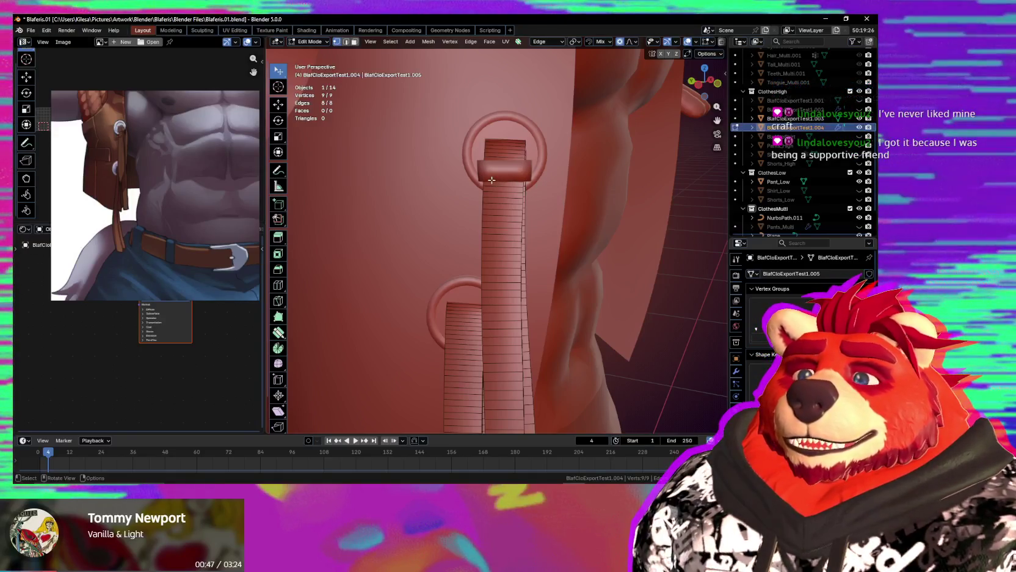
Move the upper bar piece's edges along Z with see-through turned off.
key(Tab)
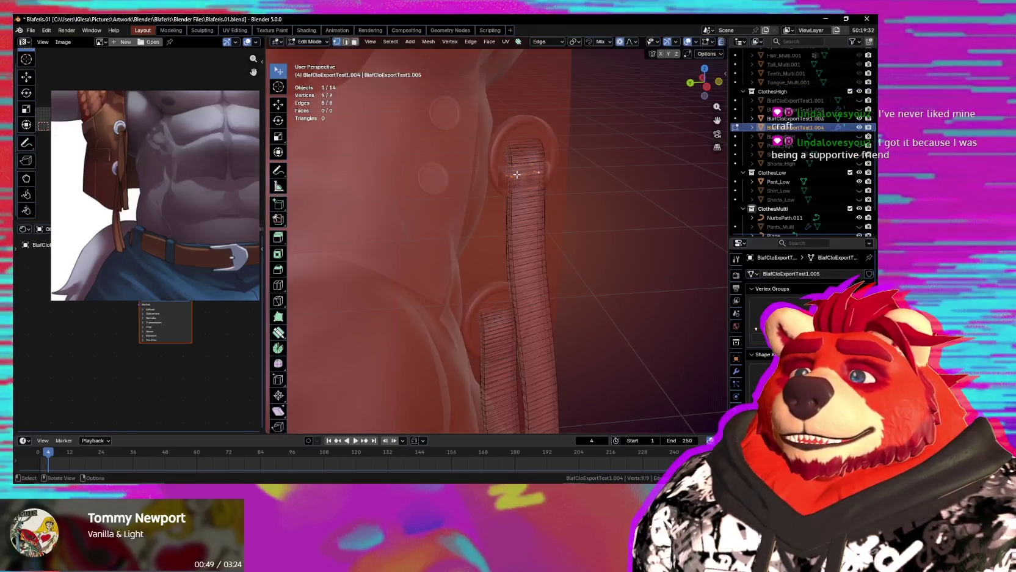
scroll(517, 174, up, 5)
key(alt+z)
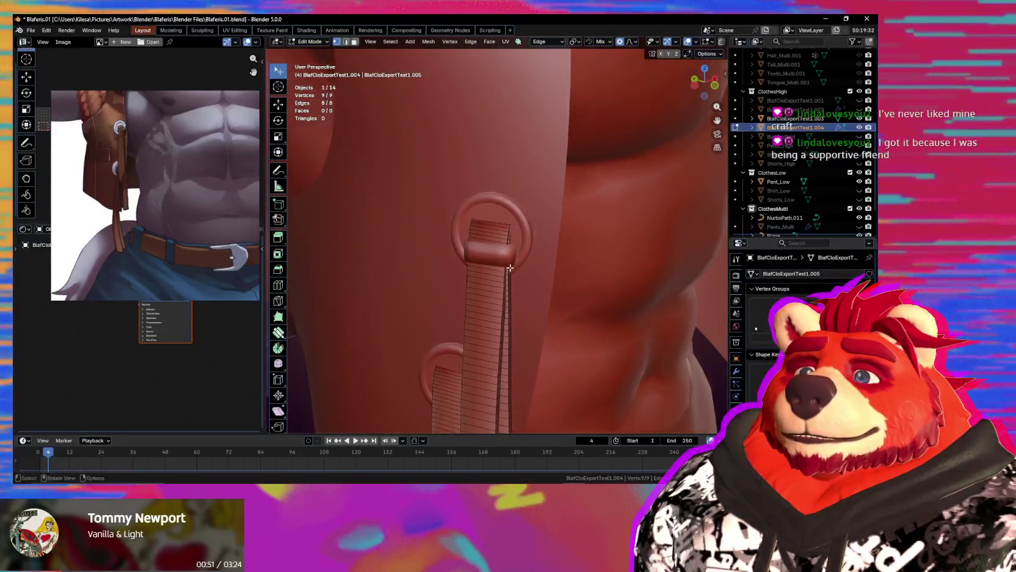
middle_drag(510, 268, 556, 257)
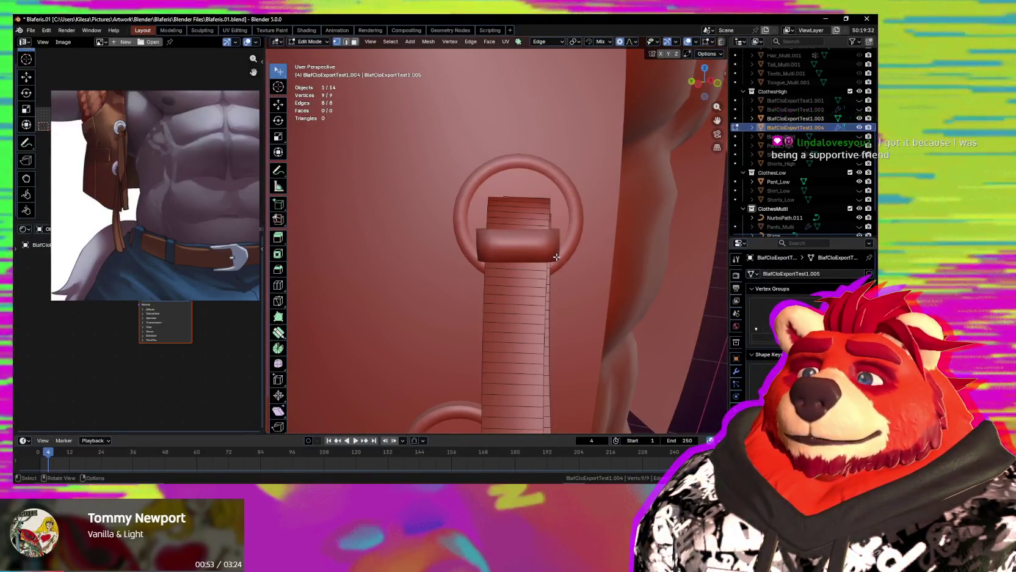
key(g)
key(z)
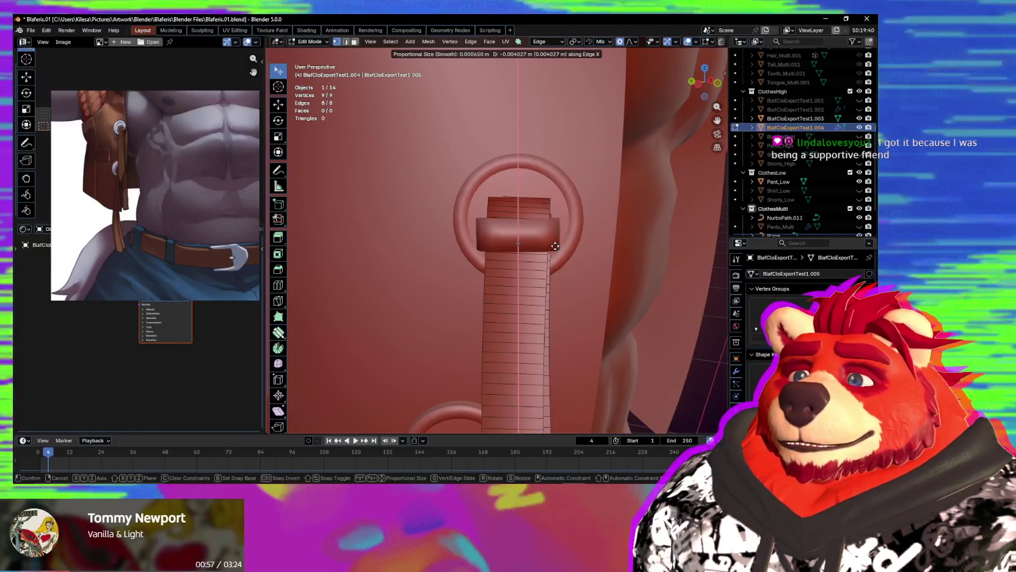
click(554, 245)
Duplicate the bar geometry and move the copy down into the lower ring.
scroll(554, 245, down, 3)
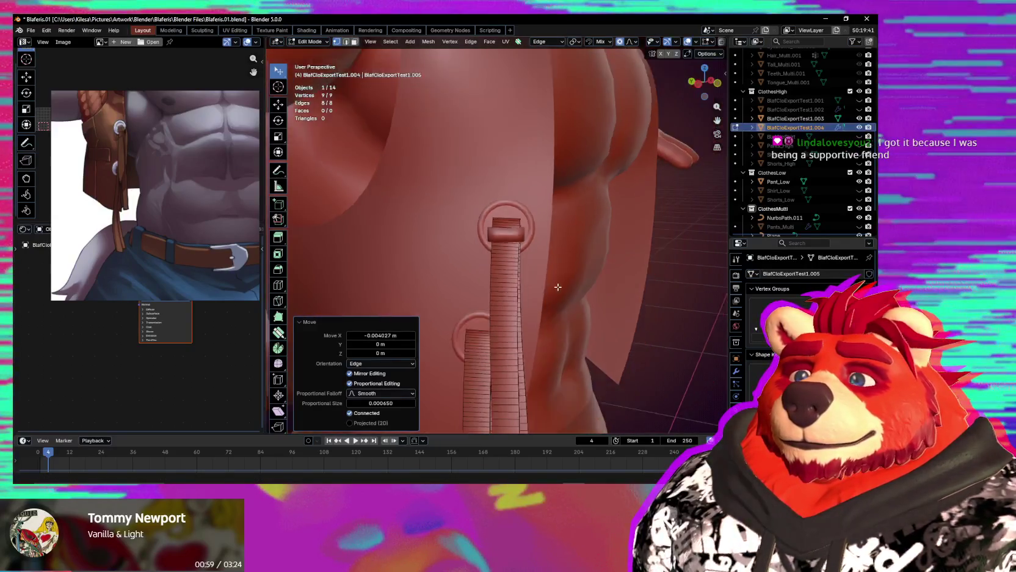
mouse_move(554, 245)
middle_down()
mouse_move(554, 335)
mouse_move(608, 231)
mouse_move(538, 265)
middle_up()
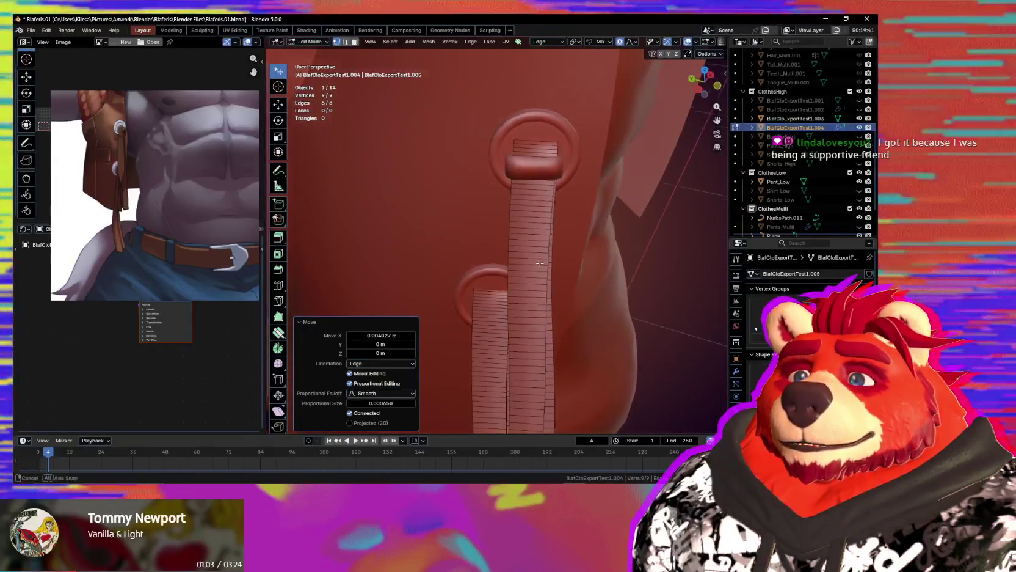
key(Escape)
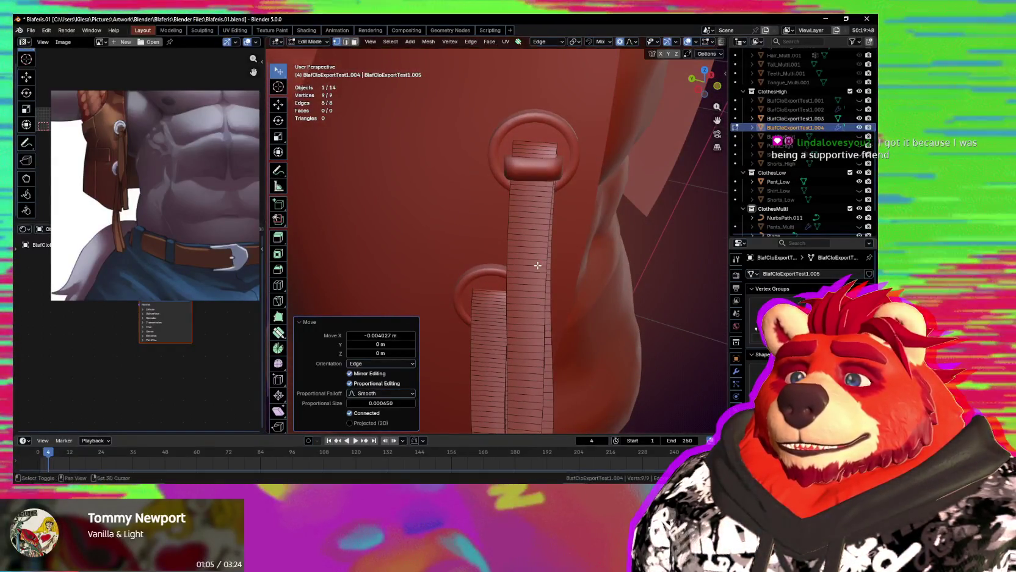
click(512, 371)
mouse_move(512, 371)
middle_down()
mouse_move(663, 261)
mouse_move(613, 318)
mouse_move(641, 330)
middle_up()
key(g)
click(601, 311)
key(g)
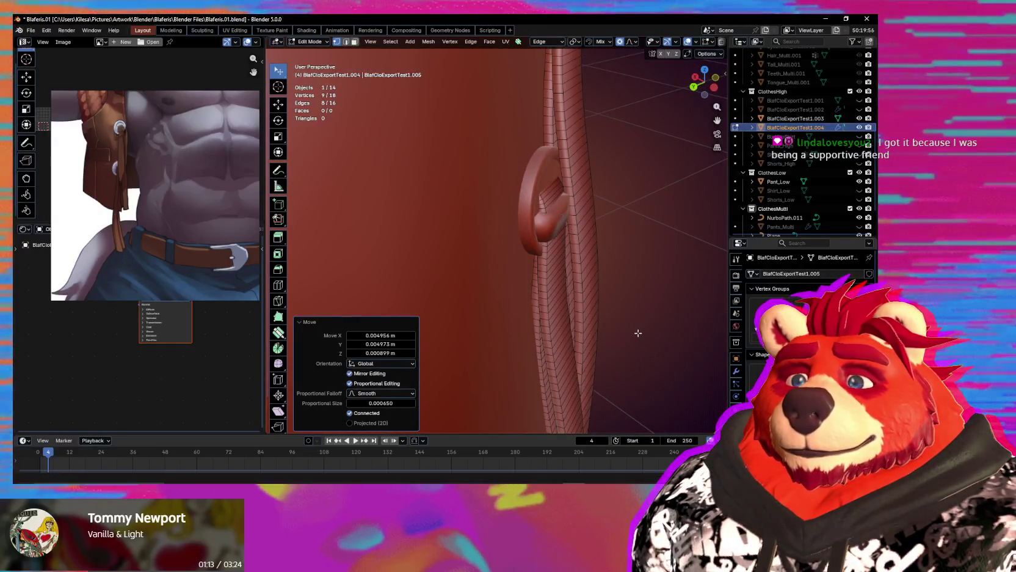
Rotate the lower bar copy 4.12° around Z.
middle_drag(637, 333, 570, 335)
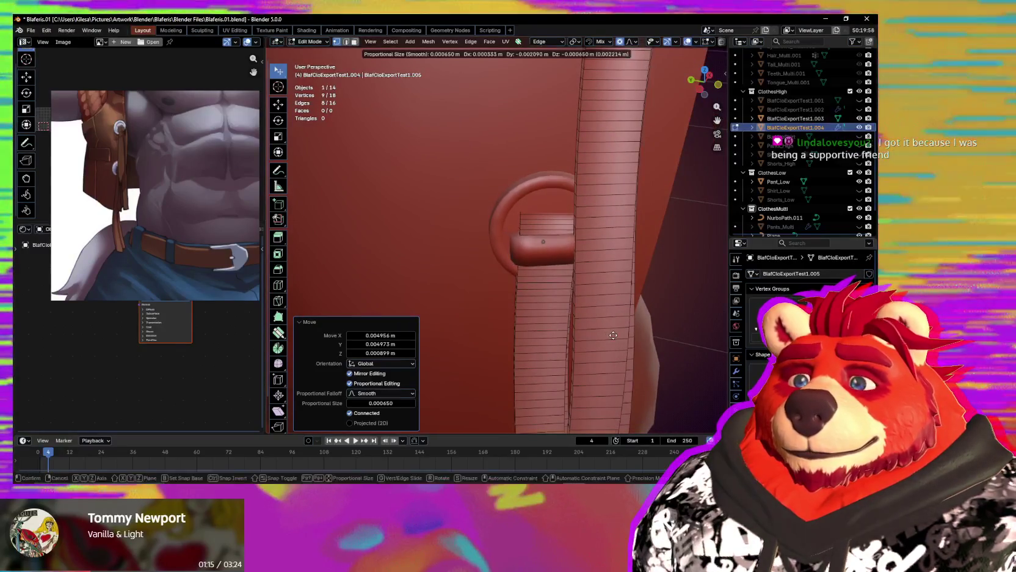
key(r)
key(z)
key(z)
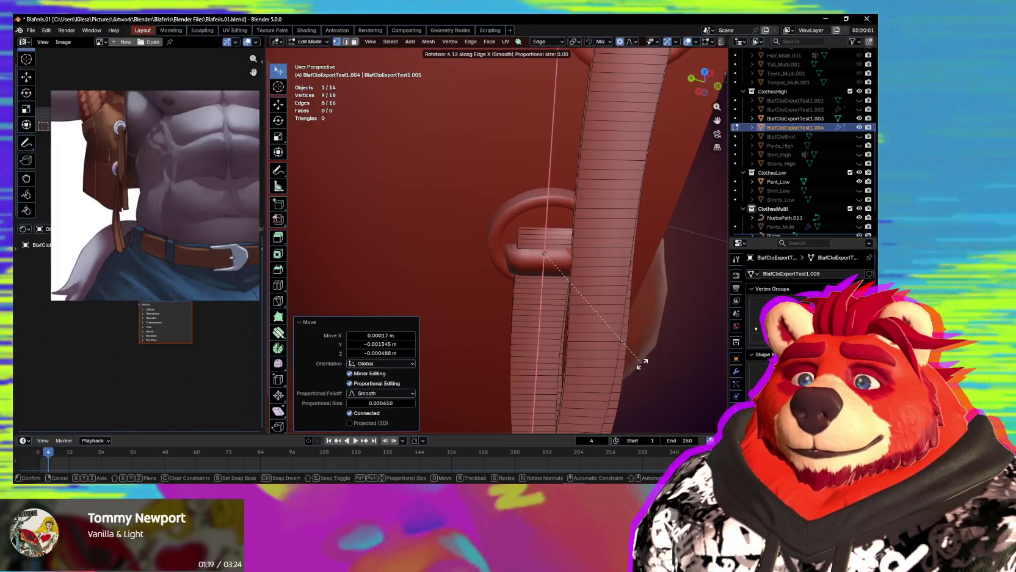
click(642, 364)
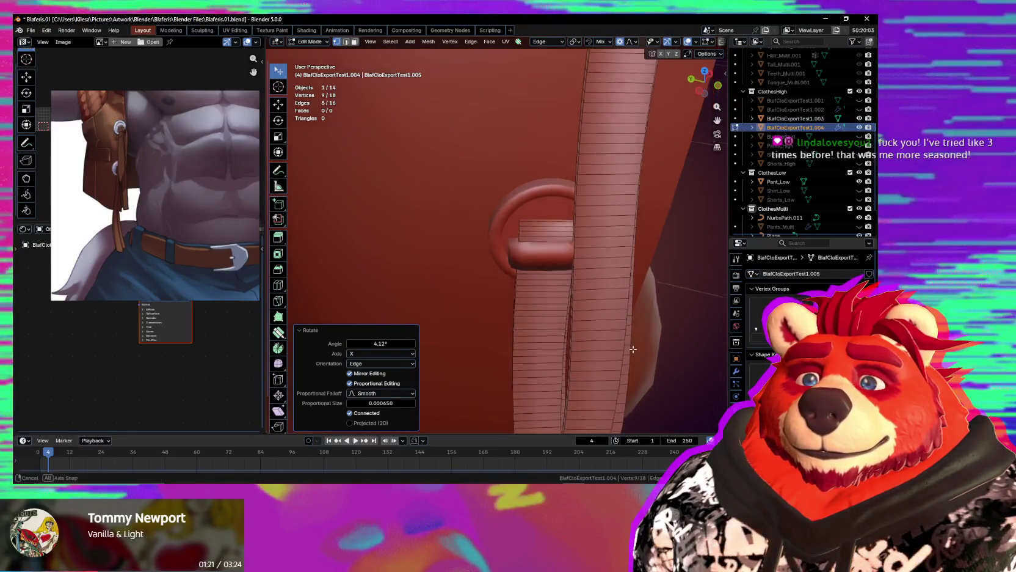
middle_drag(635, 354, 530, 308)
mouse_move(481, 210)
middle_down()
mouse_move(585, 285)
mouse_move(594, 257)
middle_up()
mouse_move(644, 314)
middle_down()
mouse_move(635, 337)
mouse_move(578, 285)
mouse_move(594, 310)
mouse_move(539, 270)
middle_up()
Triangulate the bar faces and rotate the lower bar around Y to sit in the ring.
key(ctrl+t)
key(shift+alt+z)
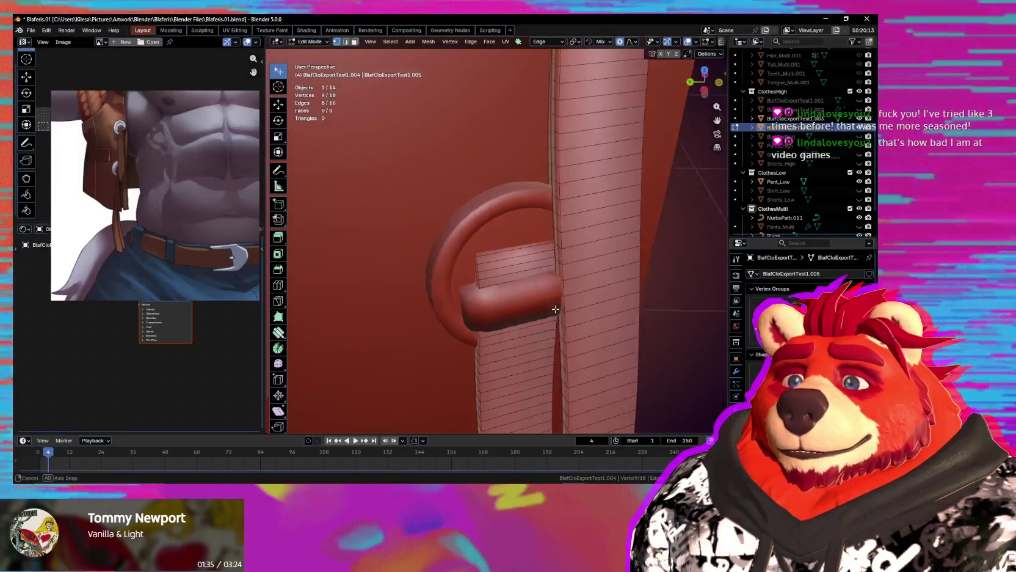
middle_drag(533, 310, 582, 309)
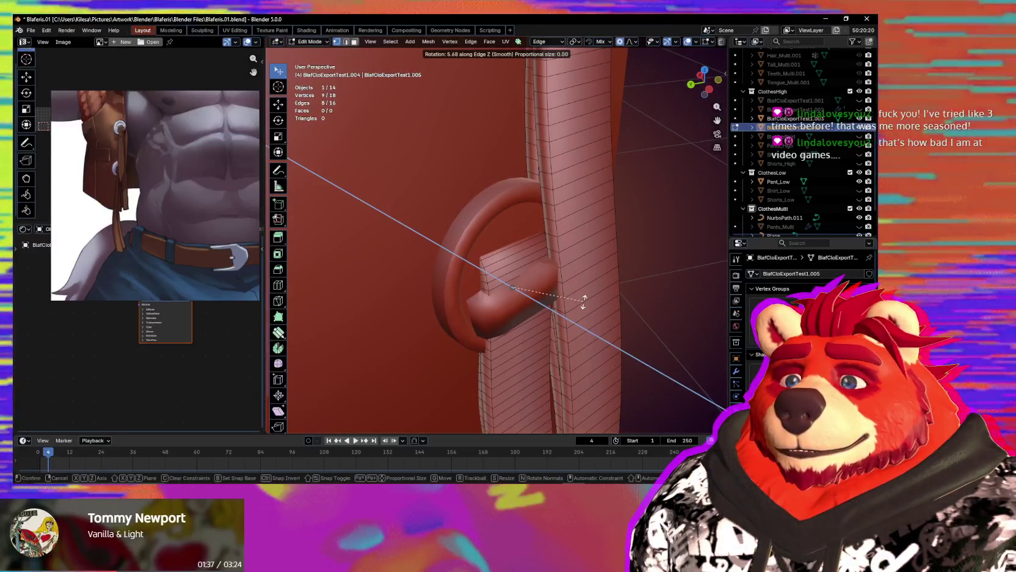
key(y)
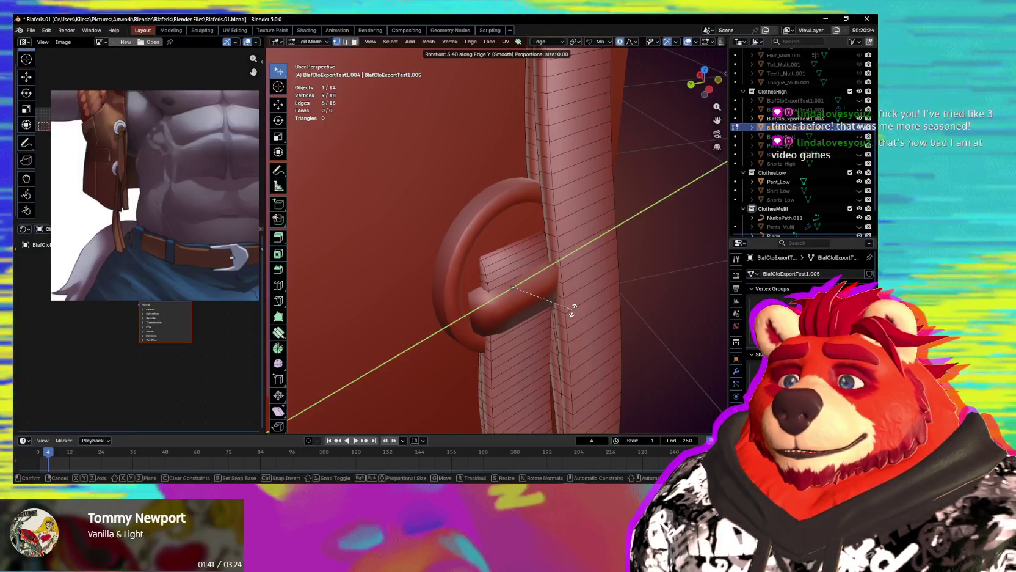
click(575, 307)
middle_drag(574, 307, 566, 285)
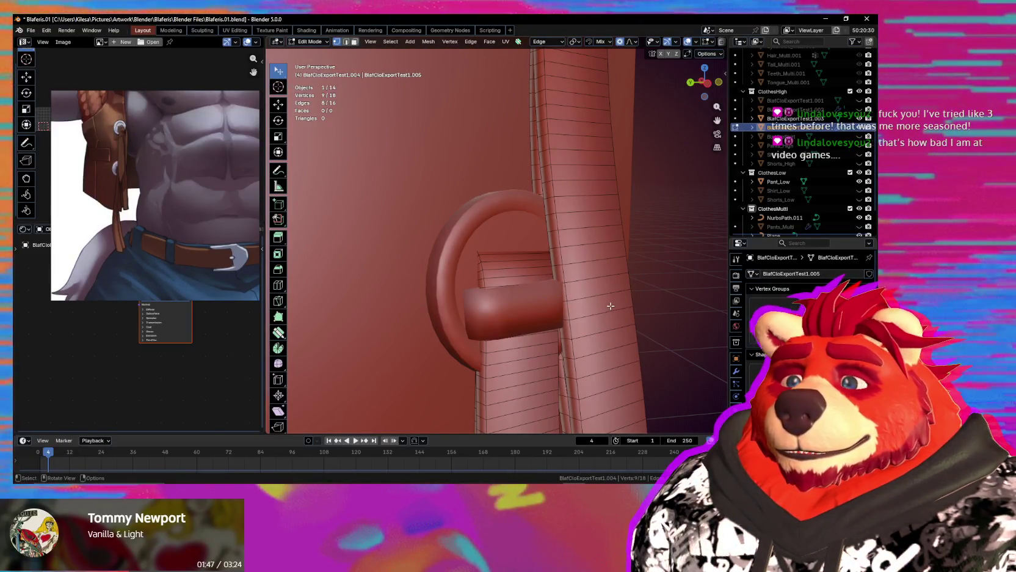
mouse_move(600, 307)
middle_down()
mouse_move(526, 332)
mouse_move(521, 308)
mouse_move(608, 336)
mouse_move(621, 355)
mouse_move(588, 329)
middle_up()
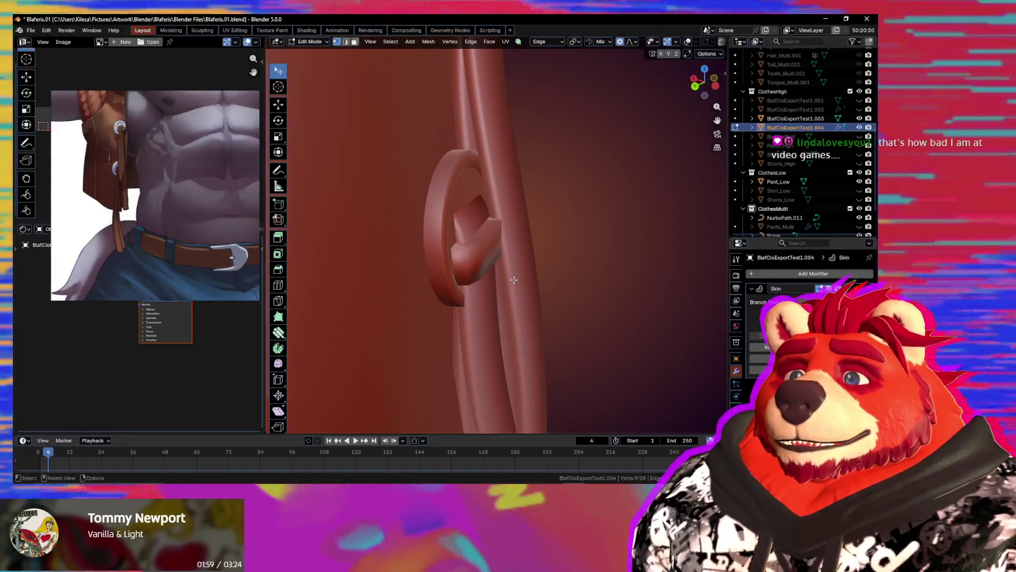
middle_drag(513, 279, 413, 302)
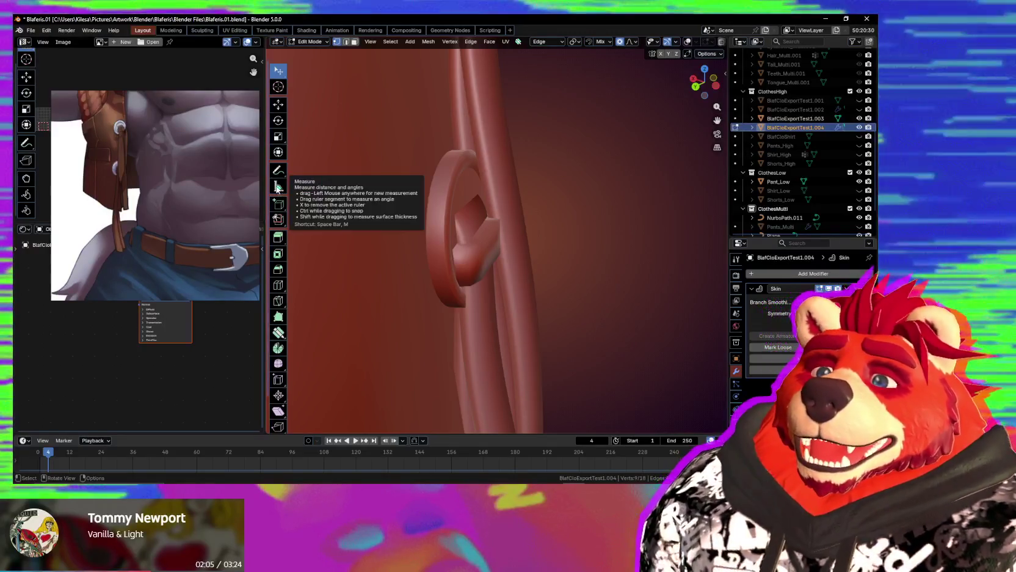
mouse_move(564, 315)
middle_down()
mouse_move(461, 352)
mouse_move(501, 336)
mouse_move(497, 312)
middle_up()
scroll(520, 324, down, 5)
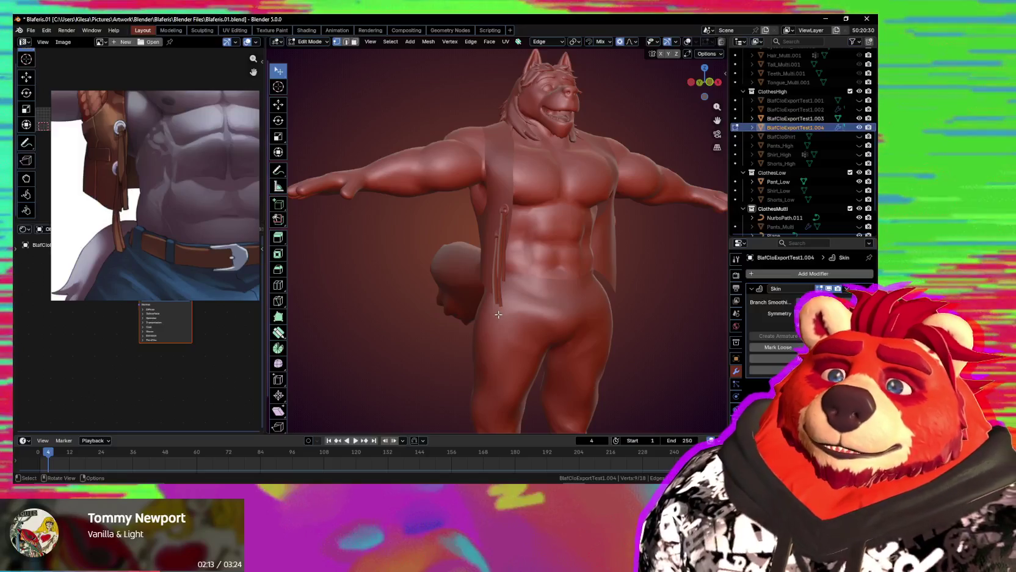
mouse_move(552, 332)
middle_down()
mouse_move(459, 315)
mouse_move(564, 285)
mouse_move(571, 304)
mouse_move(558, 317)
middle_up()
scroll(501, 305, up, 4)
scroll(563, 286, up, 6)
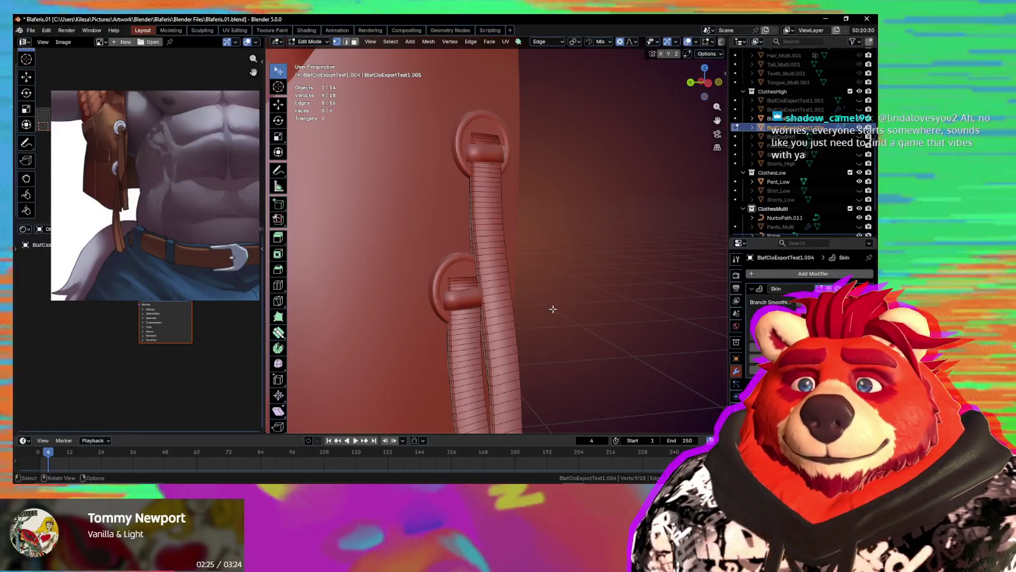
key(Tab)
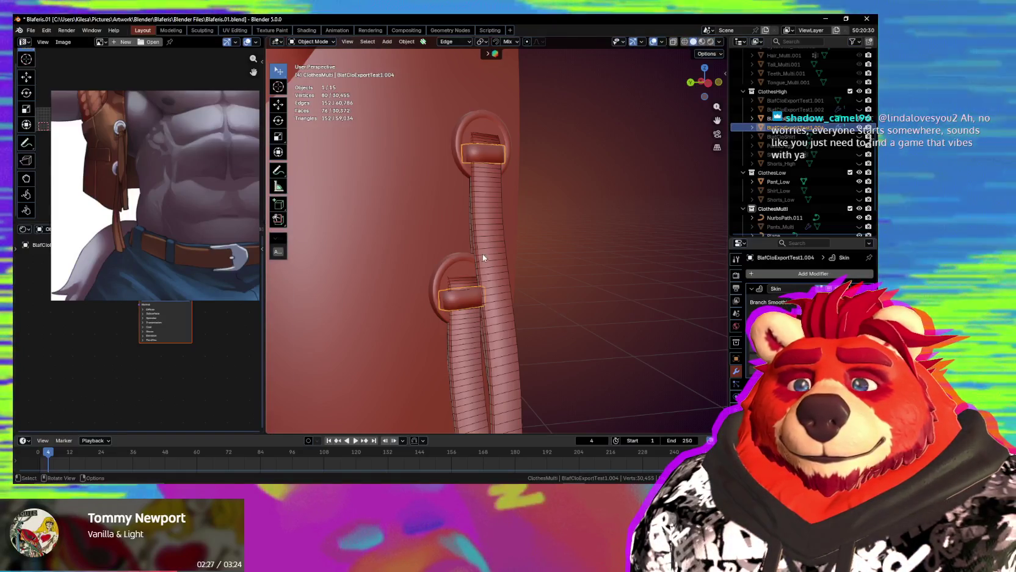
Enter Edit Mode on the strap loop object and brush-select the lower loop's edges in see-through.
middle_drag(474, 290, 489, 293)
click(542, 308)
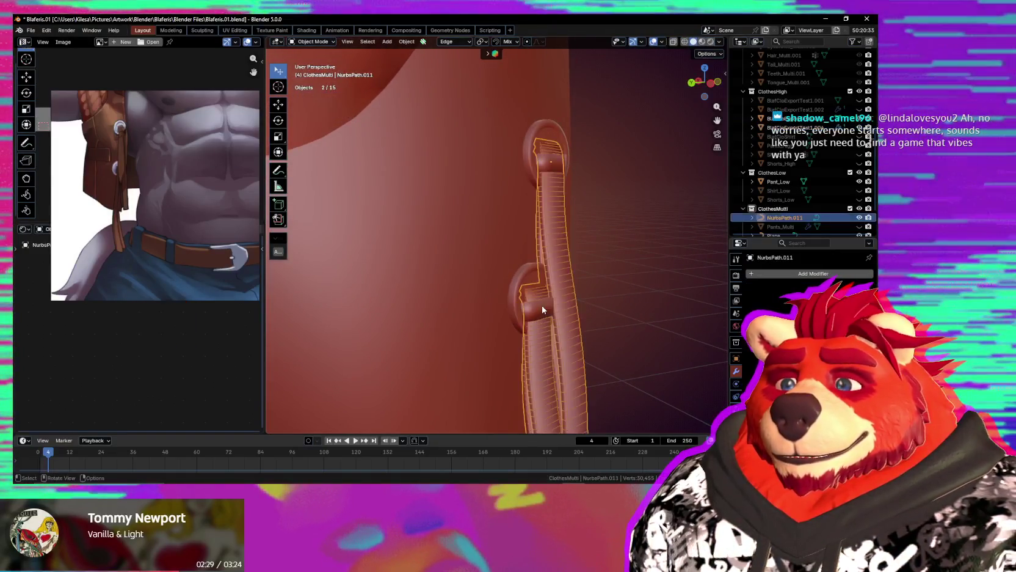
key(Tab)
key(Tab)
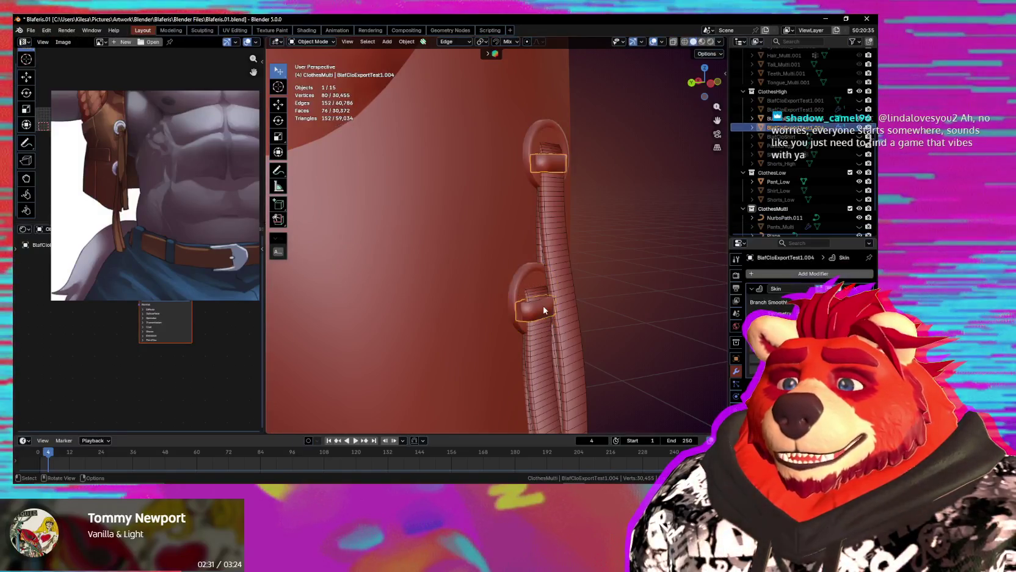
key(alt+z)
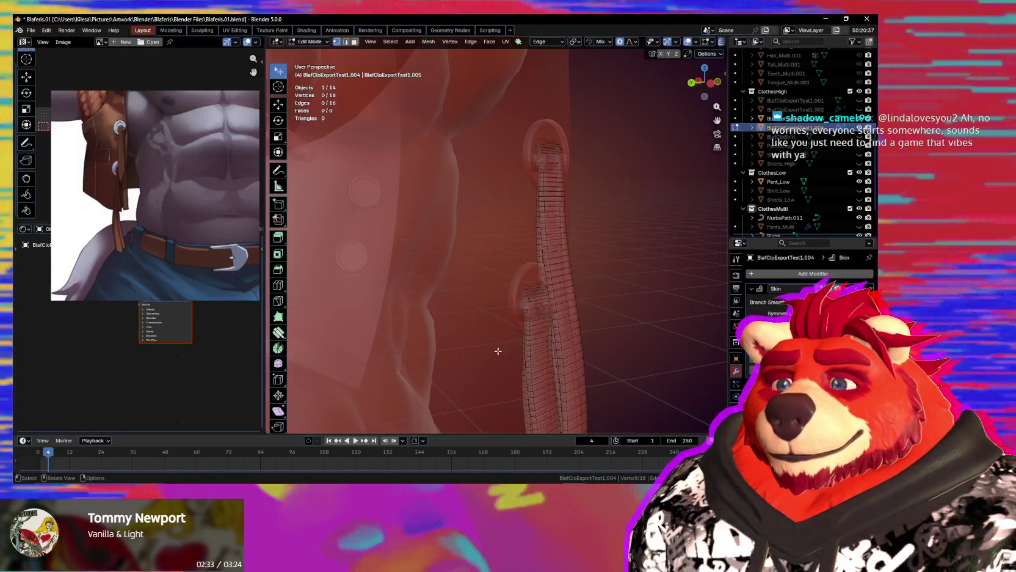
key(c)
drag(527, 308, 547, 307)
right_click(559, 307)
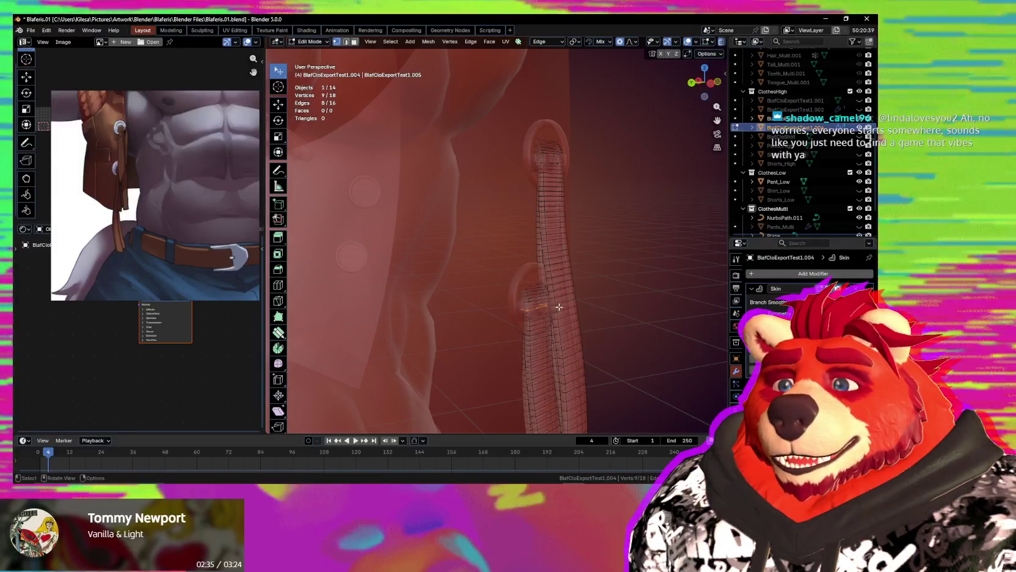
Separate the selected lower bar faces into the new object BlafCloExportTest1.005.
key(c)
click(524, 317)
right_click(524, 318)
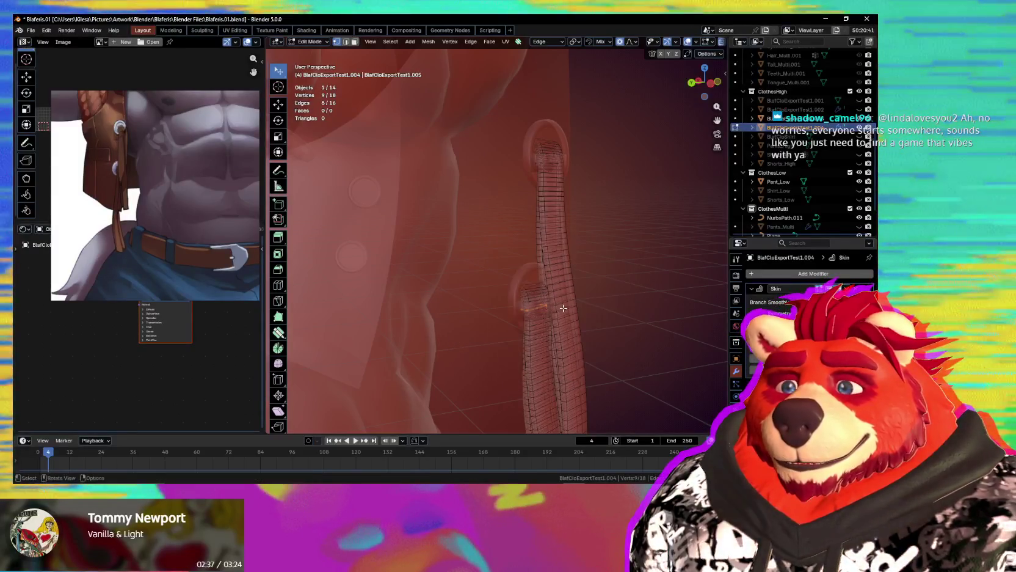
key(g)
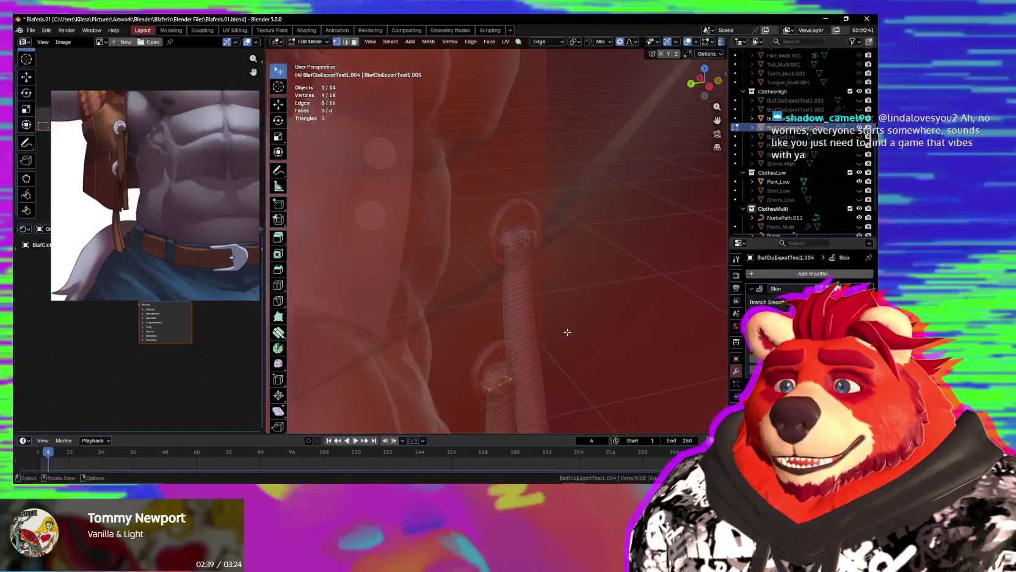
scroll(575, 324, up, 2)
mouse_move(568, 315)
middle_down()
mouse_move(537, 337)
mouse_move(555, 340)
mouse_move(537, 363)
mouse_move(449, 345)
mouse_move(556, 336)
mouse_move(463, 347)
mouse_move(503, 338)
middle_up()
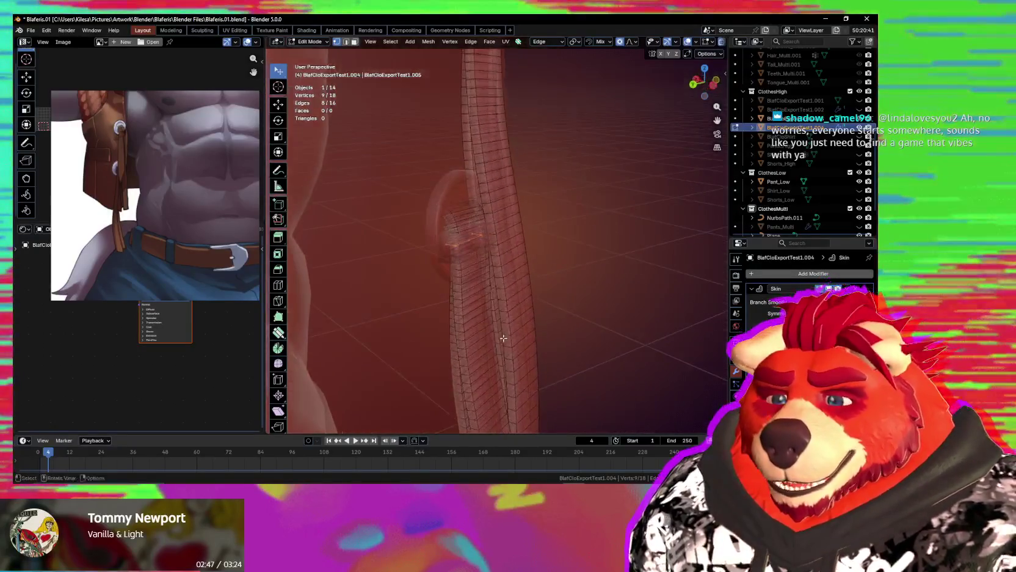
click(536, 303)
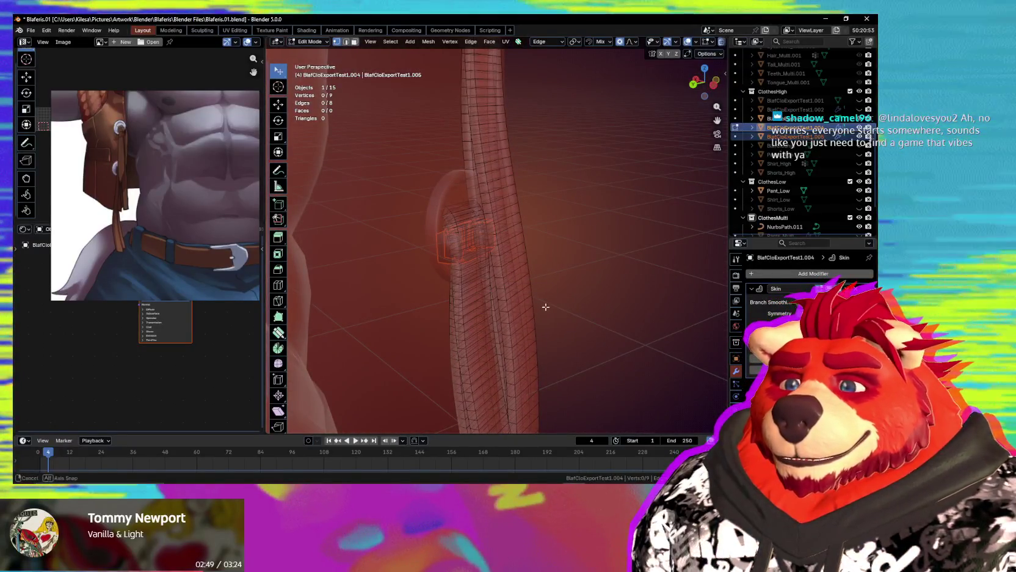
key(Tab)
mouse_move(585, 315)
middle_down()
mouse_move(528, 284)
mouse_move(551, 279)
mouse_move(481, 274)
mouse_move(463, 244)
middle_up()
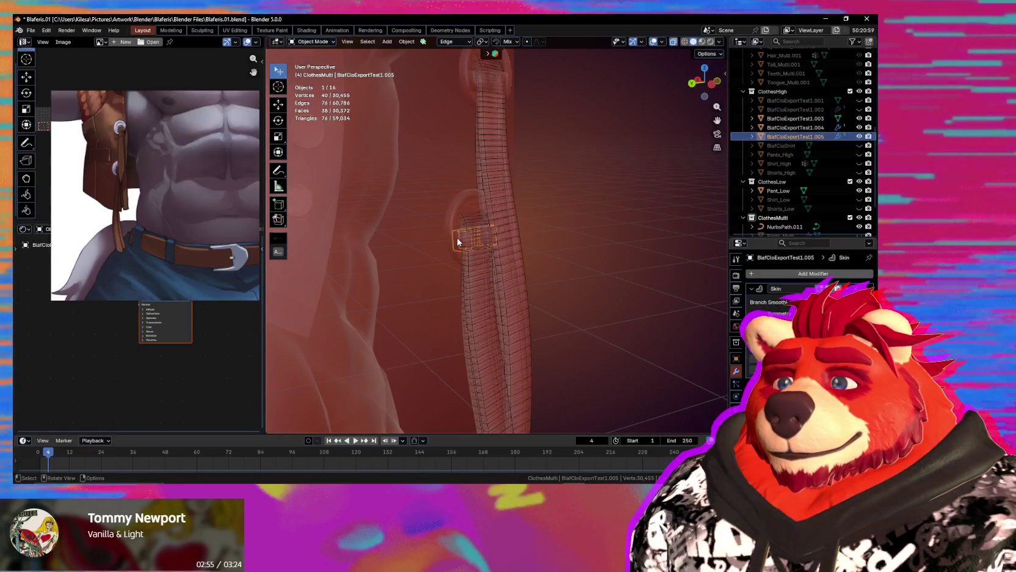
Set the lower bar's origin to the 3D cursor.
key(shift+s)
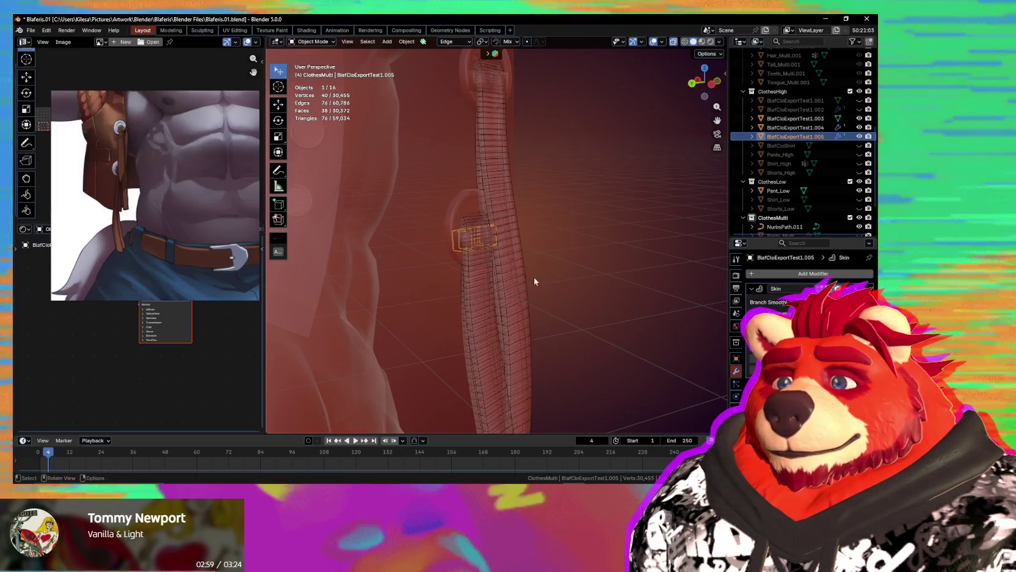
scroll(533, 281, down, 3)
mouse_move(545, 290)
middle_down()
mouse_move(558, 336)
mouse_move(479, 370)
mouse_move(576, 324)
middle_up()
key(Tab)
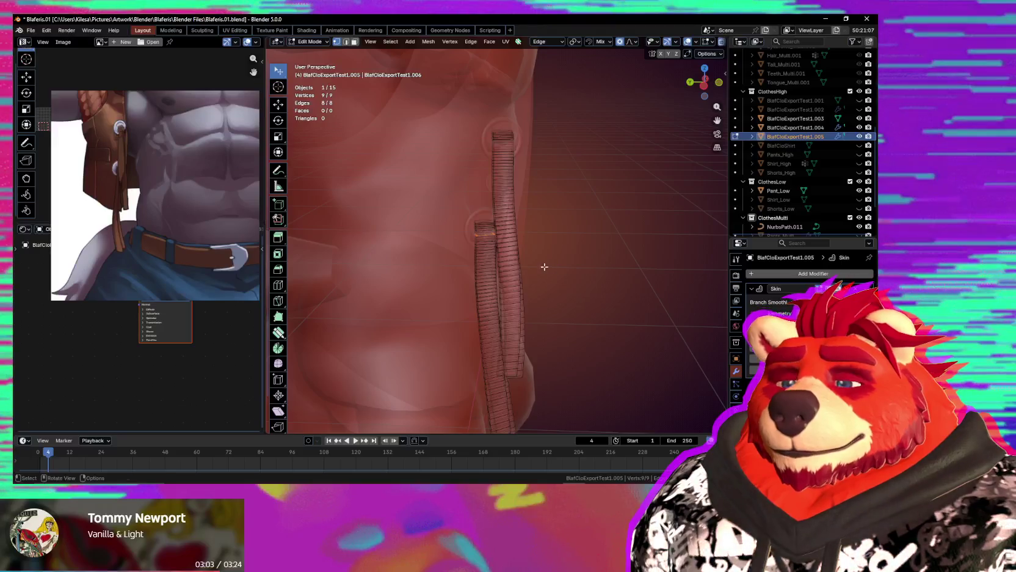
key(Tab)
mouse_move(536, 324)
middle_down()
mouse_move(567, 315)
mouse_move(598, 325)
middle_up()
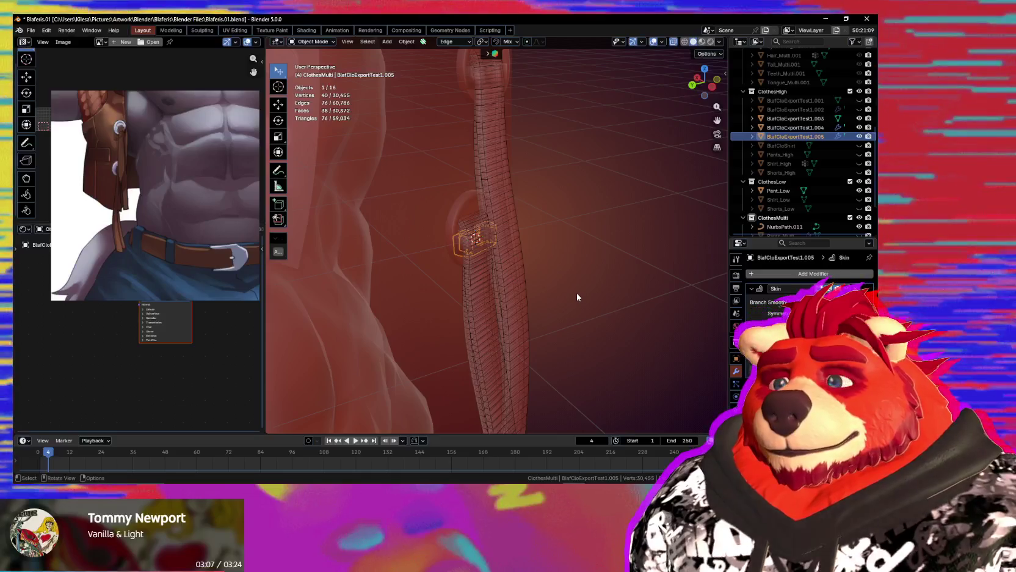
key(ctrl+a)
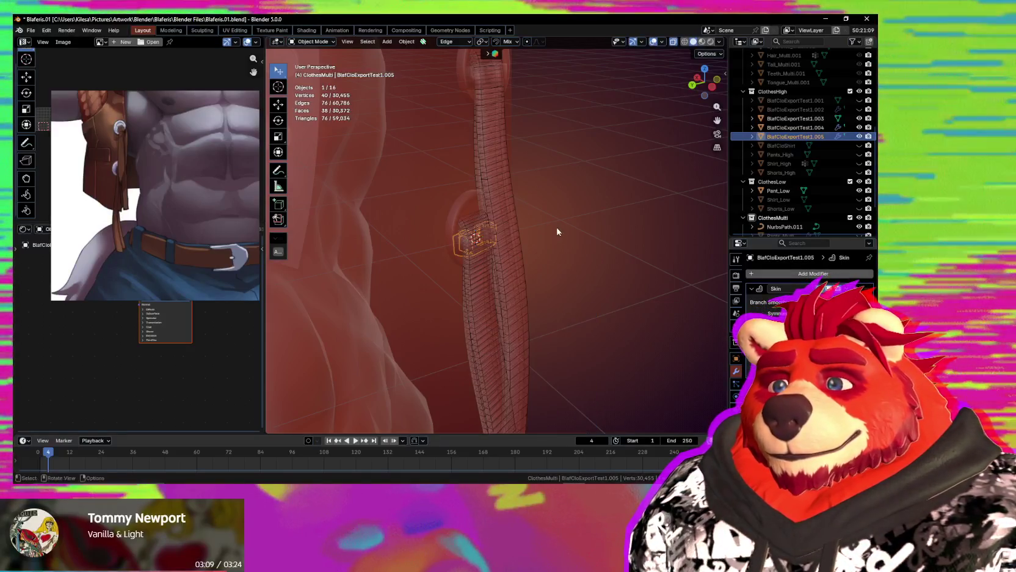
right_click(483, 232)
click(557, 241)
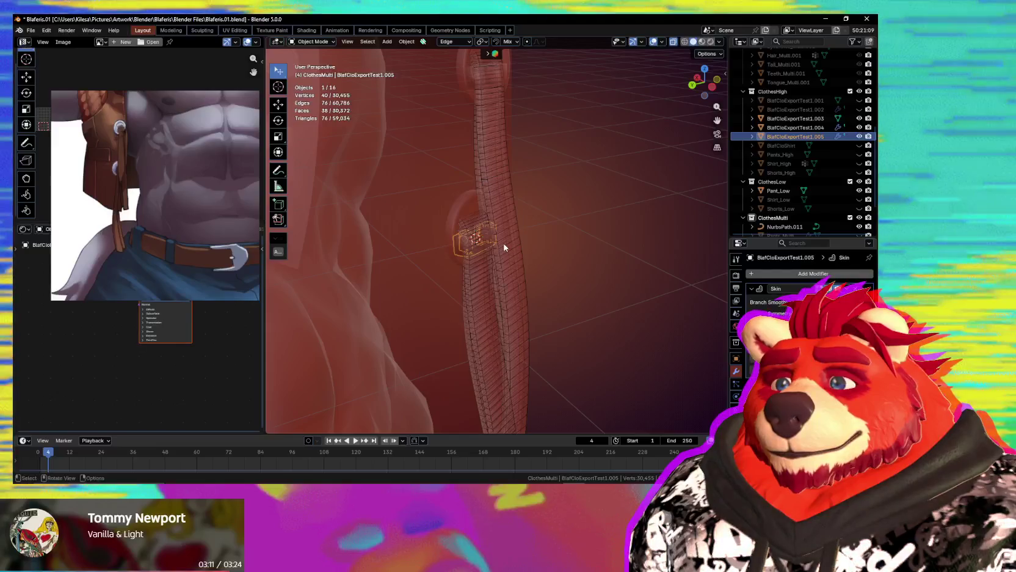
right_click(616, 266)
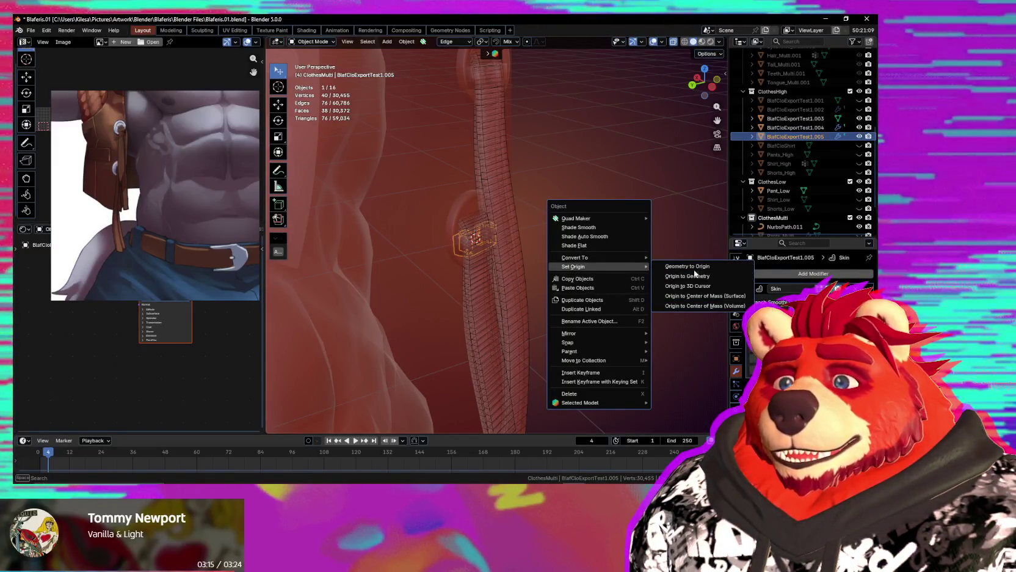
click(682, 286)
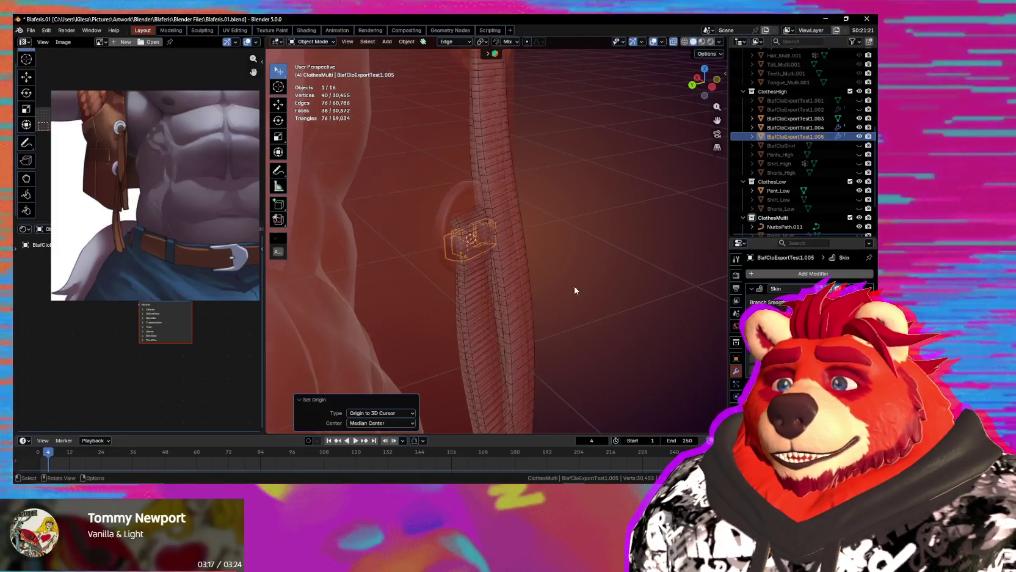
Tilt the lower bar -6.46° toward the ring.
scroll(522, 281, up, 2)
middle_drag(522, 281, 573, 276)
scroll(530, 279, up, 2)
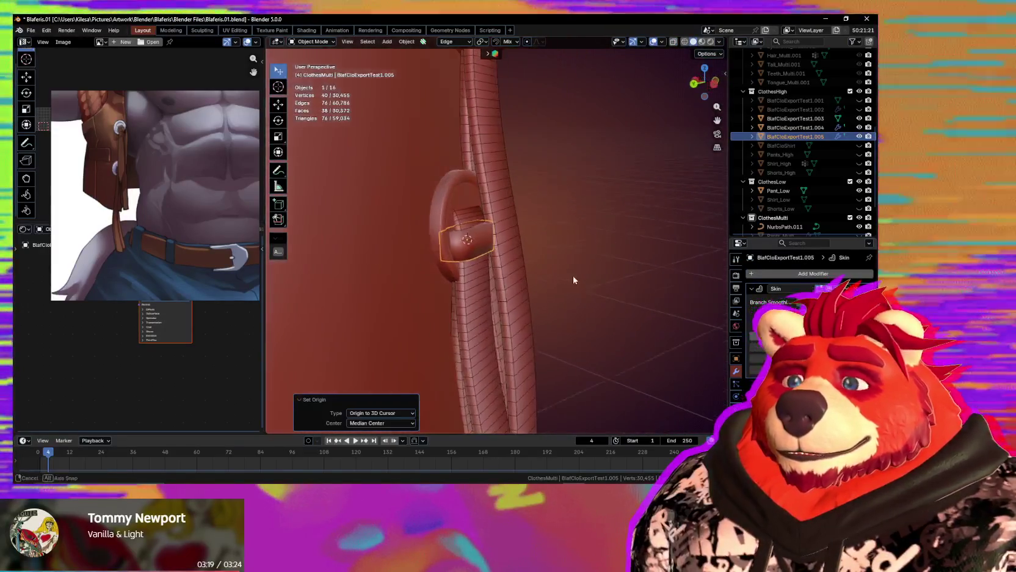
key(r)
key(x)
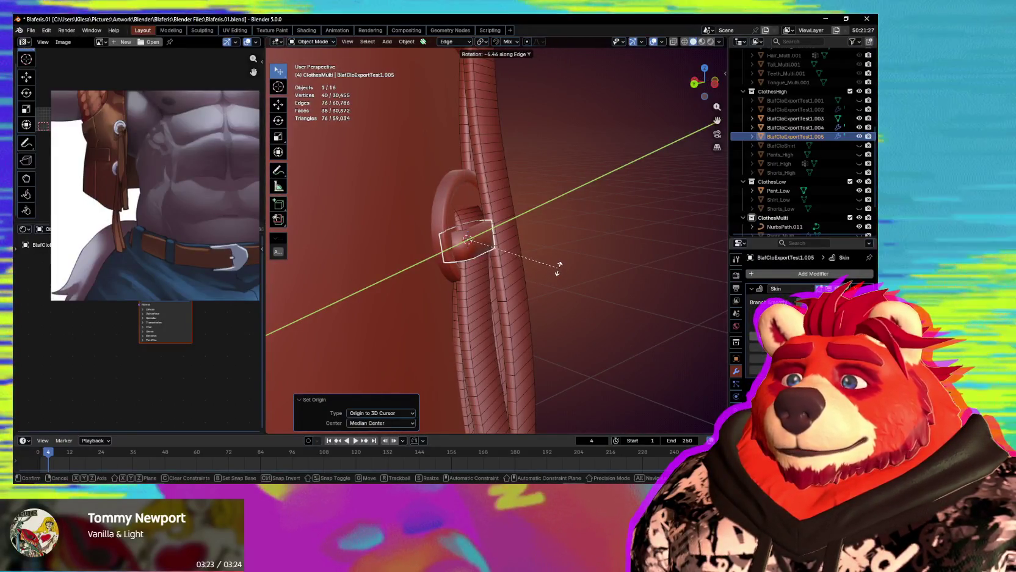
click(554, 274)
mouse_move(554, 274)
middle_down()
mouse_move(481, 240)
mouse_move(546, 206)
middle_up()
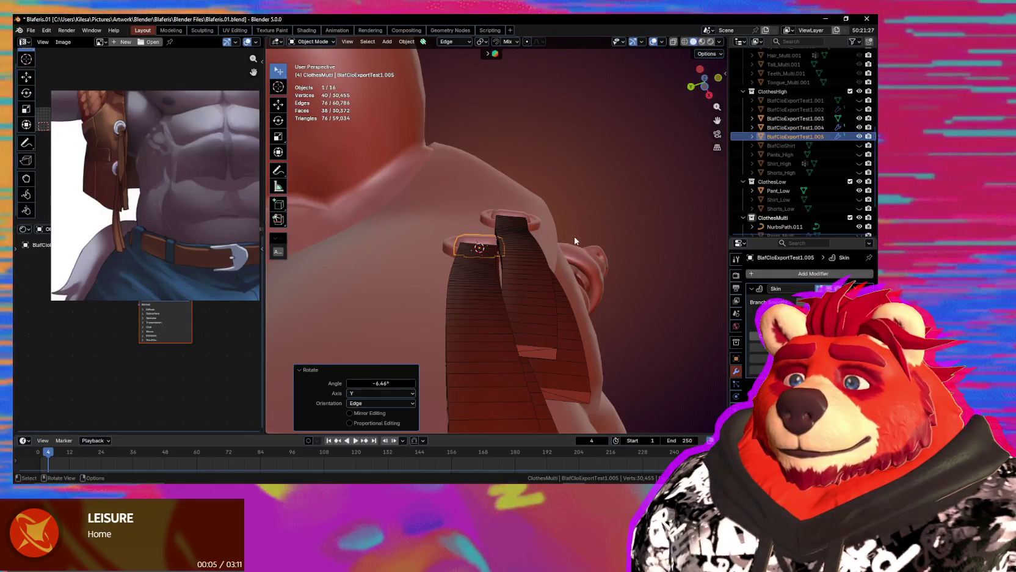
mouse_move(551, 212)
middle_down()
mouse_move(630, 297)
mouse_move(638, 336)
mouse_move(654, 318)
middle_up()
Rotate the bar another -2.75° about X and -3.1° about Z to seat it in the ring.
key(r)
key(z)
key(x)
click(635, 295)
key(r)
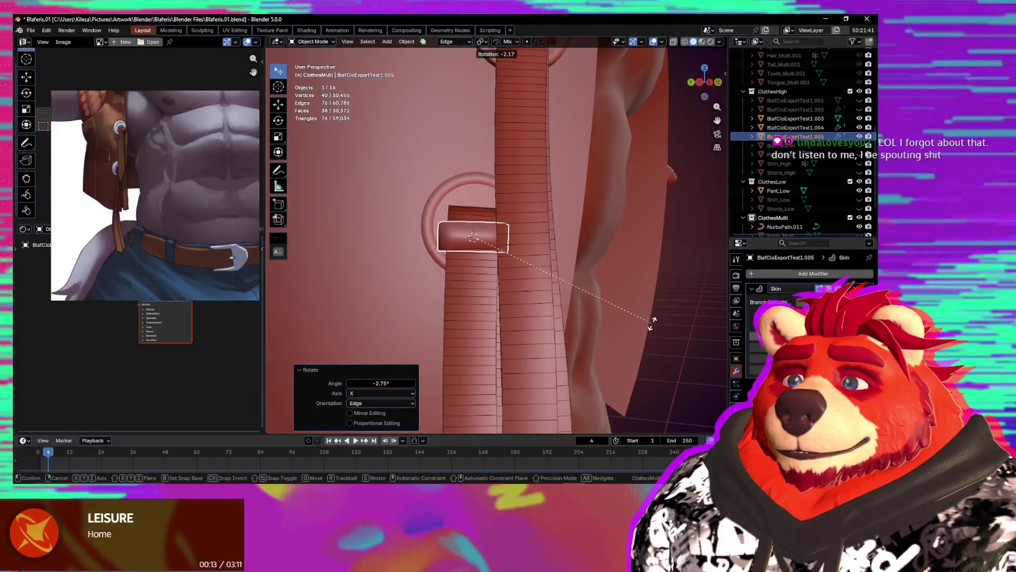
click(651, 326)
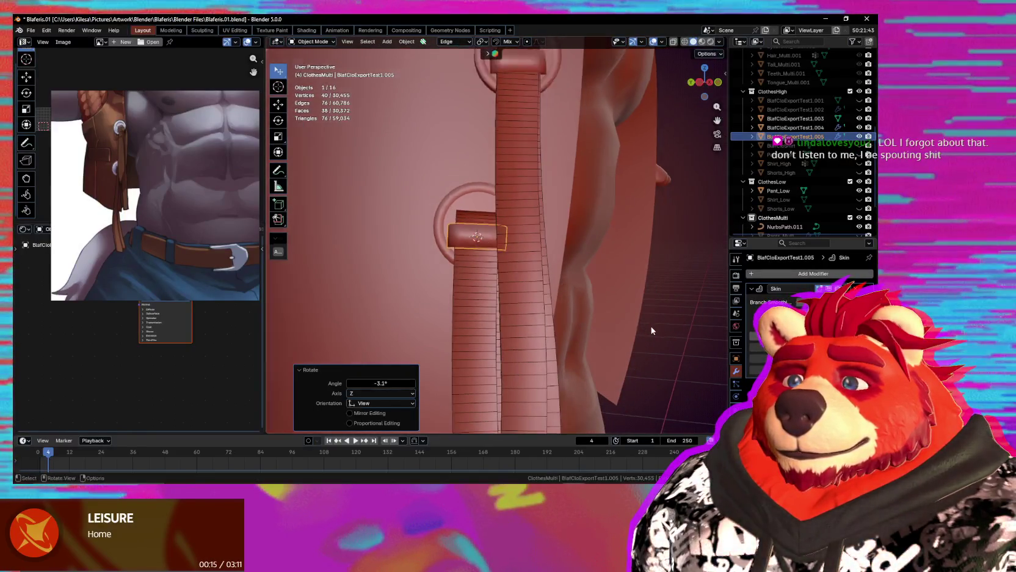
middle_drag(651, 326, 630, 364)
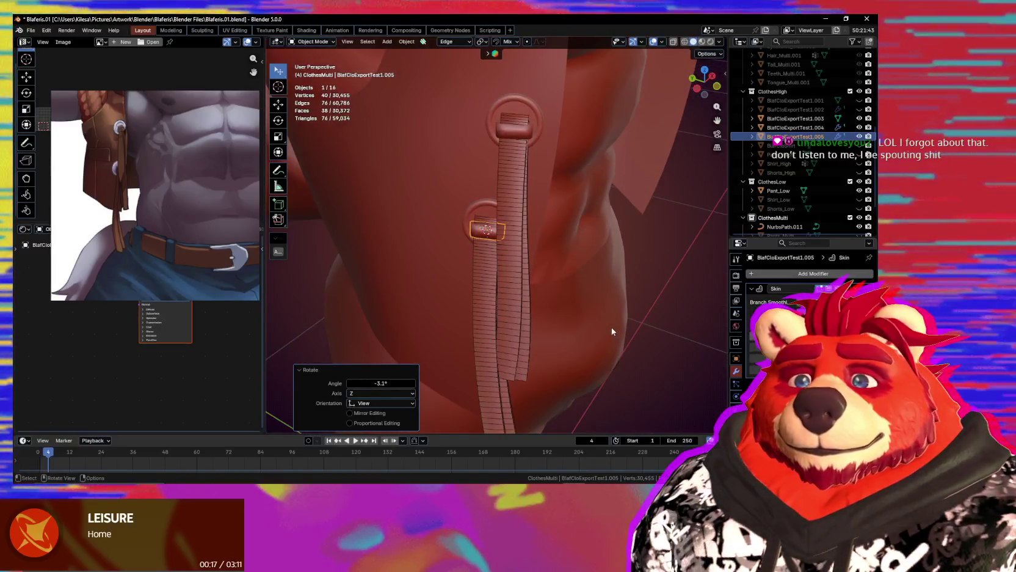
middle_drag(610, 326, 409, 326)
mouse_move(549, 345)
middle_down()
mouse_move(529, 340)
mouse_move(556, 336)
mouse_move(507, 325)
mouse_move(617, 324)
mouse_move(568, 312)
middle_up()
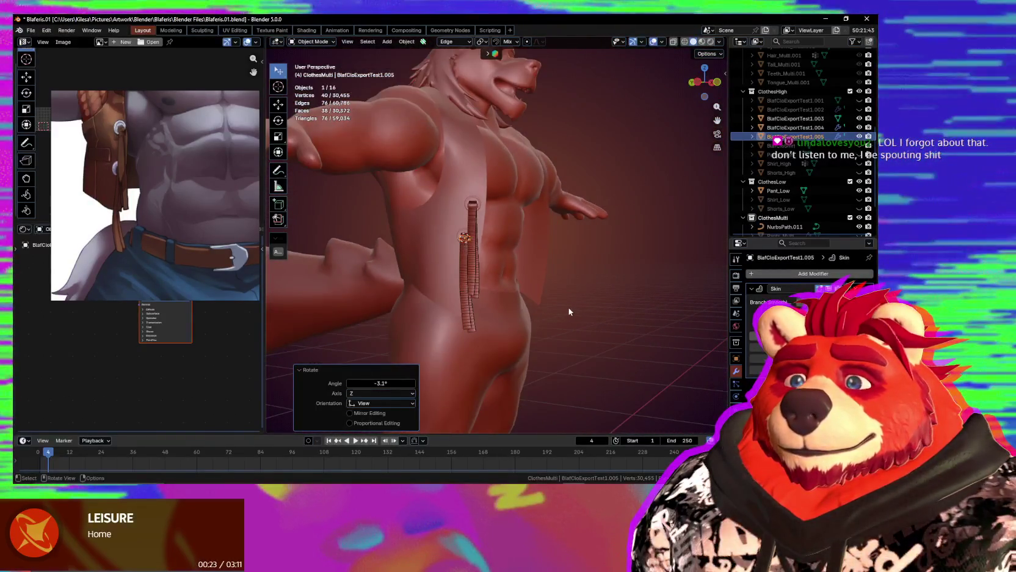
Leave edit mode on the bar piece and apply Shade Smooth to strap tube NurbsPath.011.
scroll(569, 312, up, 3)
scroll(566, 314, up, 3)
scroll(566, 314, up, 2)
key(Tab)
key(Tab)
click(507, 287)
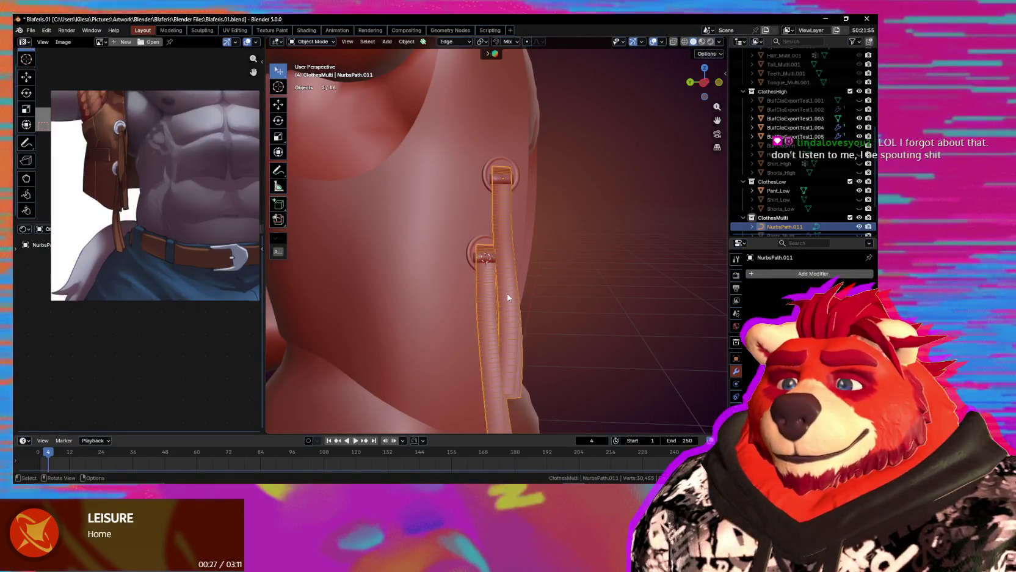
right_click(507, 296)
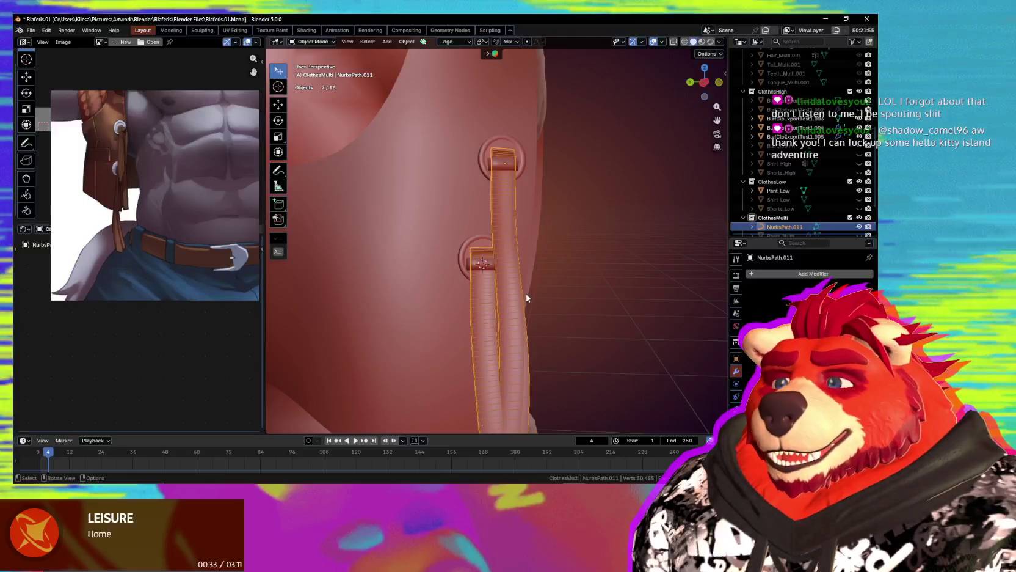
right_click(483, 288)
key(Escape)
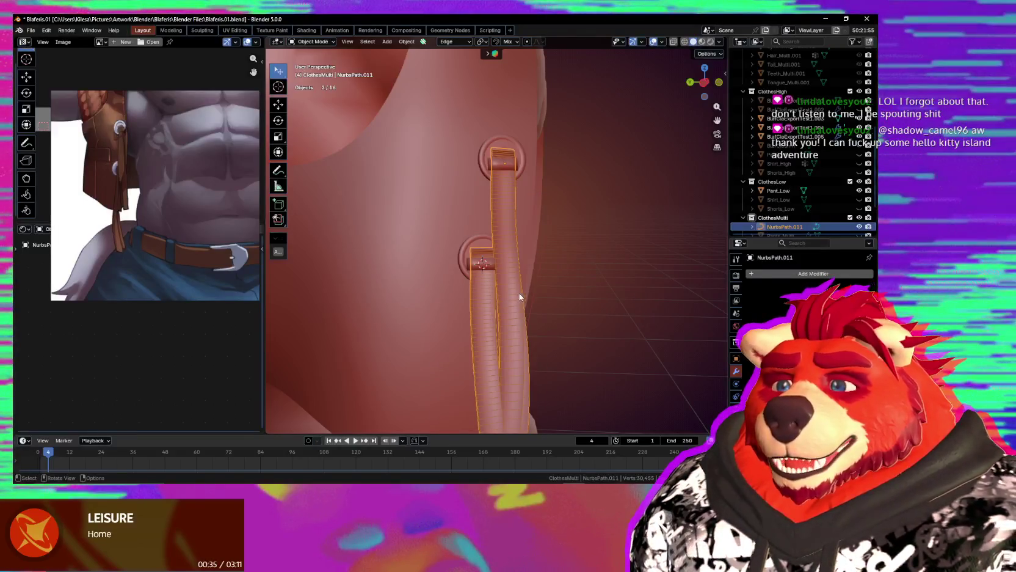
right_click(520, 297)
click(519, 305)
right_click(522, 268)
click(522, 268)
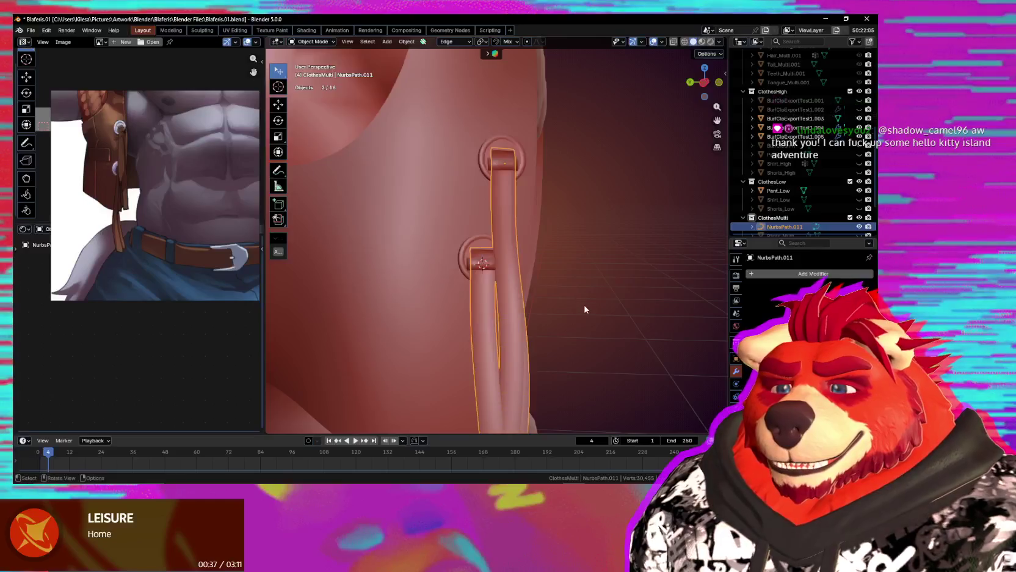
Zoom out and orbit to a full-body front view of the character.
scroll(584, 309, down, 3)
scroll(577, 317, down, 2)
scroll(568, 326, down, 2)
mouse_move(578, 333)
middle_down()
mouse_move(608, 325)
mouse_move(530, 345)
mouse_move(581, 341)
middle_up()
scroll(611, 333, down, 3)
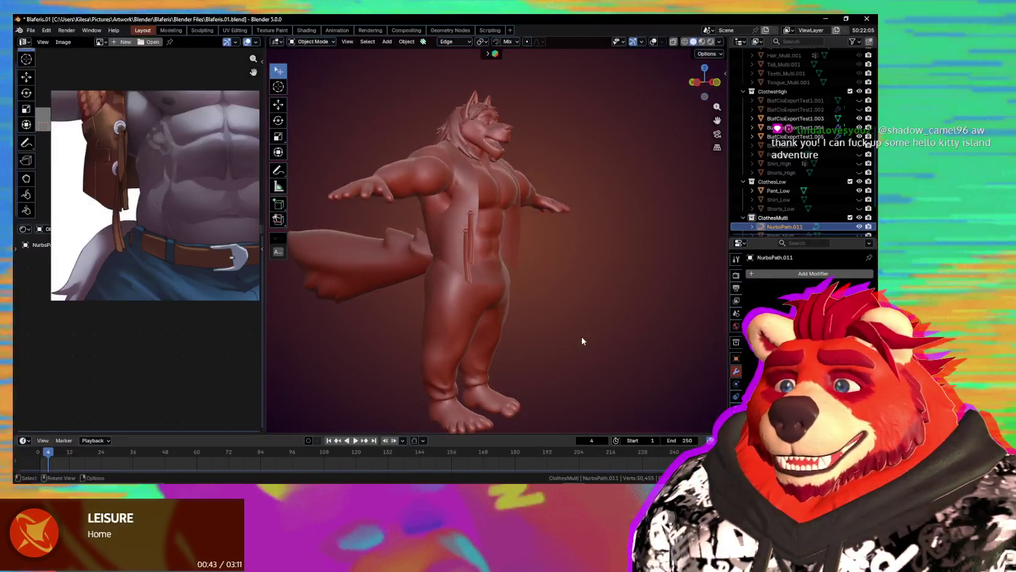
scroll(577, 337, up, 3)
scroll(571, 338, up, 2)
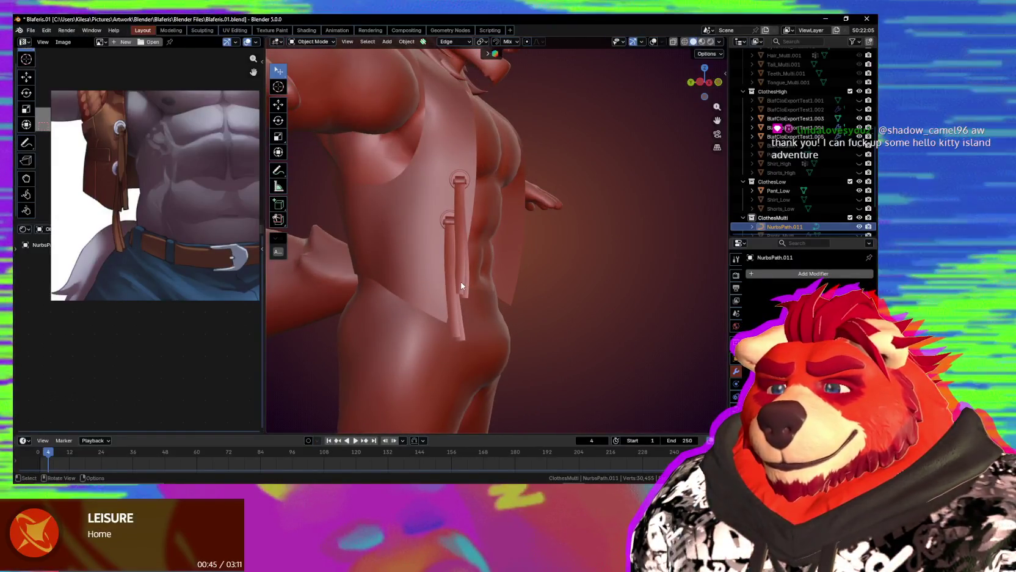
Select Vest_Multi and orbit in close around the vest.
click(462, 286)
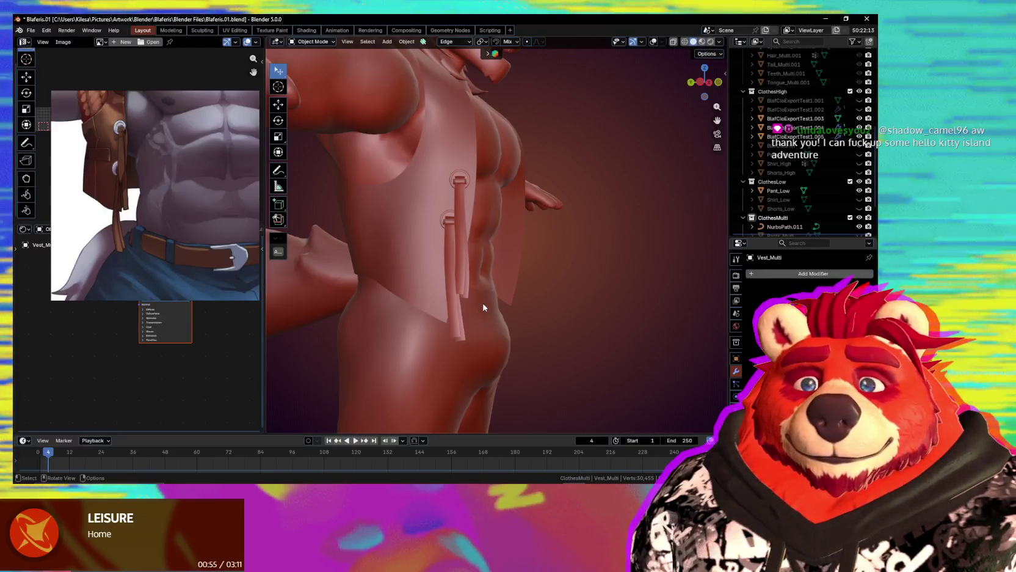
mouse_move(484, 307)
middle_down()
mouse_move(536, 350)
mouse_move(526, 337)
middle_up()
scroll(500, 294, up, 3)
scroll(489, 269, up, 2)
scroll(480, 256, up, 2)
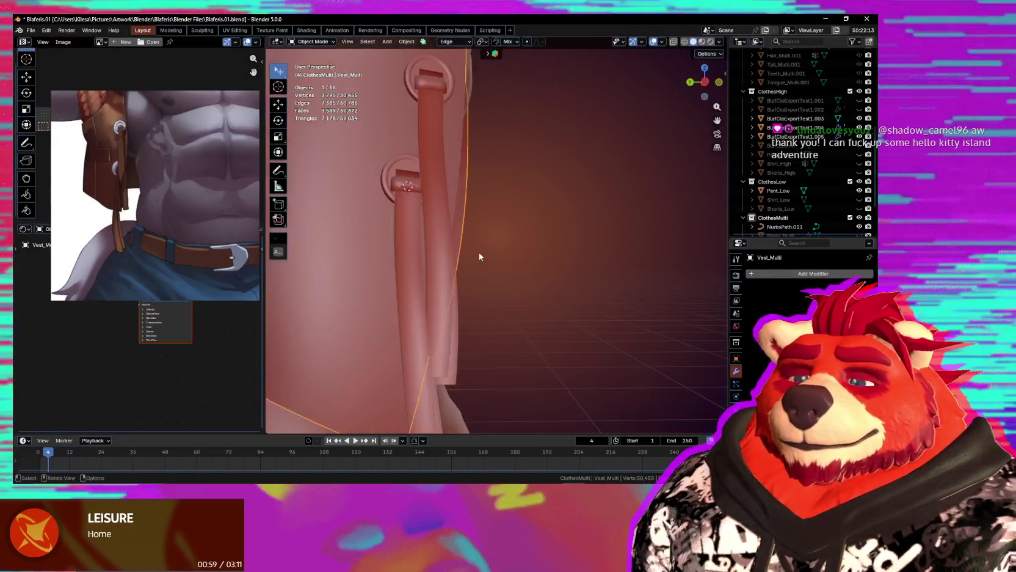
Reselect NurbsPath.011 and orbit to a frontal torso view of the smoothed straps.
click(439, 226)
middle_drag(439, 226, 447, 297)
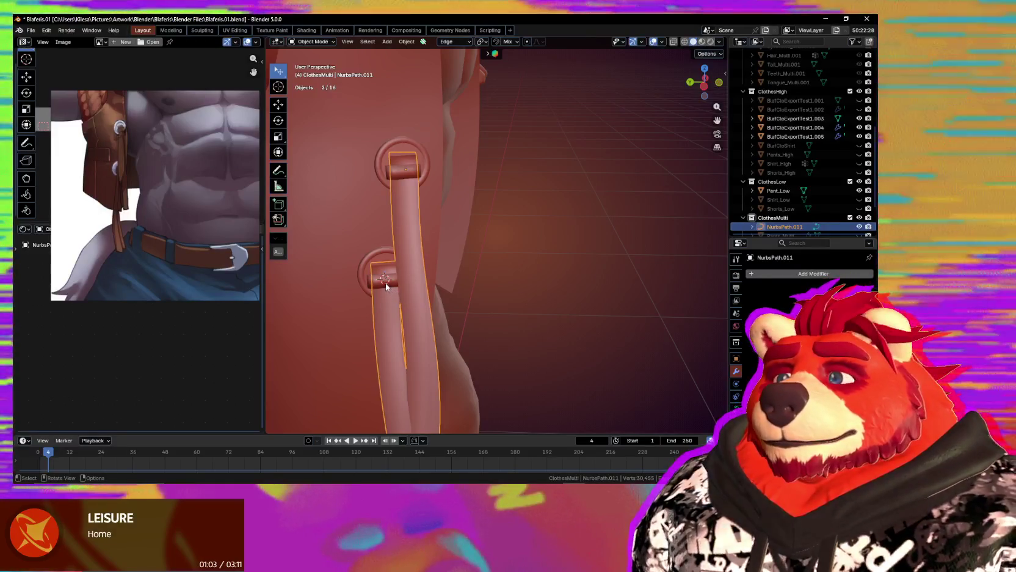
scroll(515, 306, down, 5)
mouse_move(474, 308)
middle_down()
mouse_move(400, 307)
mouse_move(442, 299)
middle_up()
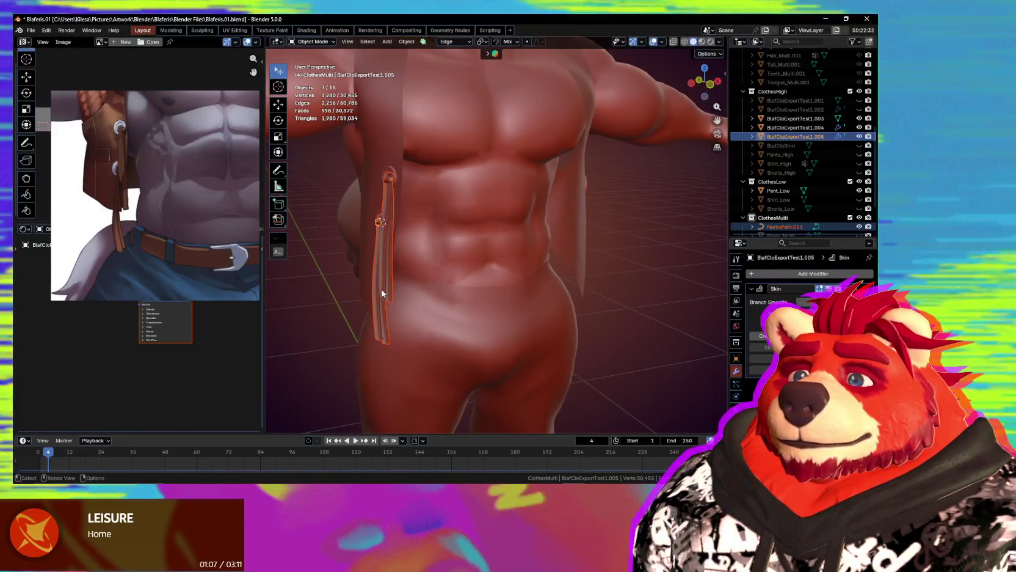